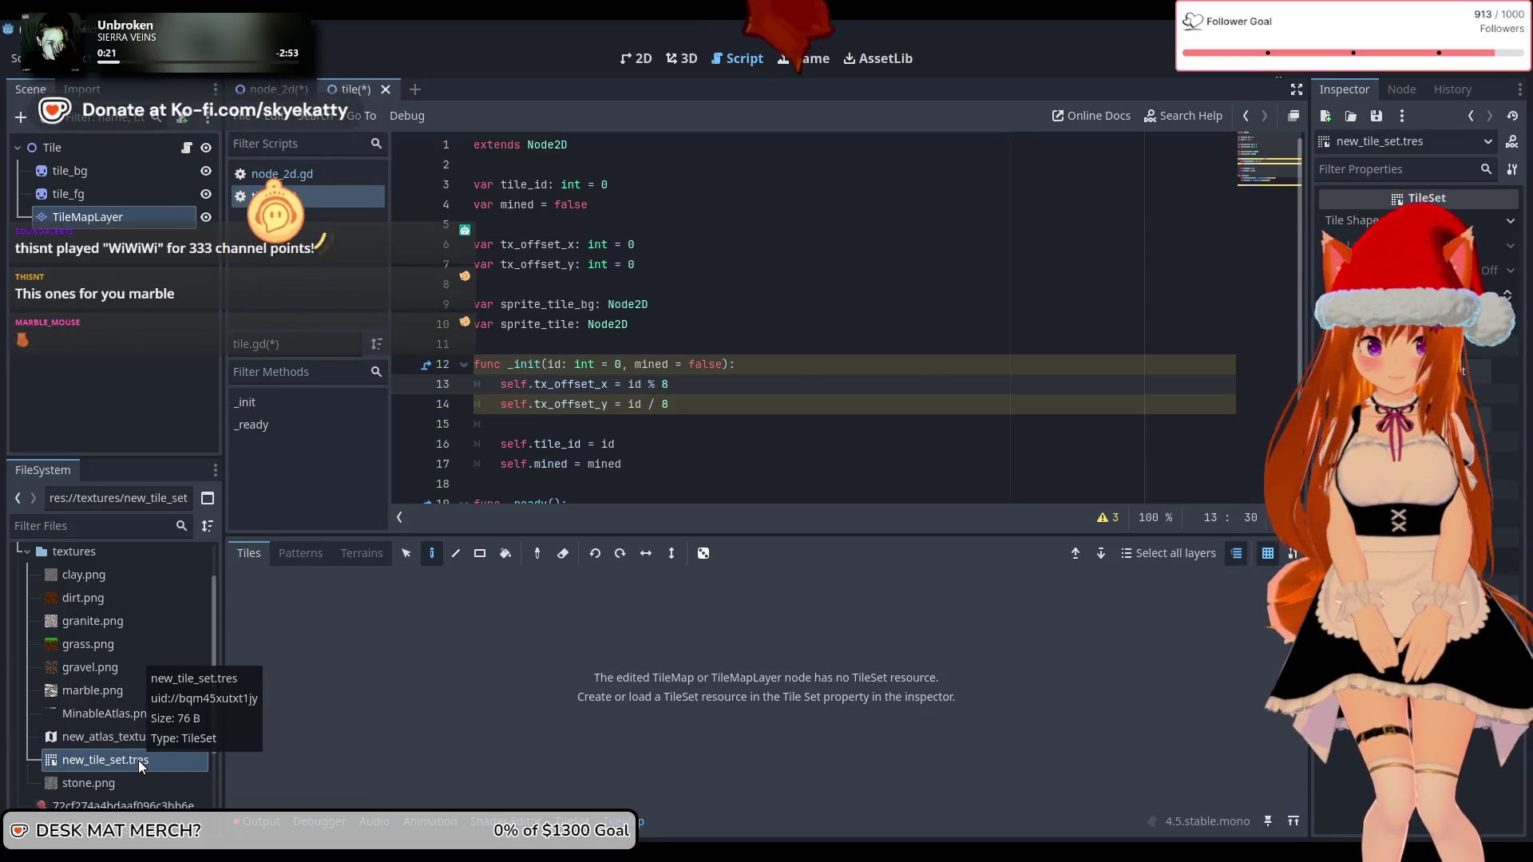
Step: Try dropping new_tile_set.tres onto the tile map editor panel to load it
drag(101, 766, 564, 697)
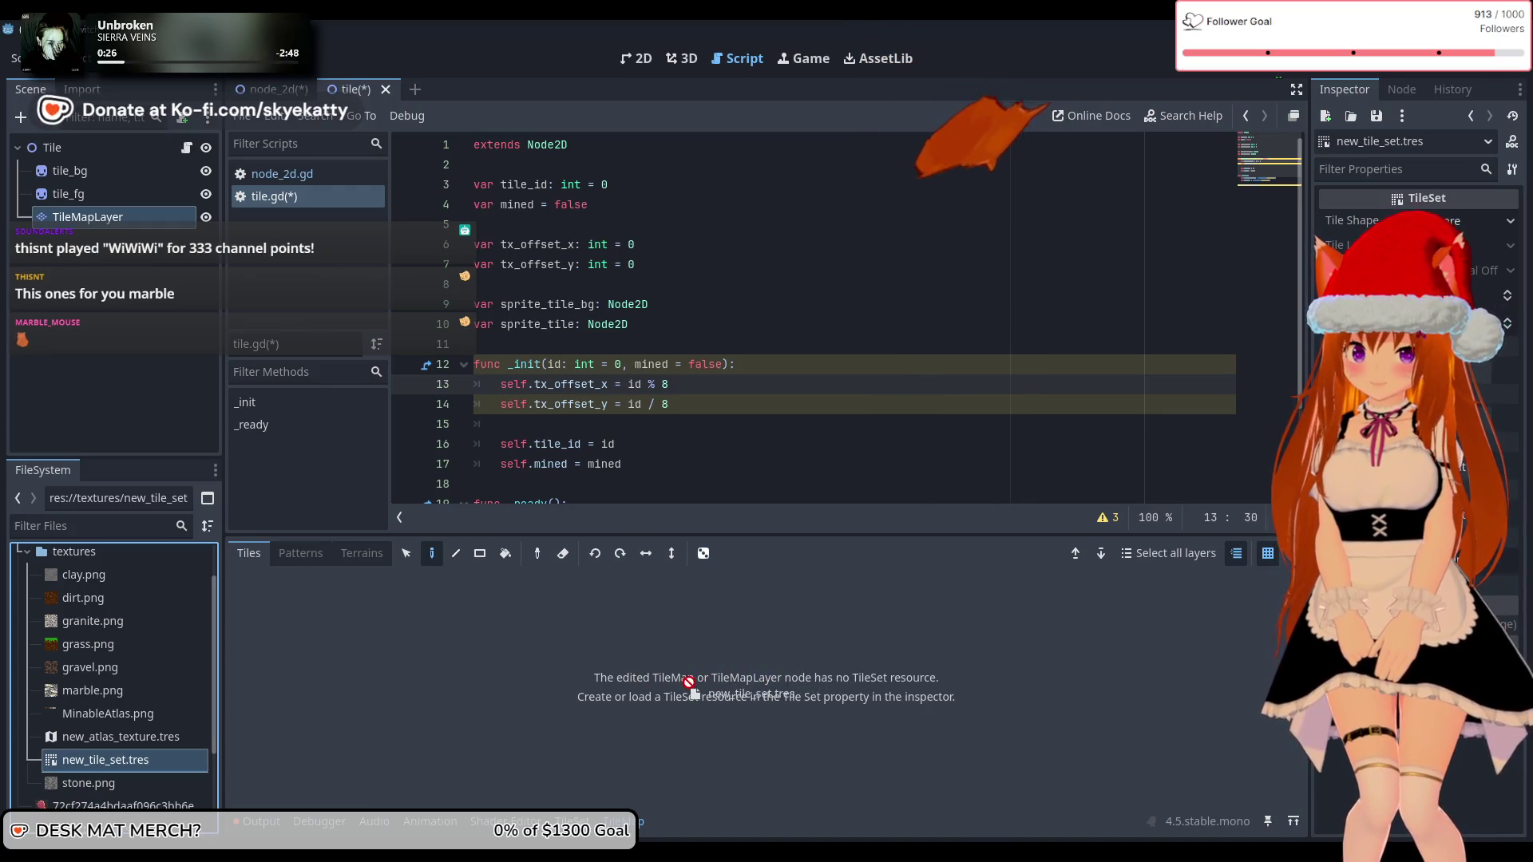
drag(689, 683, 847, 717)
drag(765, 691, 898, 712)
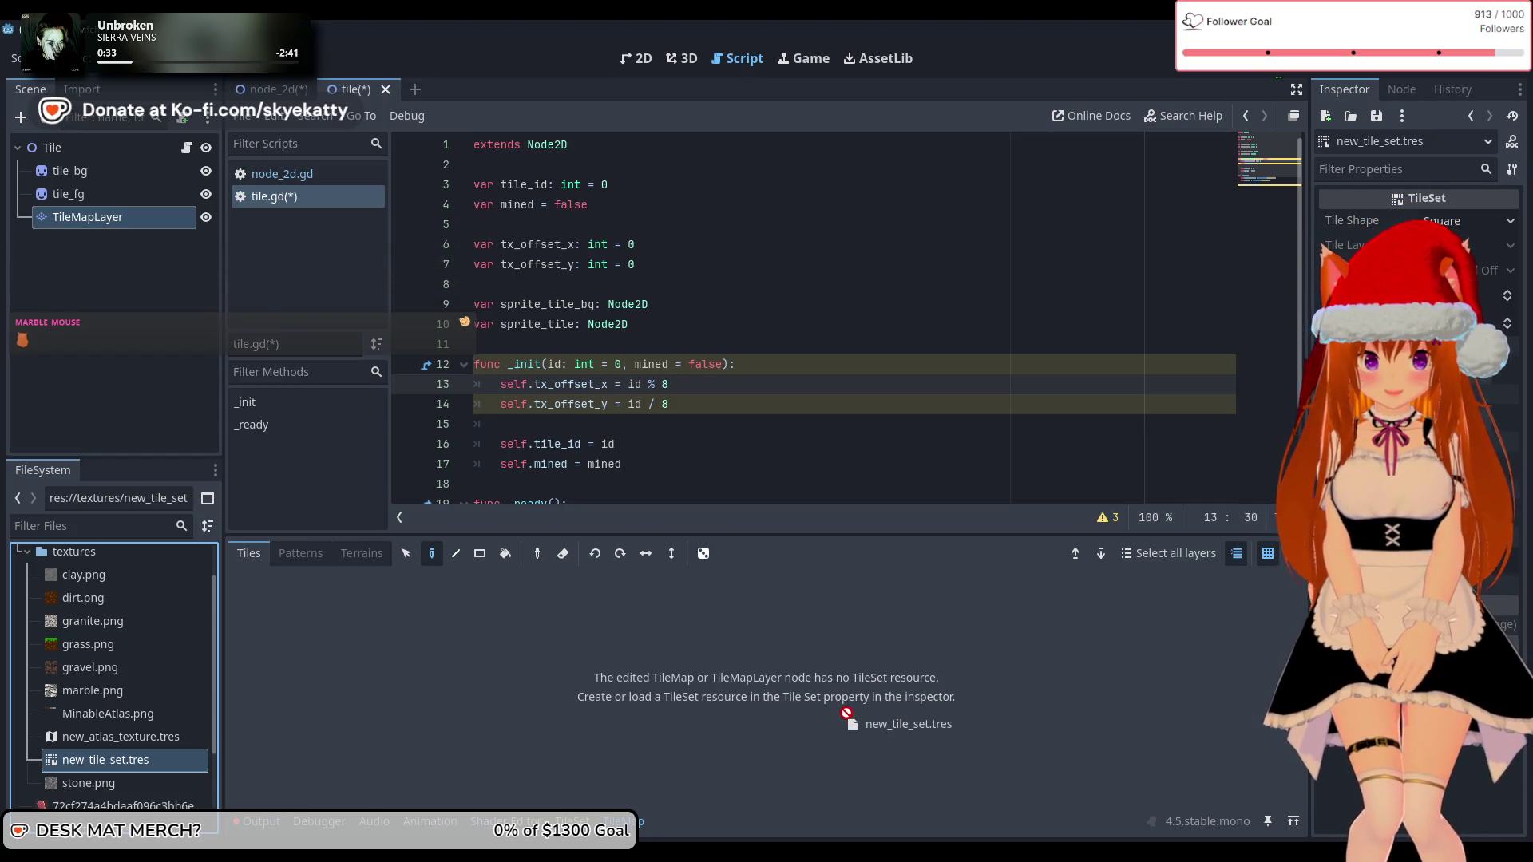
drag(852, 722, 852, 722)
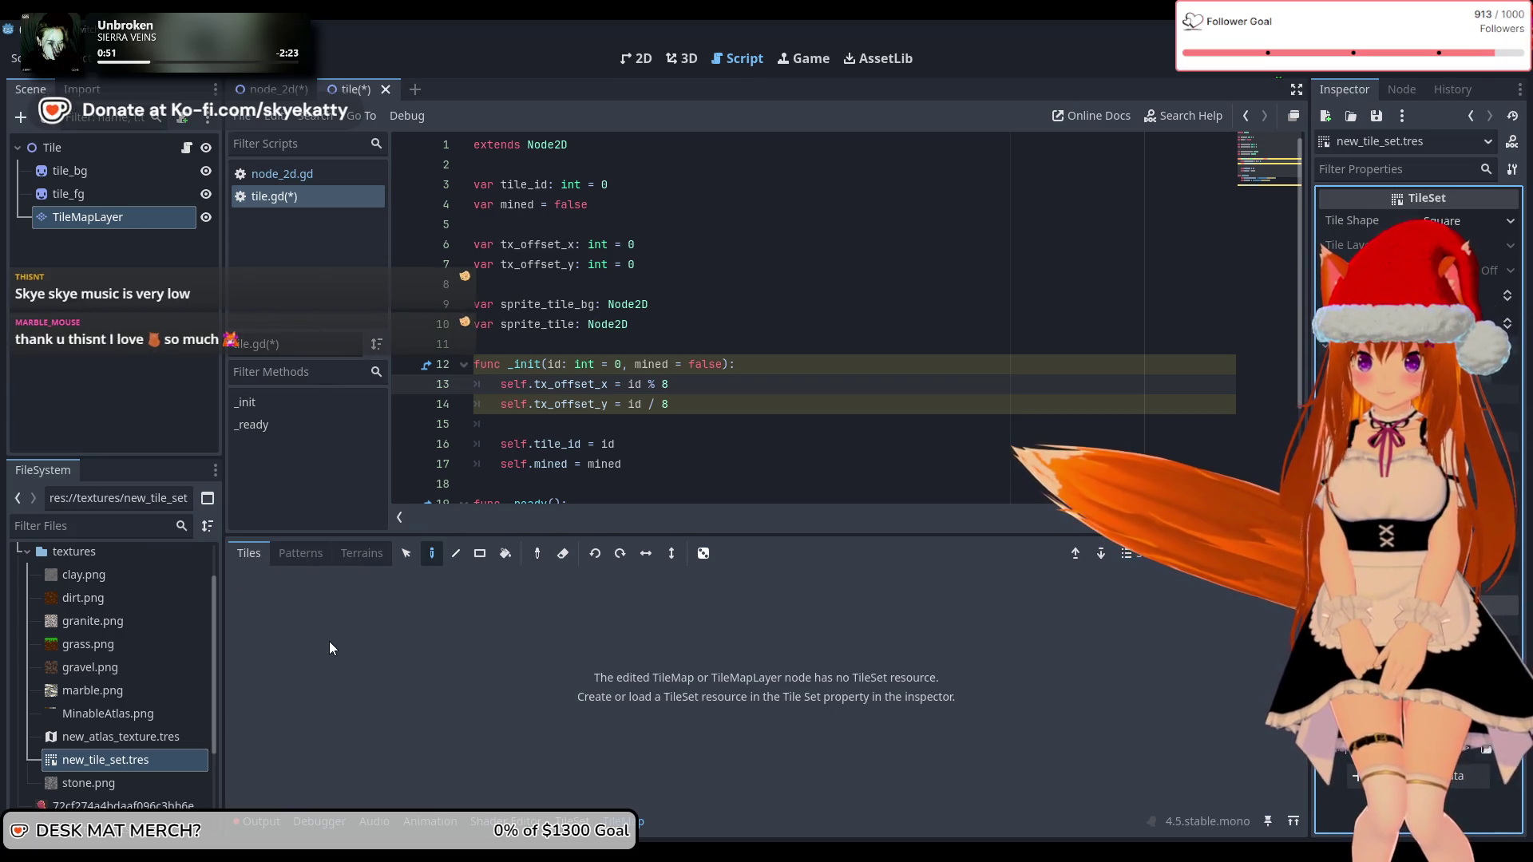
mouse_move(161, 755)
mouse_down()
mouse_move(118, 761)
mouse_move(756, 642)
mouse_move(780, 695)
mouse_move(638, 734)
mouse_move(683, 739)
mouse_move(764, 683)
mouse_up()
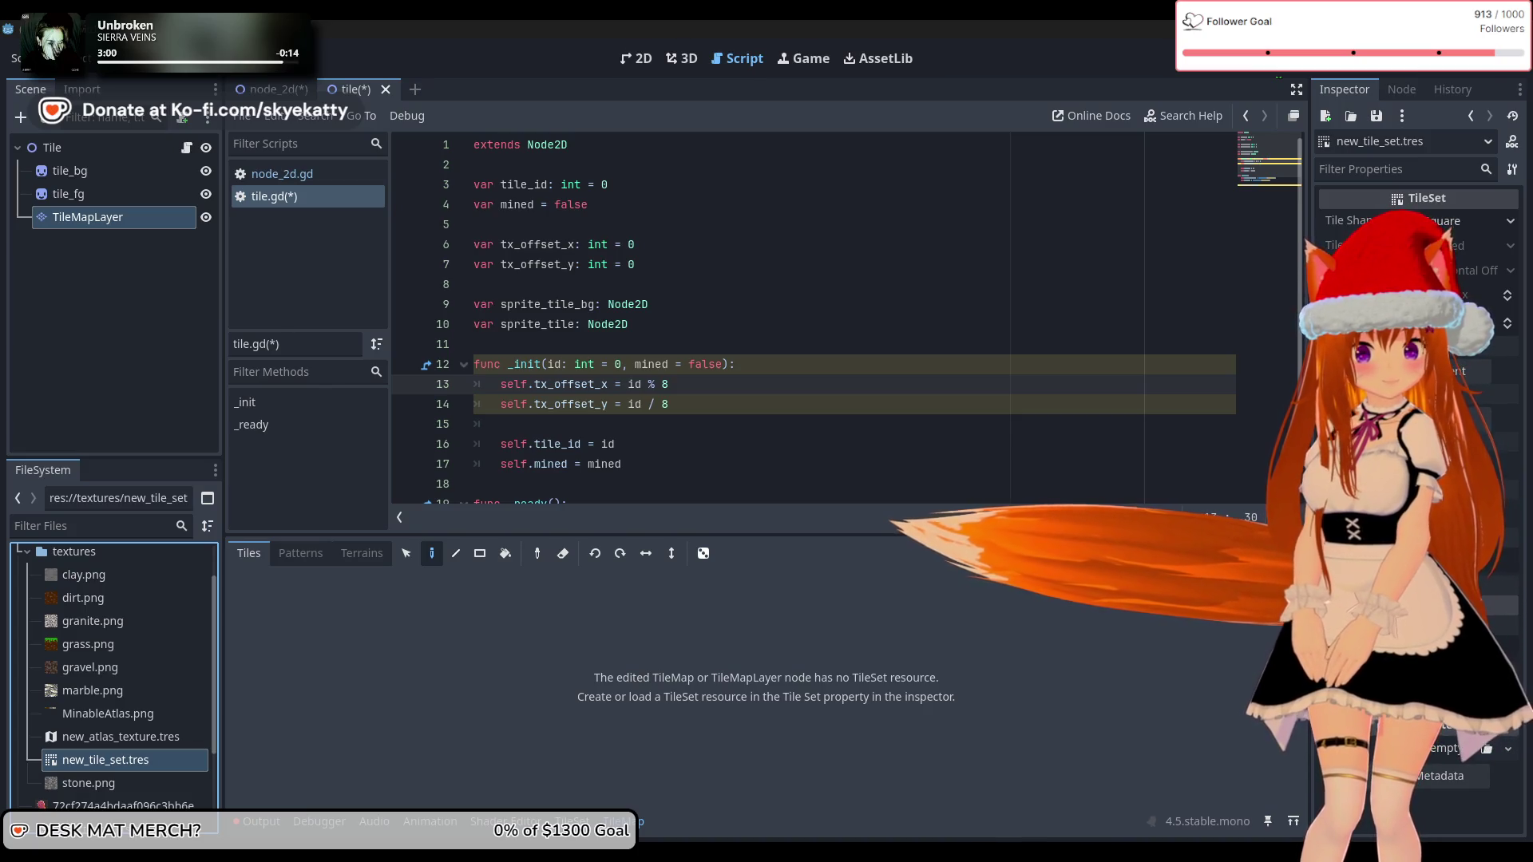
Step: Select TileMapLayer and drop new_tile_set.tres into its Inspector Tile Set property
click(154, 220)
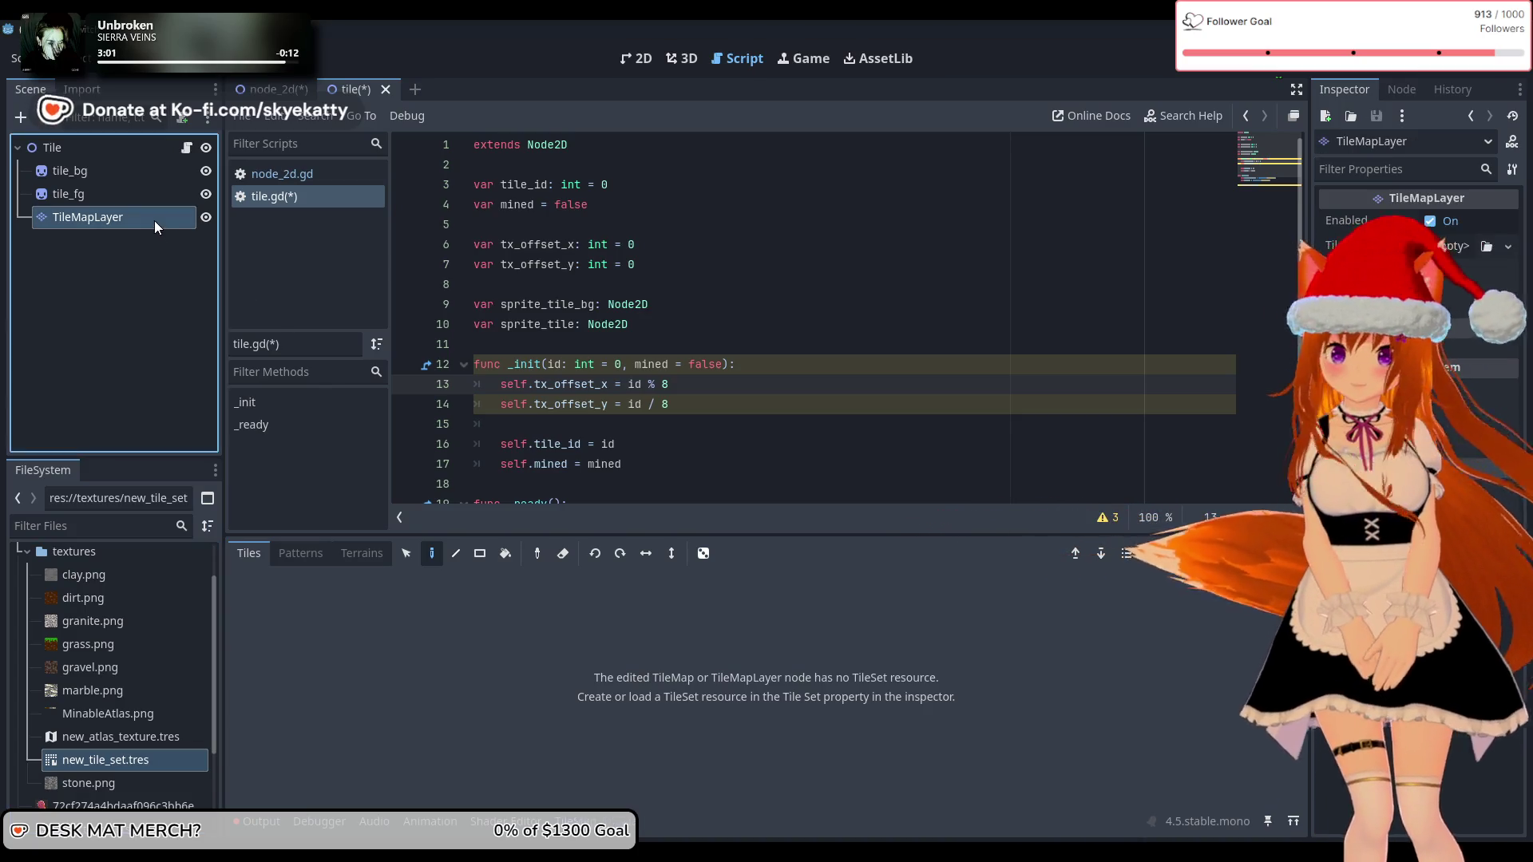
click(155, 222)
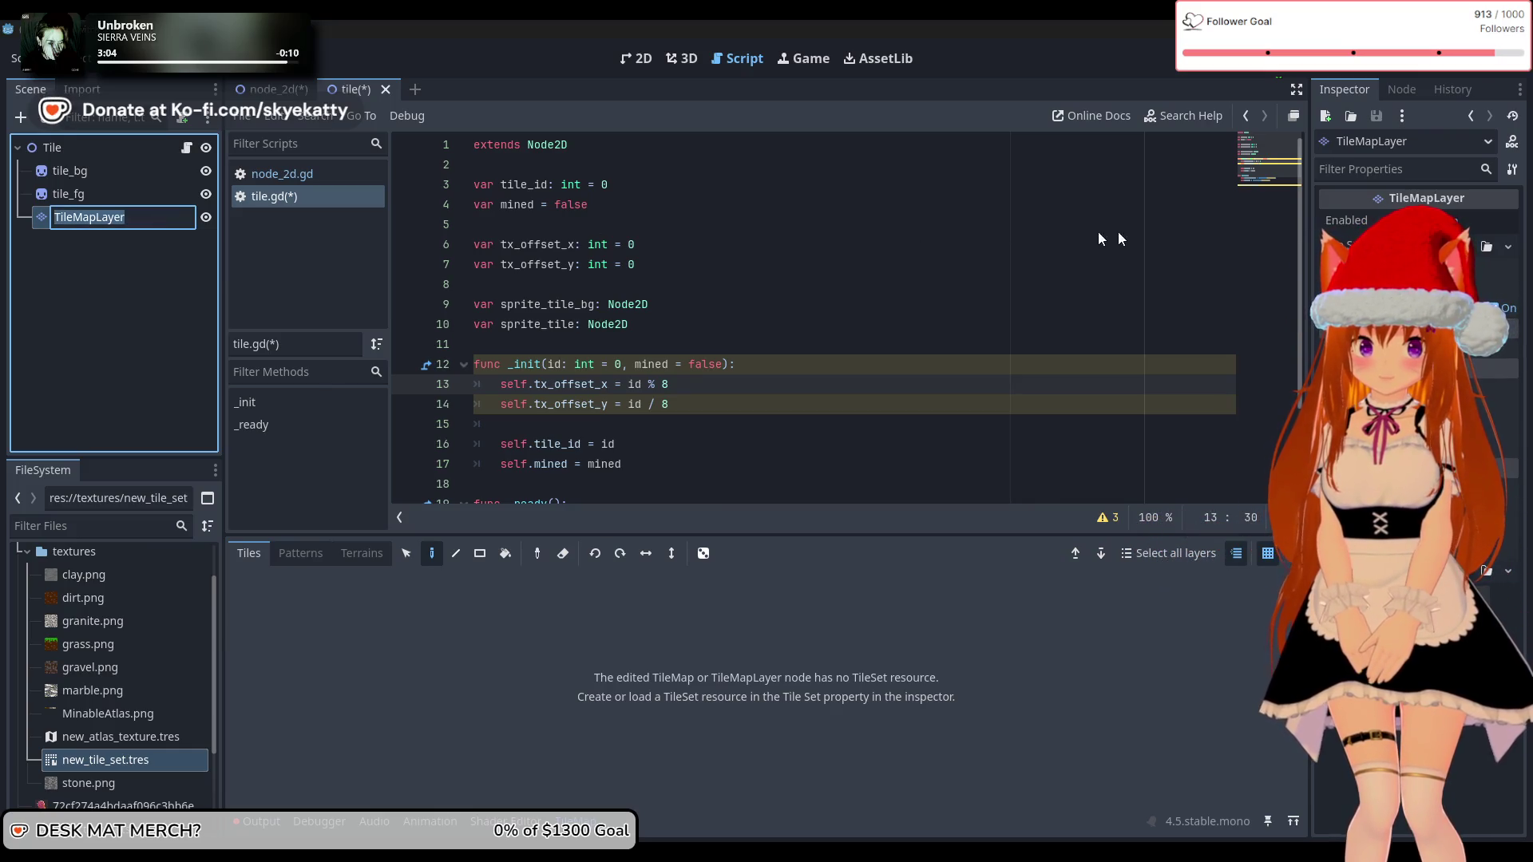
key(Escape)
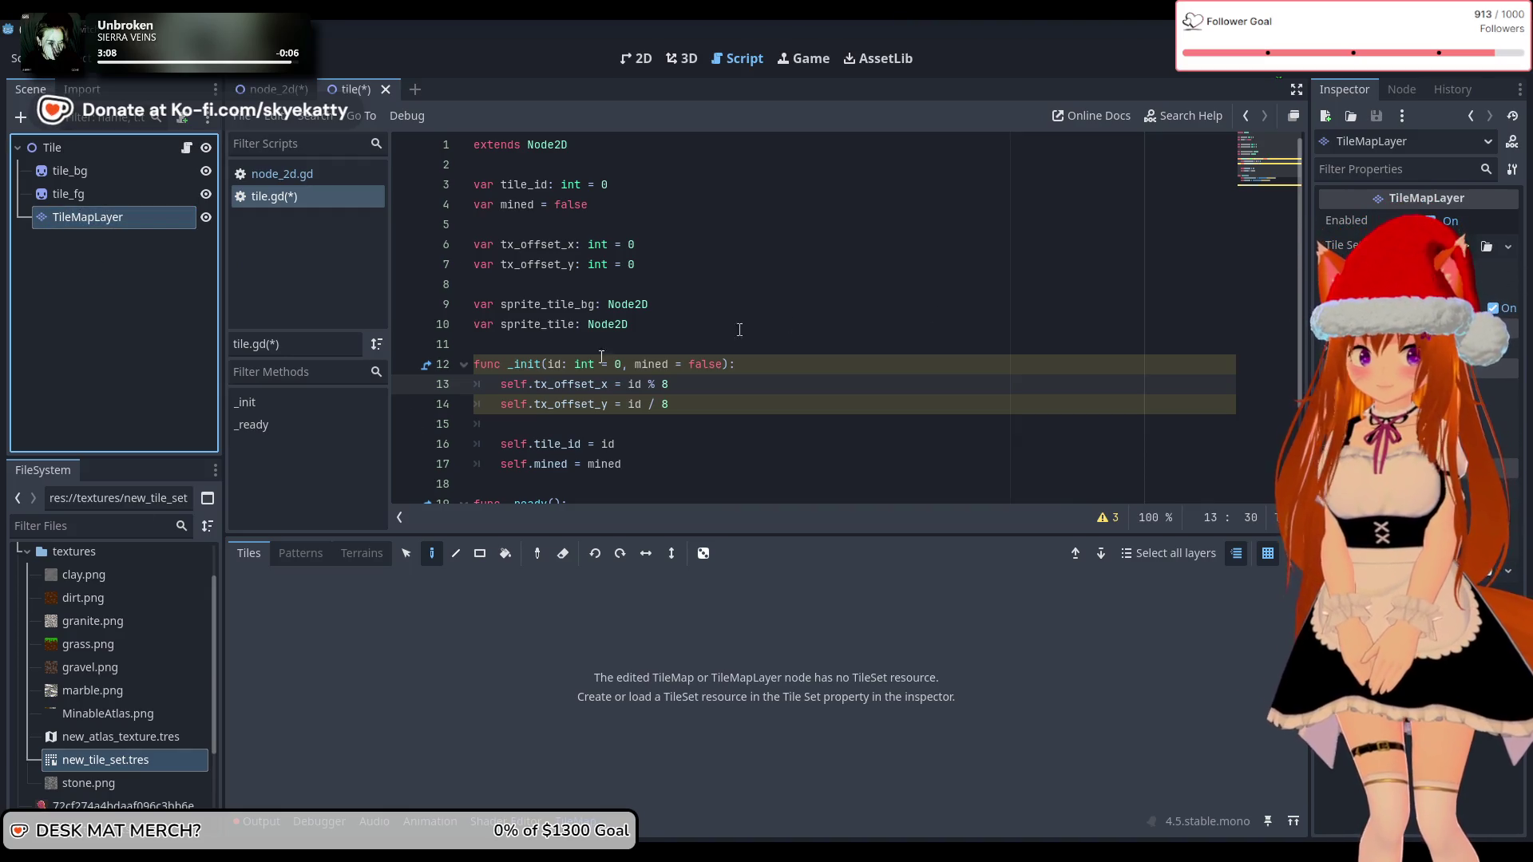
mouse_move(96, 760)
mouse_down()
mouse_move(380, 754)
mouse_move(799, 489)
mouse_move(1437, 246)
mouse_up()
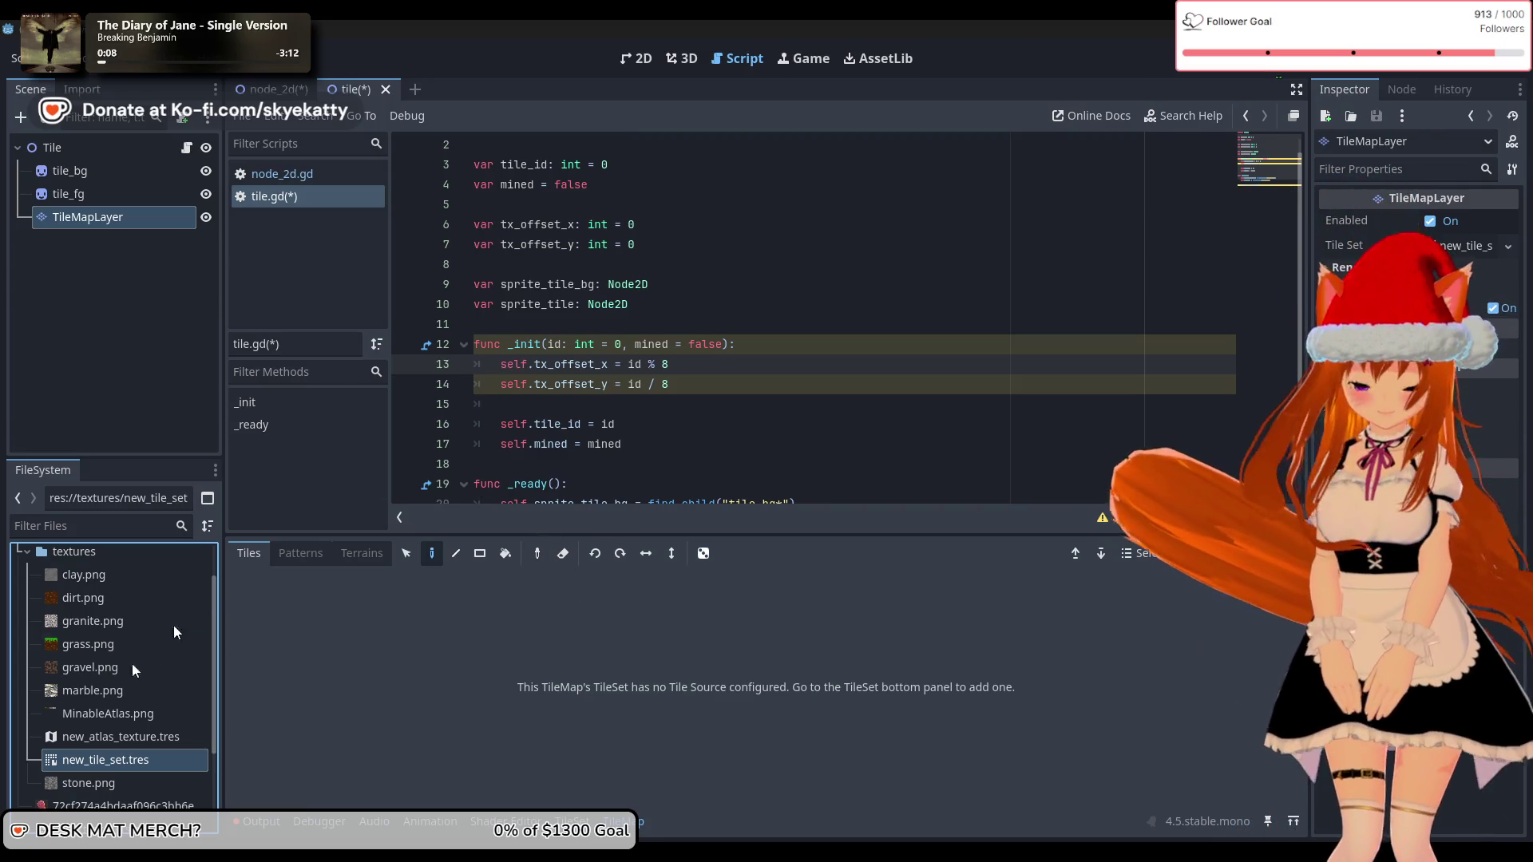
Step: Check new_tile_set.tres's file options, then reselect TileMapLayer via the tile_fg node
right_click(100, 761)
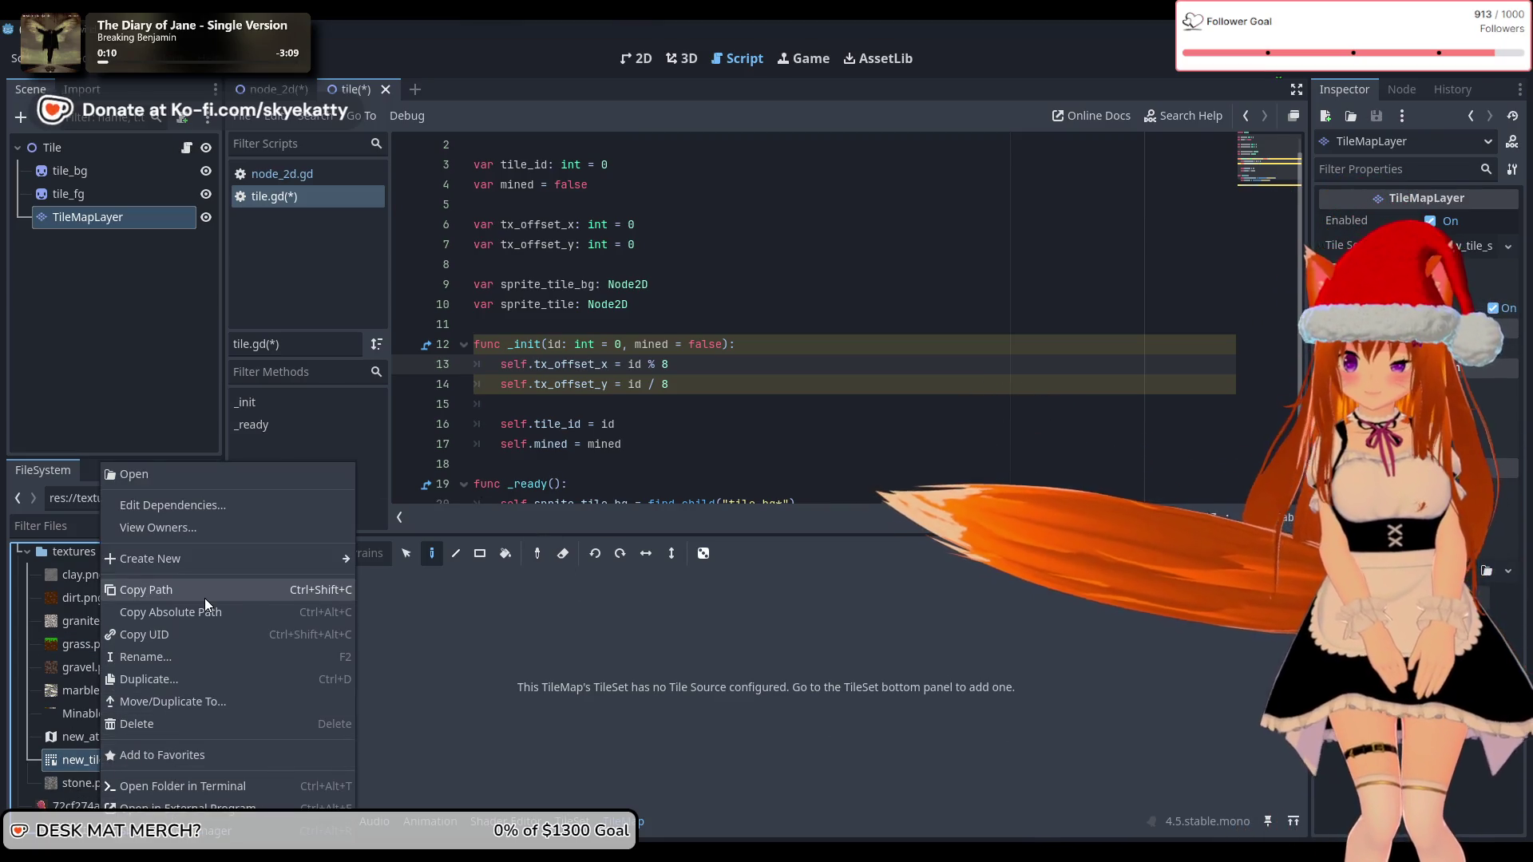
click(63, 428)
click(94, 221)
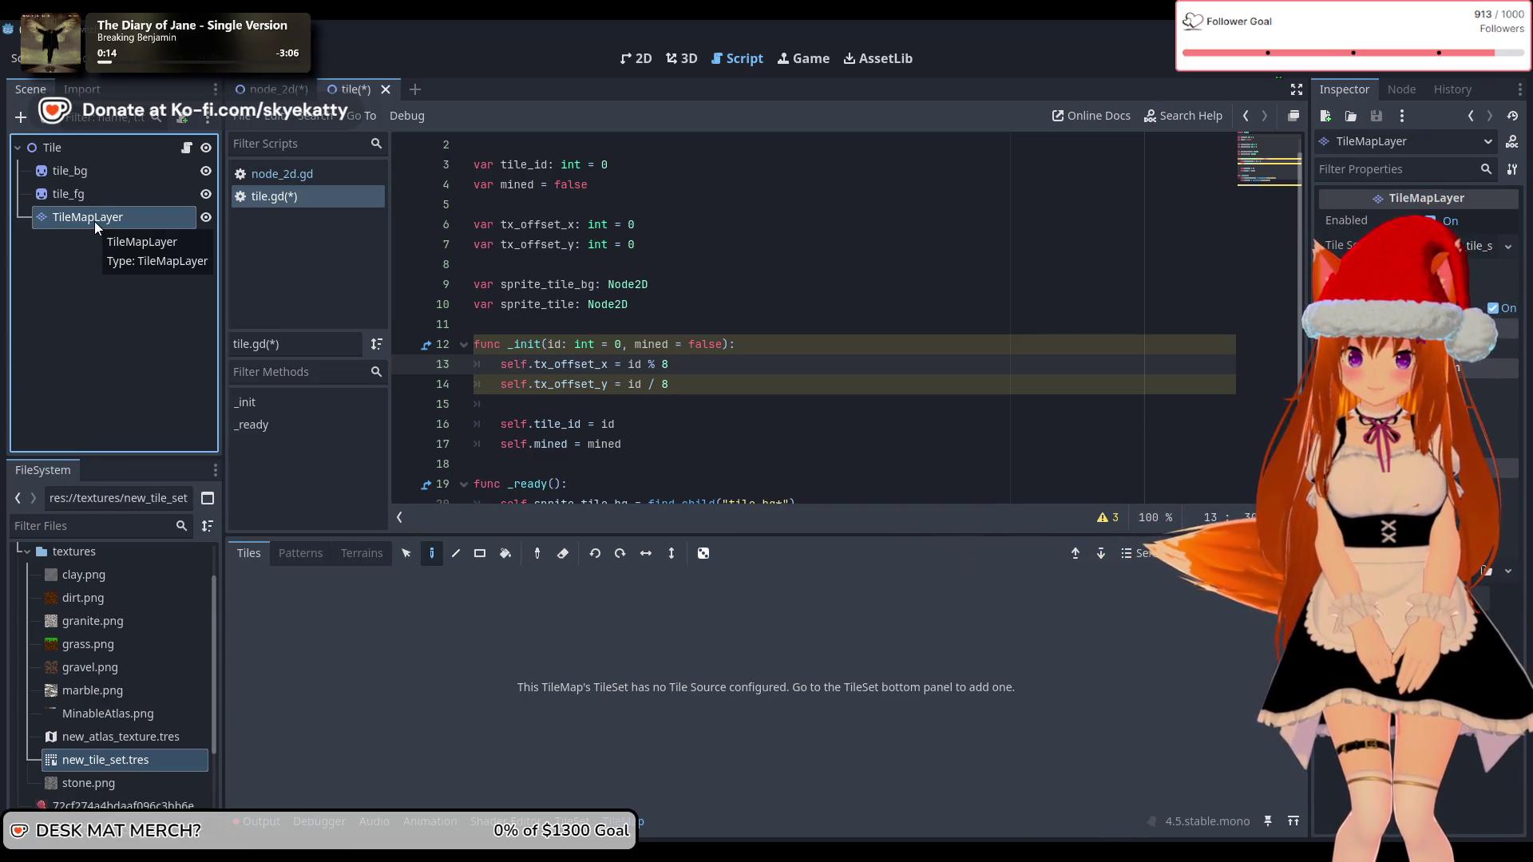
click(97, 200)
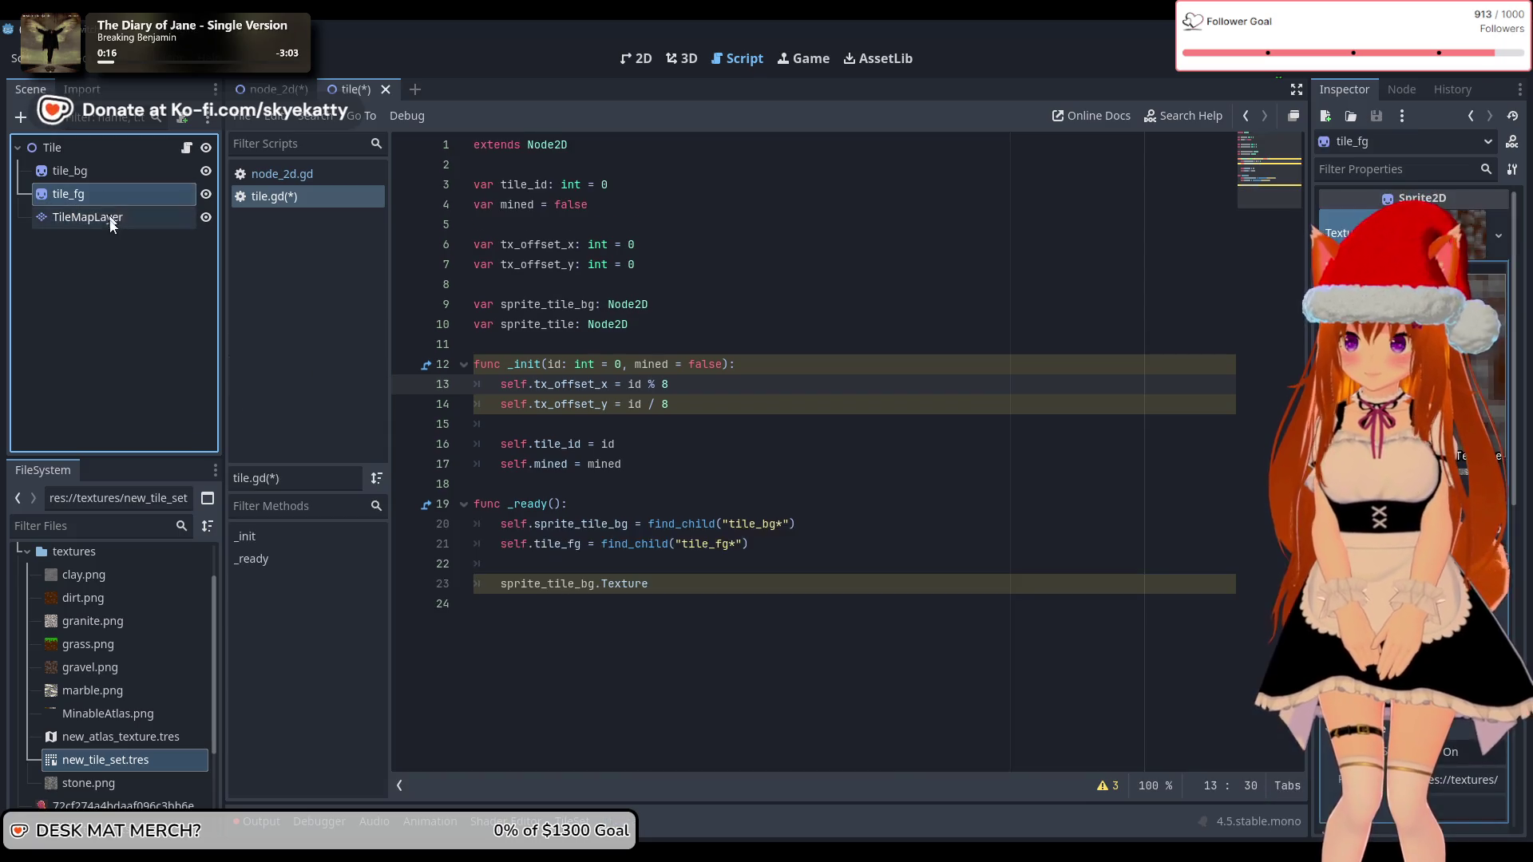
click(112, 219)
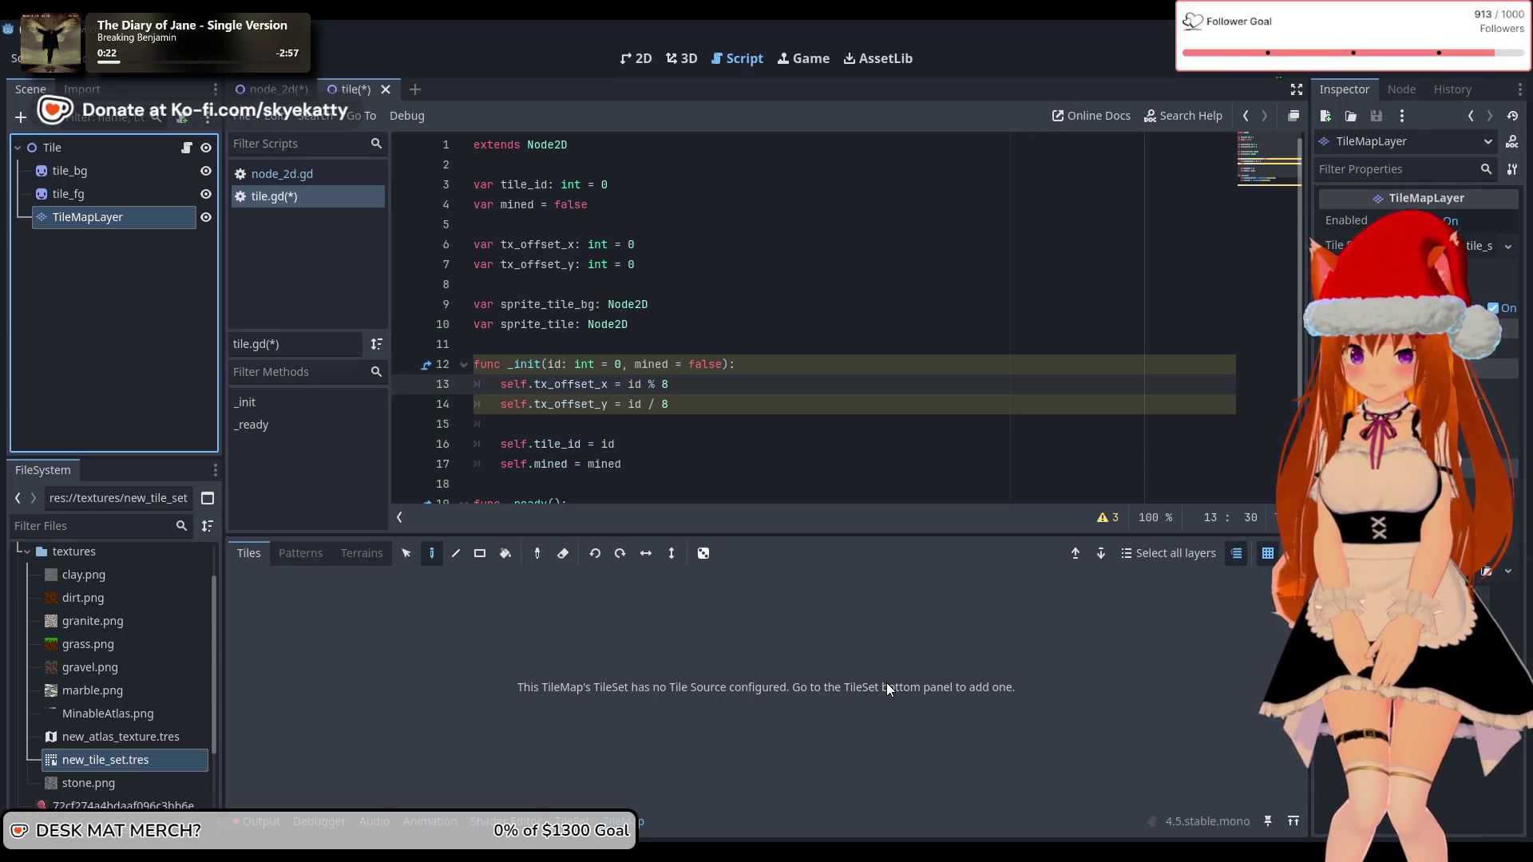
Step: Collapse the tile map editor to show more of tile.gd and expand a layer property group
click(639, 821)
click(116, 211)
key(Escape)
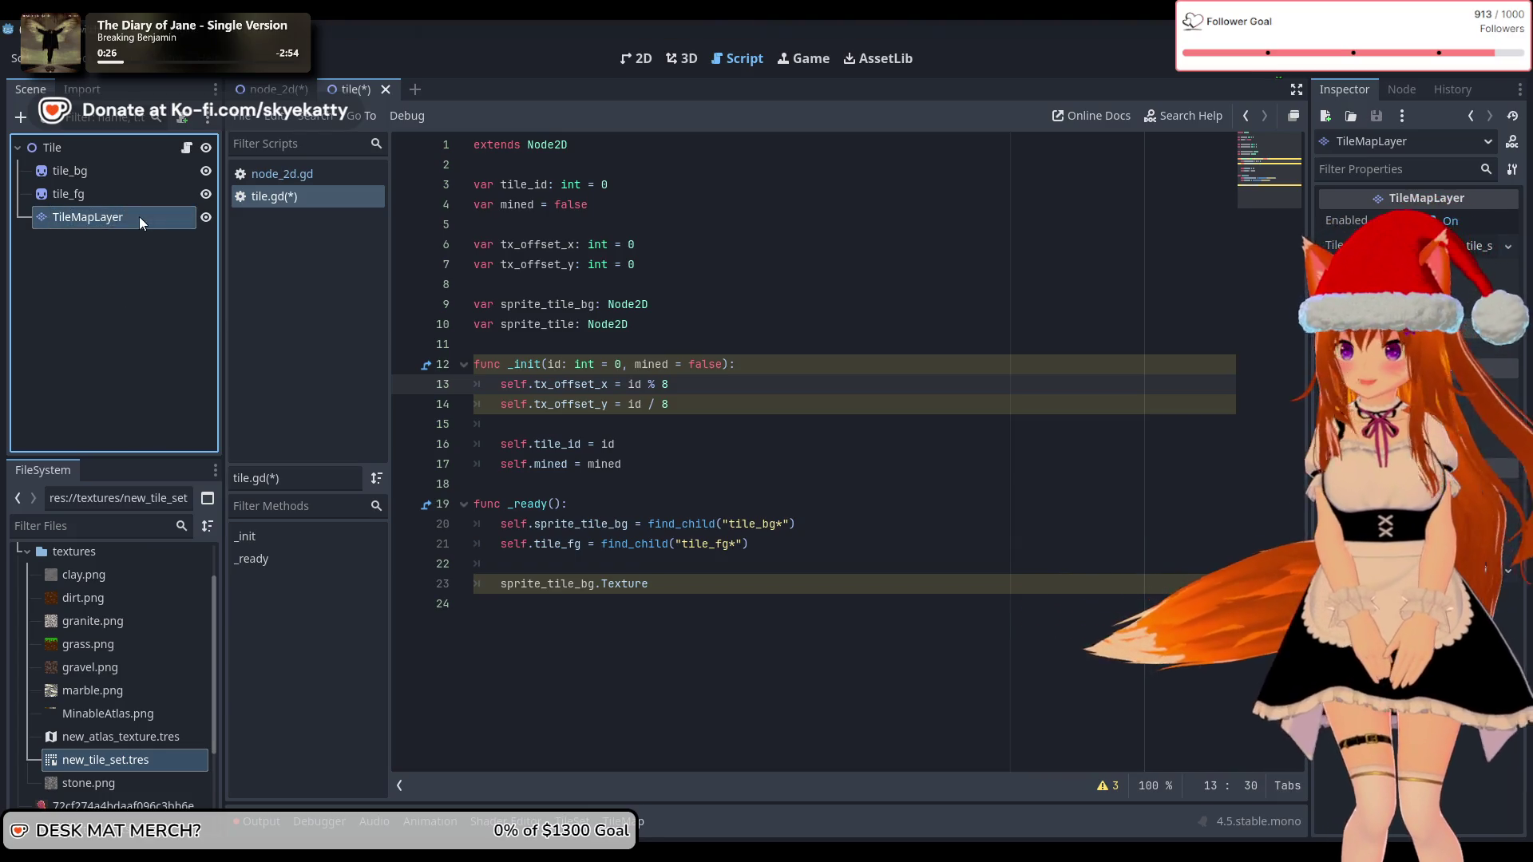
click(1358, 267)
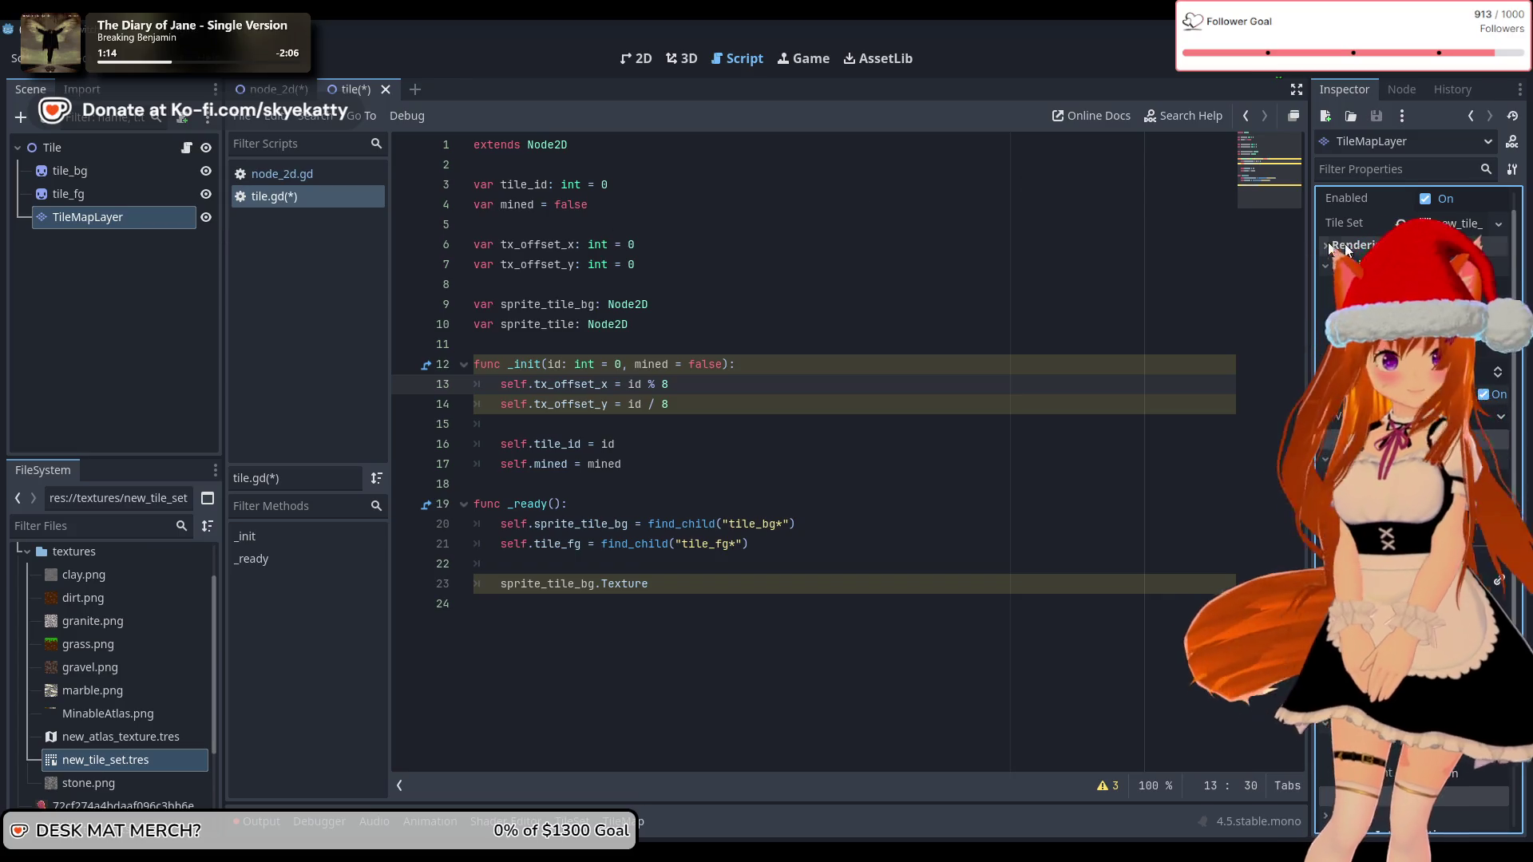
Step: Open new_tile_set.tres for editing and drag MinableAtlas.png into its Tile Sources
click(1471, 226)
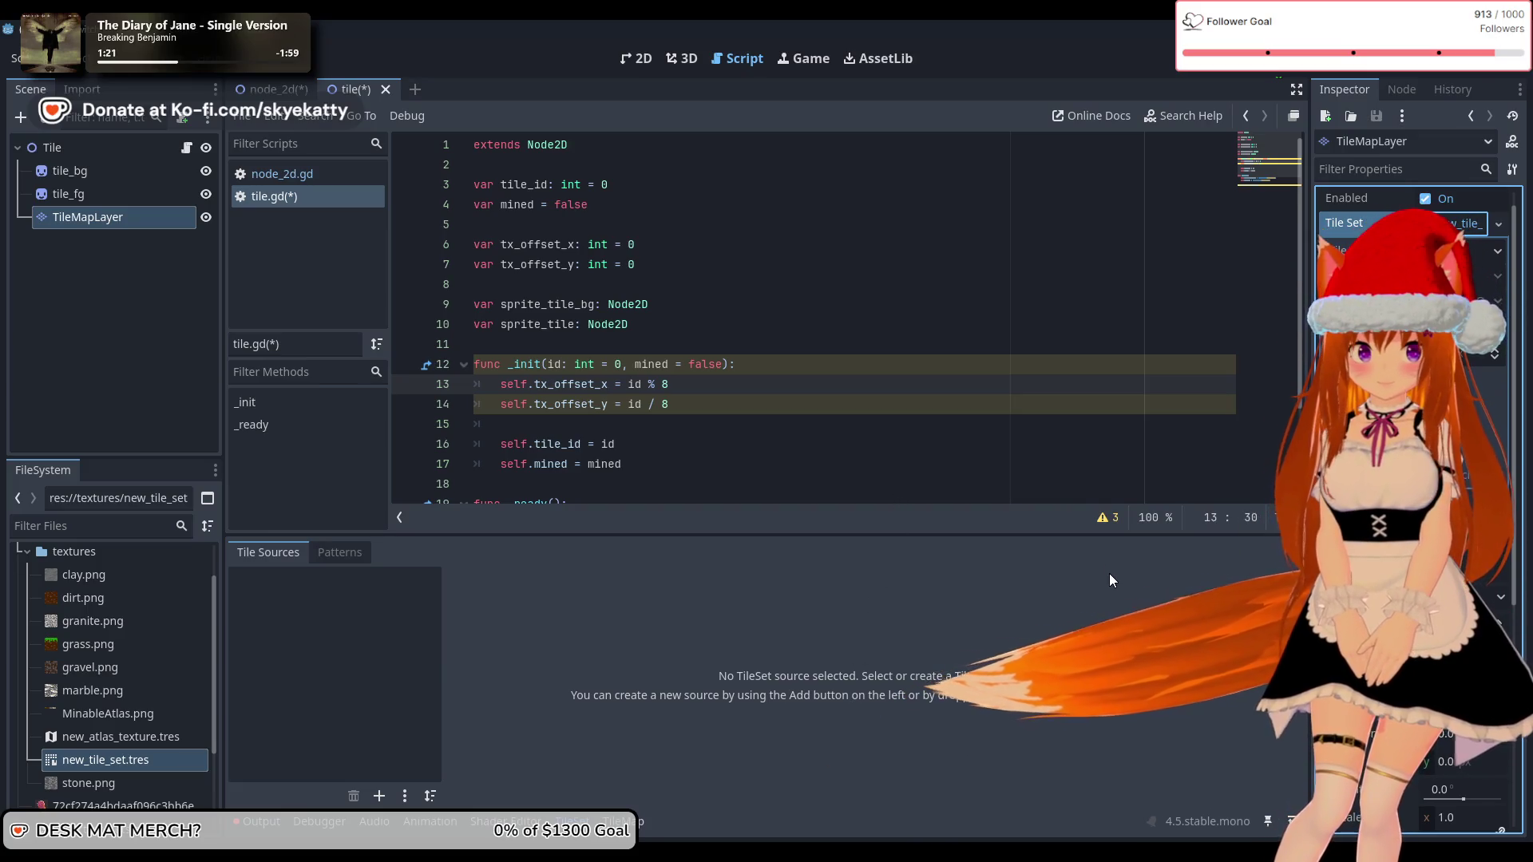
click(156, 741)
click(150, 761)
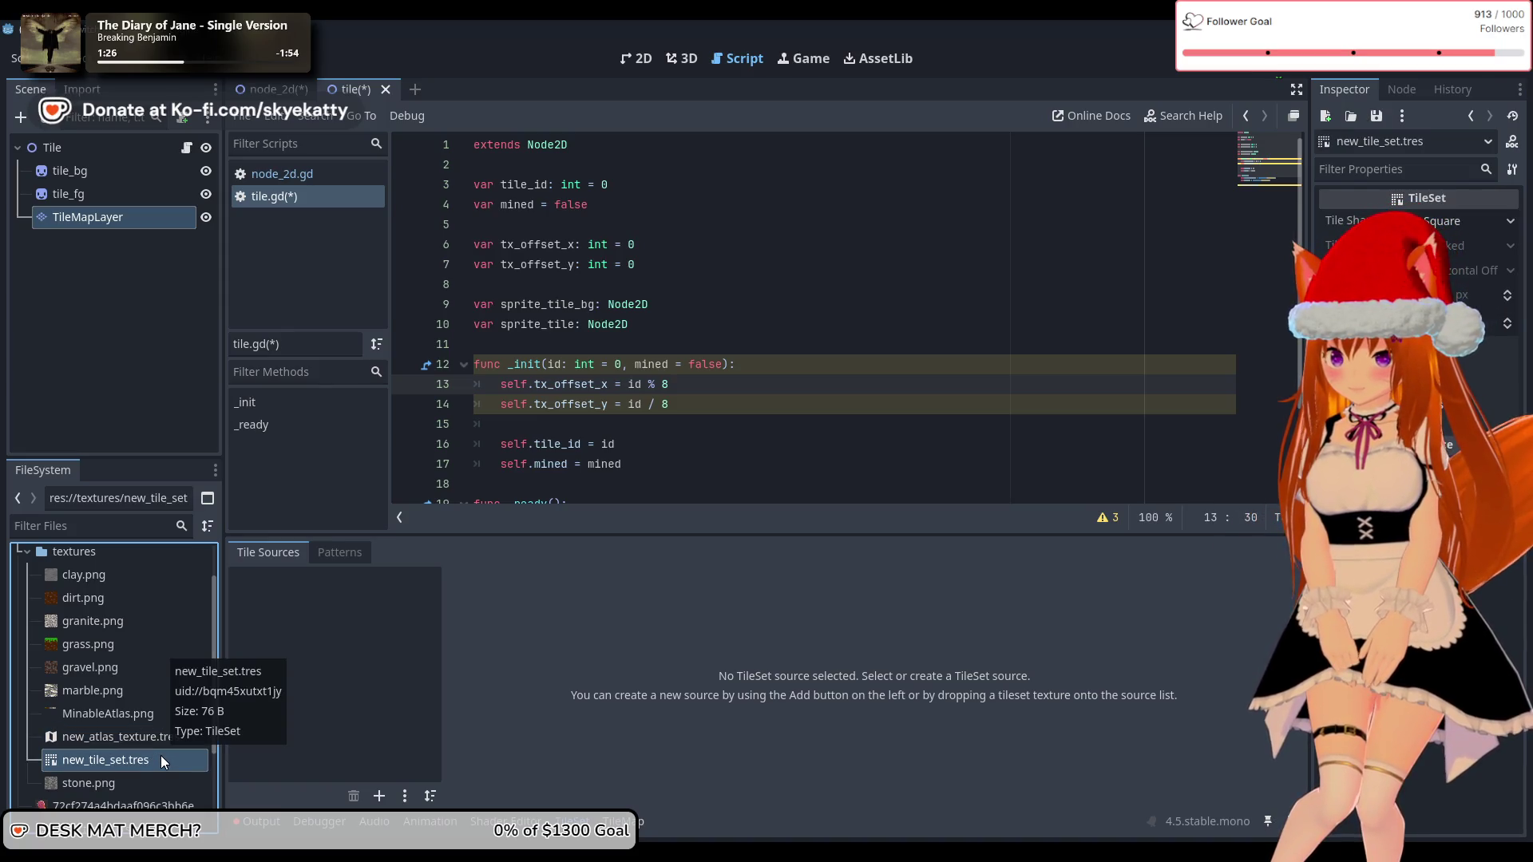
scroll(161, 755, down, 2)
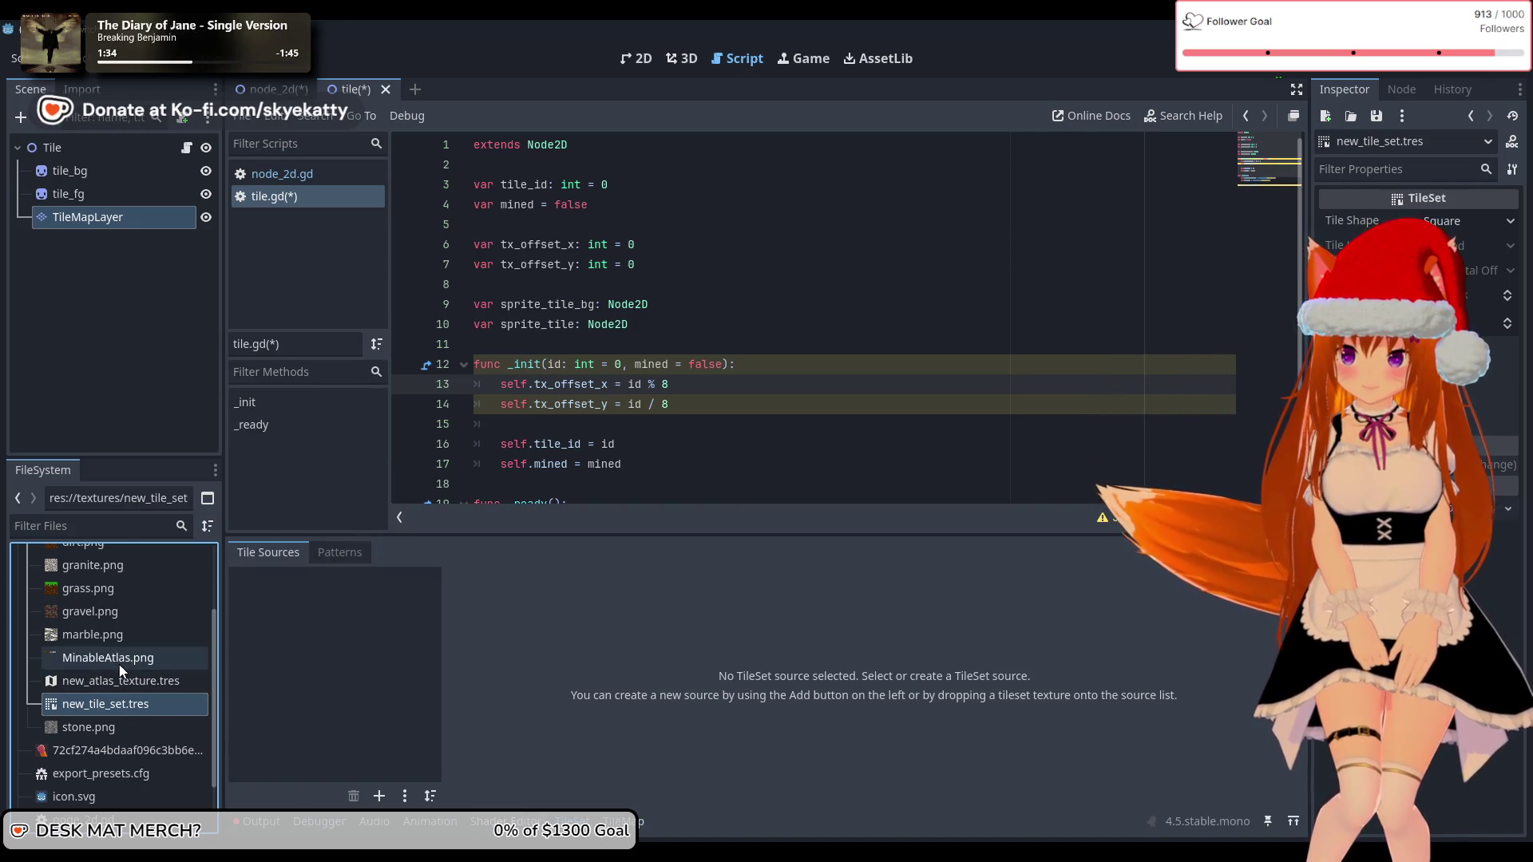
drag(119, 663, 336, 675)
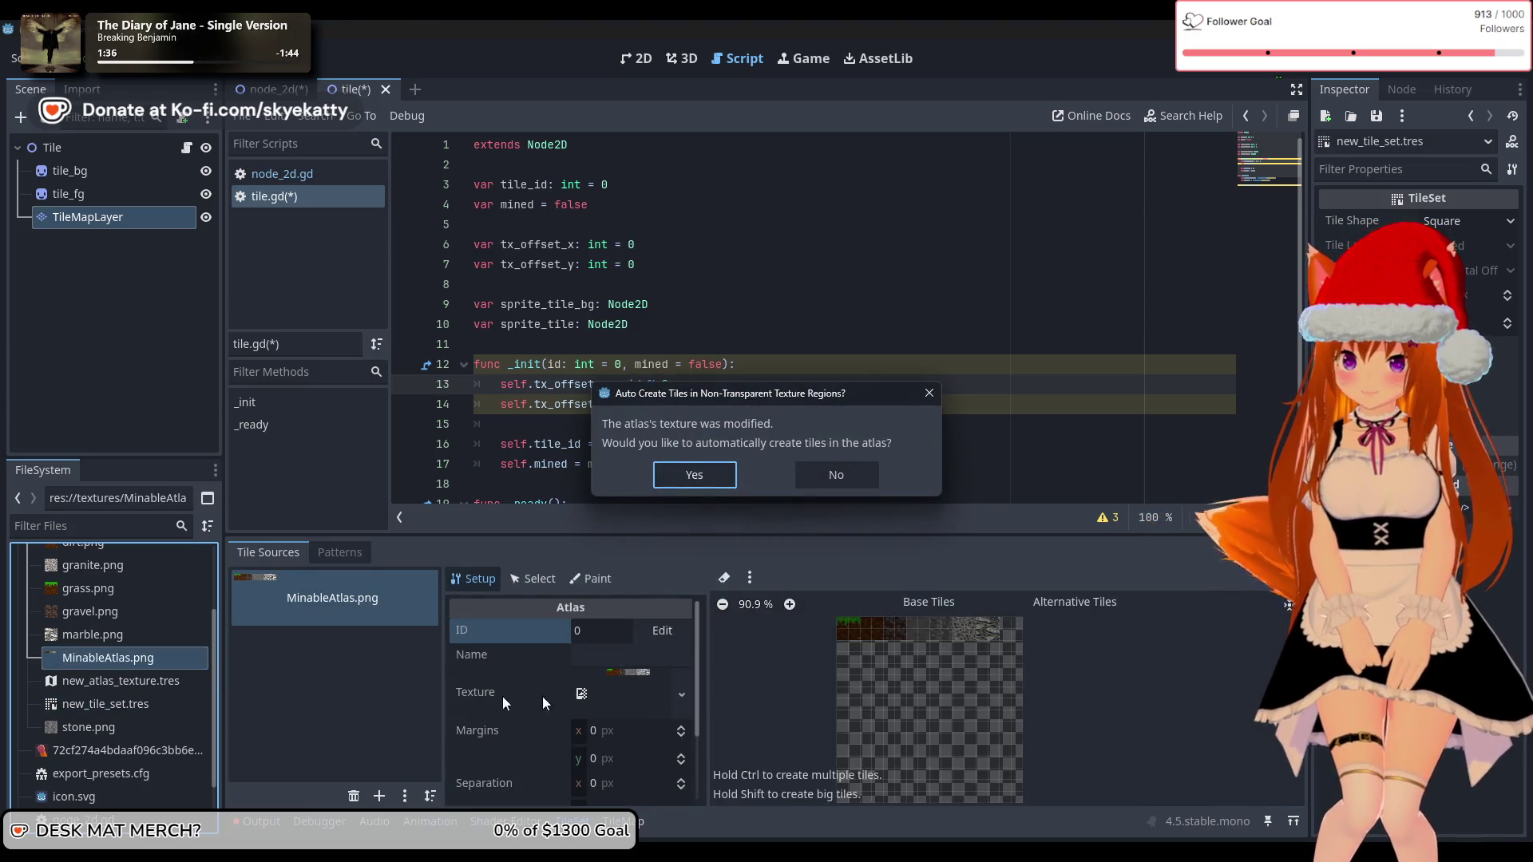
Step: Accept auto-creating the atlas tiles and set the Texture Region Size to 32 × 32 px
click(720, 481)
click(336, 692)
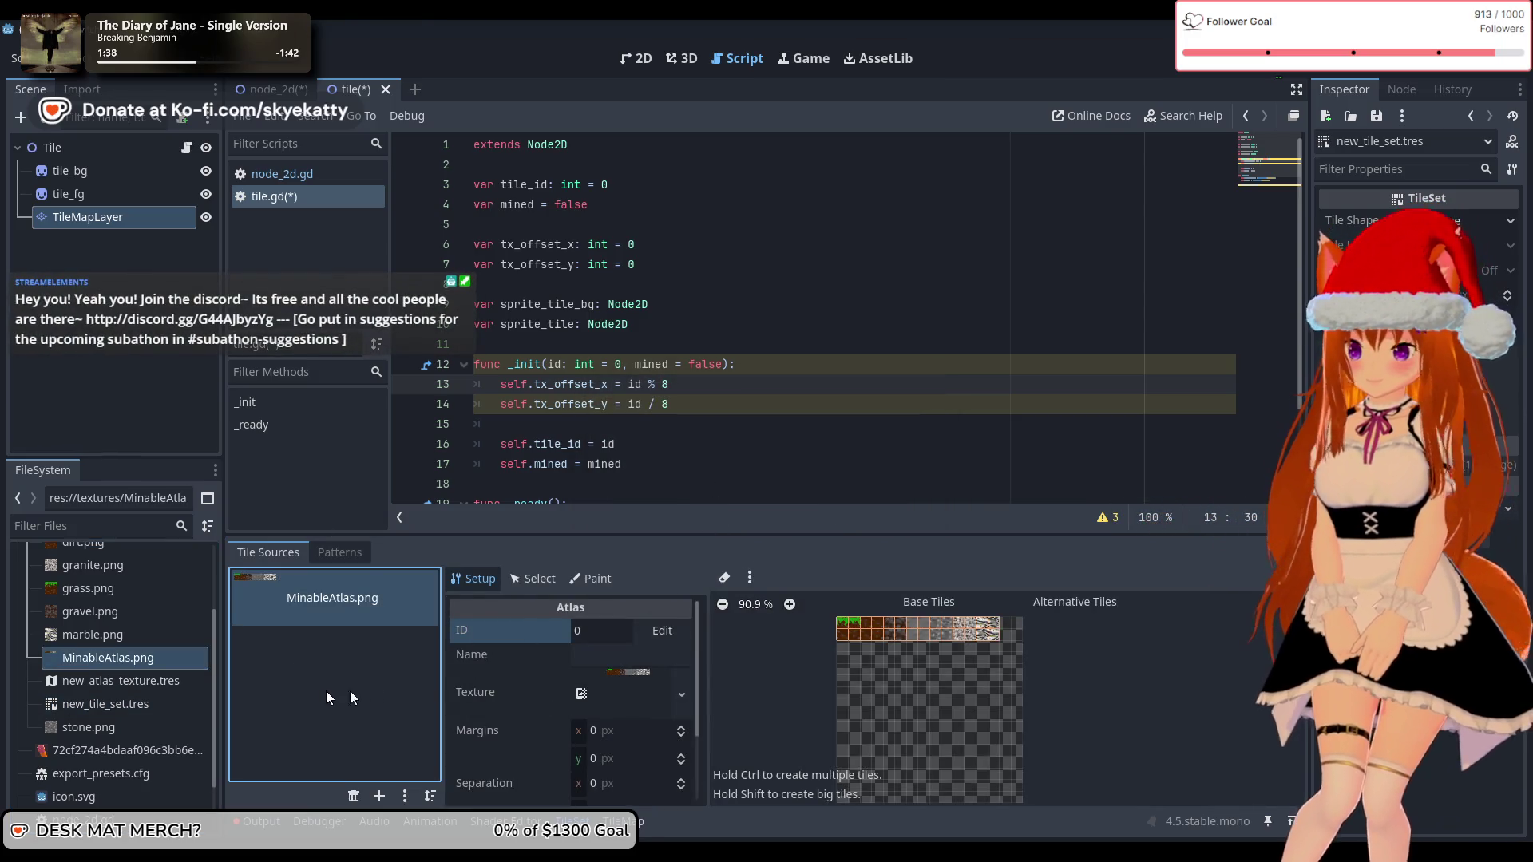
scroll(594, 734, down, 3)
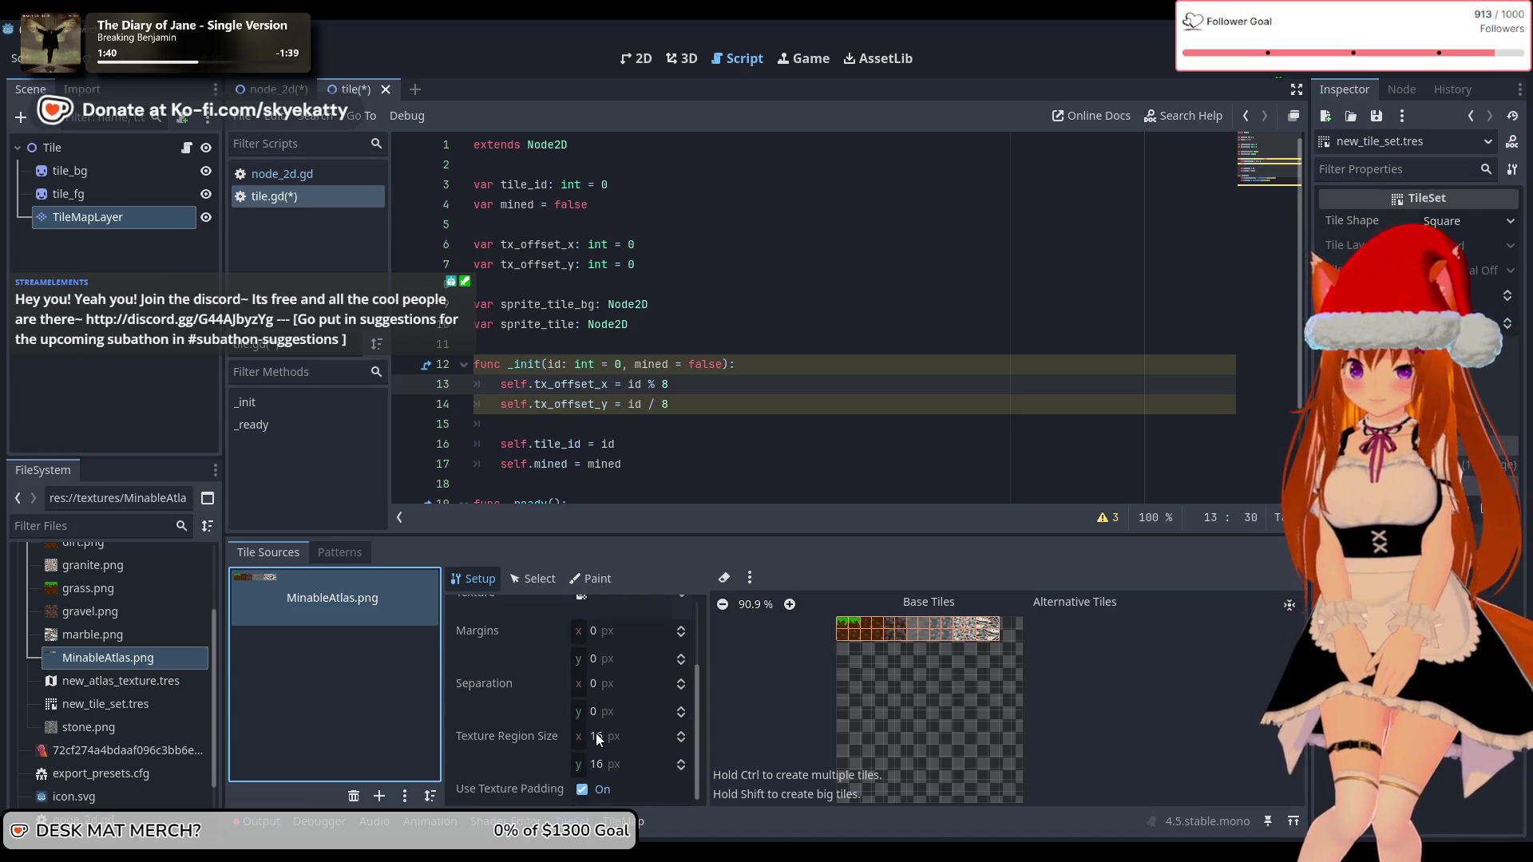
click(612, 732)
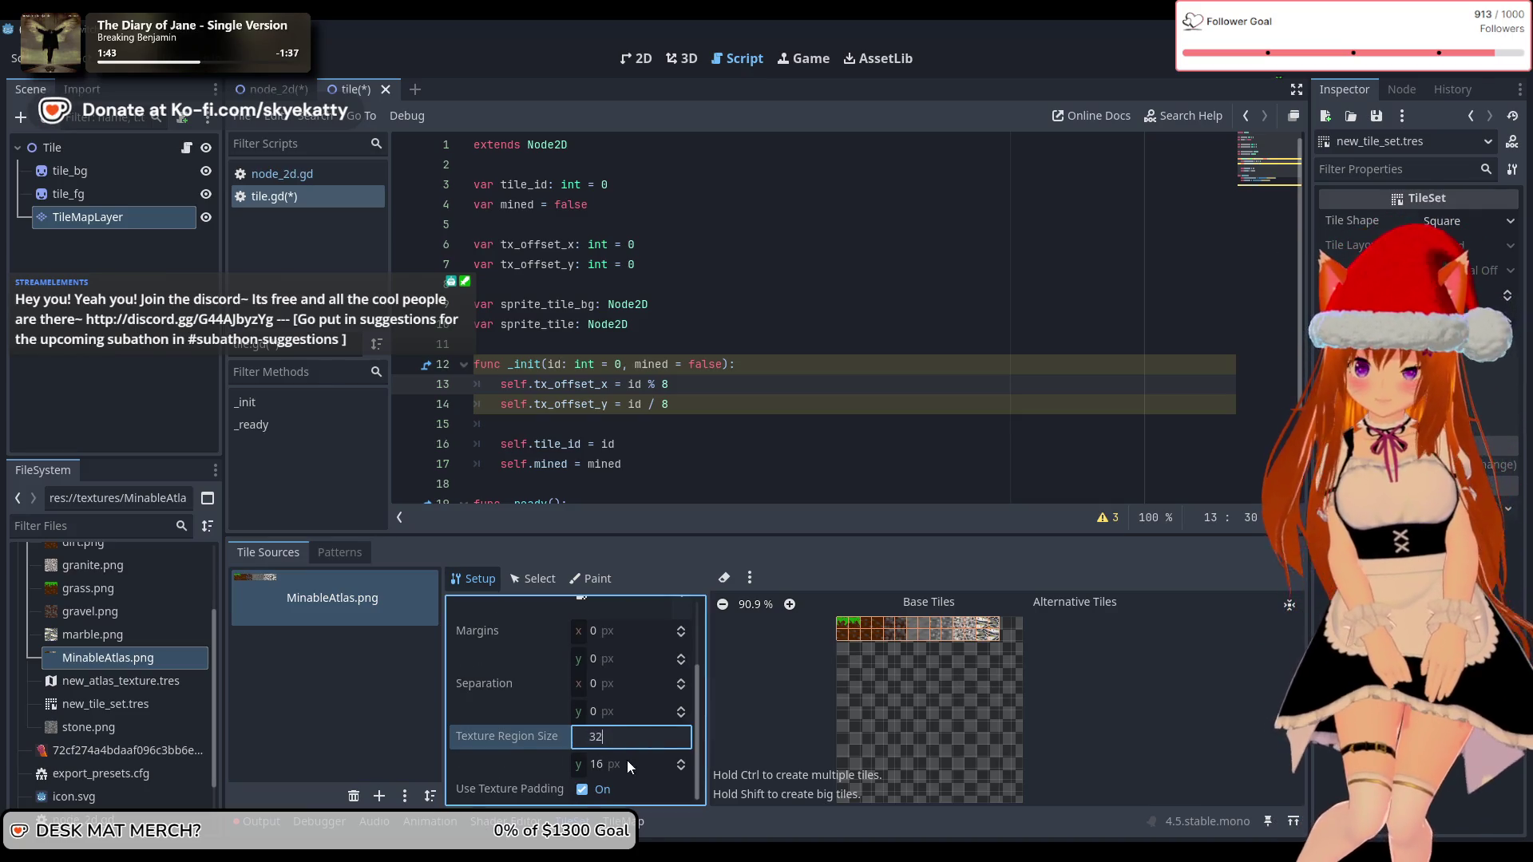
click(630, 766)
key(Return)
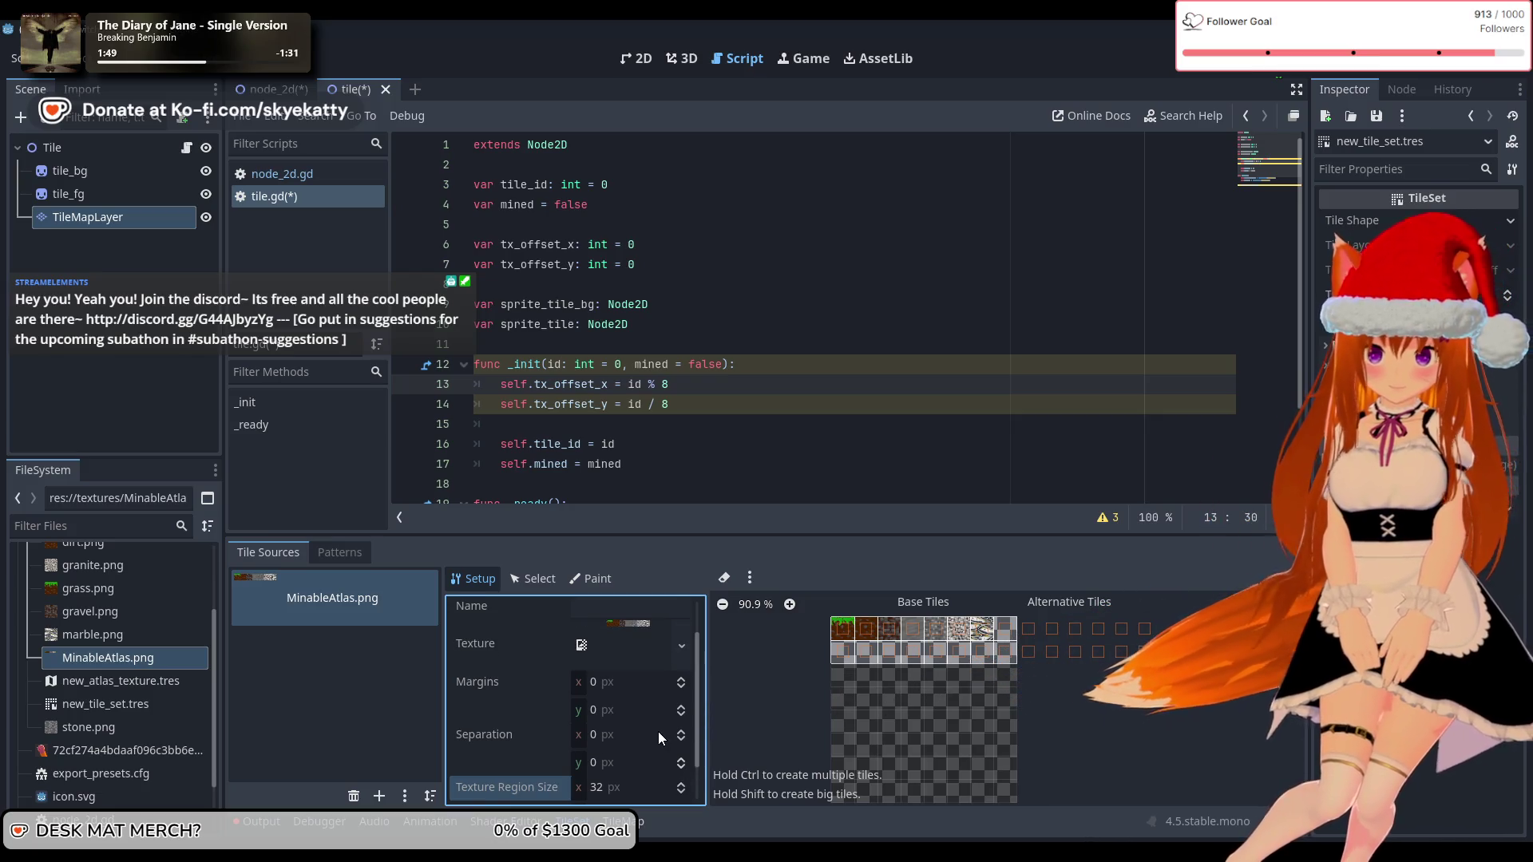
scroll(644, 737, up, 4)
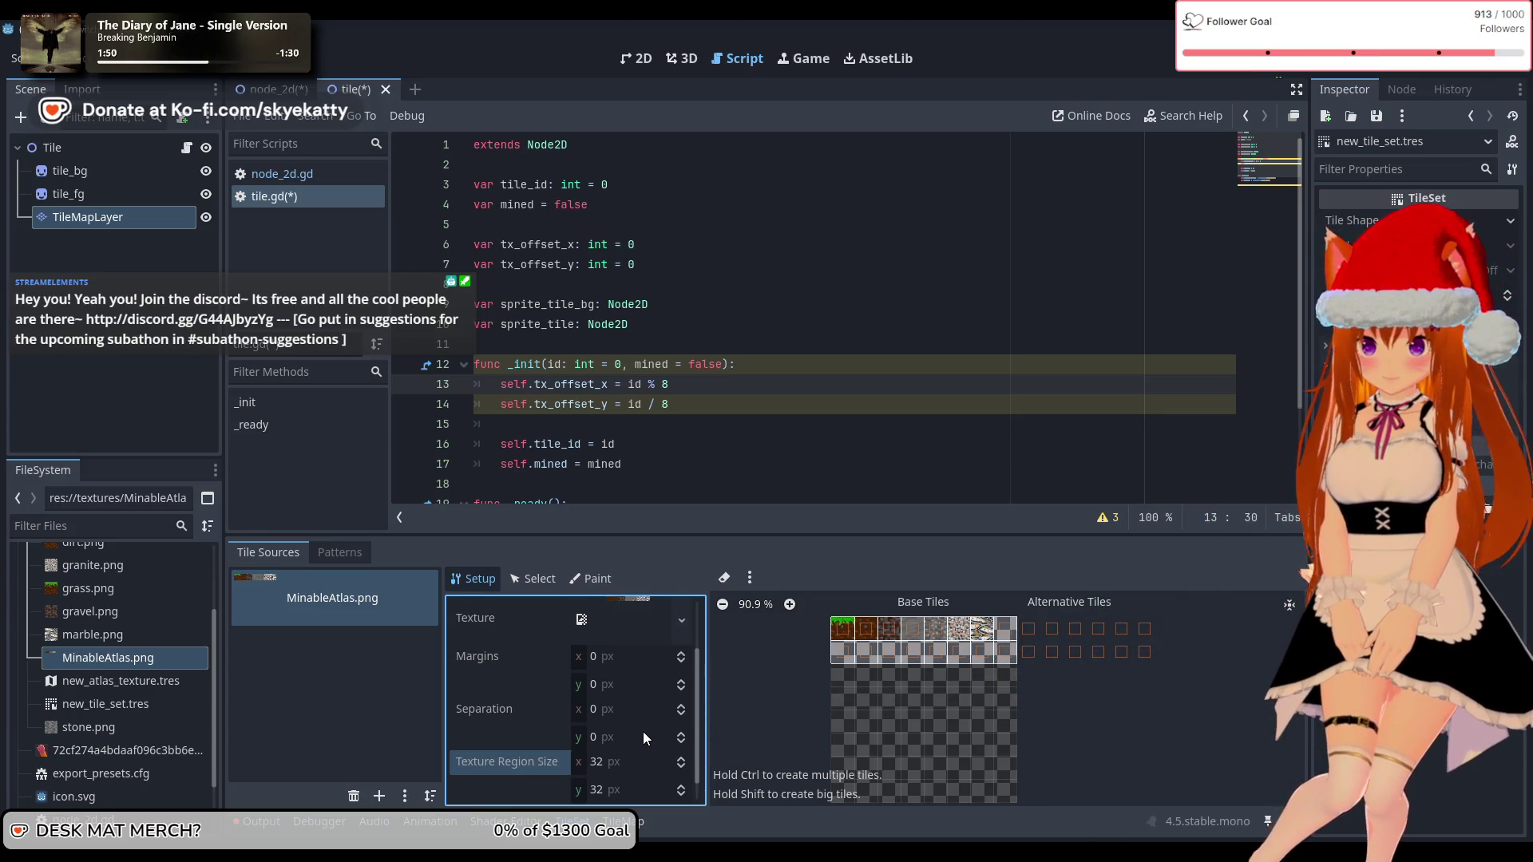
scroll(641, 733, down, 3)
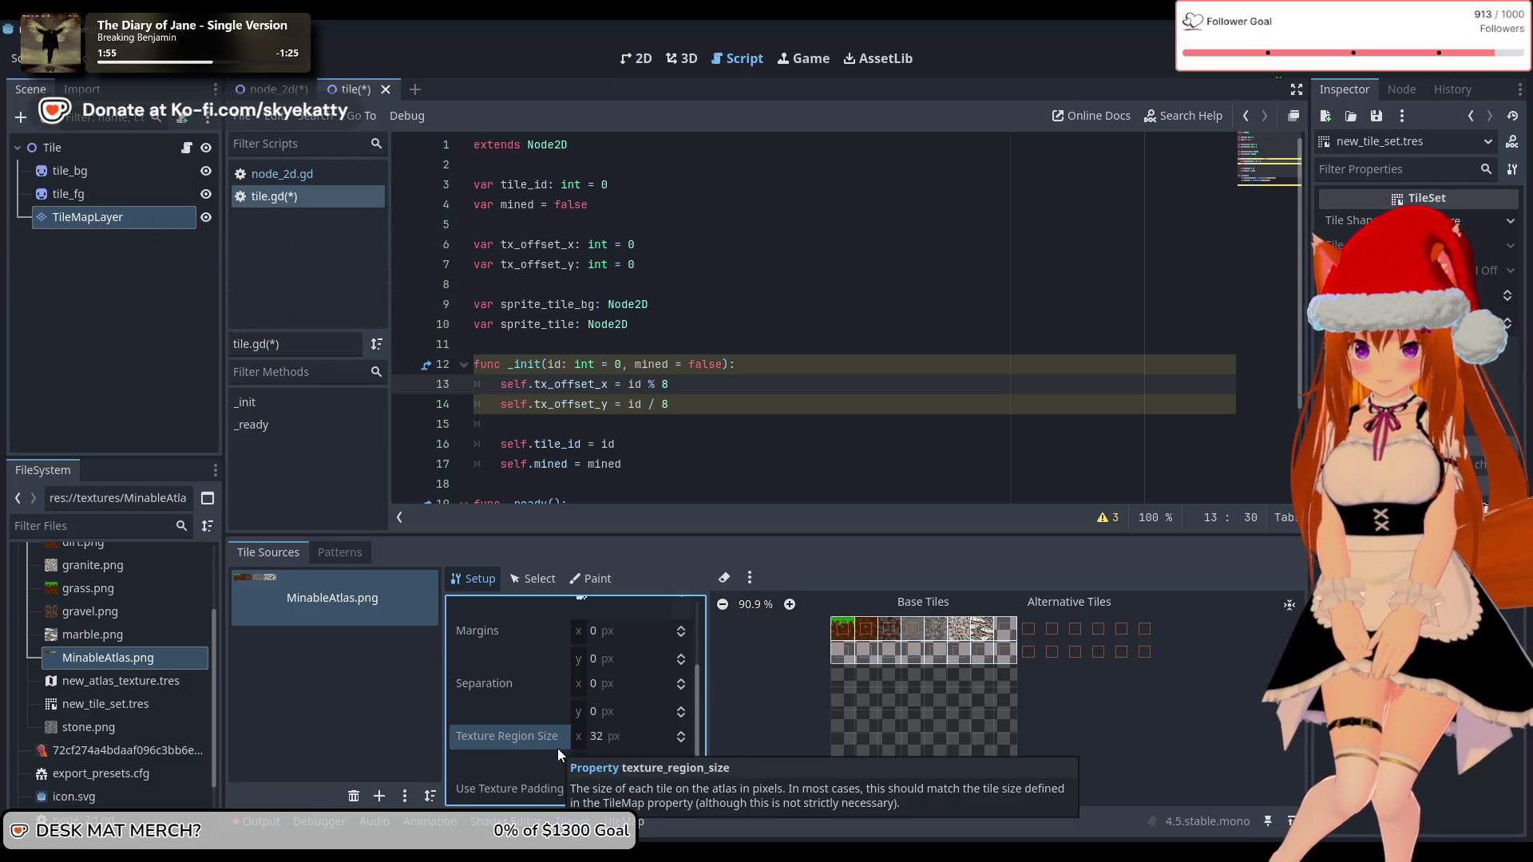
click(581, 791)
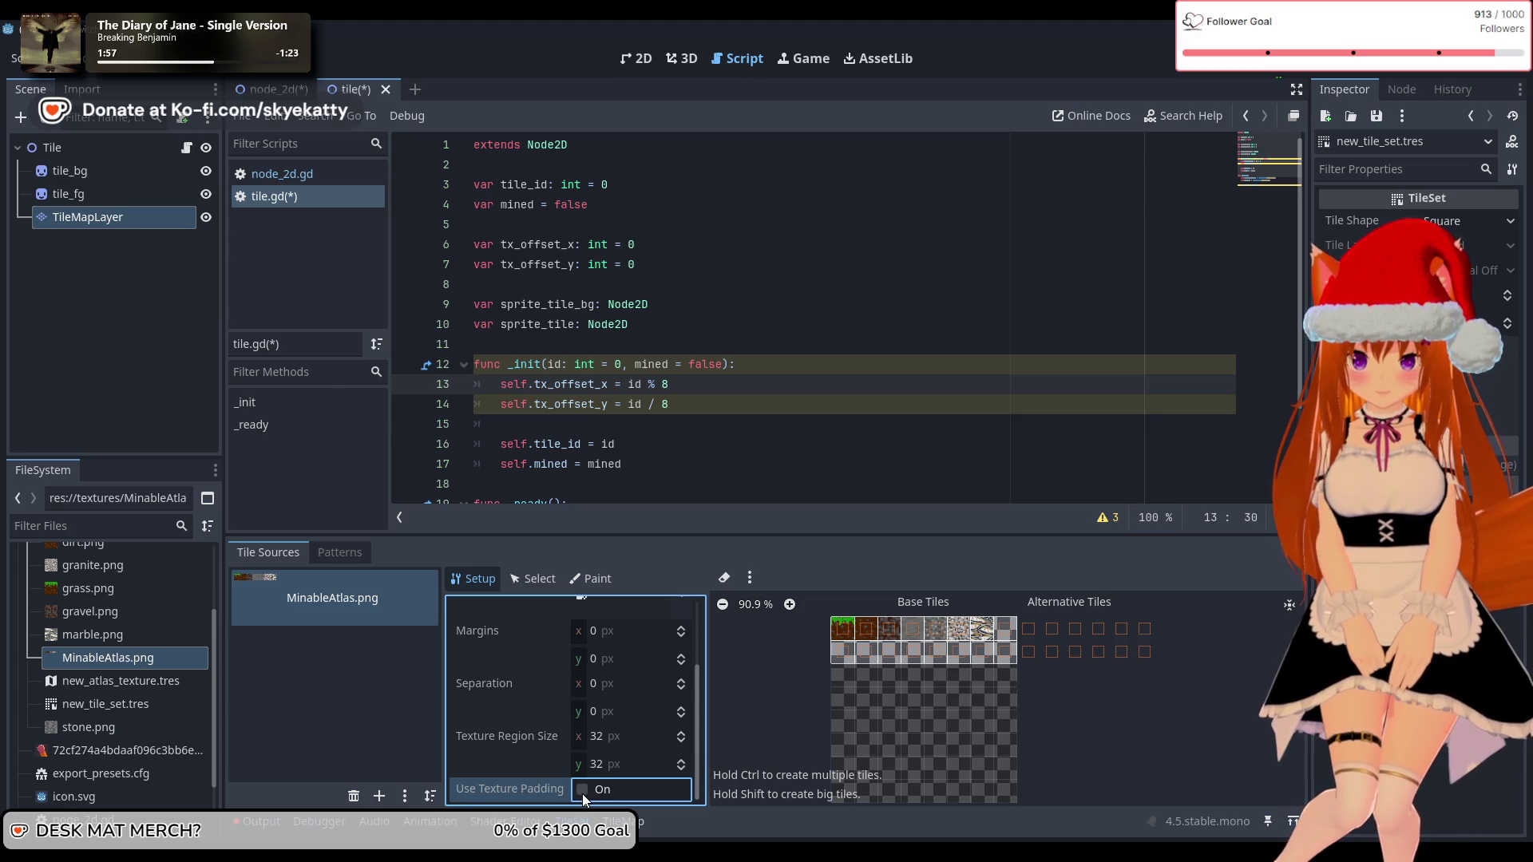
scroll(607, 725, up, 1)
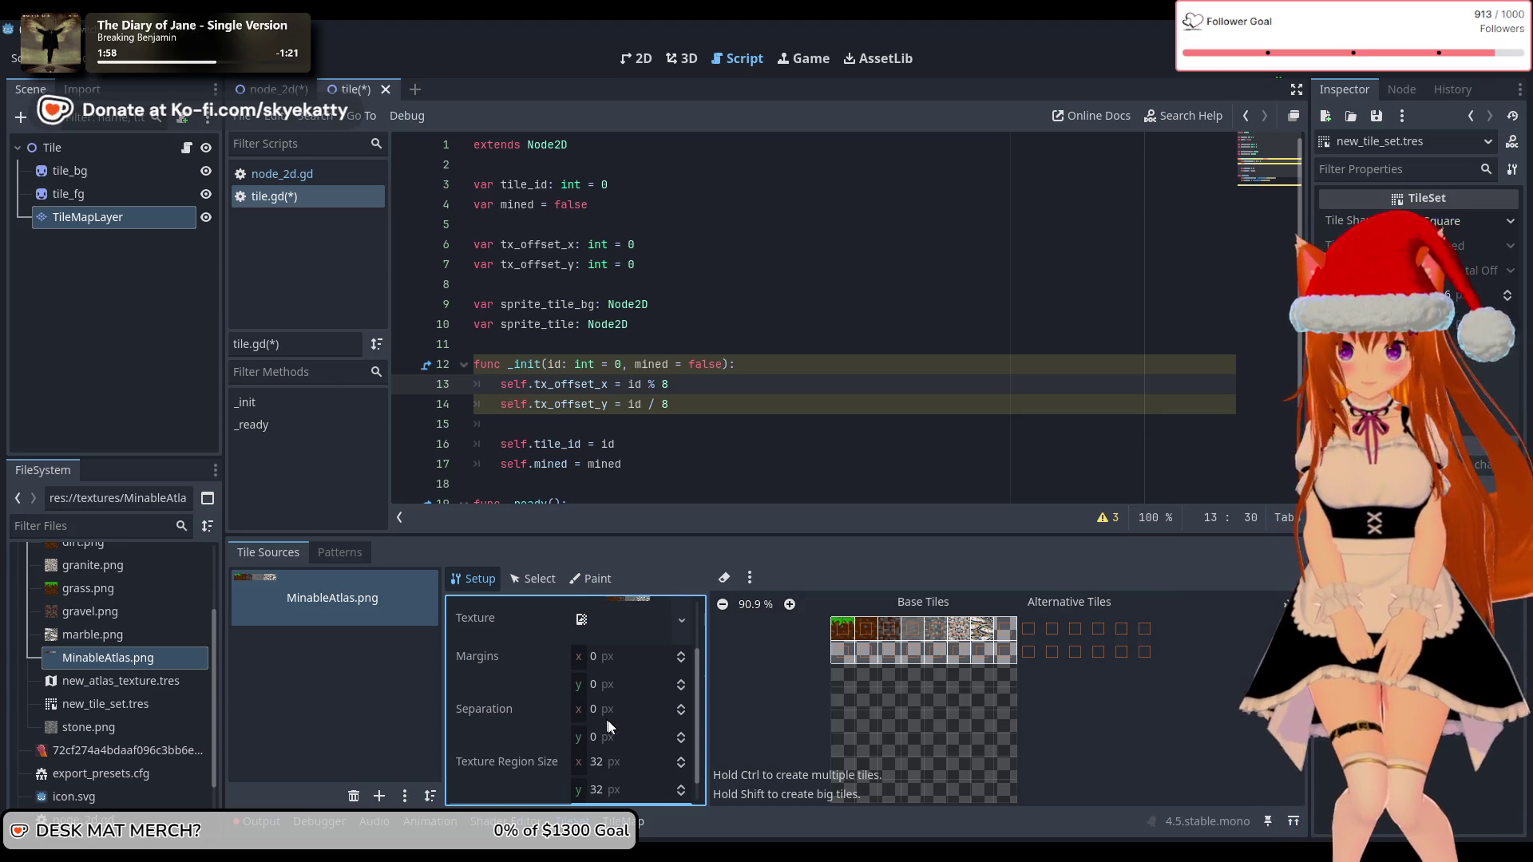
scroll(646, 742, down, 1)
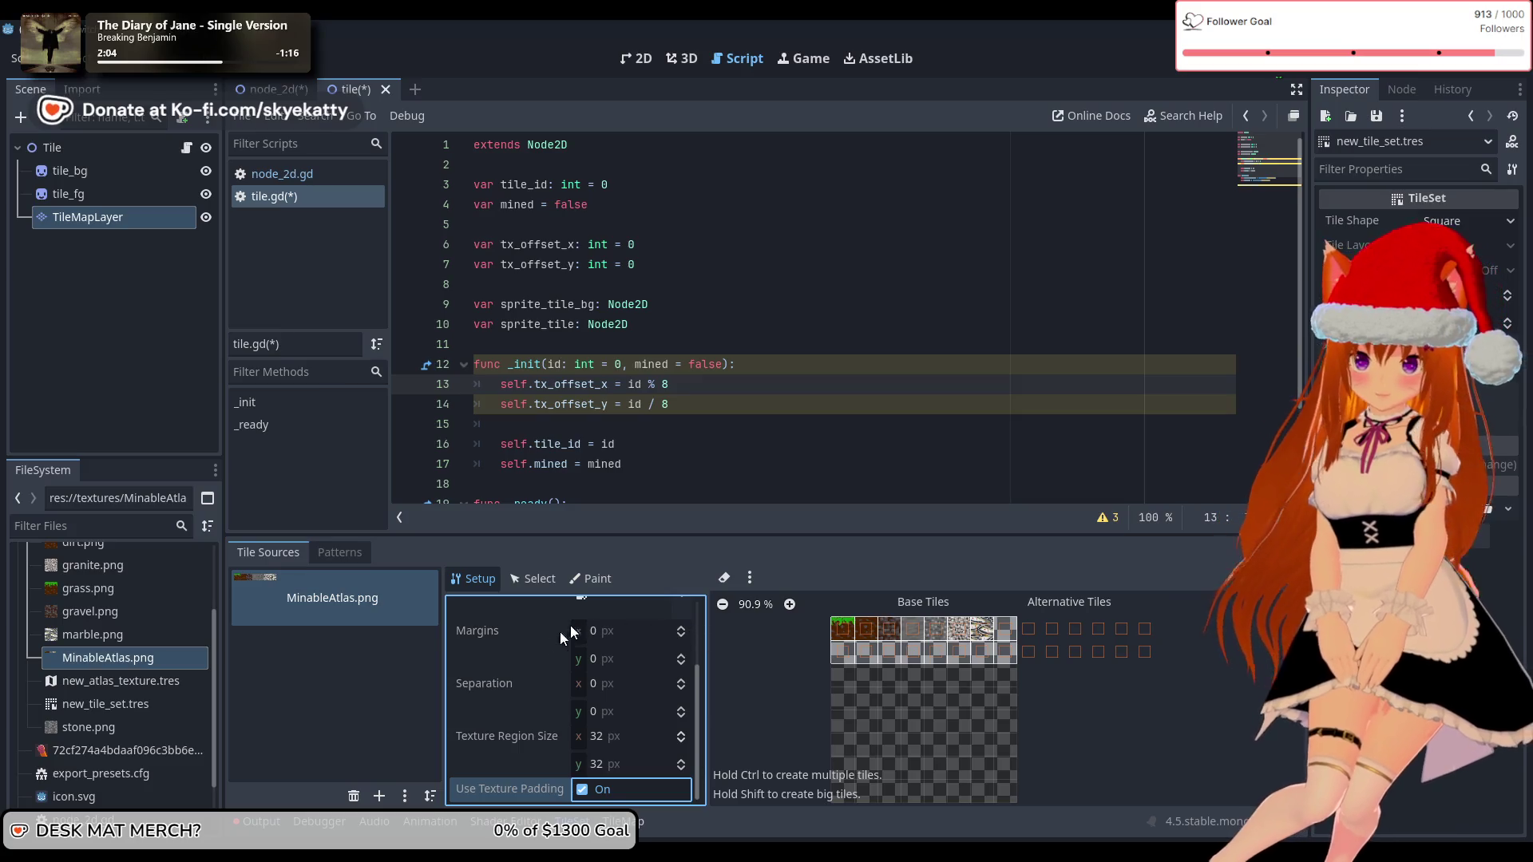
scroll(547, 649, up, 3)
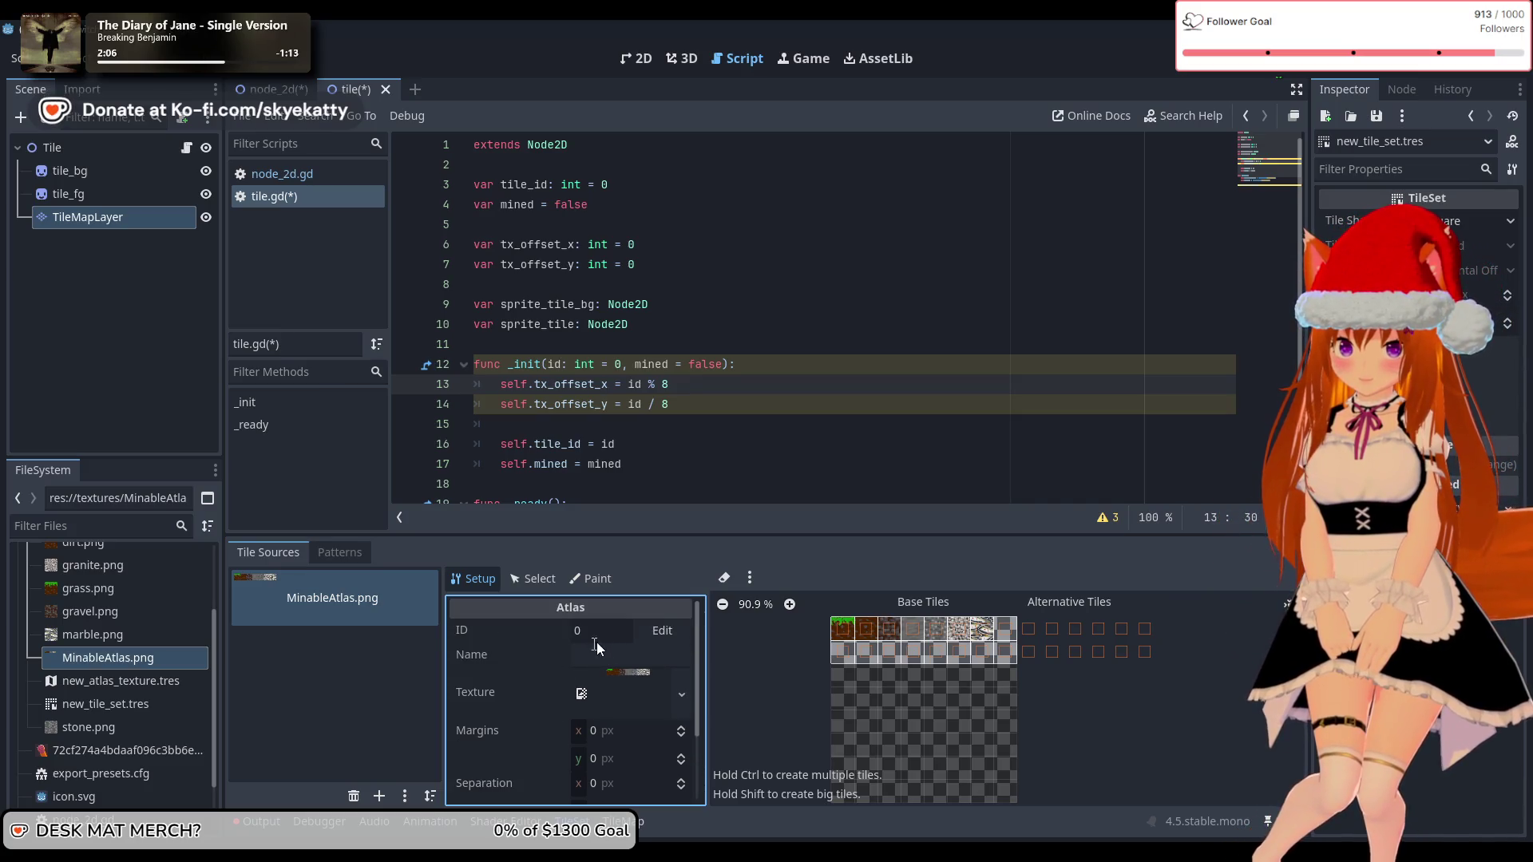
Step: Set the tile set's Tile Size to 32 × 32 px, glance at Select mode, and return to Setup
scroll(555, 653, down, 3)
click(338, 693)
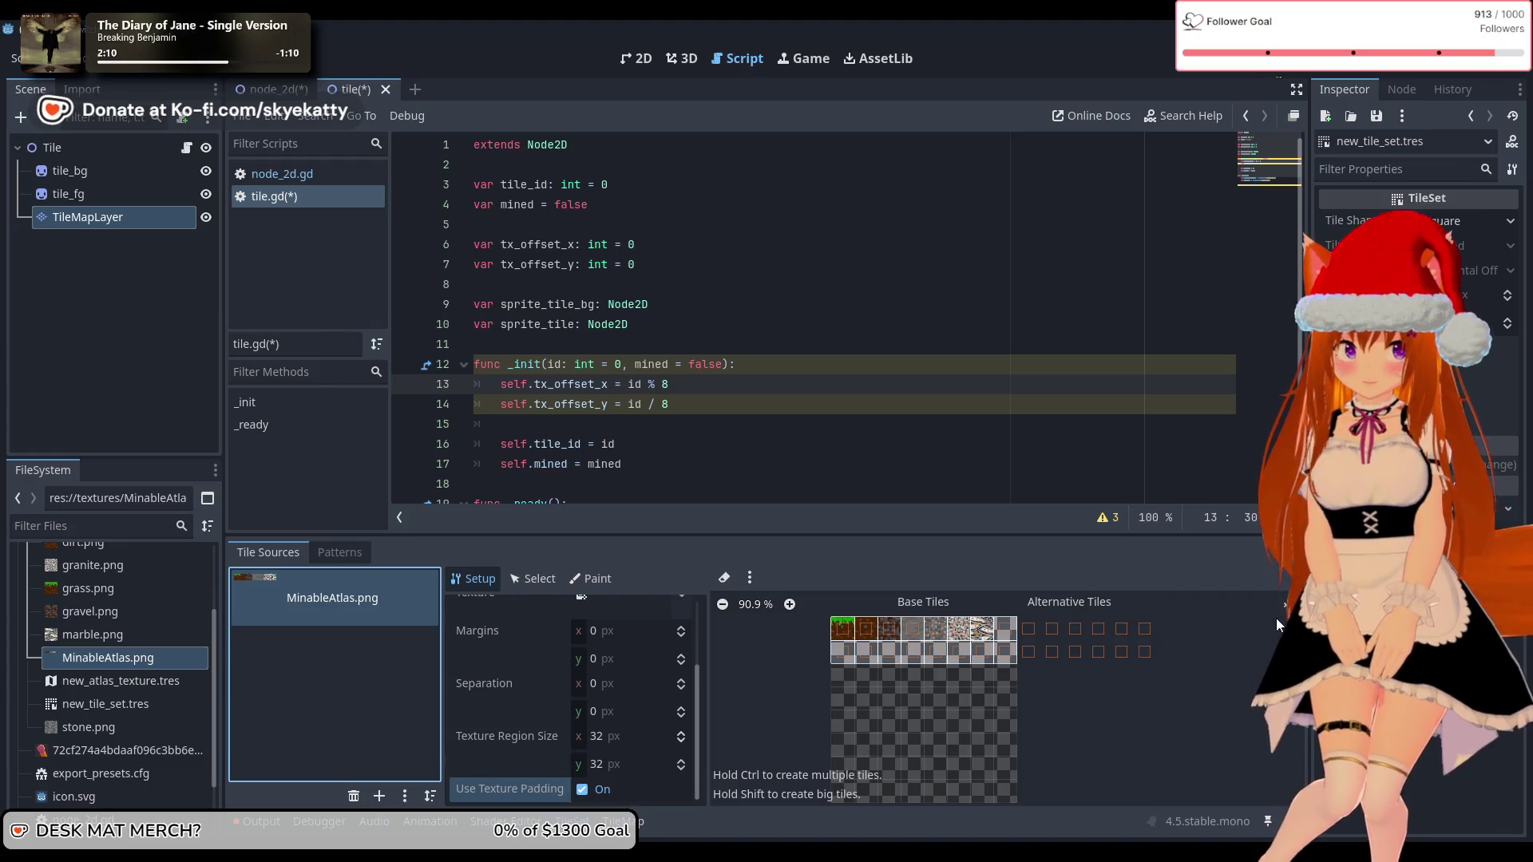
click(1460, 295)
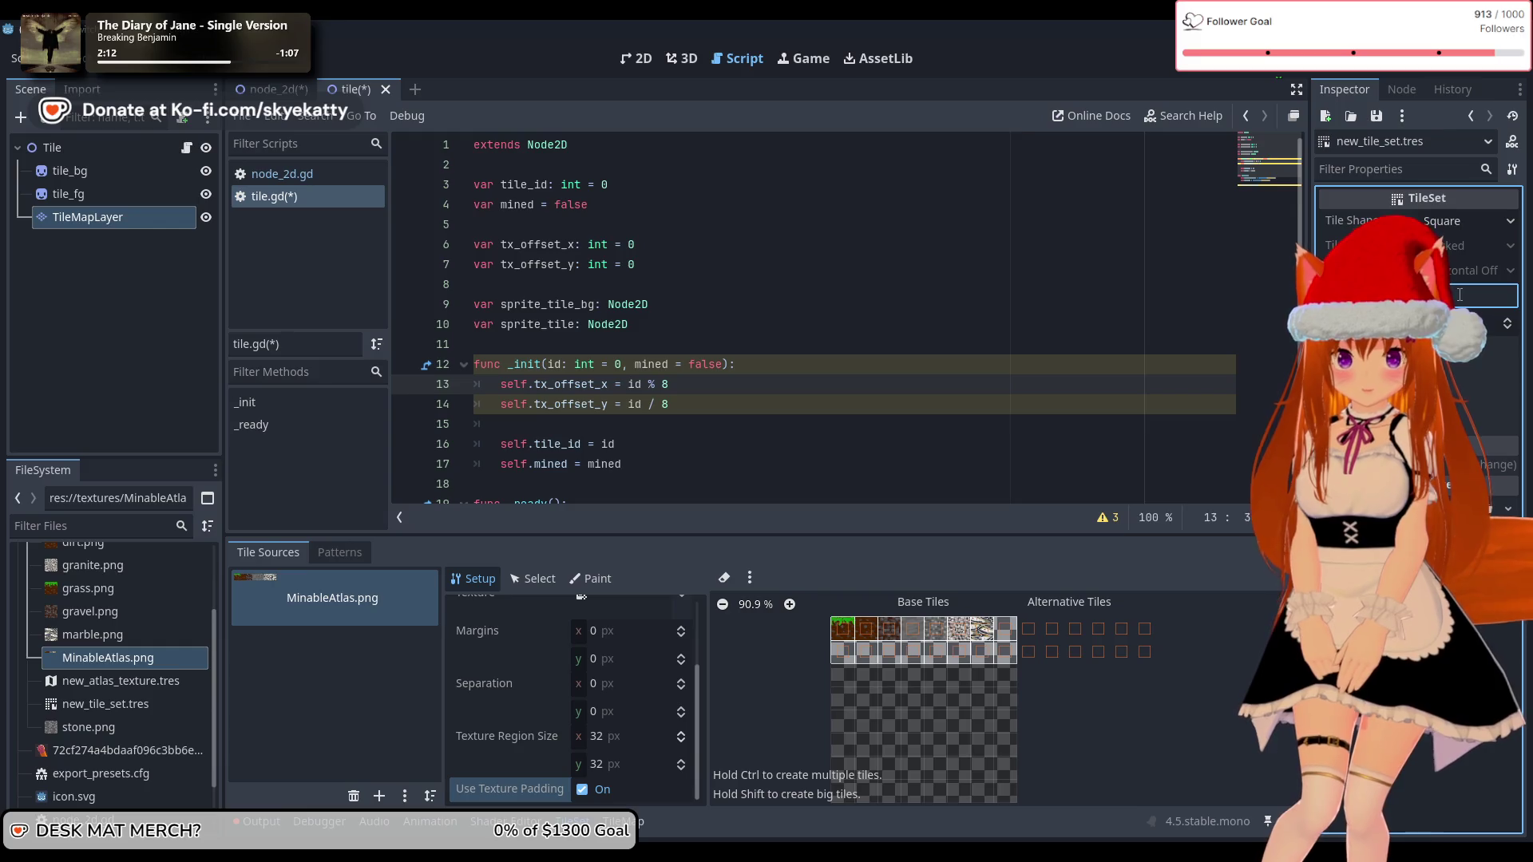
click(1499, 333)
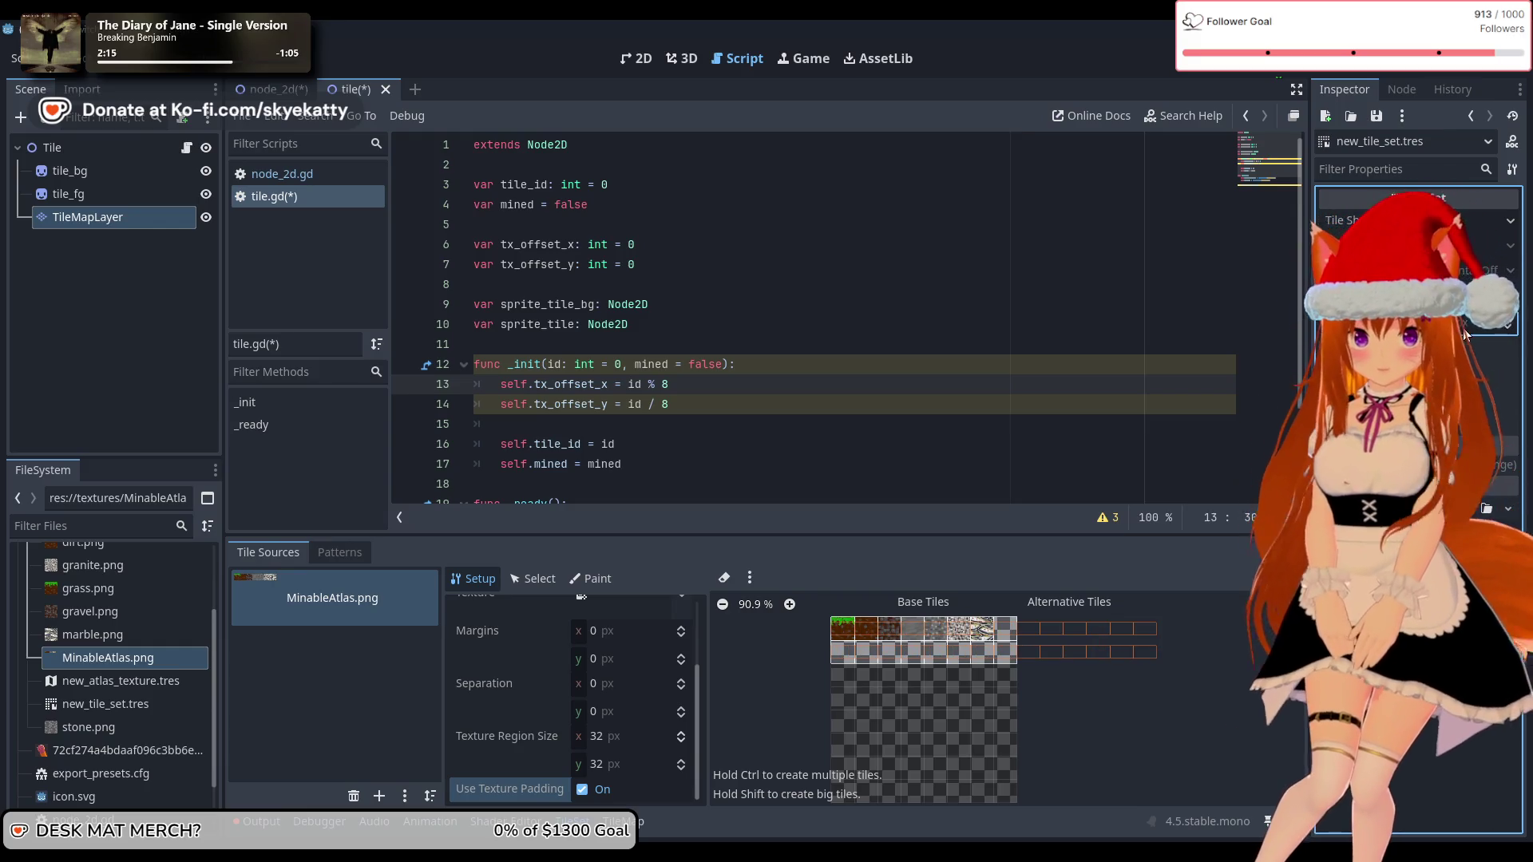
click(1500, 333)
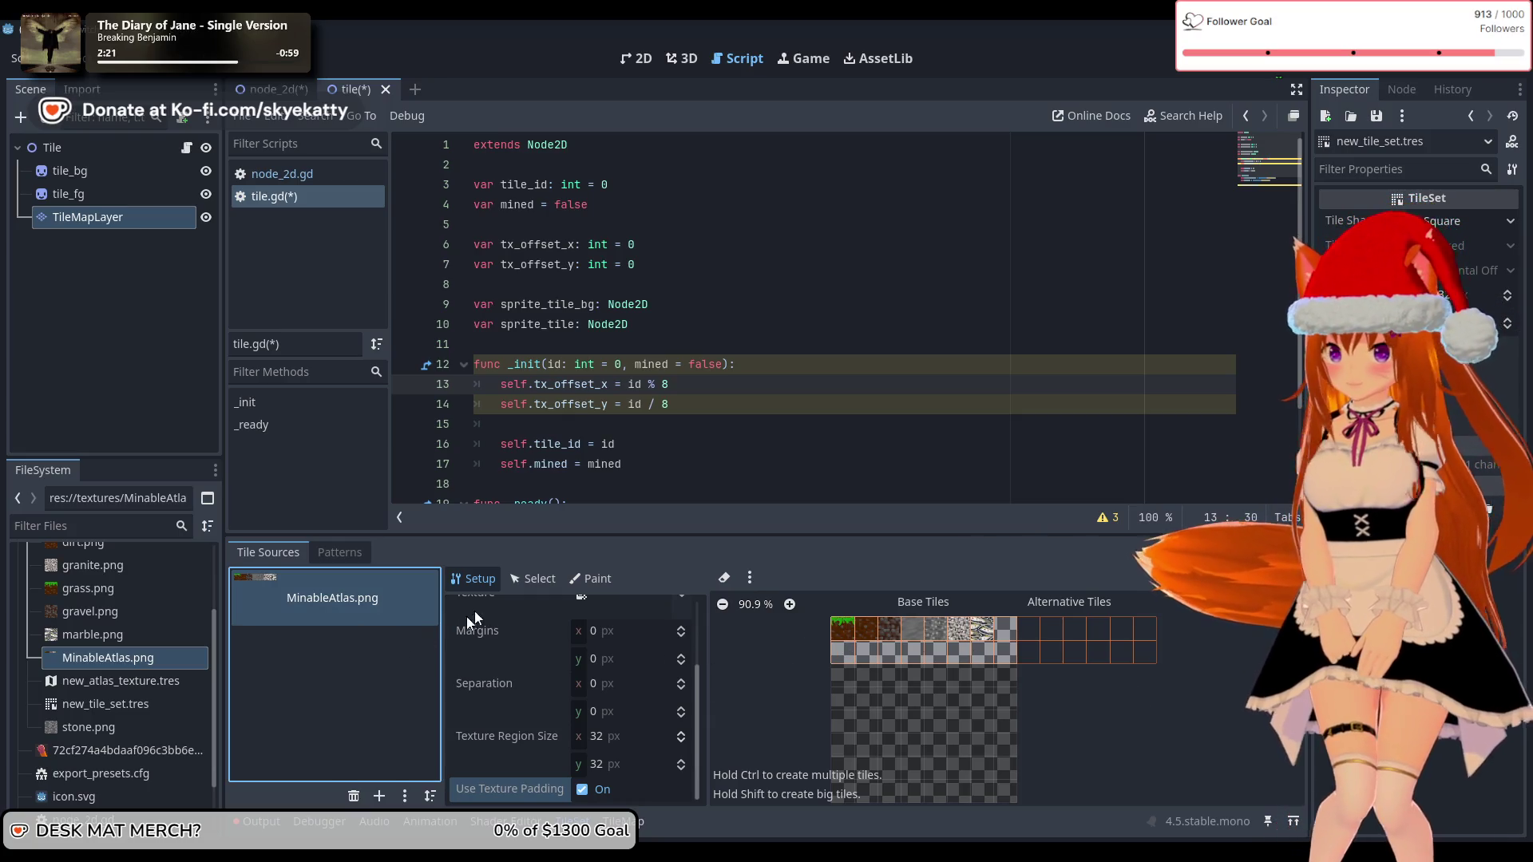
click(527, 580)
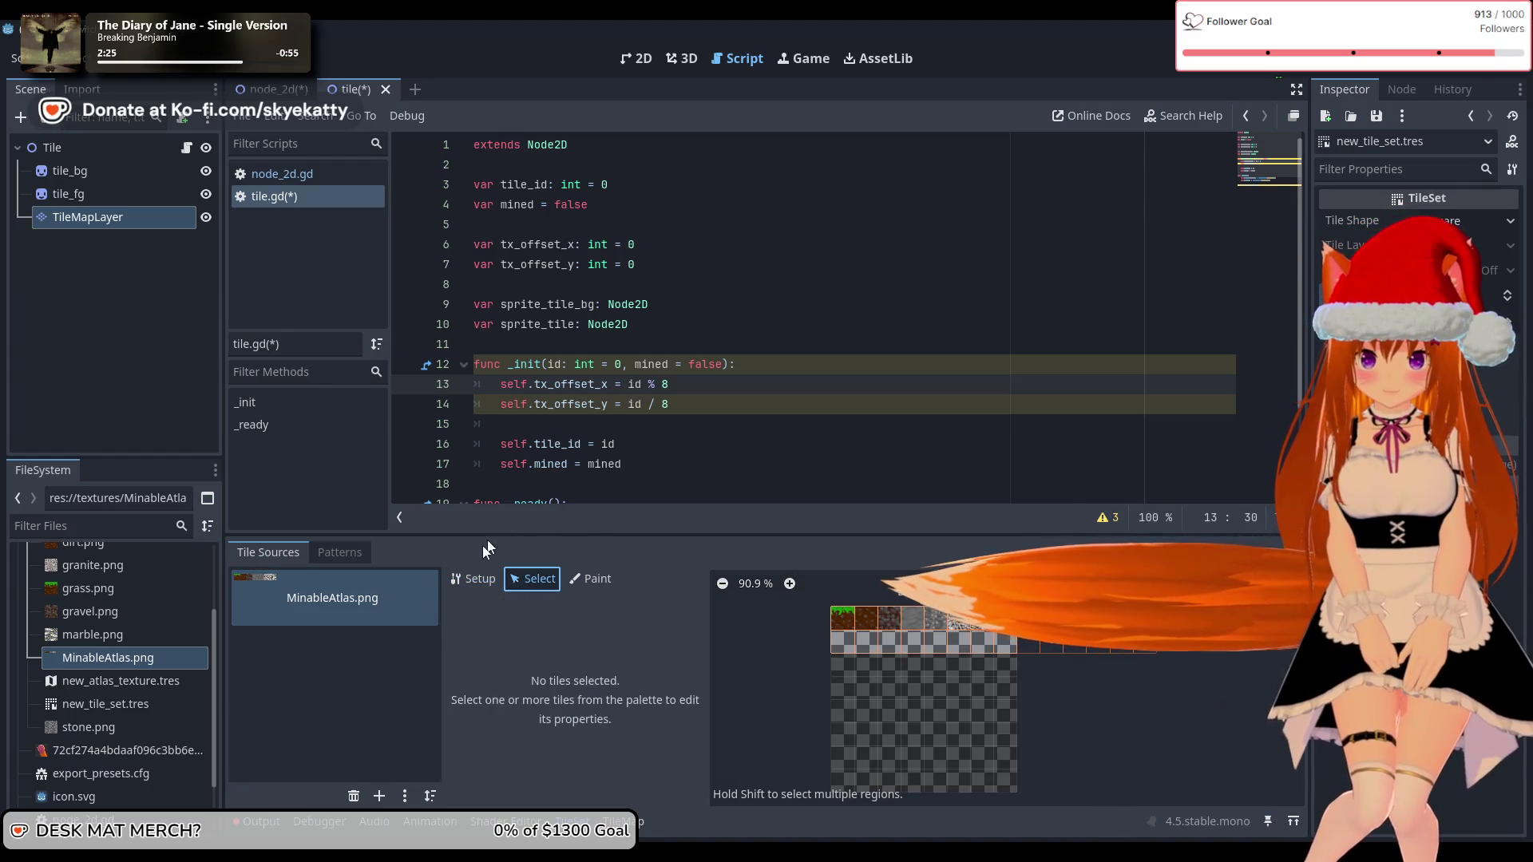
click(473, 579)
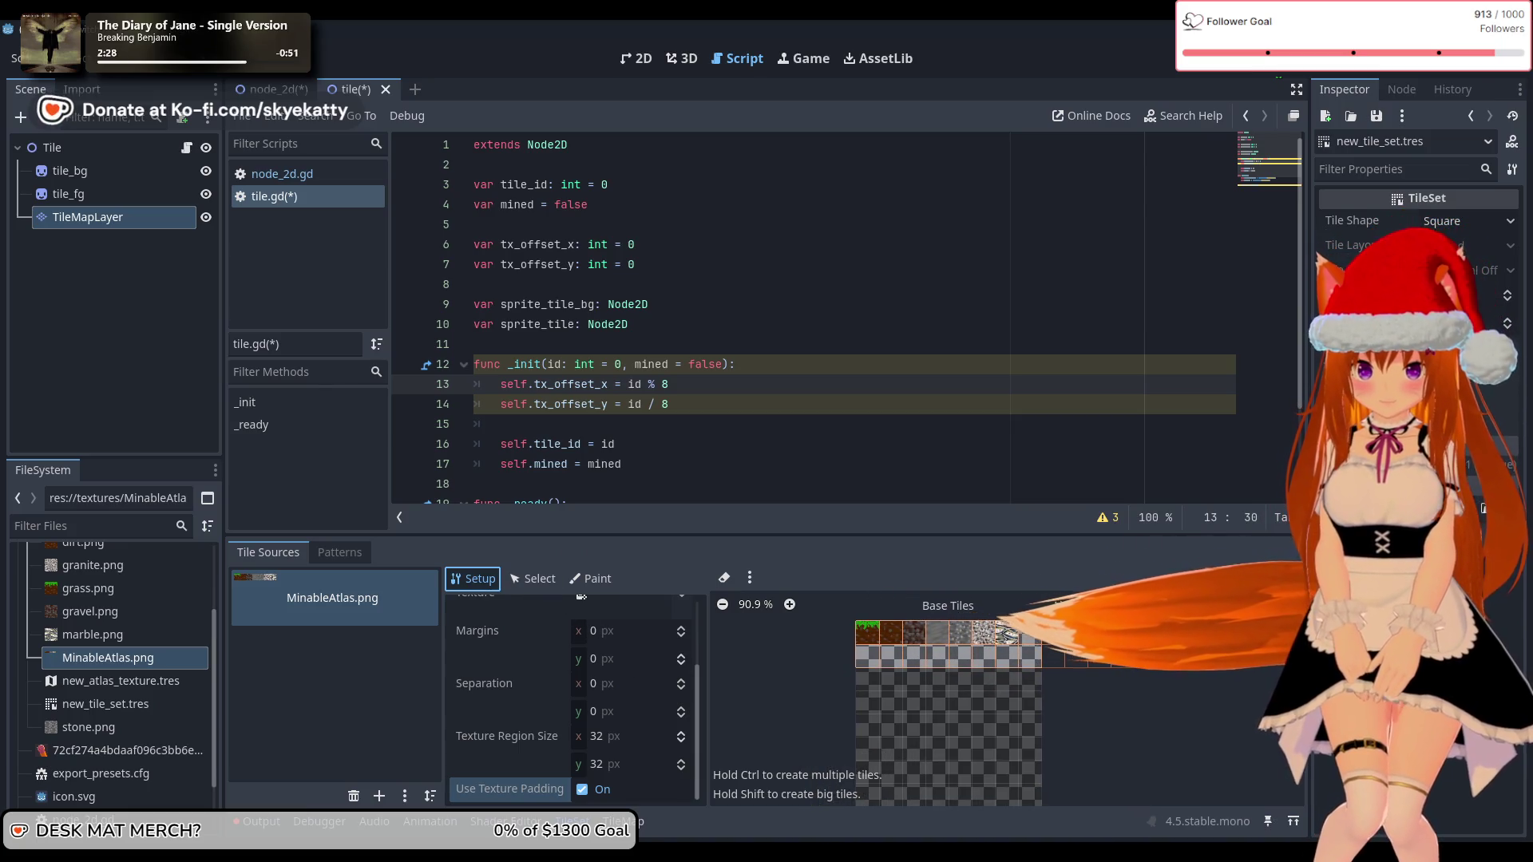
scroll(607, 754, up, 3)
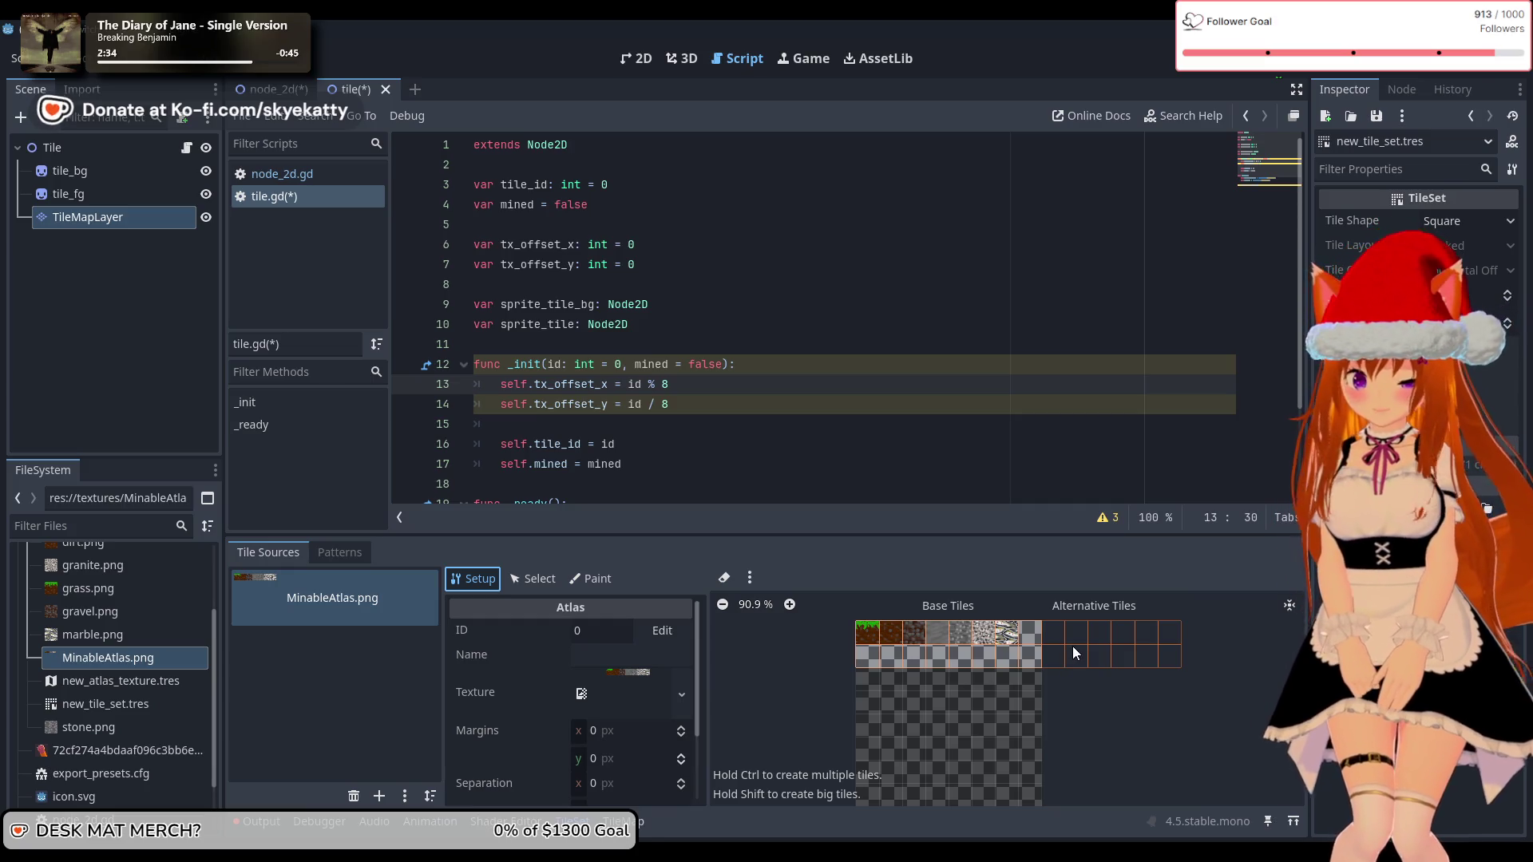
Step: Delete the five extra second-row tiles from the MinableAtlas.png atlas
right_click(883, 663)
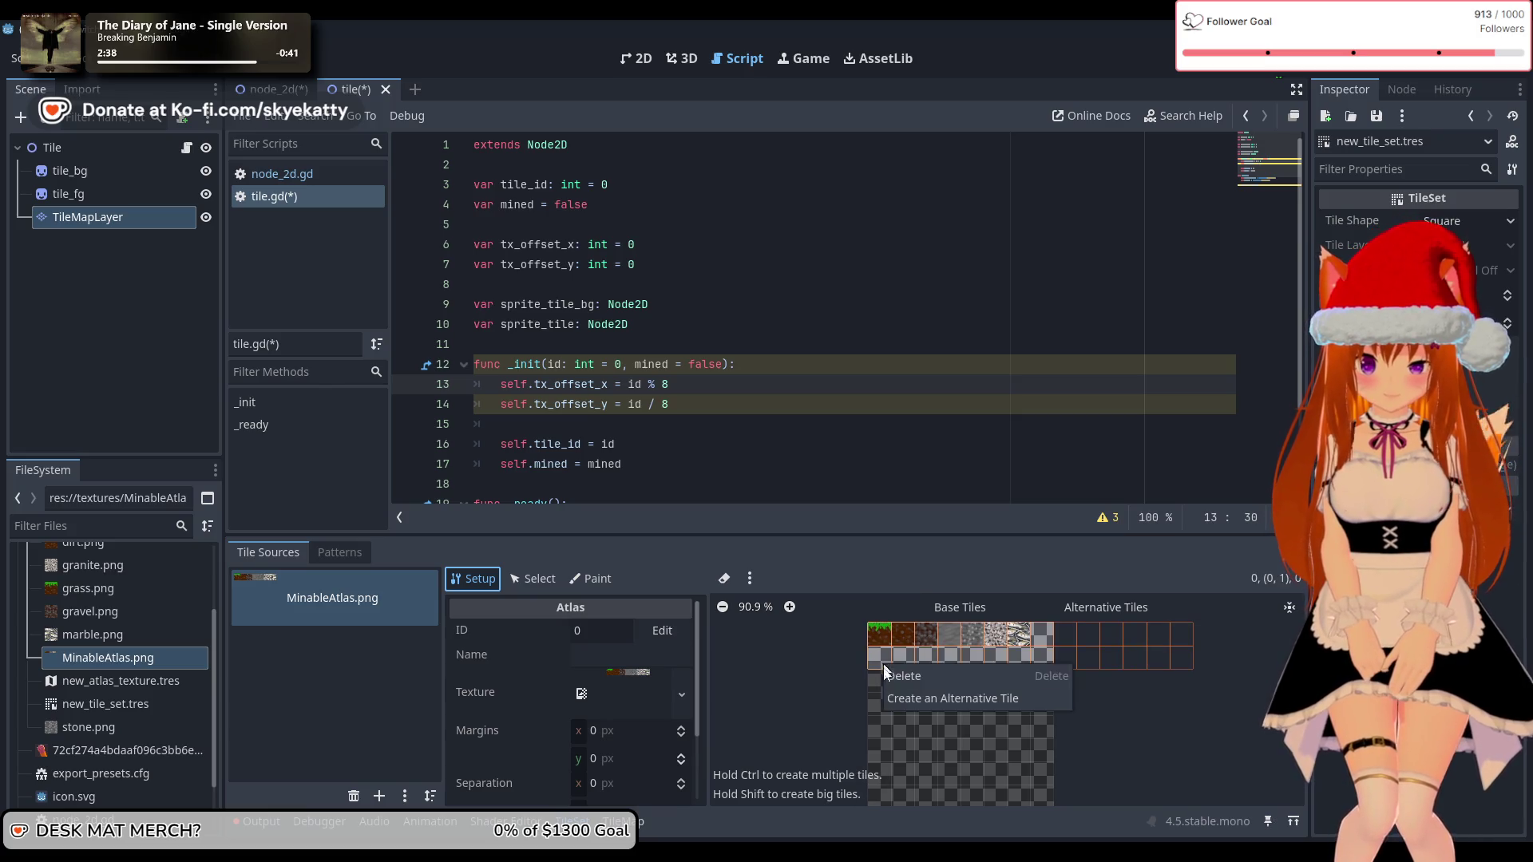
click(902, 677)
right_click(926, 662)
click(949, 676)
right_click(982, 661)
click(1005, 672)
right_click(983, 660)
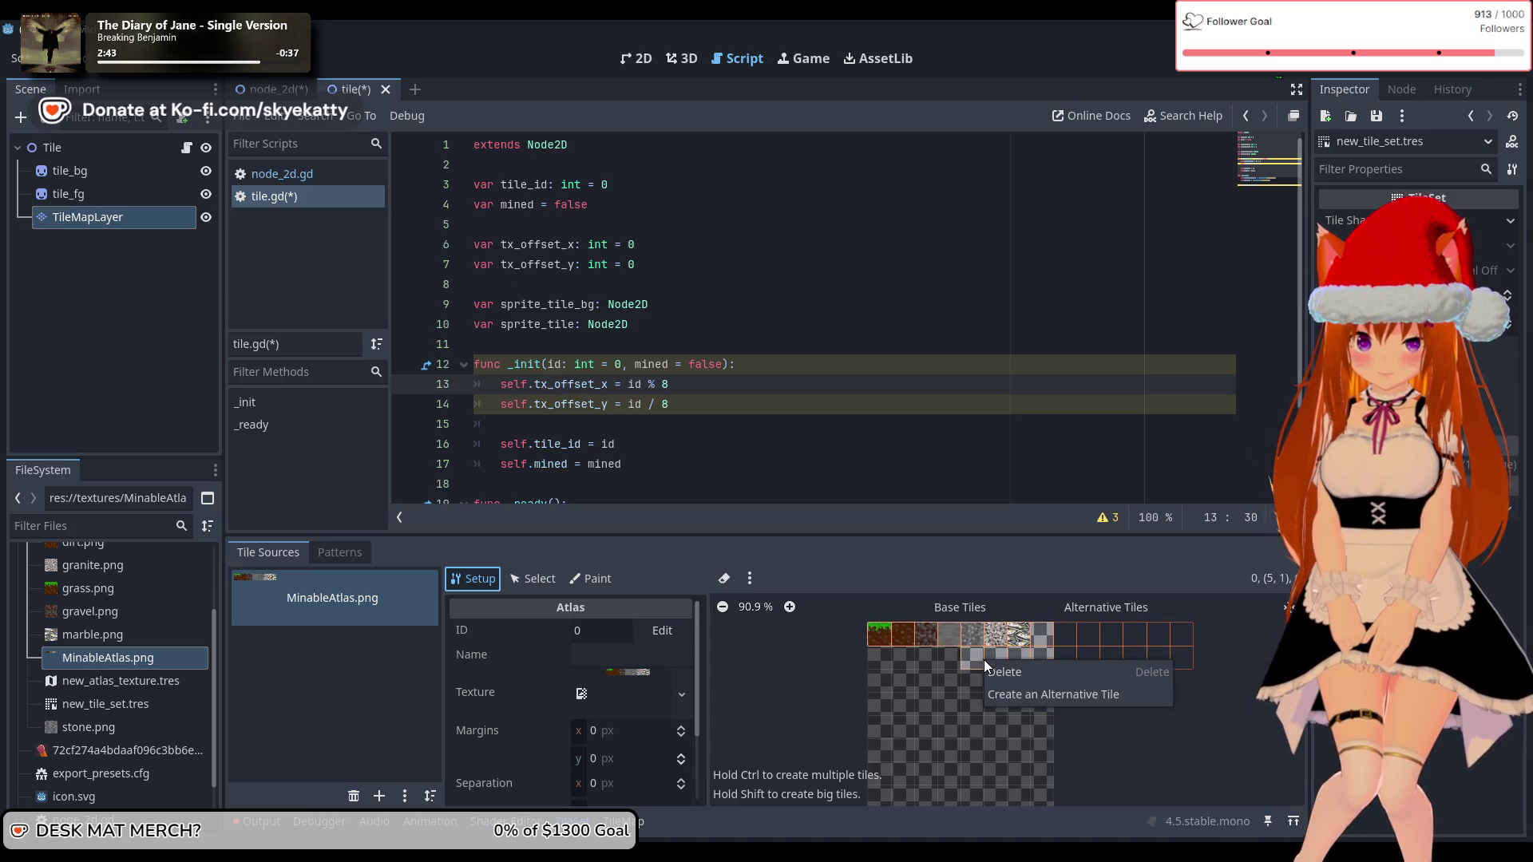
click(1003, 670)
right_click(975, 660)
click(1000, 670)
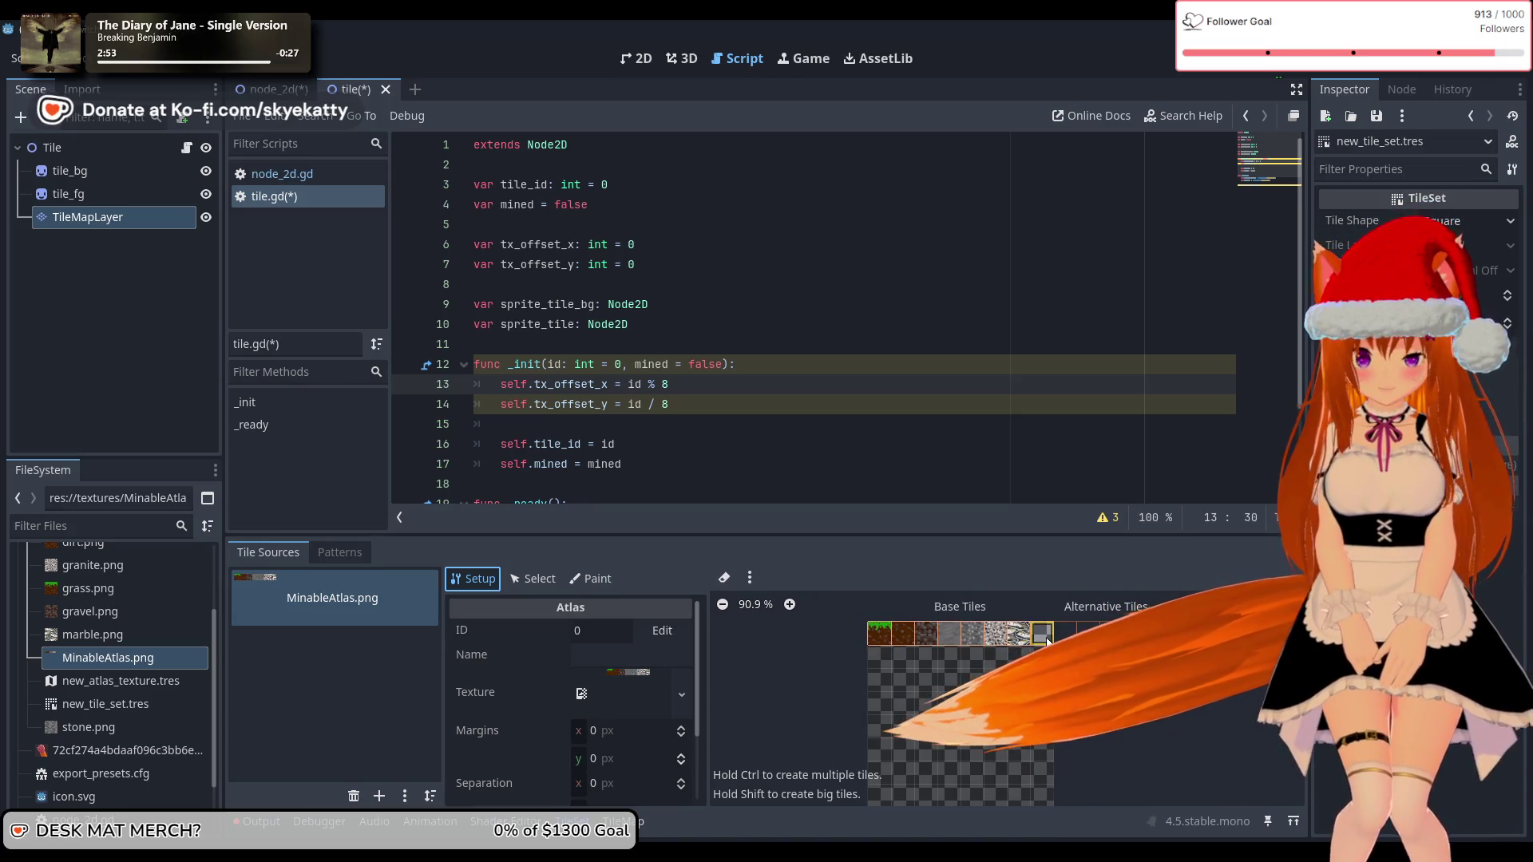
Step: Scroll through the tile set panel and look at the Patterns list before returning to Tiles
scroll(1078, 671, up, 2)
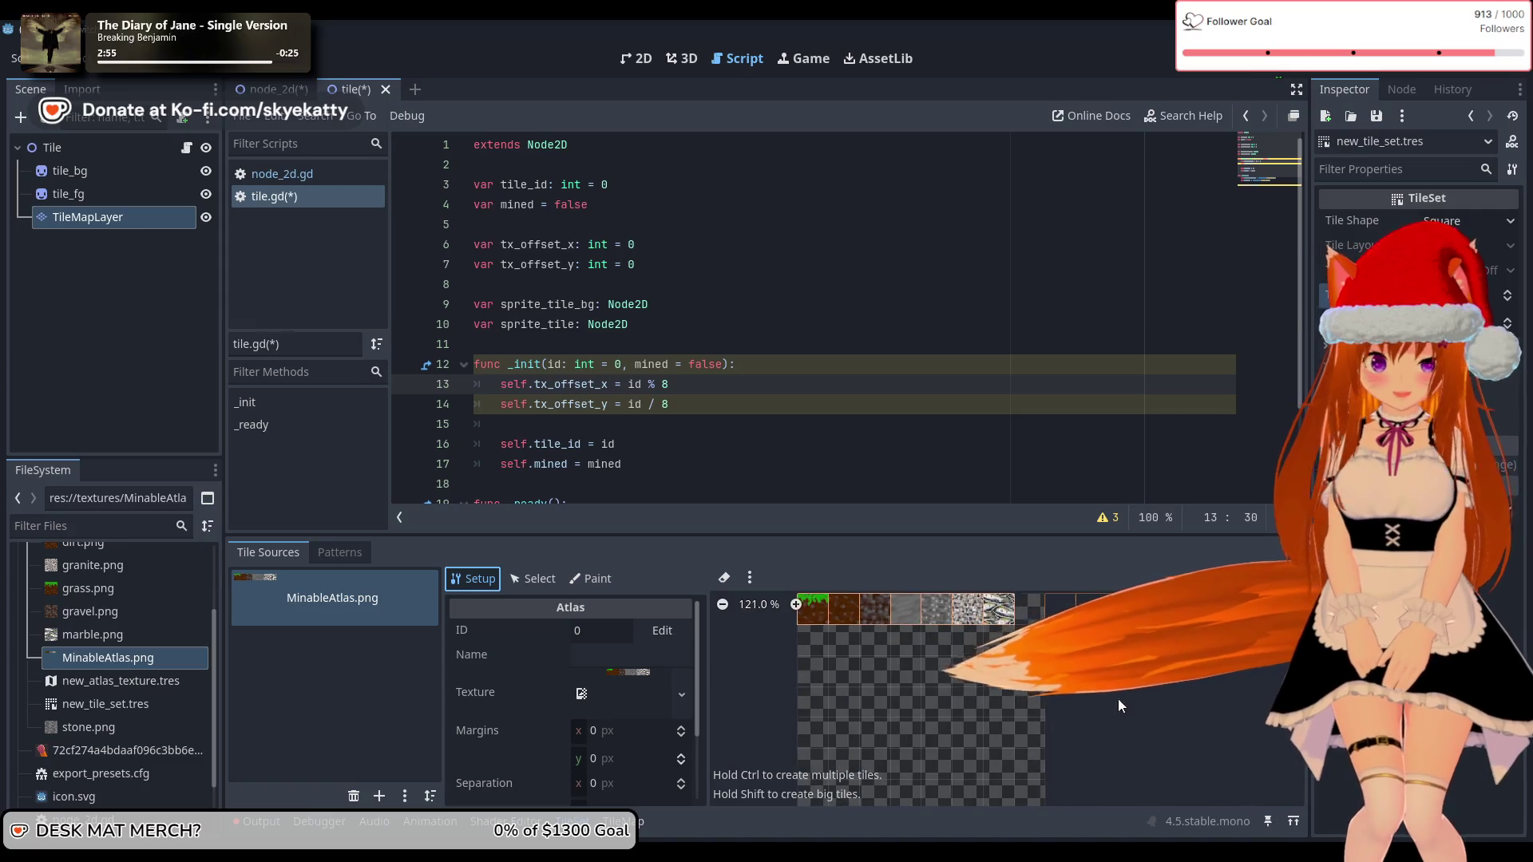
scroll(1047, 639, up, 1)
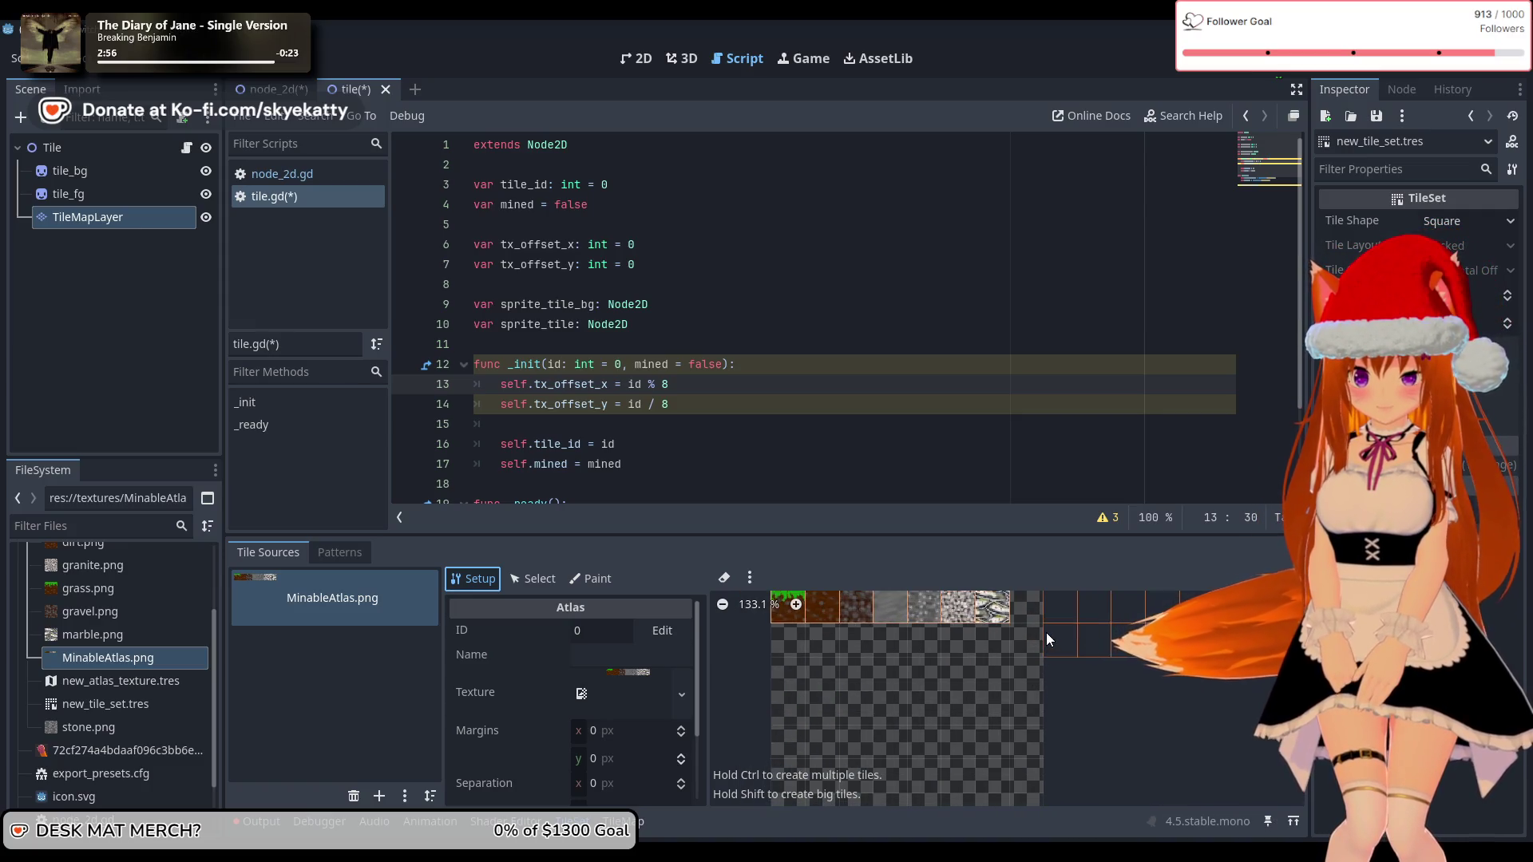
scroll(1046, 632, down, 3)
scroll(1030, 639, down, 3)
scroll(640, 730, down, 3)
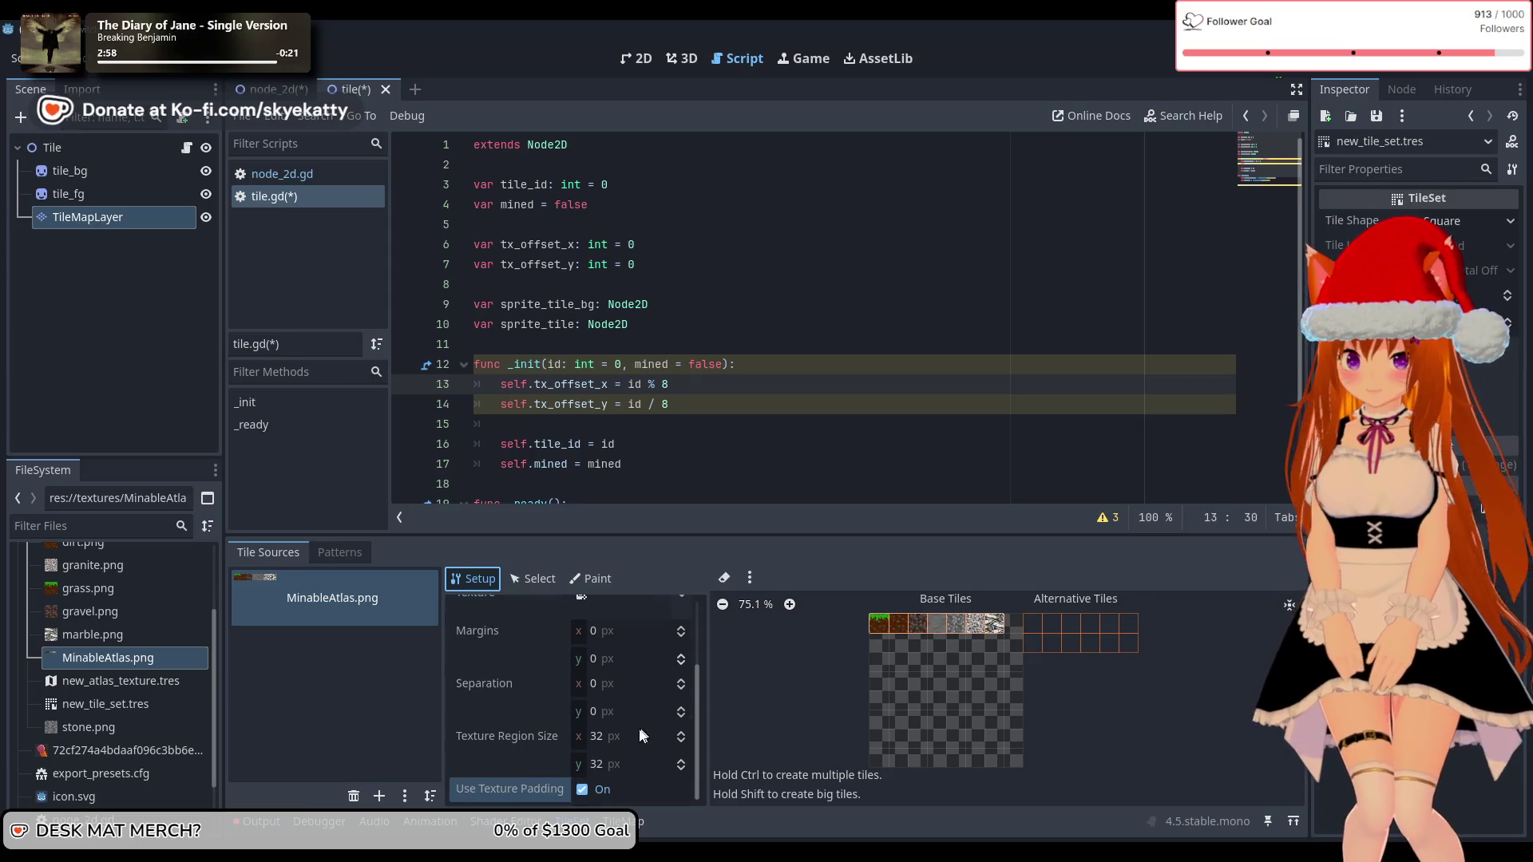
scroll(631, 730, up, 3)
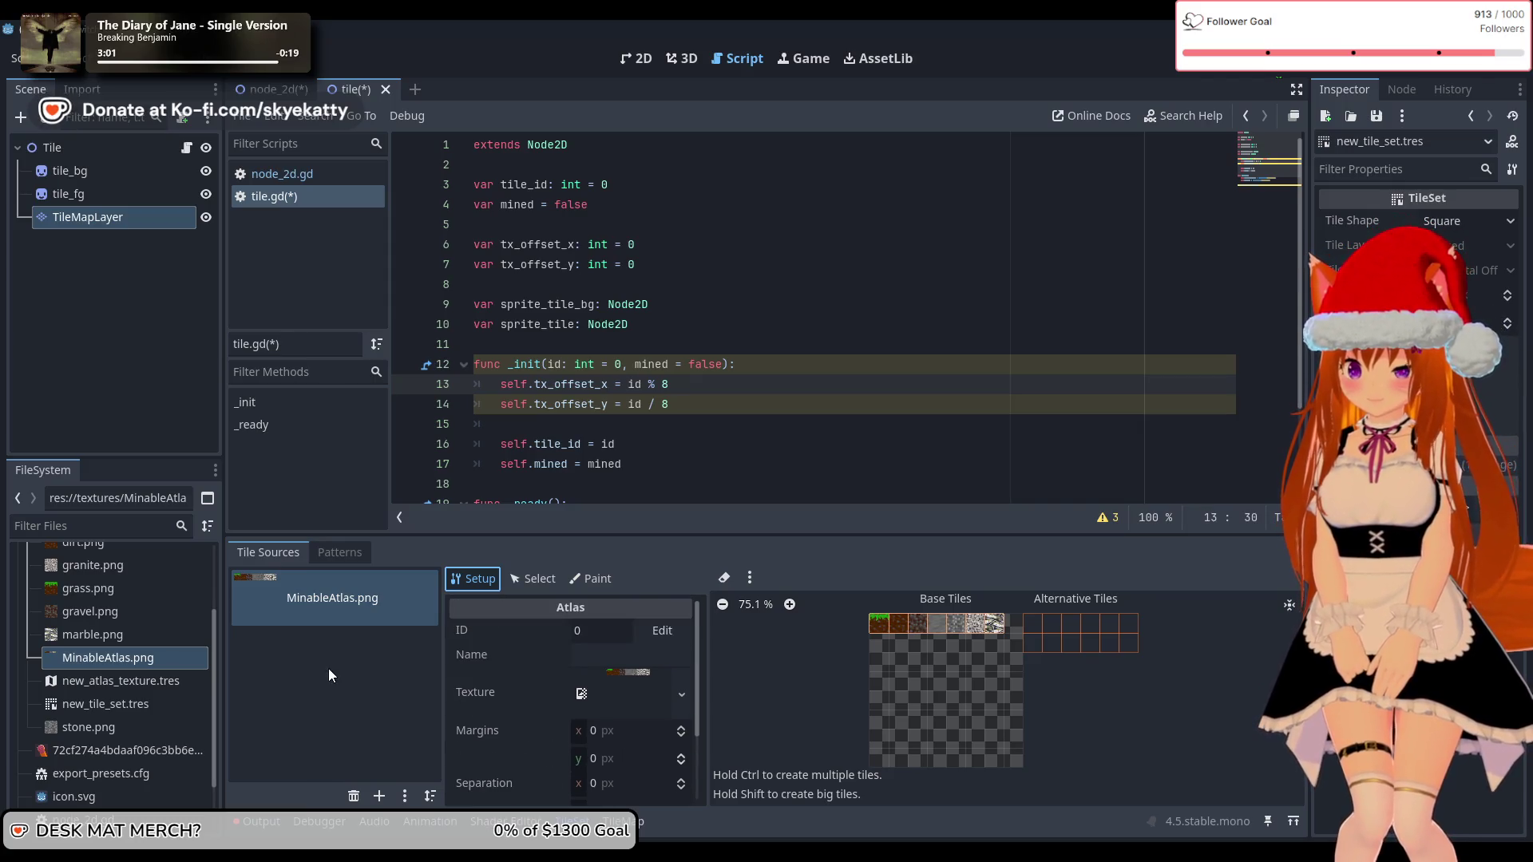
click(340, 553)
click(297, 553)
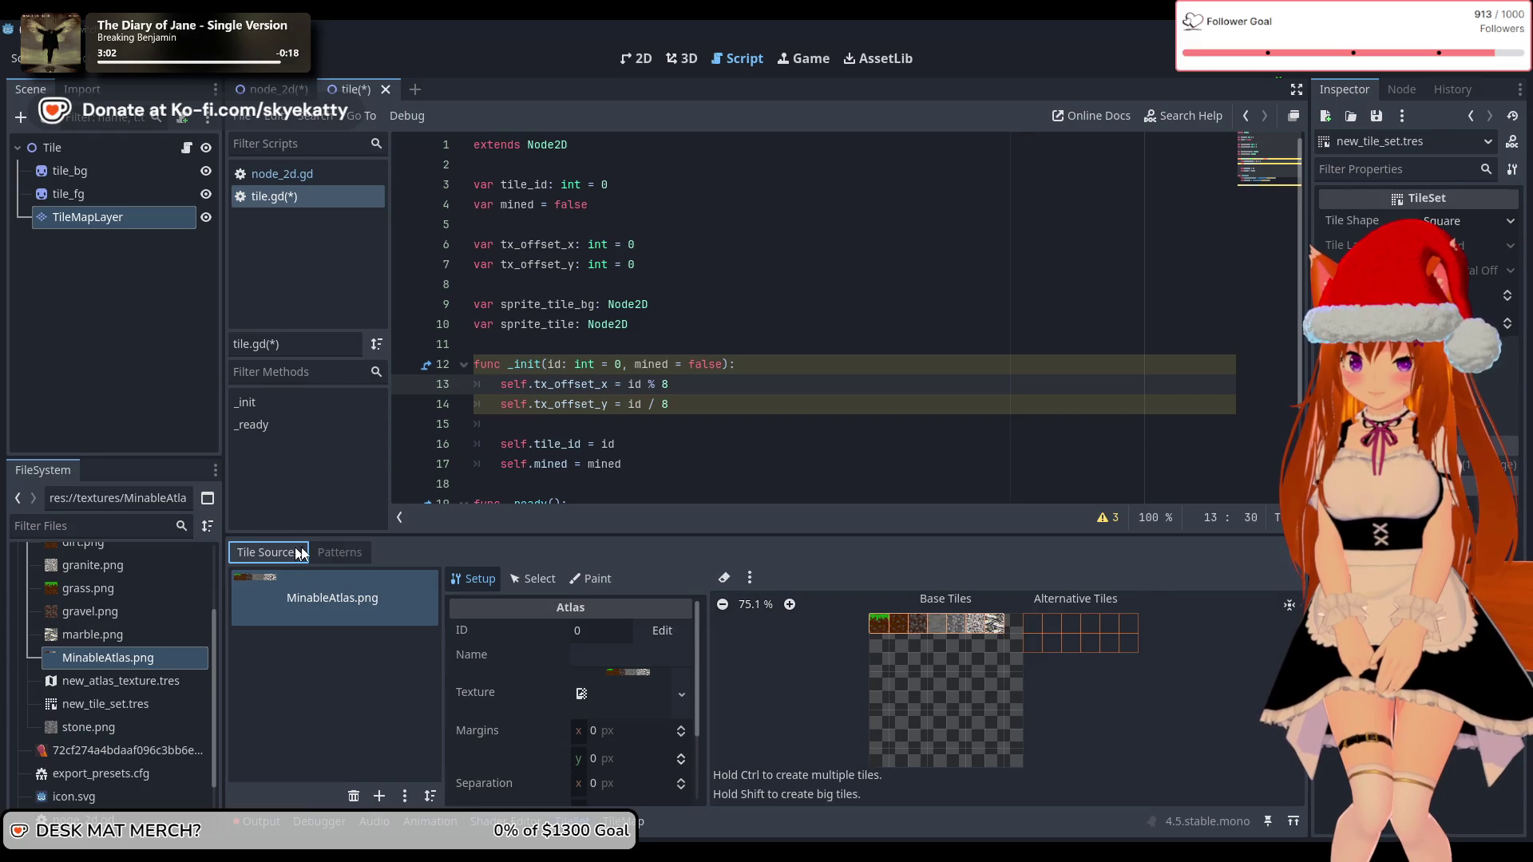
Step: Review the Select and Paint properties, return to Setup, and select the TileMapLayer
click(545, 586)
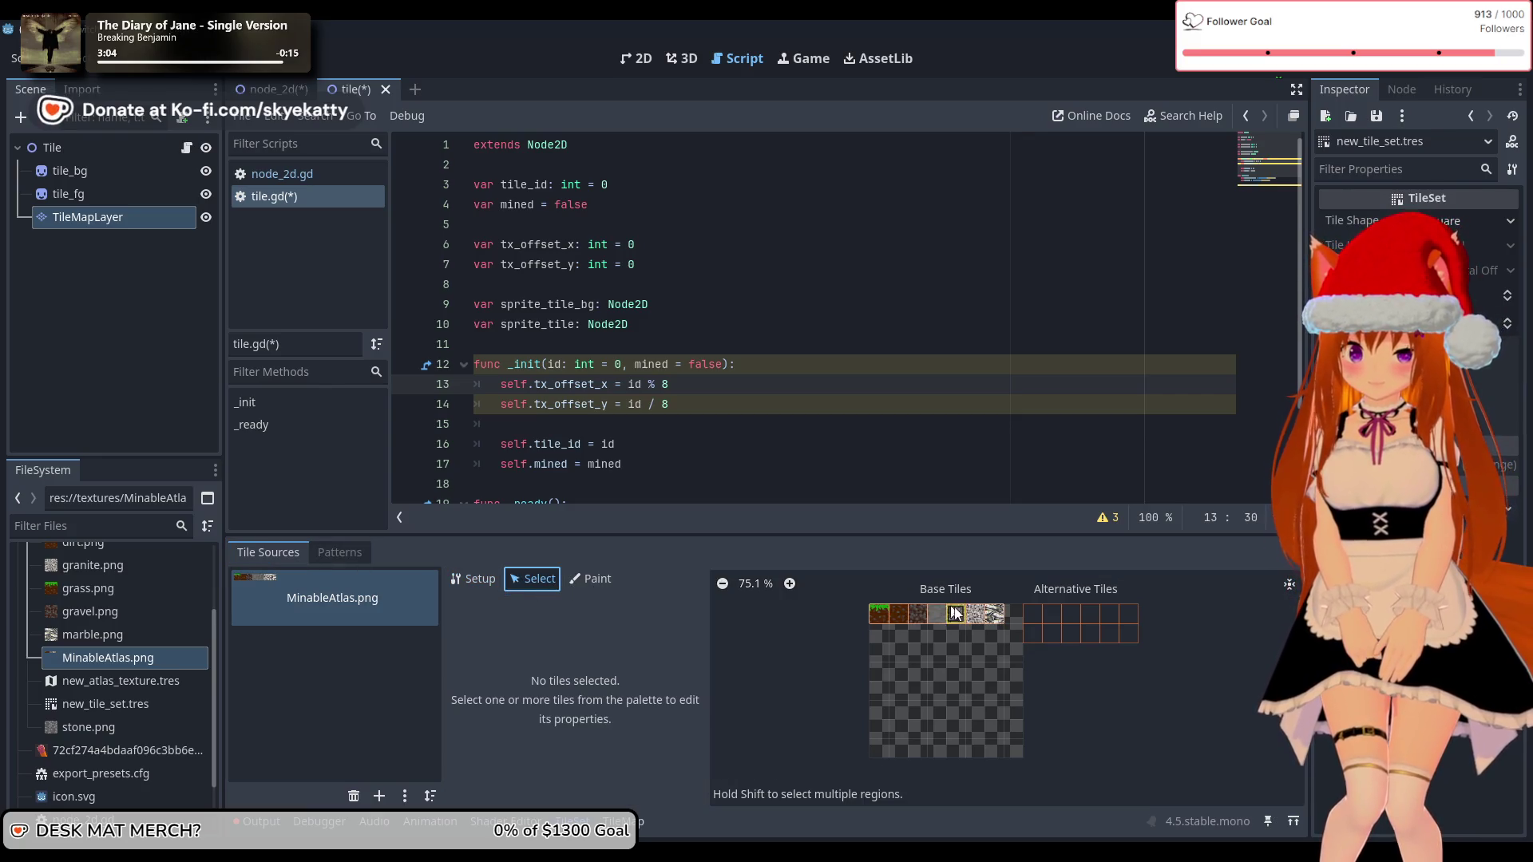
click(595, 579)
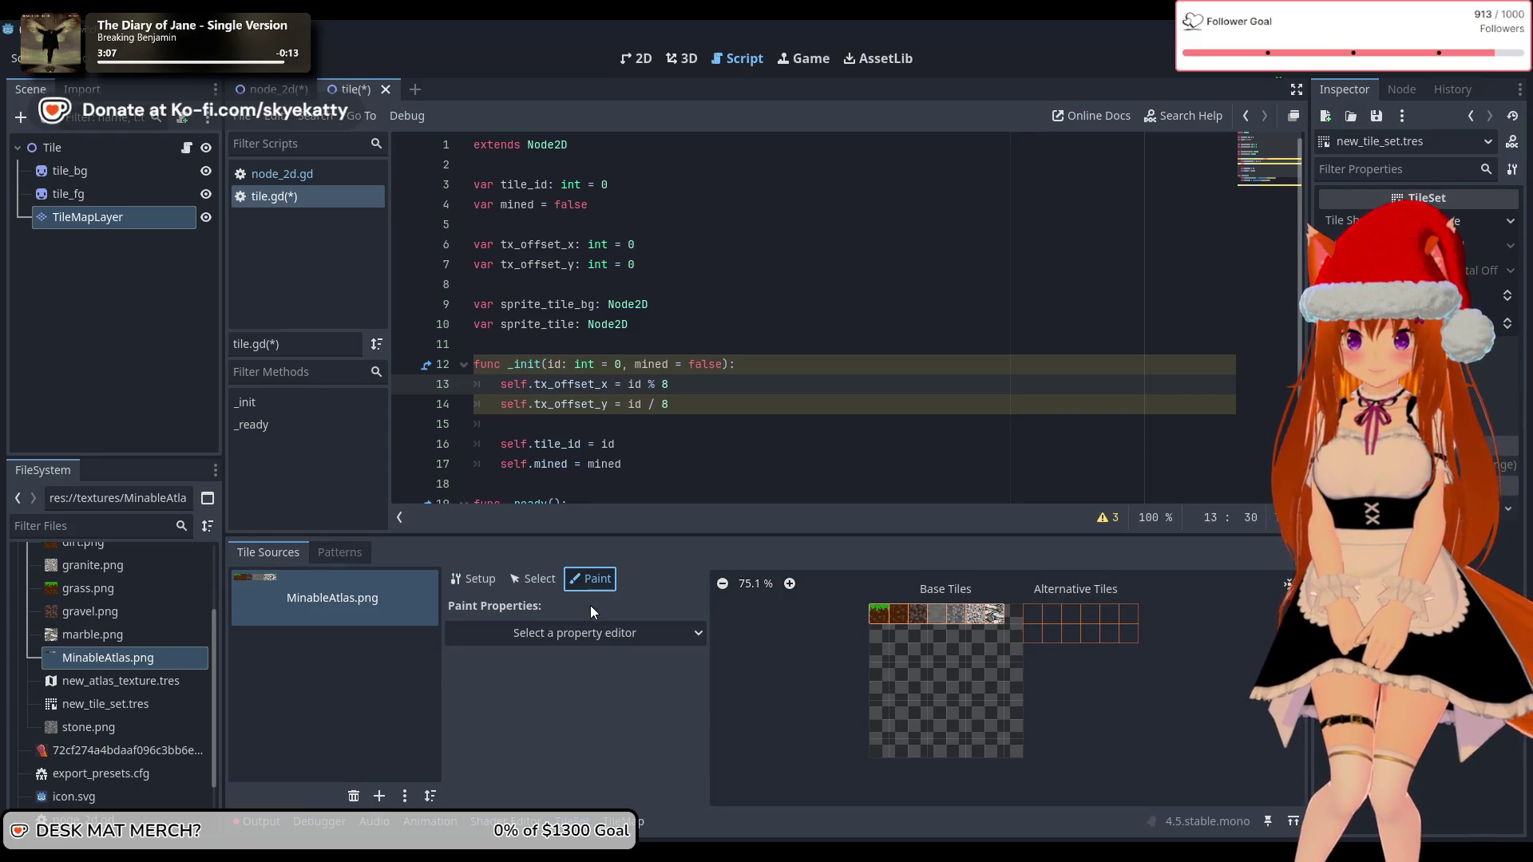
click(577, 632)
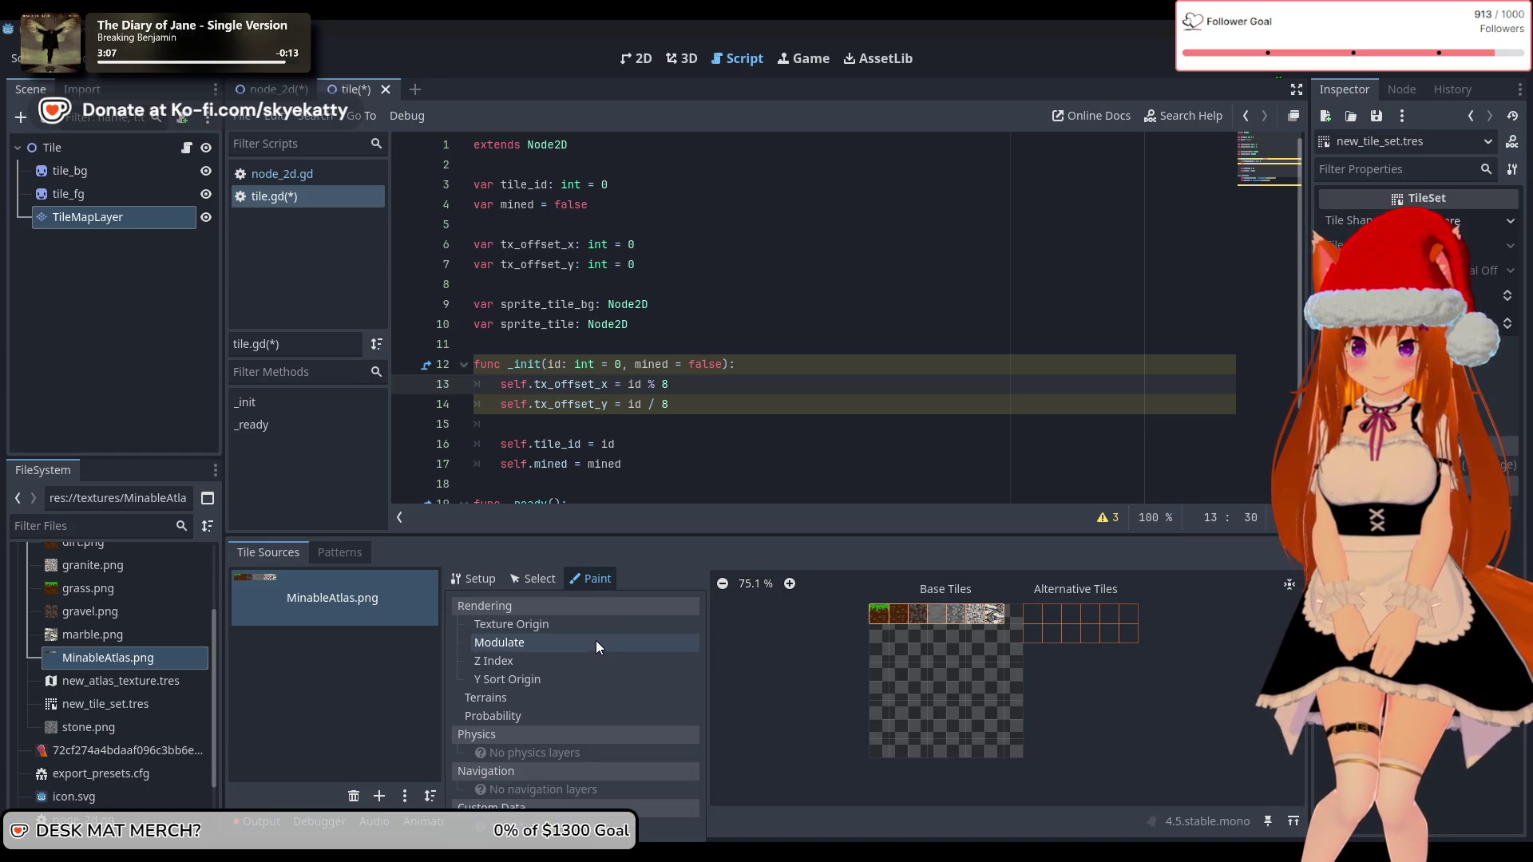
click(596, 586)
click(480, 579)
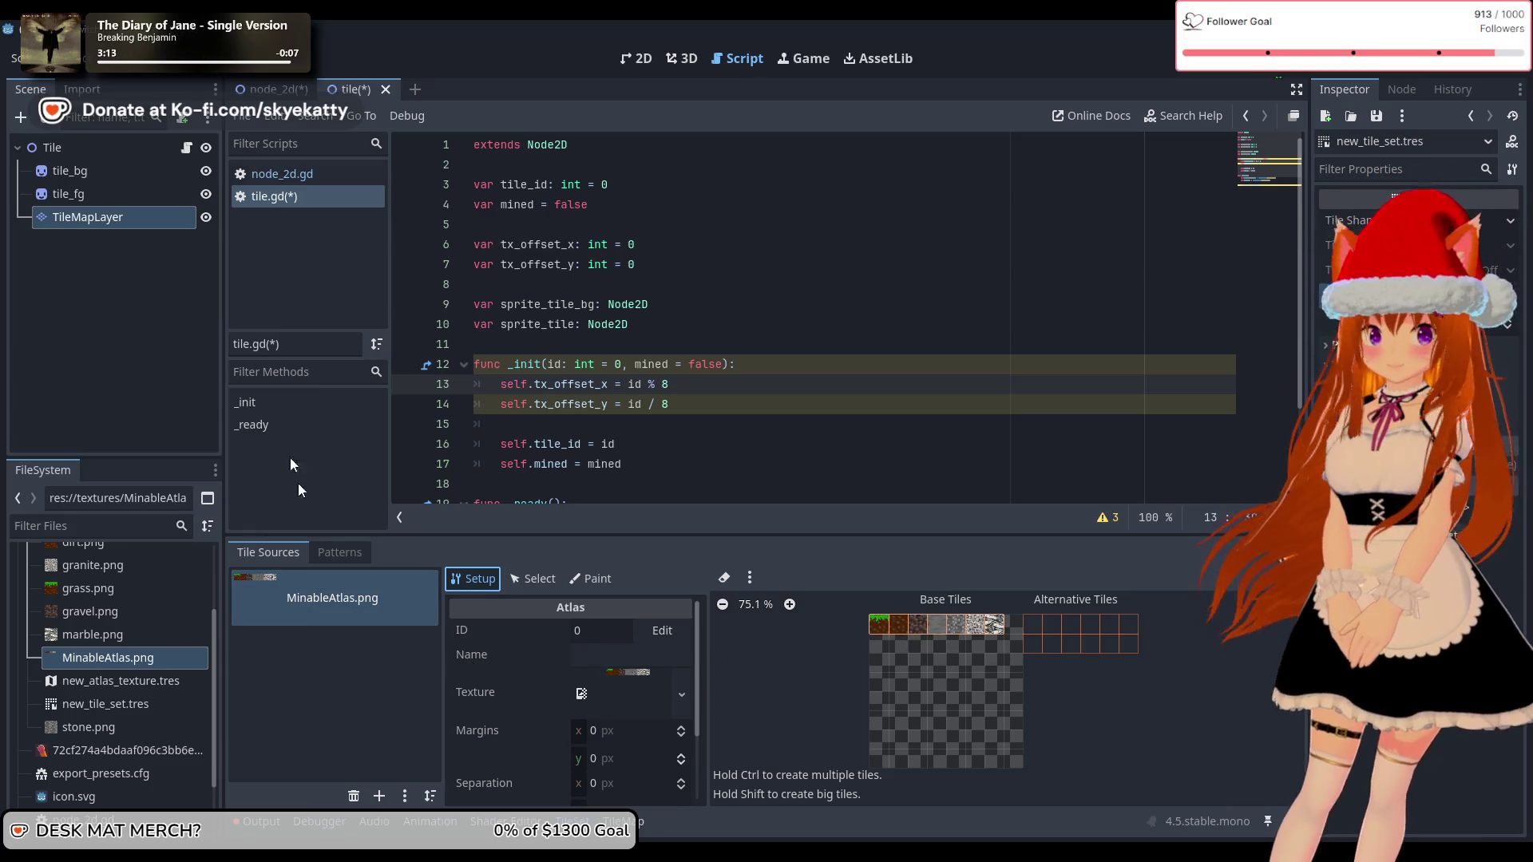
click(129, 225)
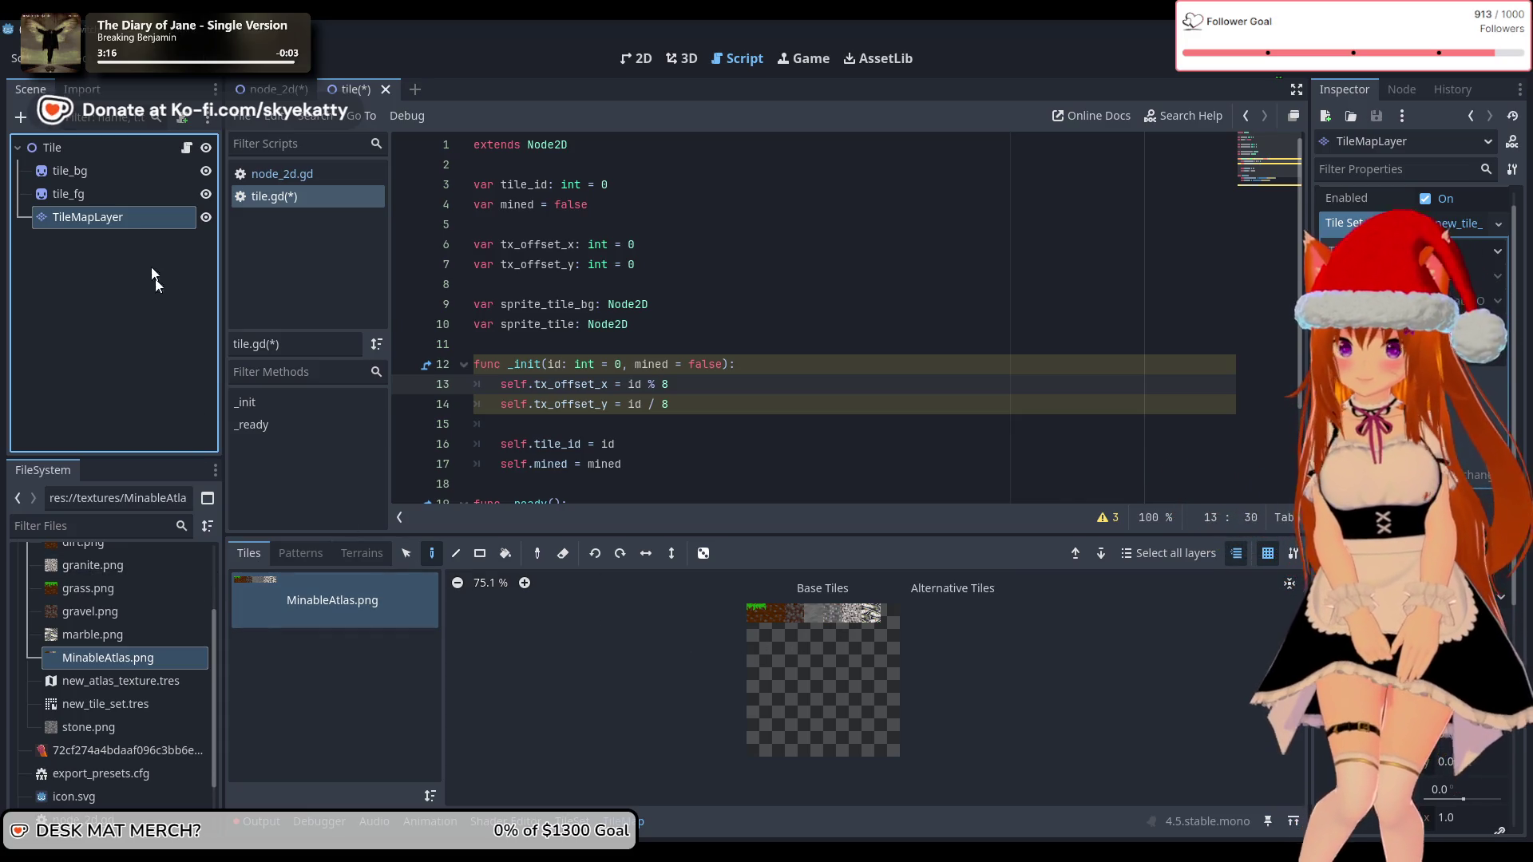
Step: Pick the grass tile in the MinableAtlas.png palette for painting and show the 2D view
double_click(129, 215)
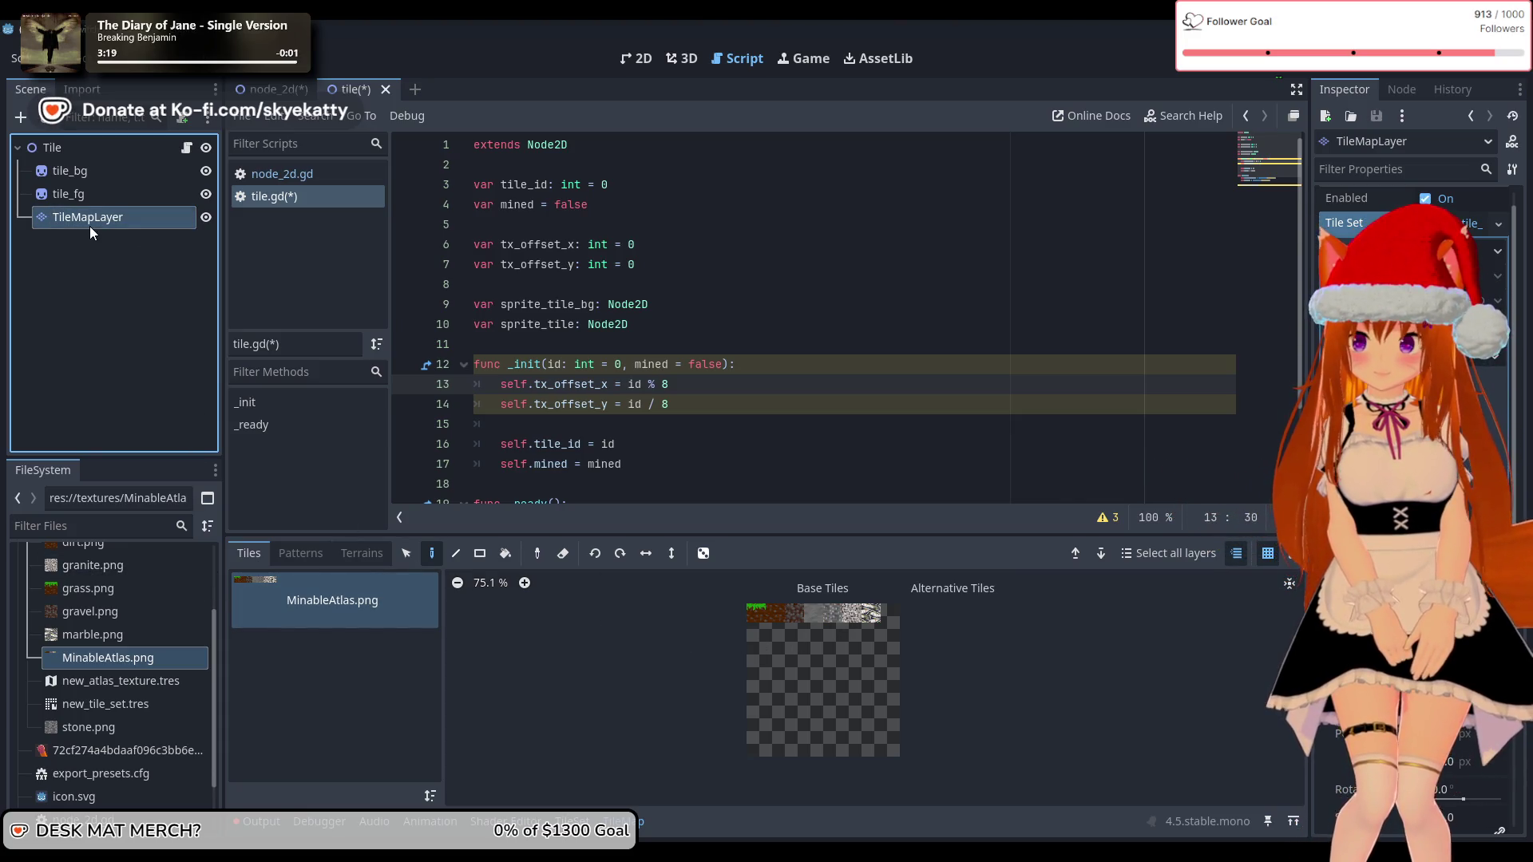
key(Escape)
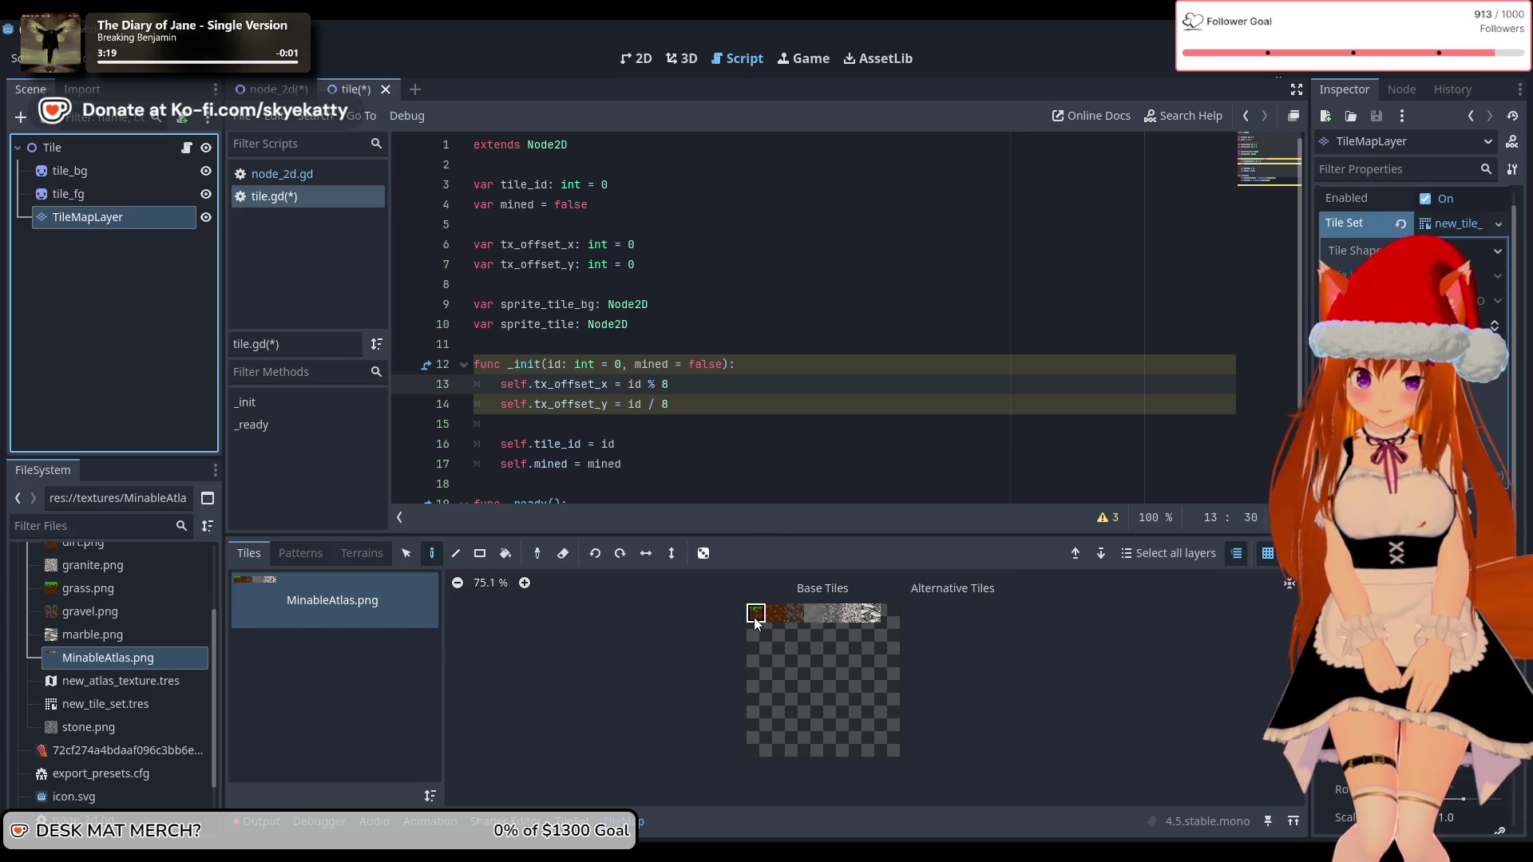
click(879, 616)
click(880, 617)
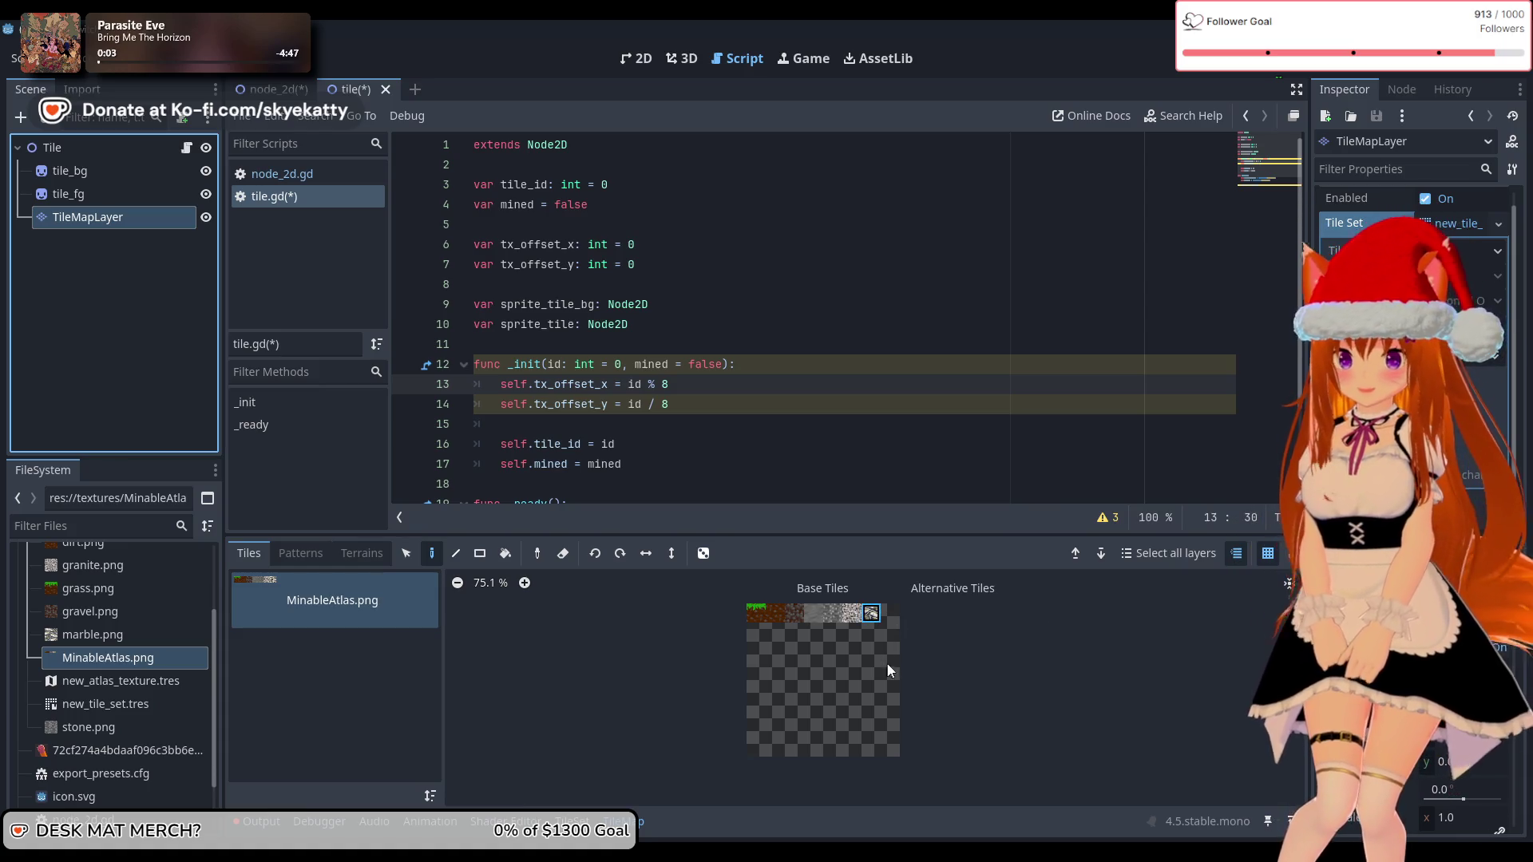
click(756, 615)
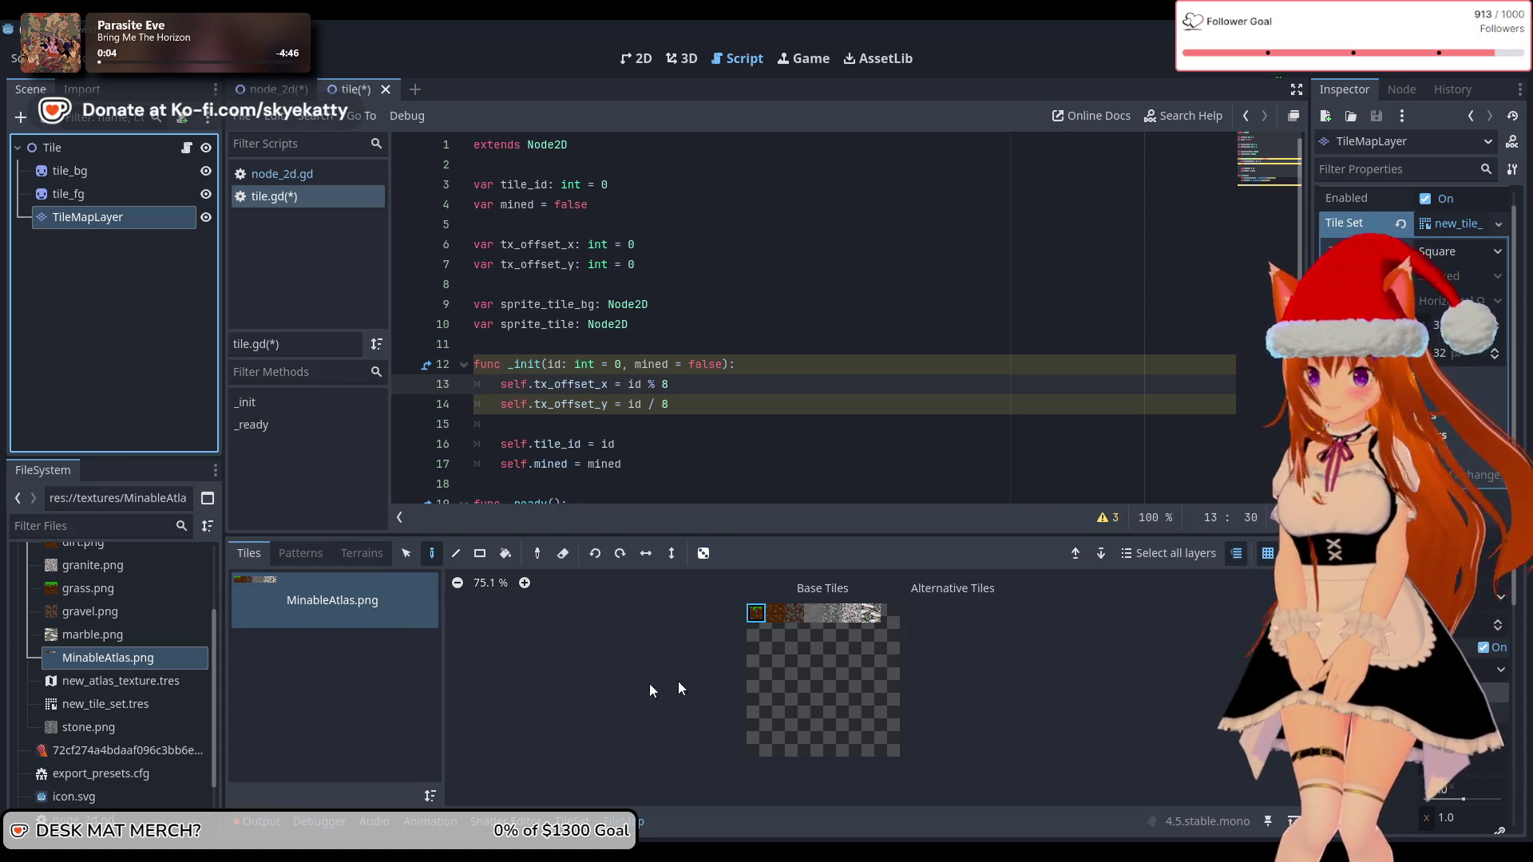
click(413, 656)
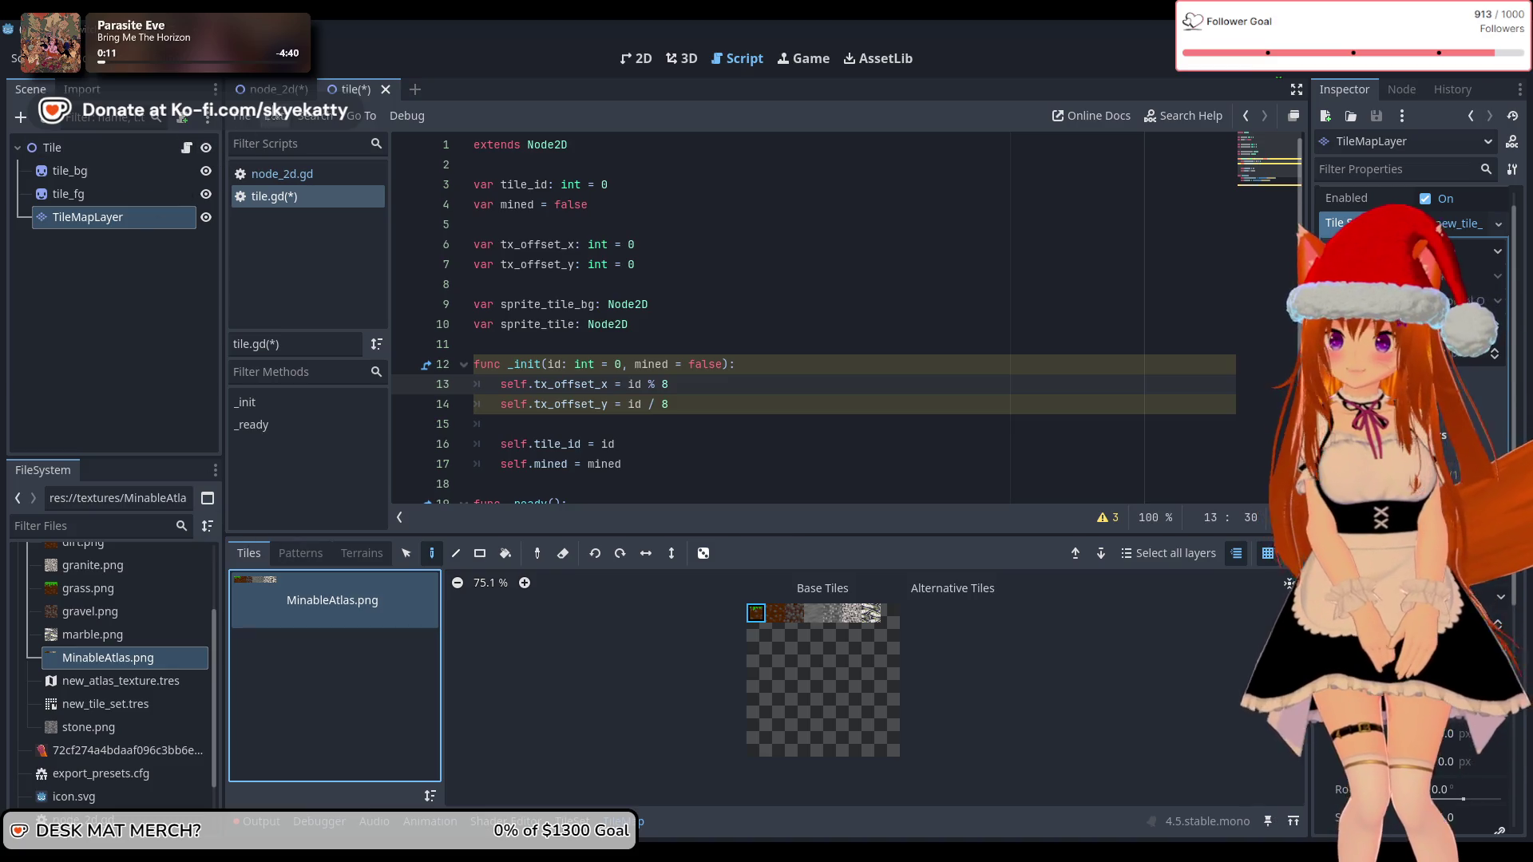
click(636, 59)
Step: Paint a grass tile at cell (6,0) on the TileMapLayer
scroll(757, 391, down, 15)
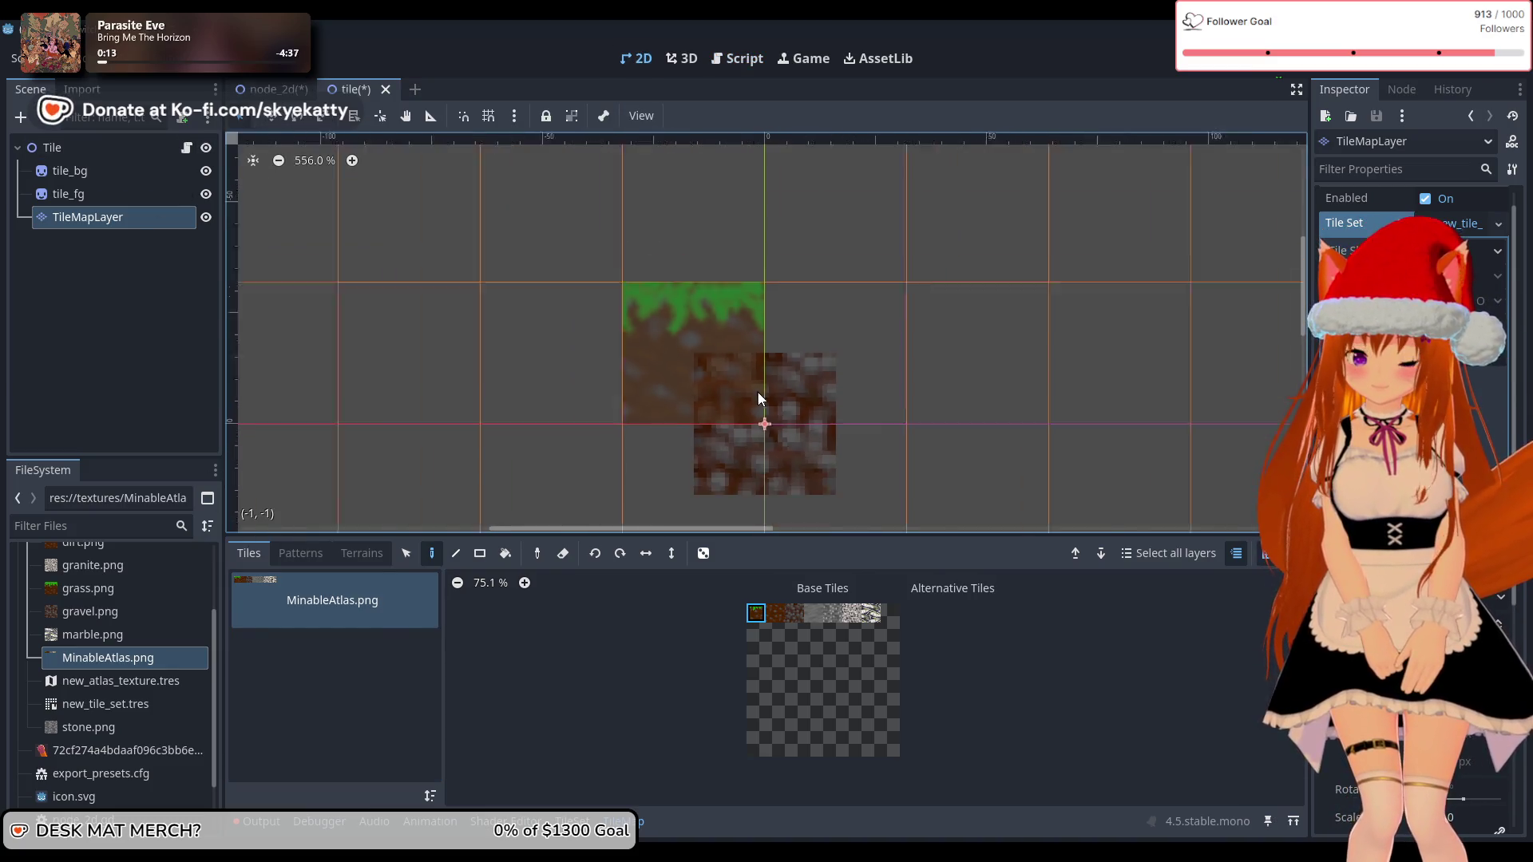
scroll(1178, 503, up, 5)
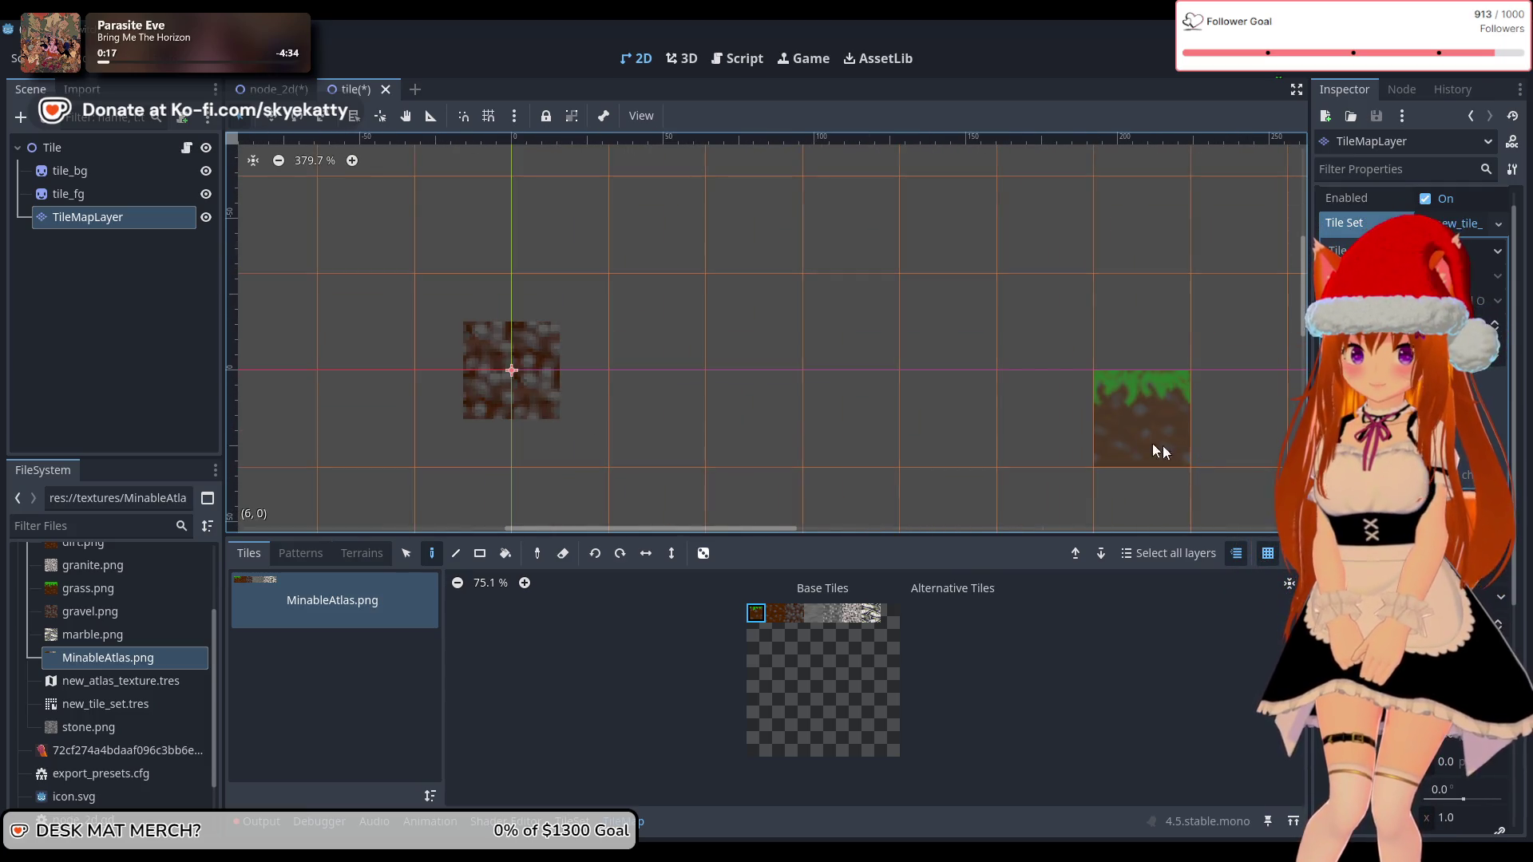
click(1174, 450)
scroll(918, 473, down, 8)
scroll(1039, 476, down, 10)
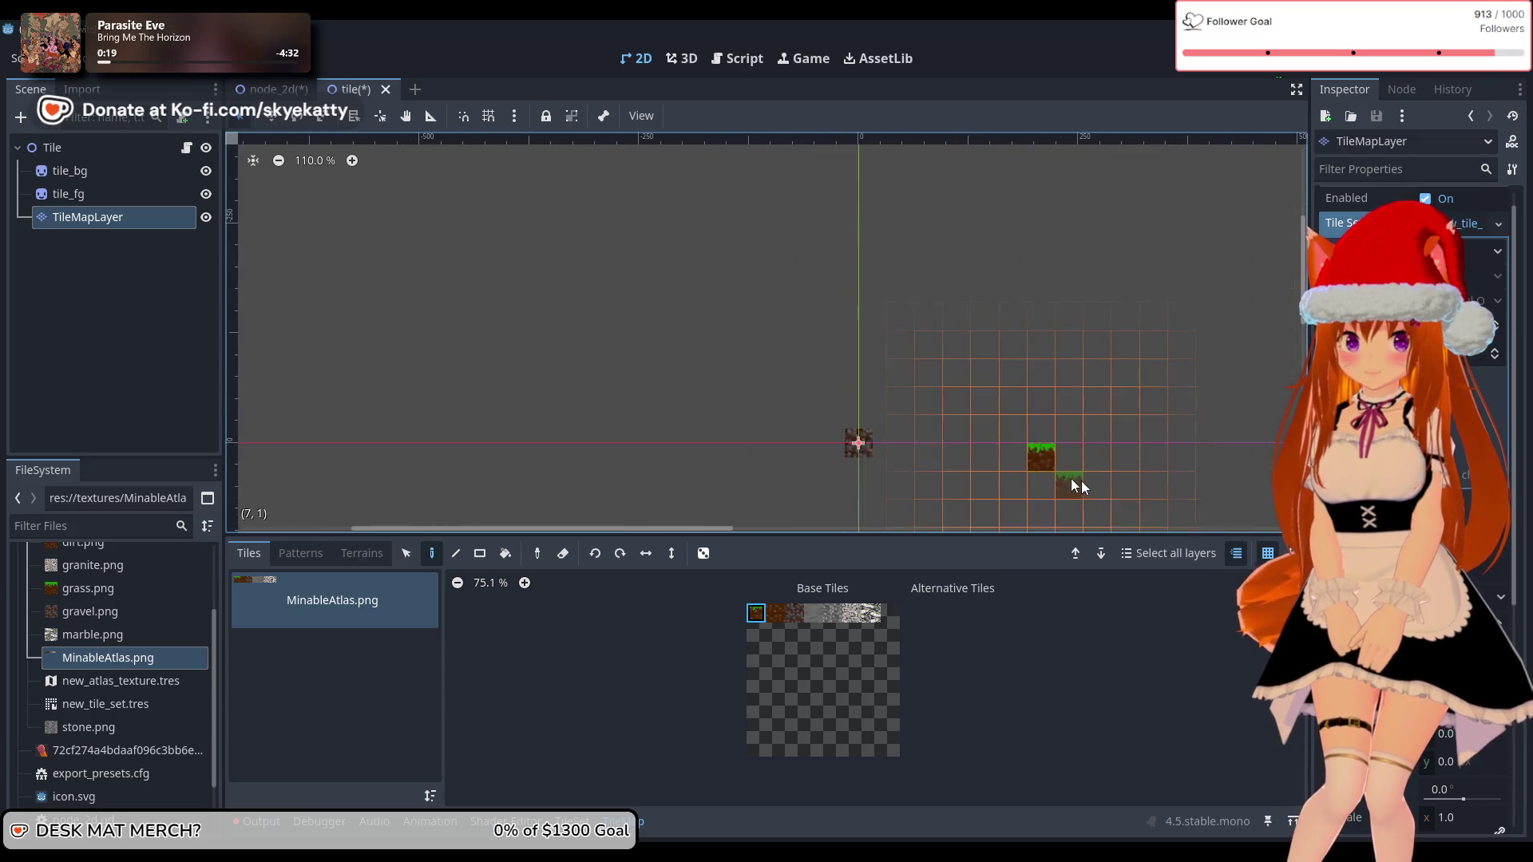
mouse_move(1297, 277)
mouse_down()
mouse_move(1307, 339)
mouse_move(1307, 326)
mouse_up()
Step: Erase the stray grass tile from the grid
scroll(1240, 238, up, 5)
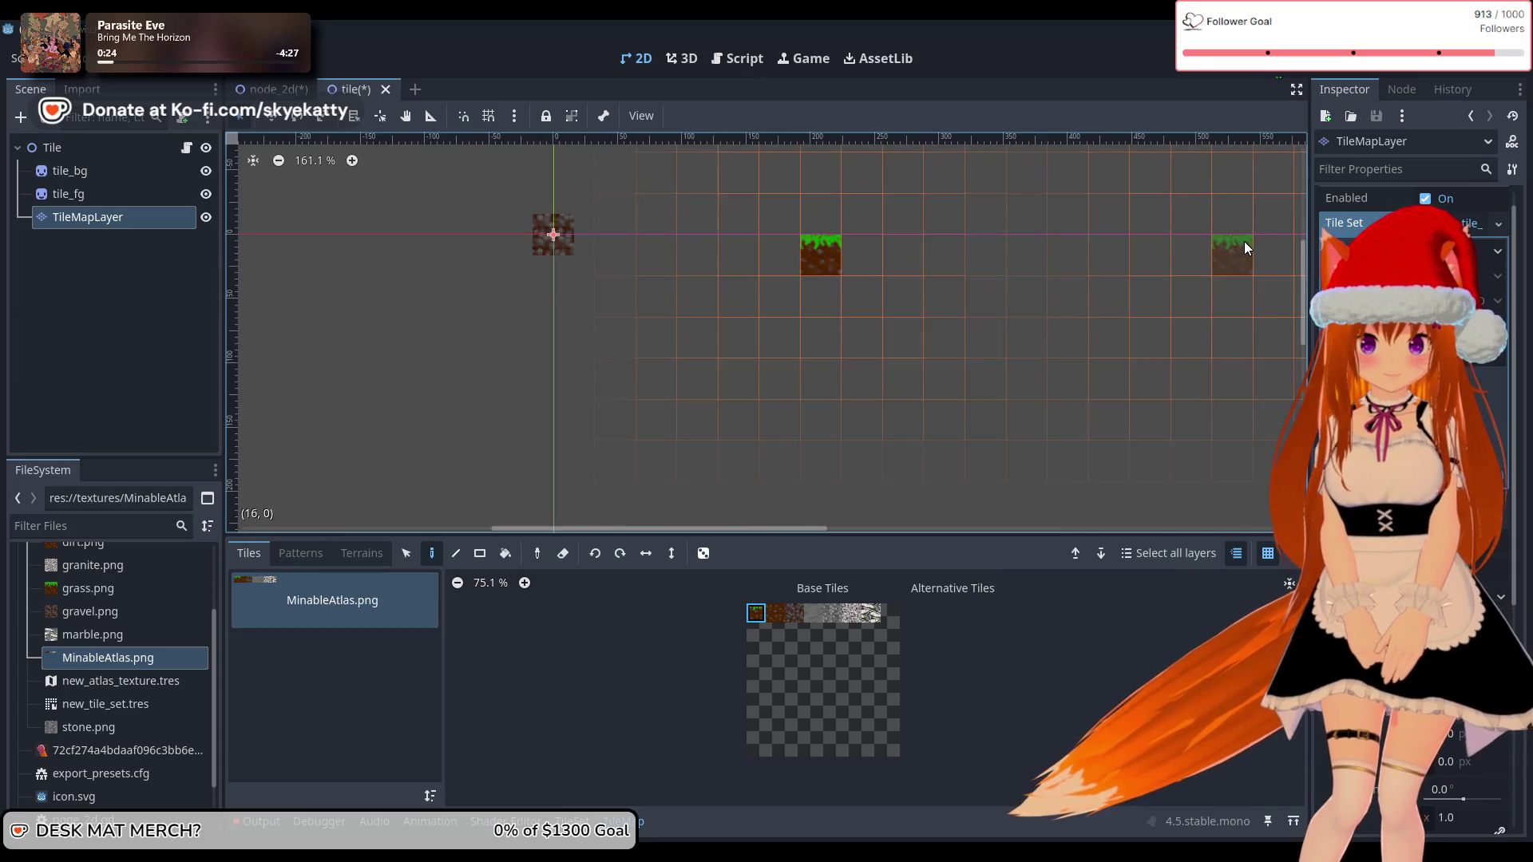
right_click(1245, 241)
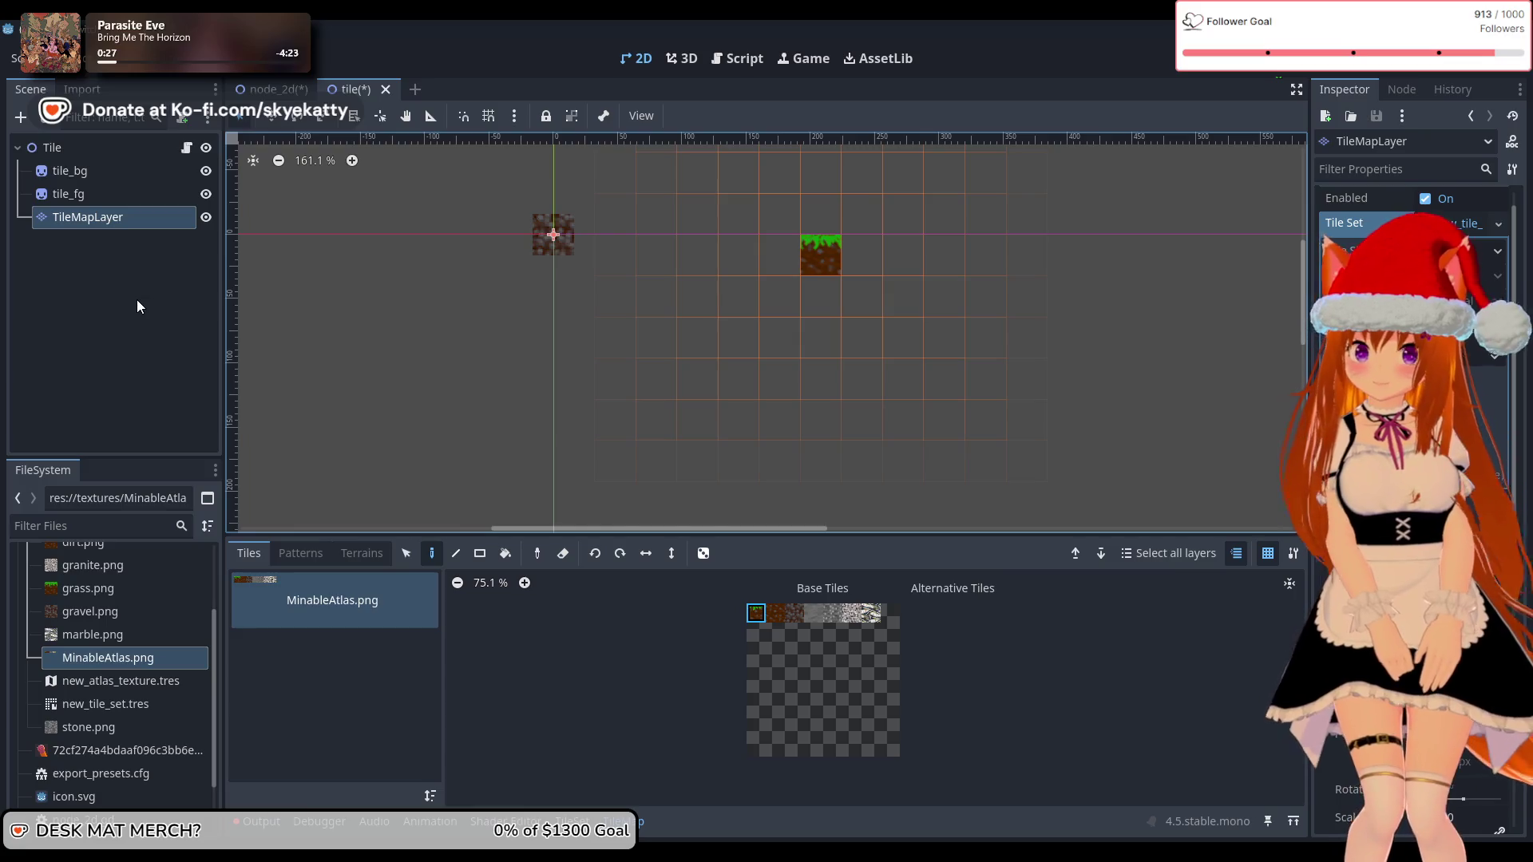
scroll(943, 476, down, 4)
scroll(988, 475, down, 11)
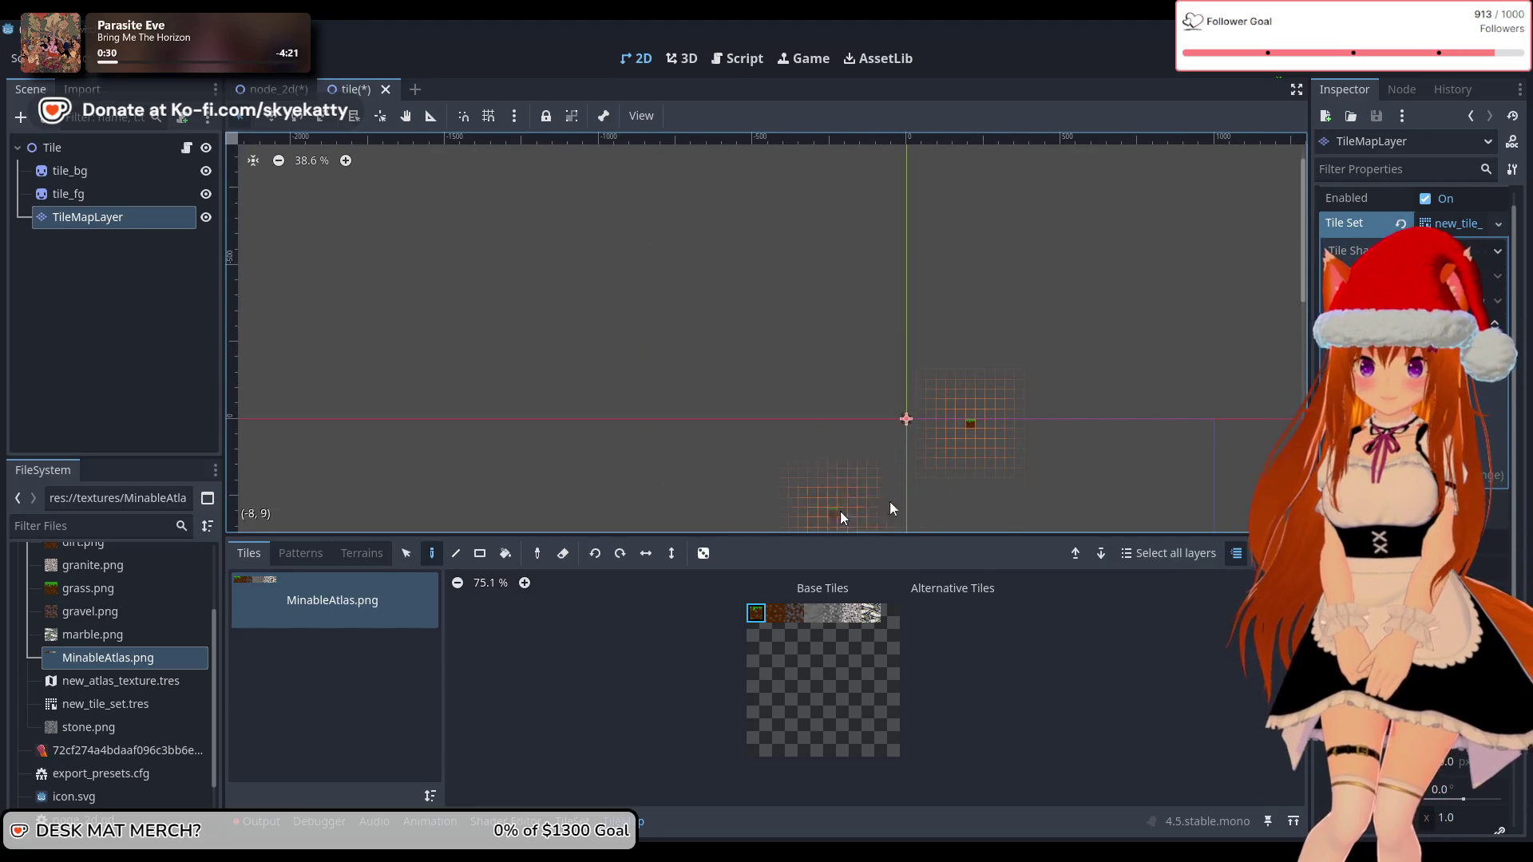
drag(1305, 298, 1305, 407)
scroll(1131, 368, up, 4)
scroll(894, 319, down, 4)
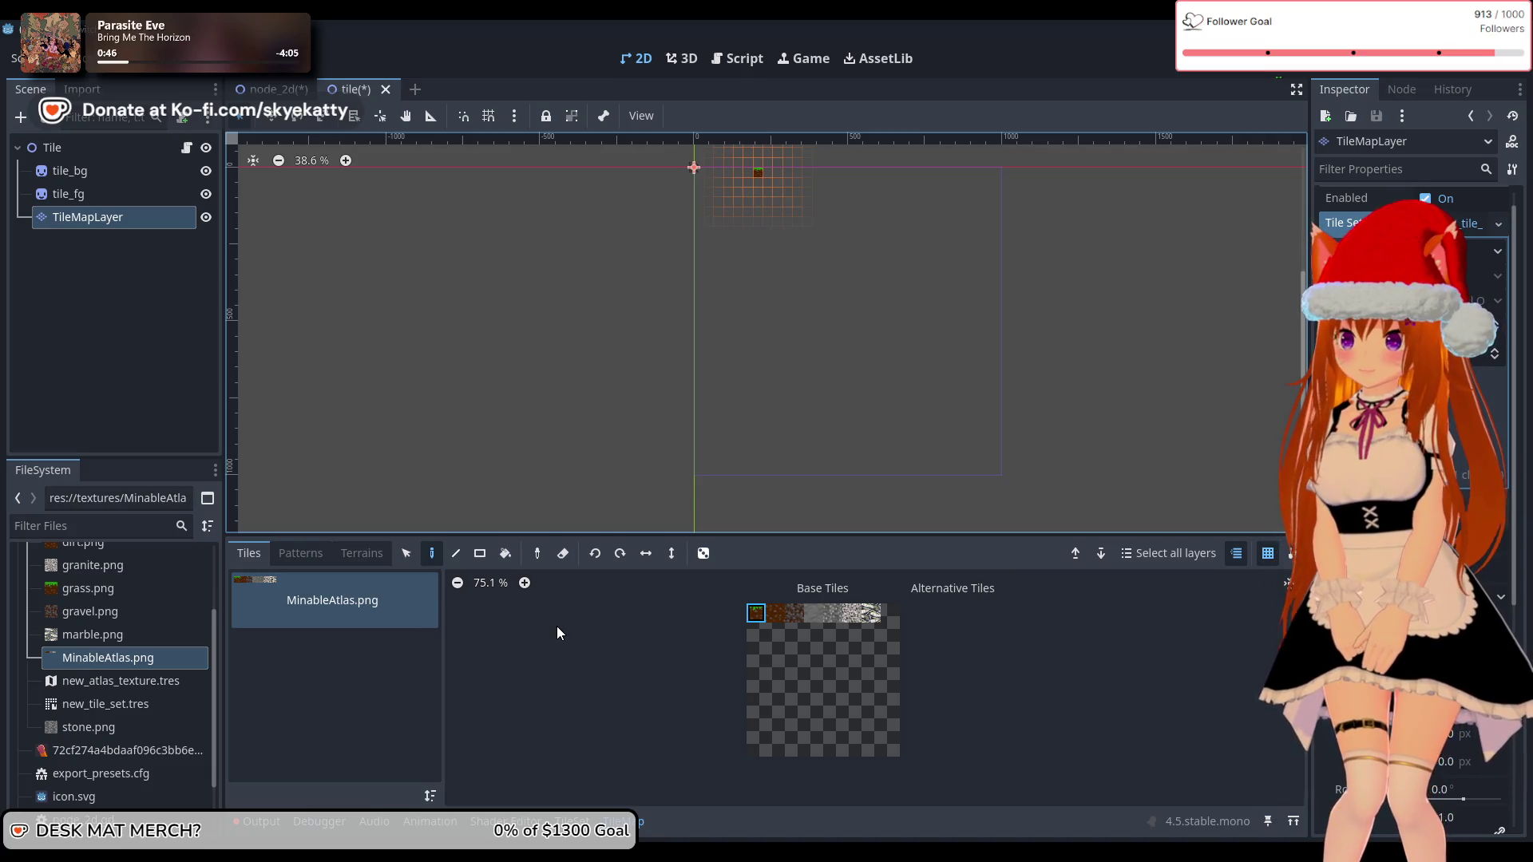
Step: Rename the TileMapLayer node to tile_bg2
double_click(111, 223)
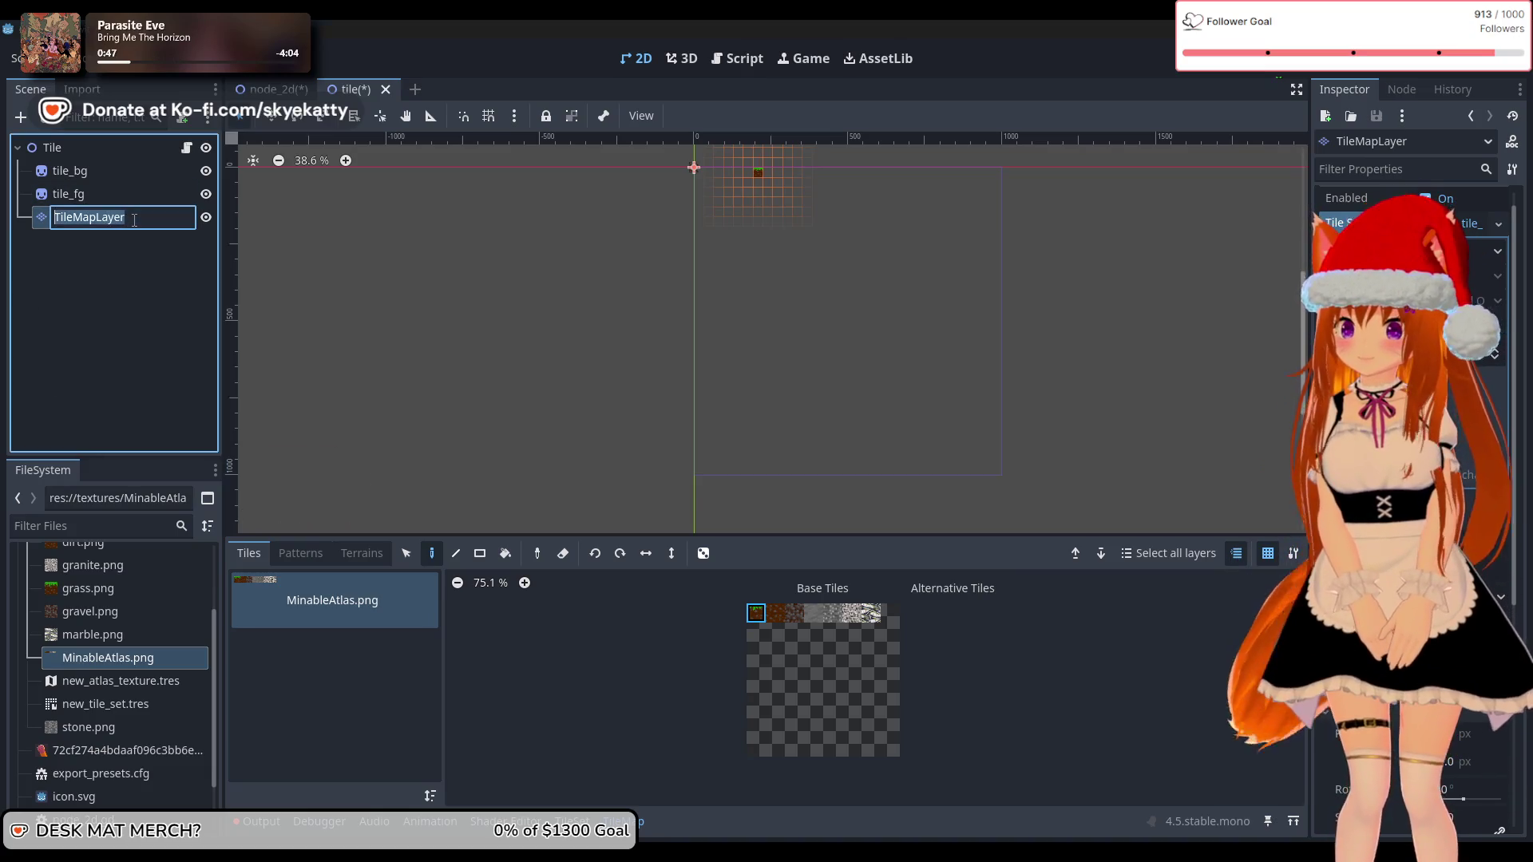
drag(154, 222, 45, 216)
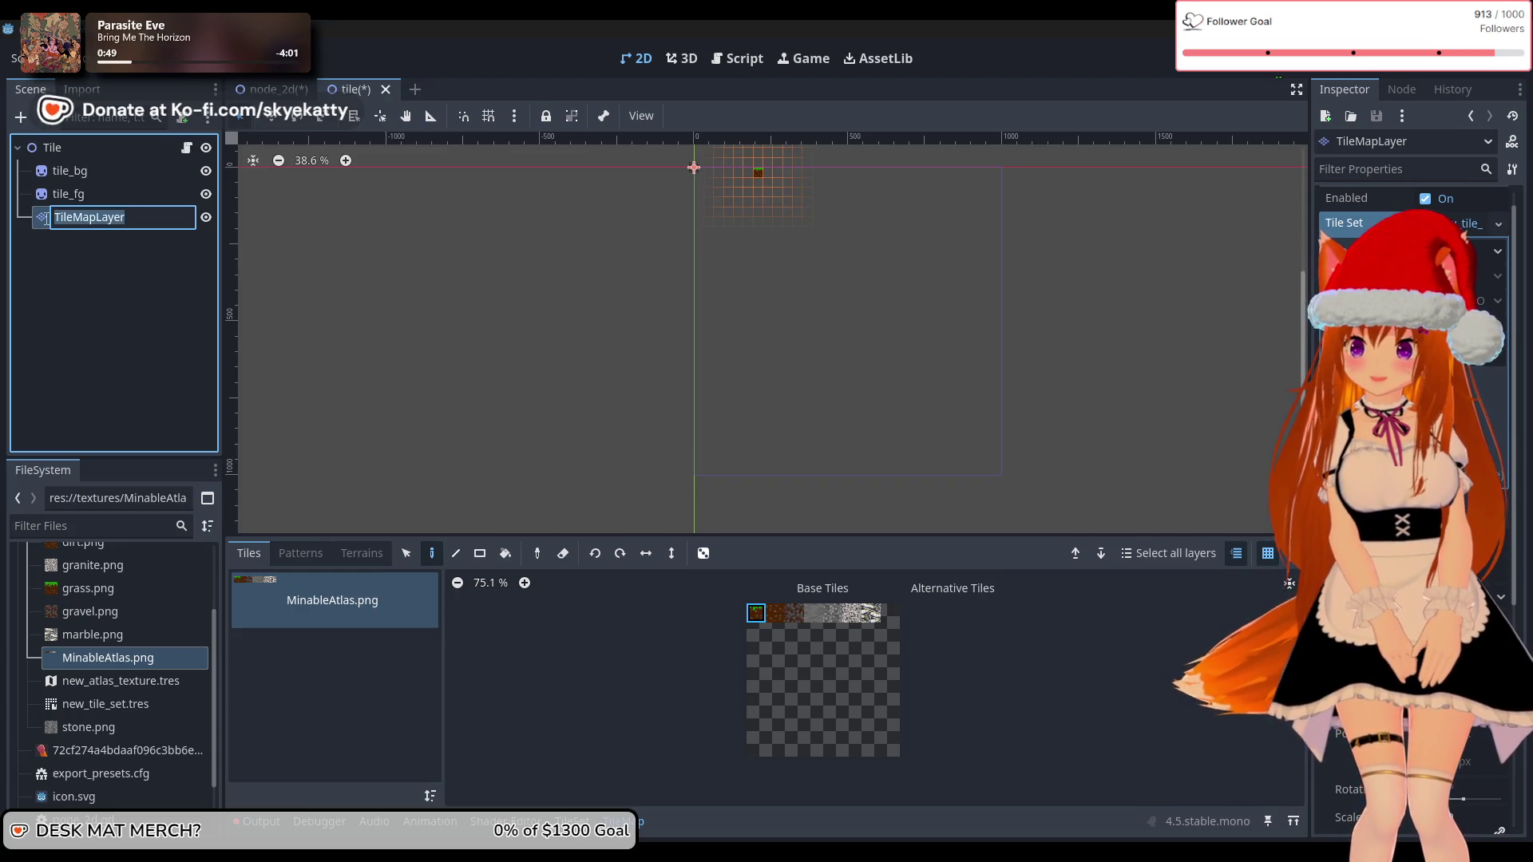
text(T)
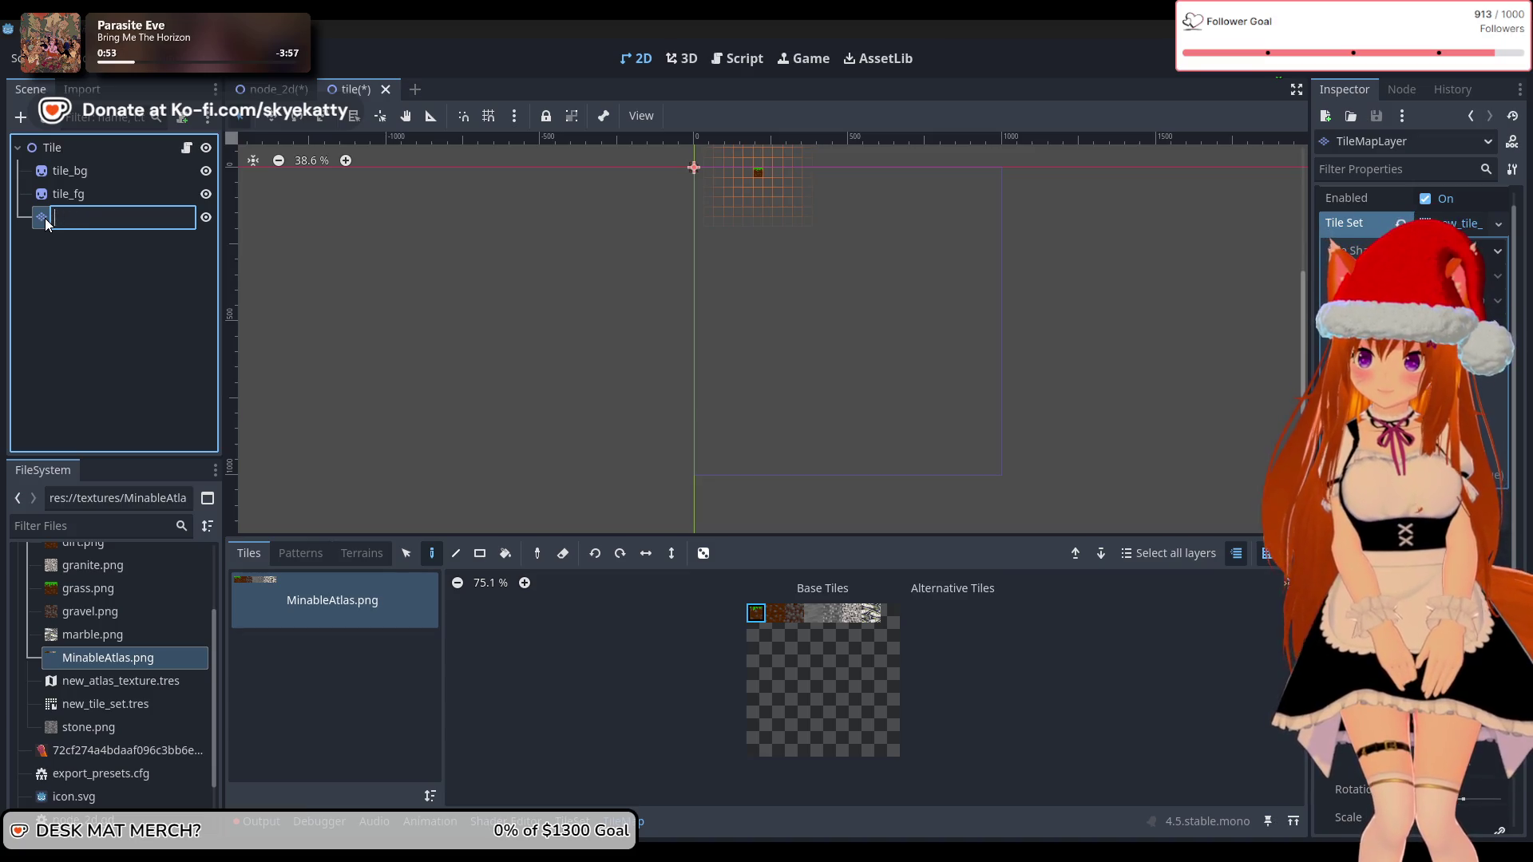
key(BackSpace)
text(tile_bg)
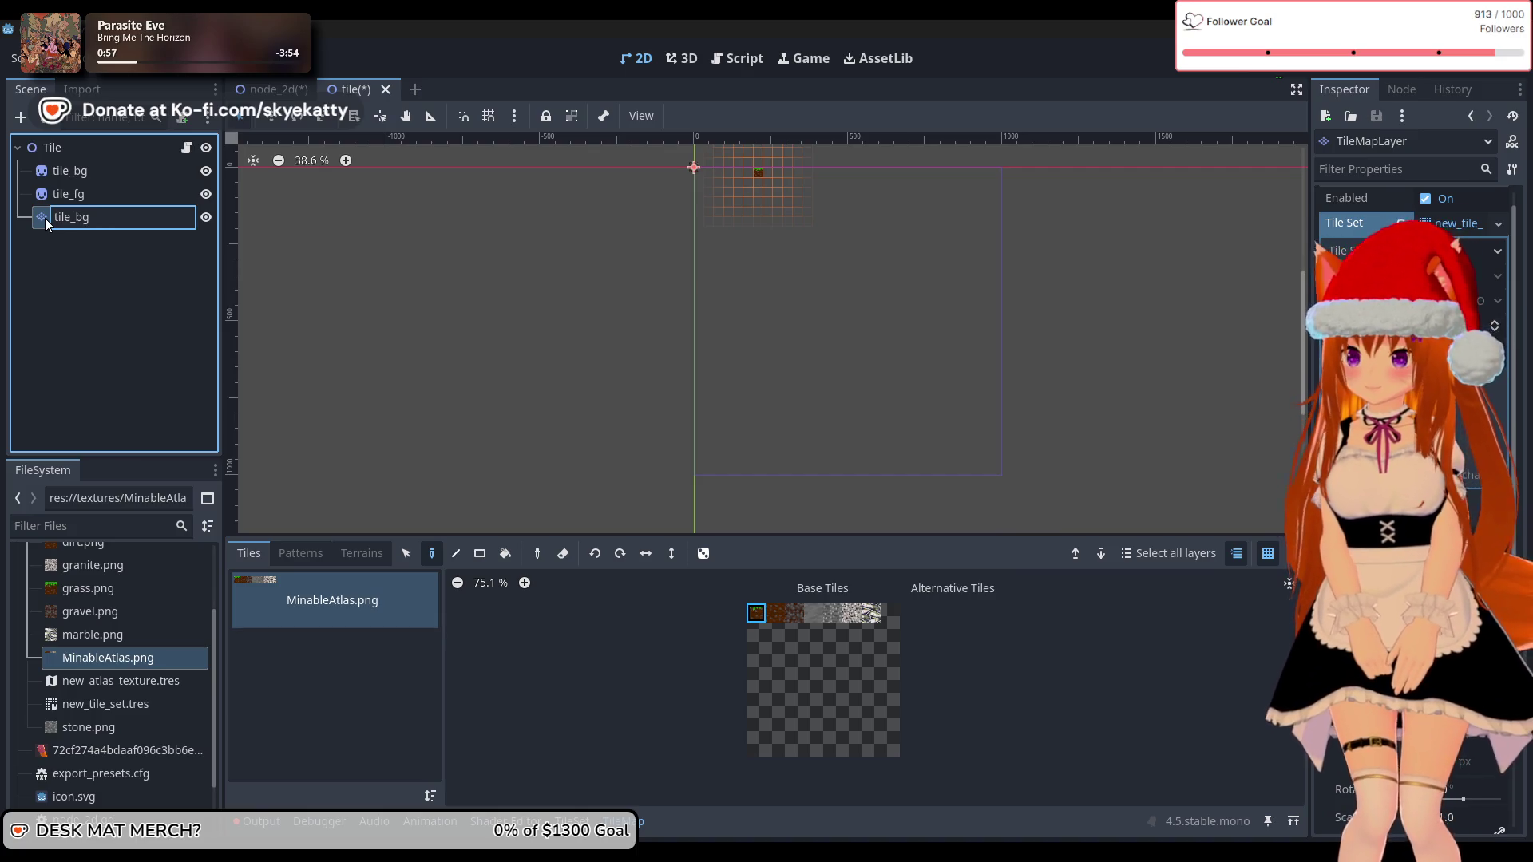
text(2)
key(Return)
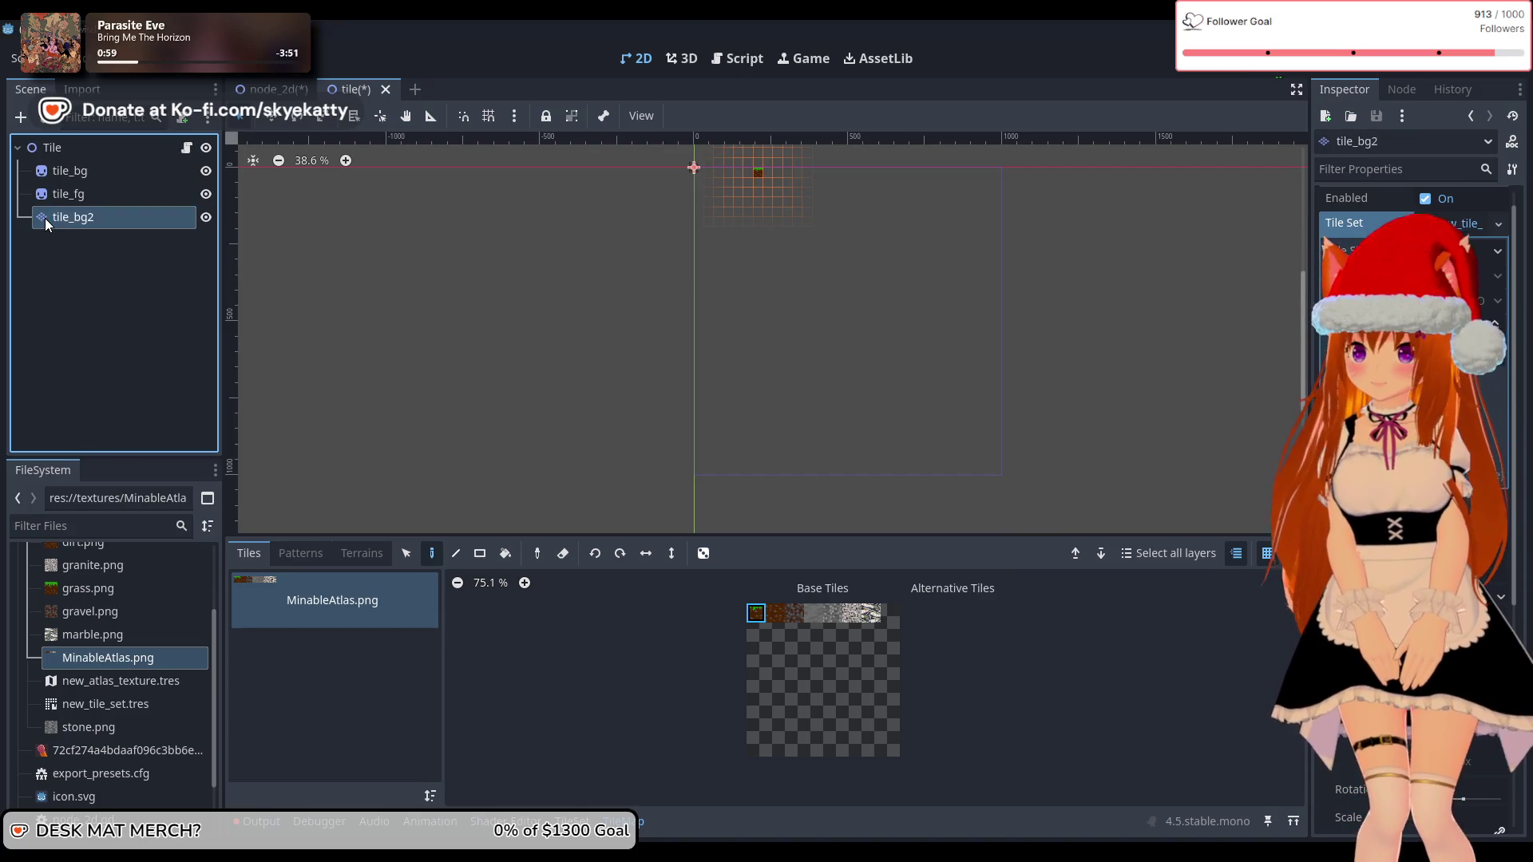
Step: Delete the old tile_bg and tile_fg nodes from the Tile scene
click(109, 166)
key(Delete)
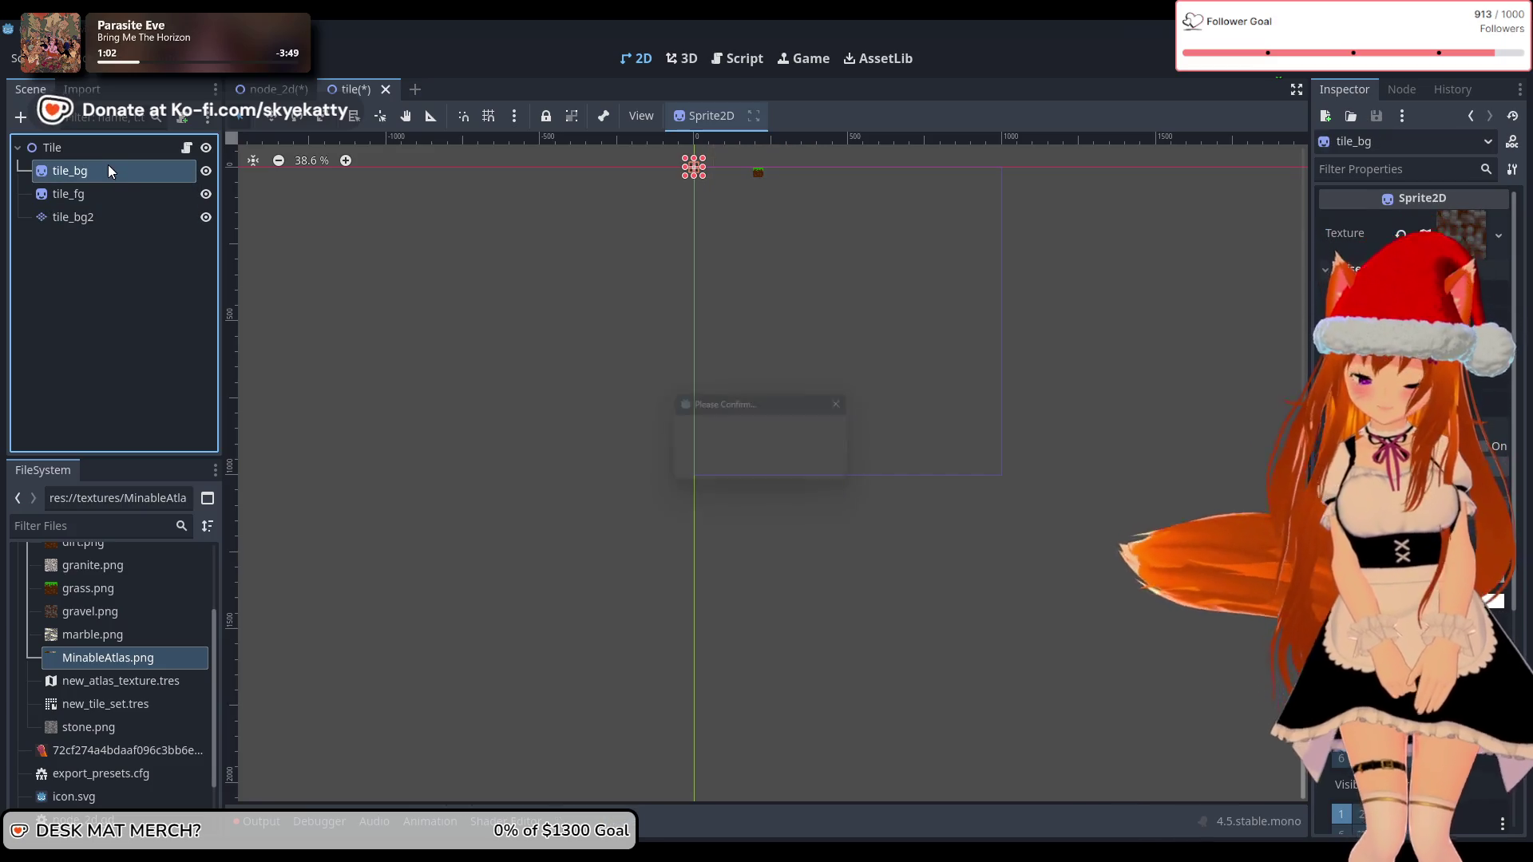
click(720, 466)
click(91, 172)
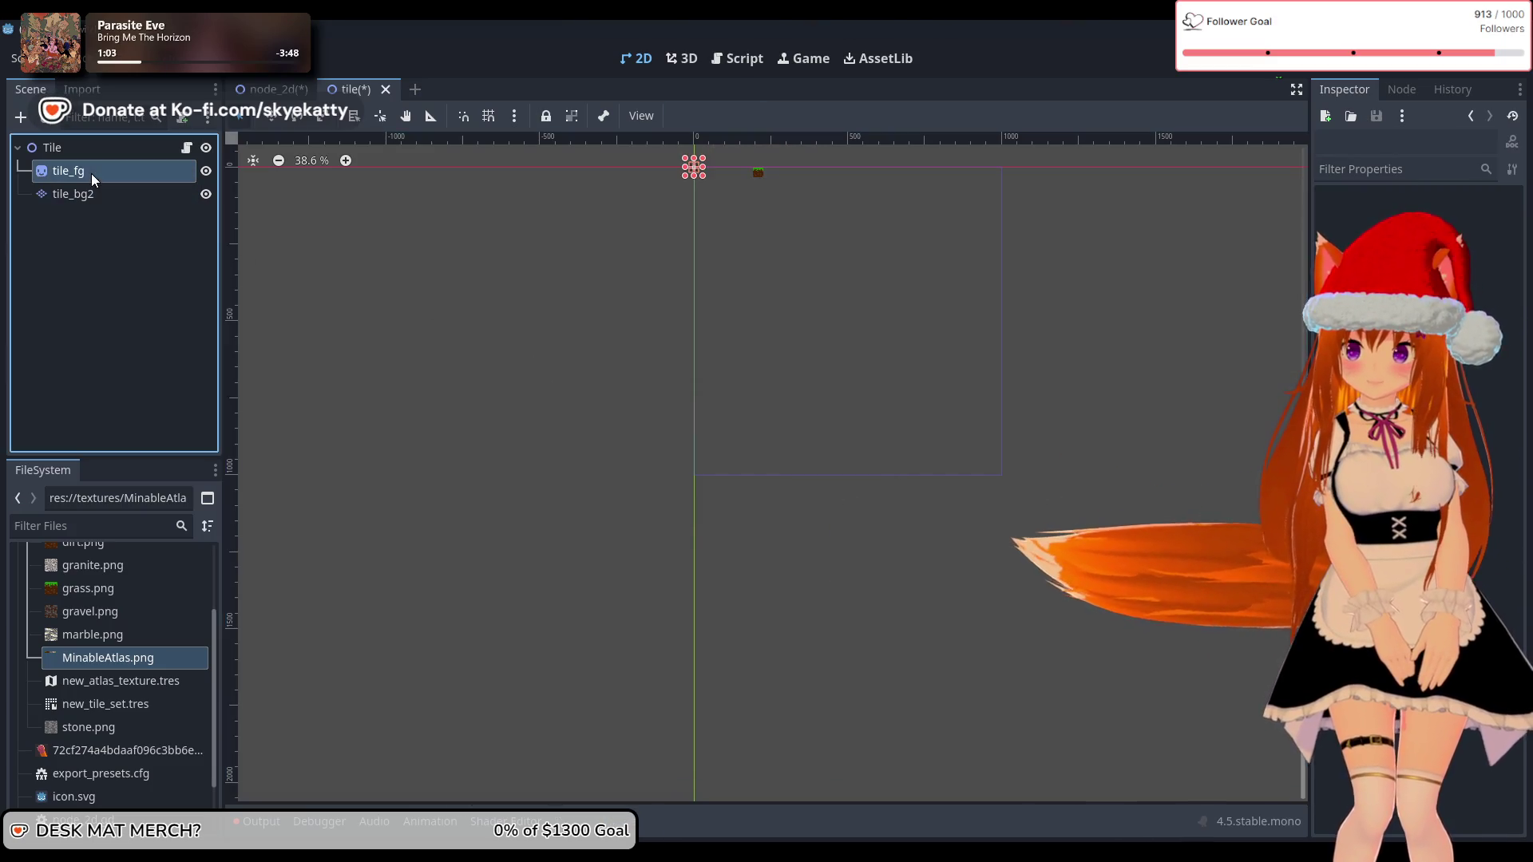
key(Delete)
key(Return)
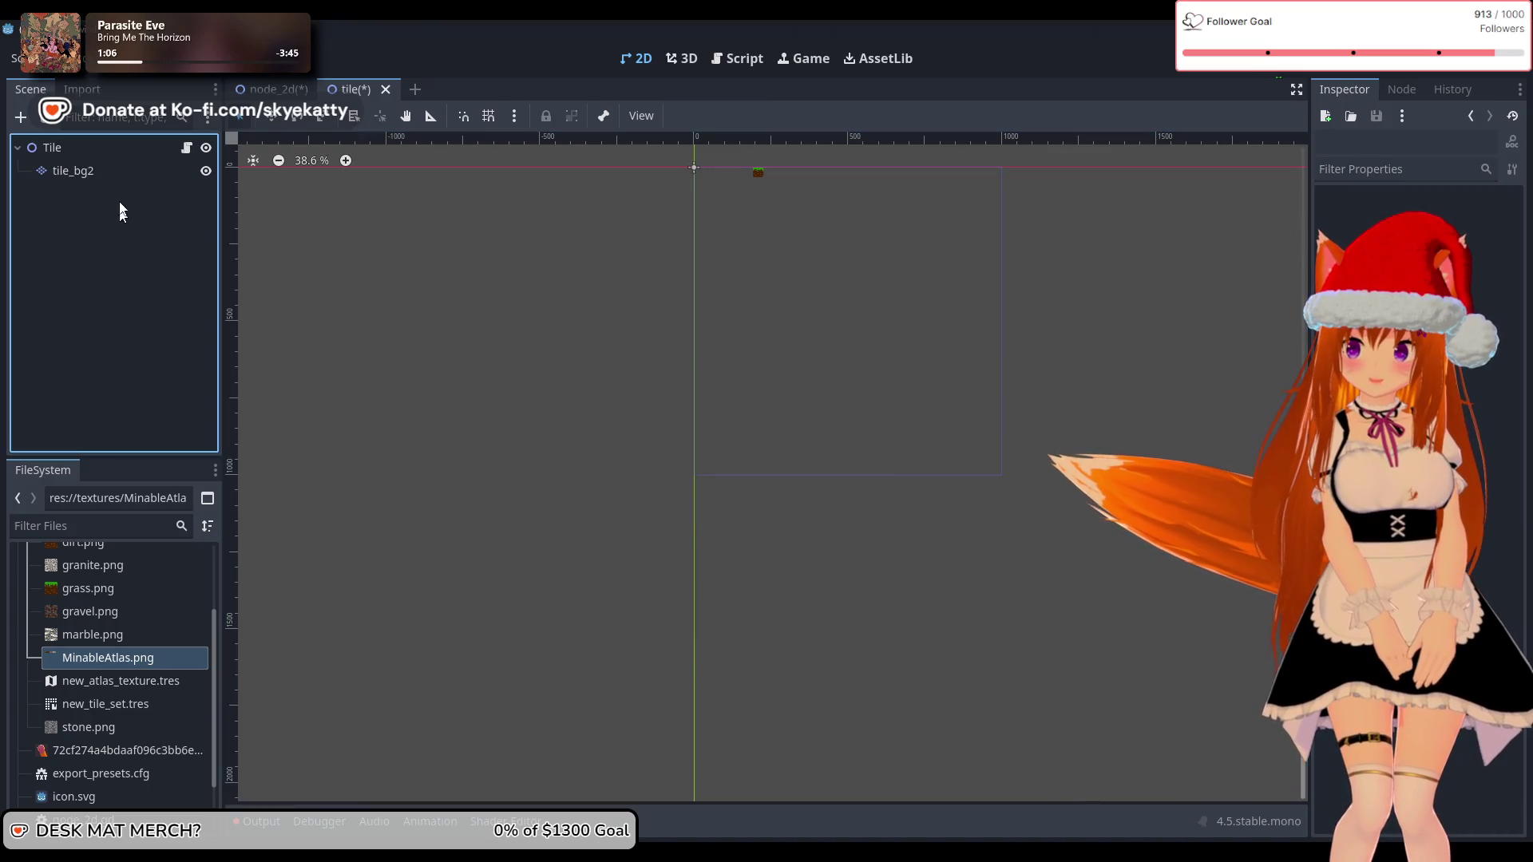
Step: Rename tile_bg2 to tile_bg and select it
double_click(126, 174)
key(Return)
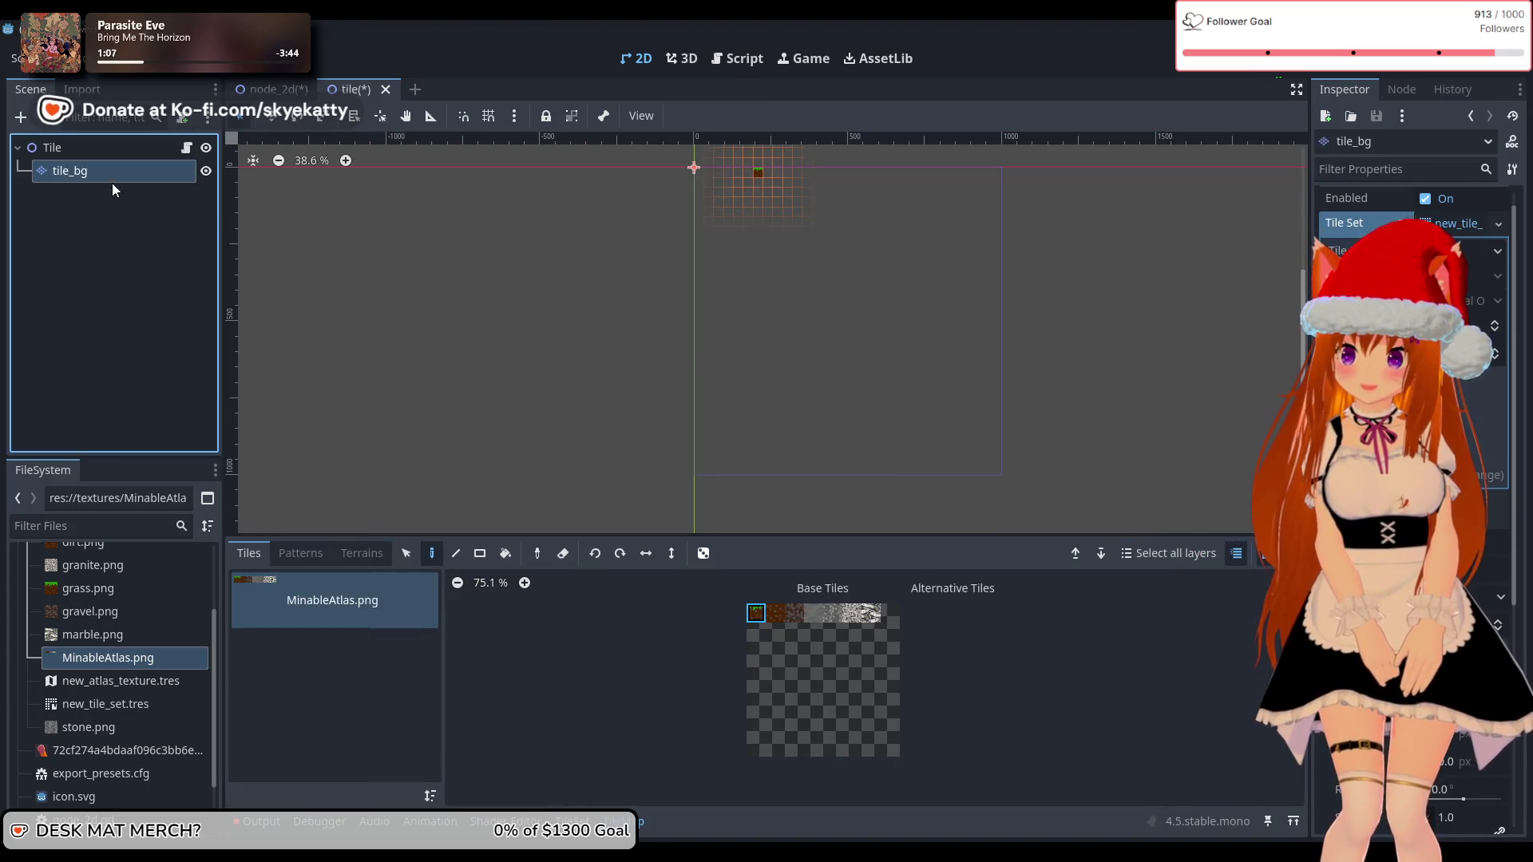
click(89, 206)
click(96, 172)
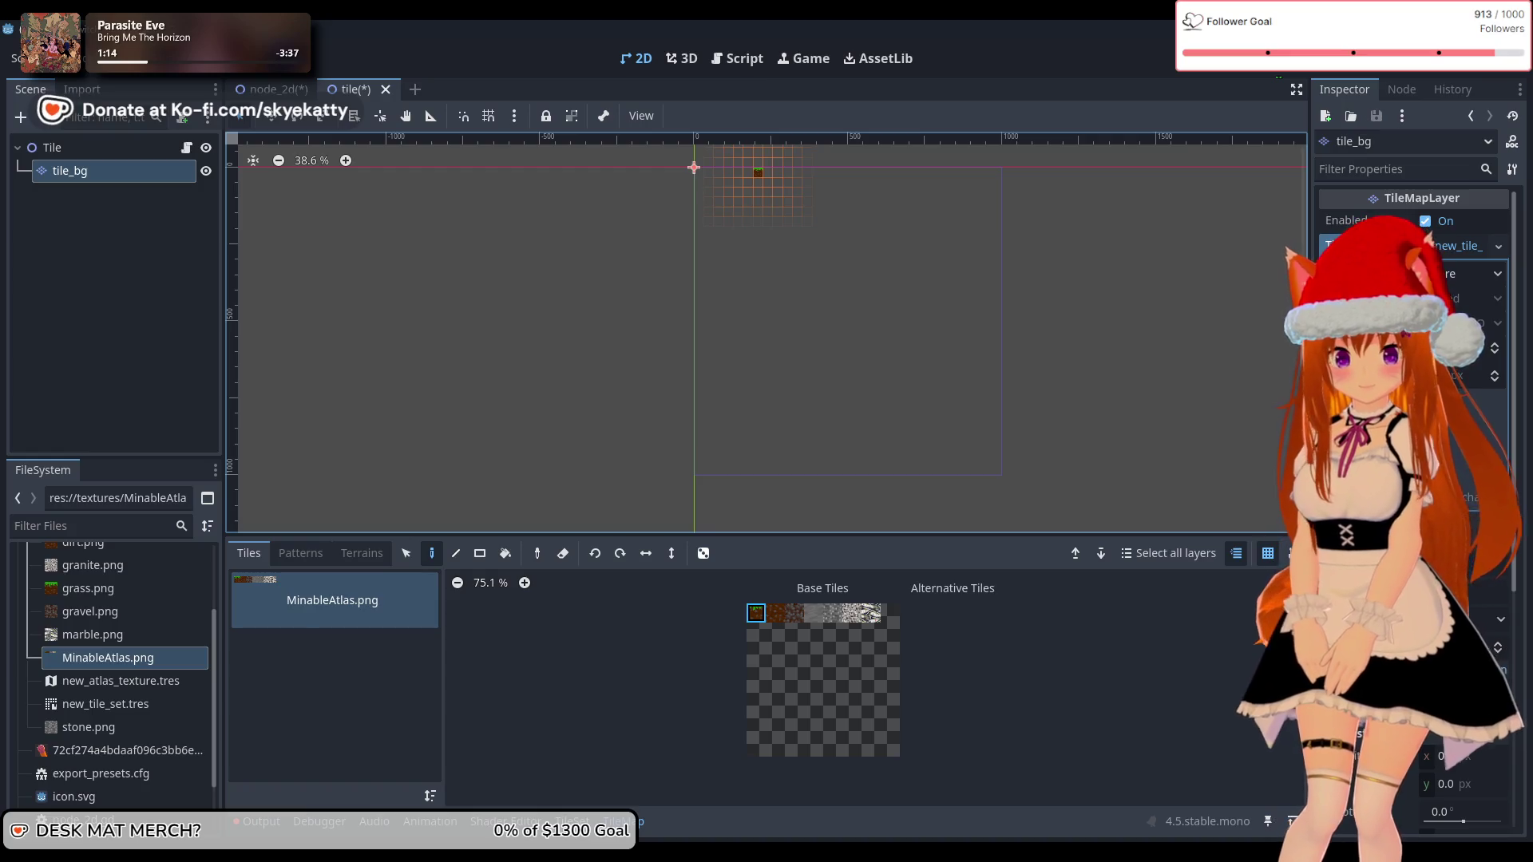
scroll(1413, 399, down, 5)
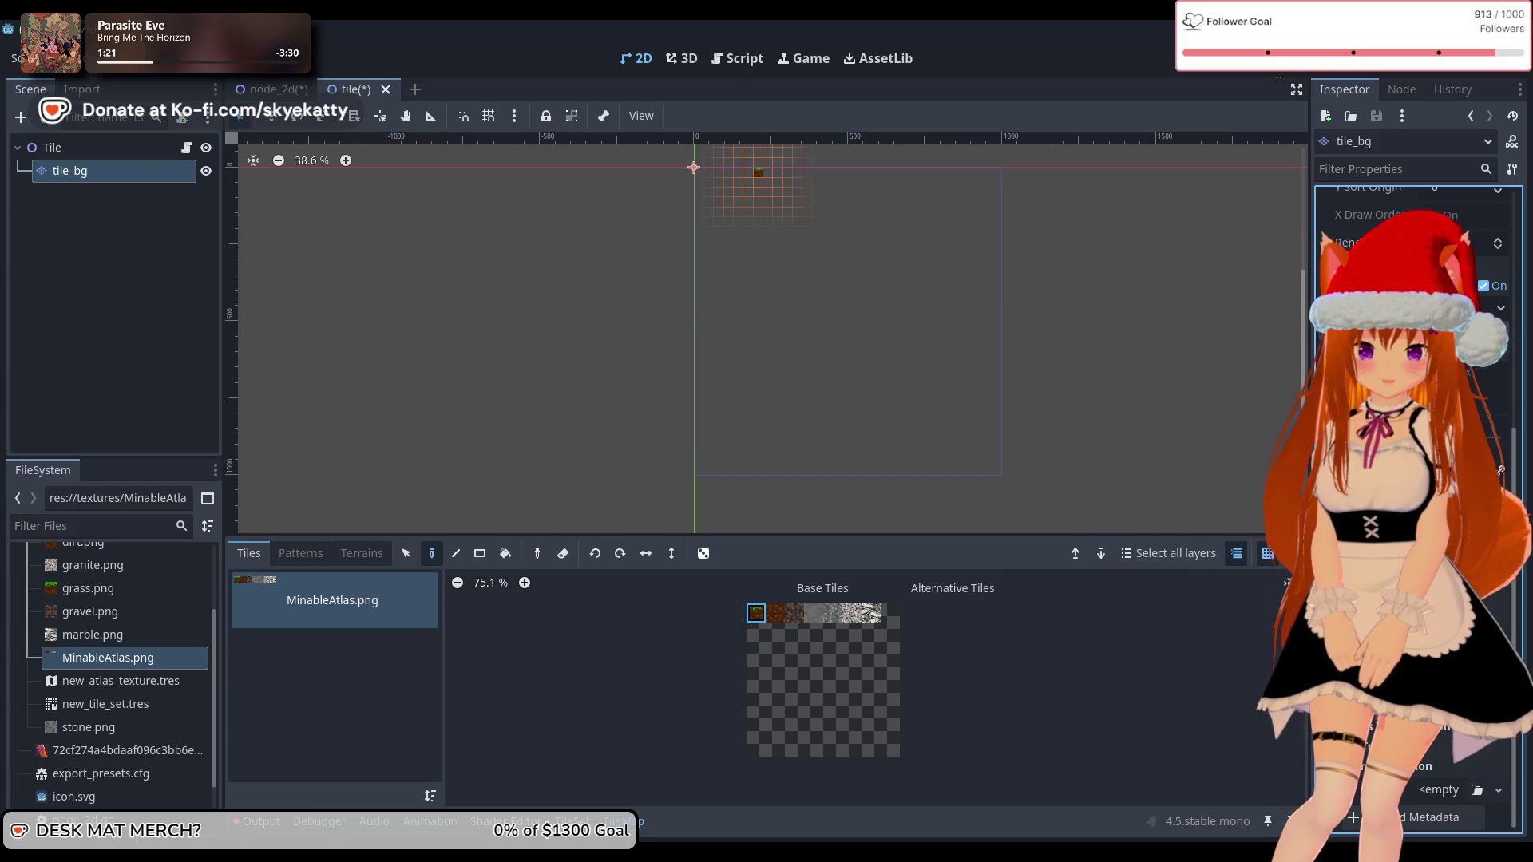
scroll(1413, 512, down, 5)
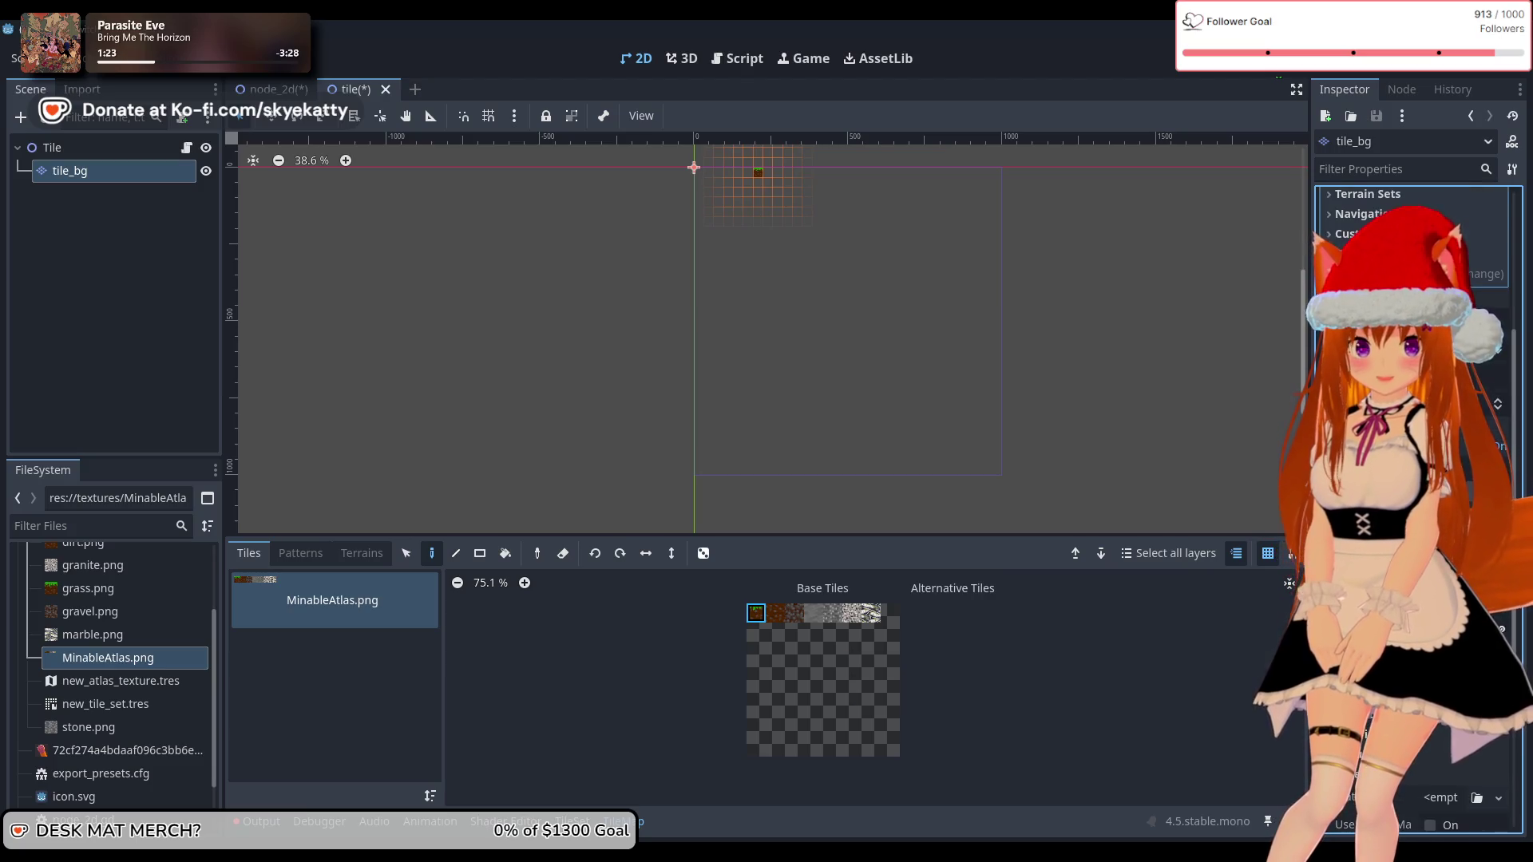
scroll(1413, 511, up, 5)
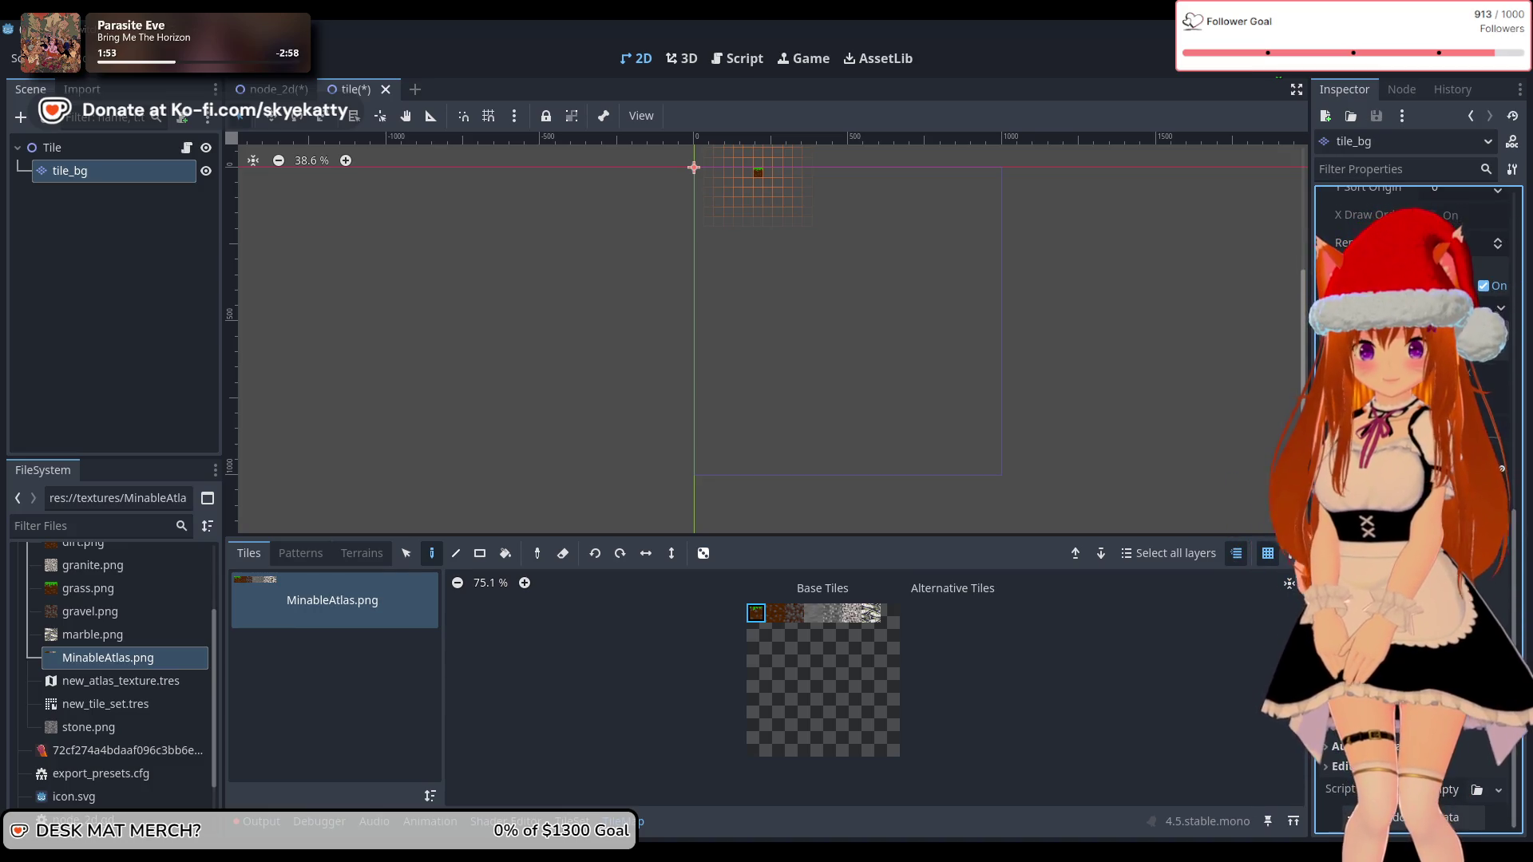
scroll(1413, 480, down, 4)
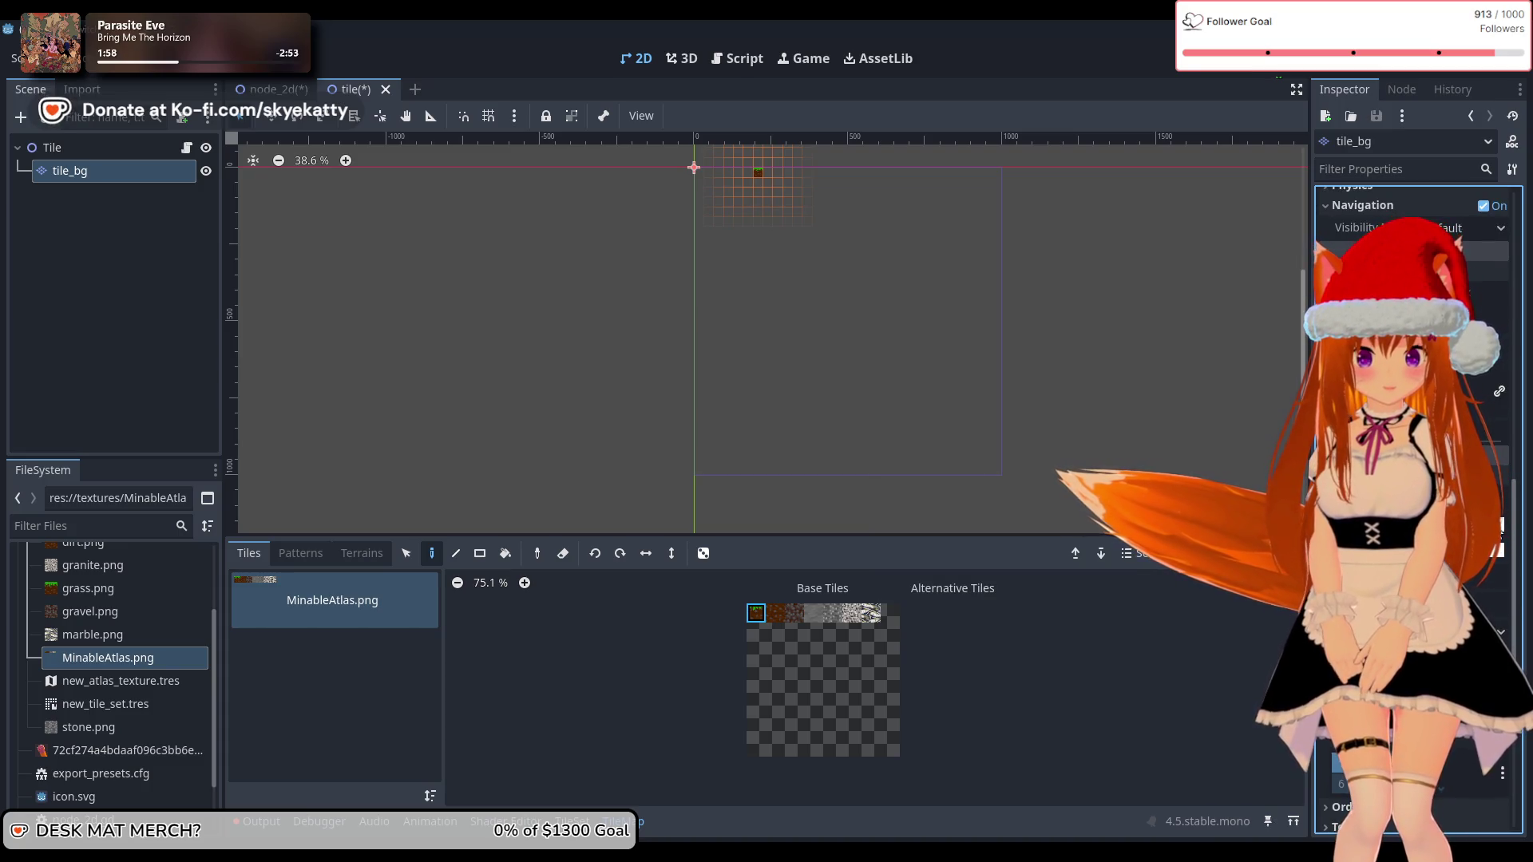
scroll(1414, 480, down, 5)
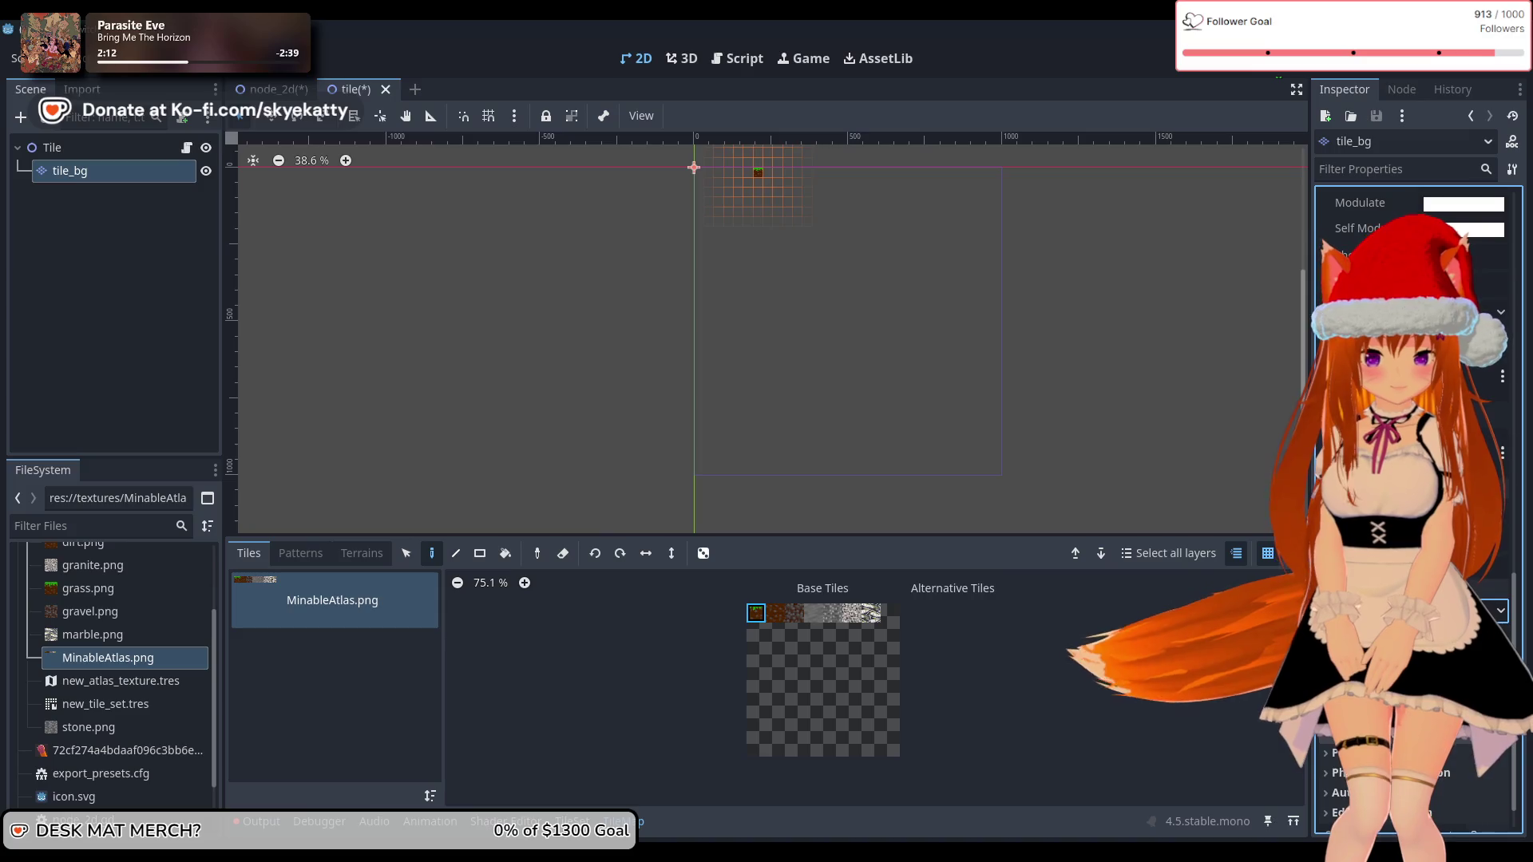
scroll(1413, 479, down, 2)
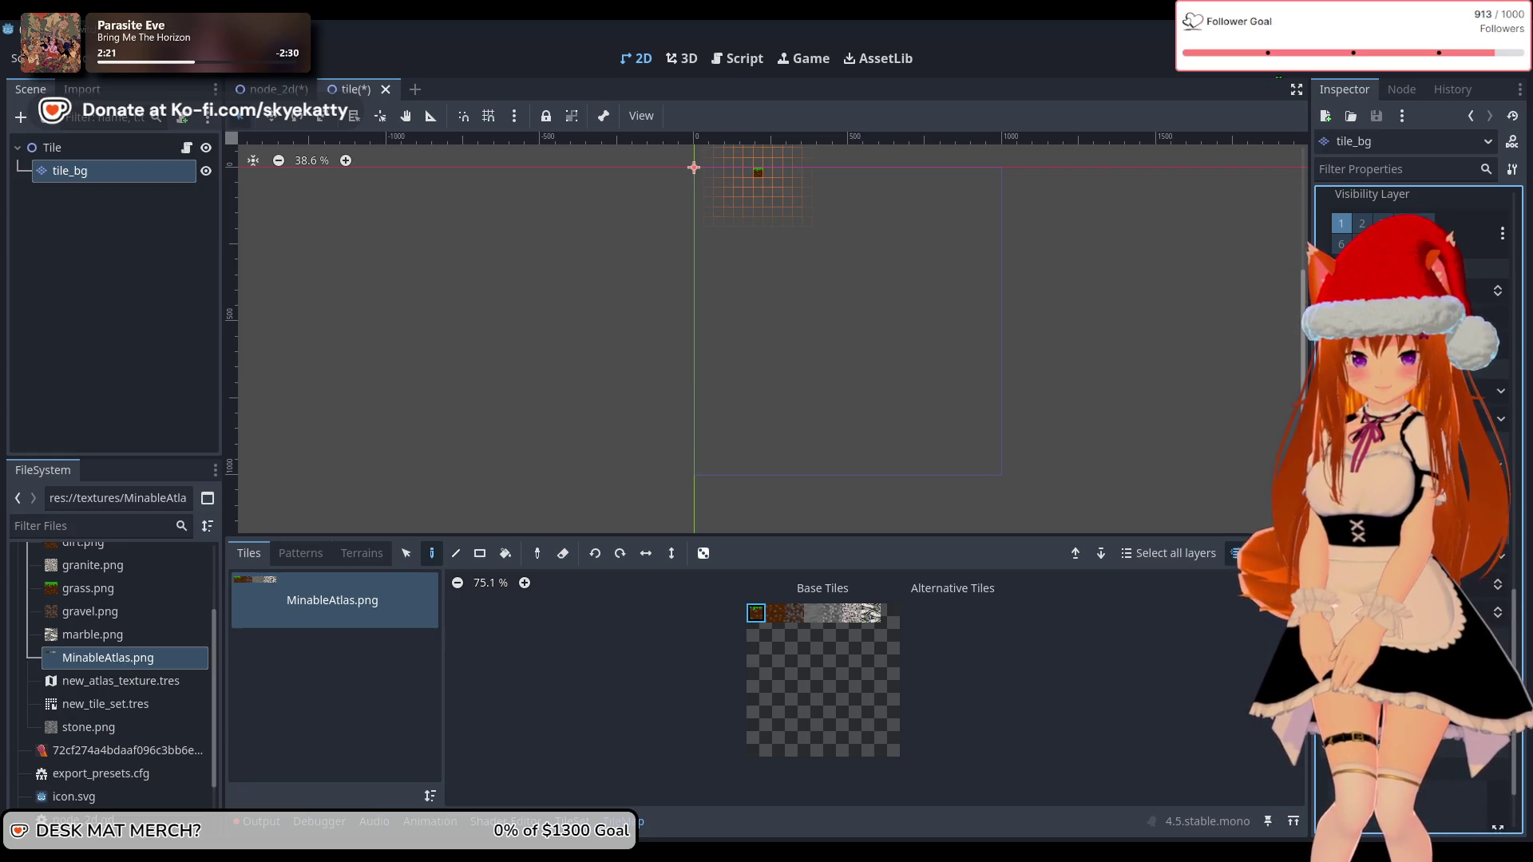
scroll(1414, 479, up, 5)
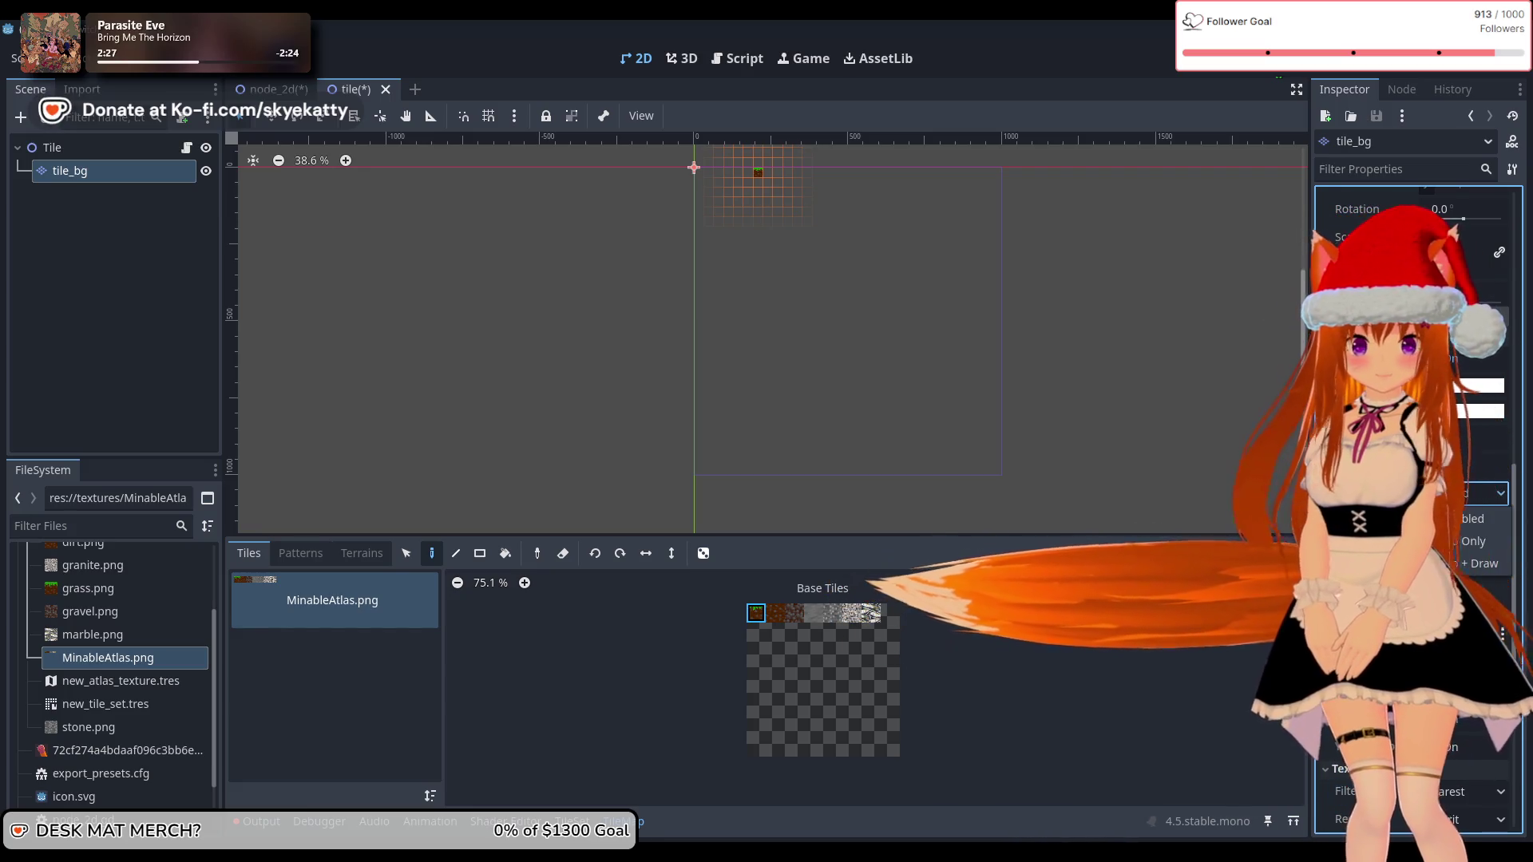
scroll(1414, 480, up, 3)
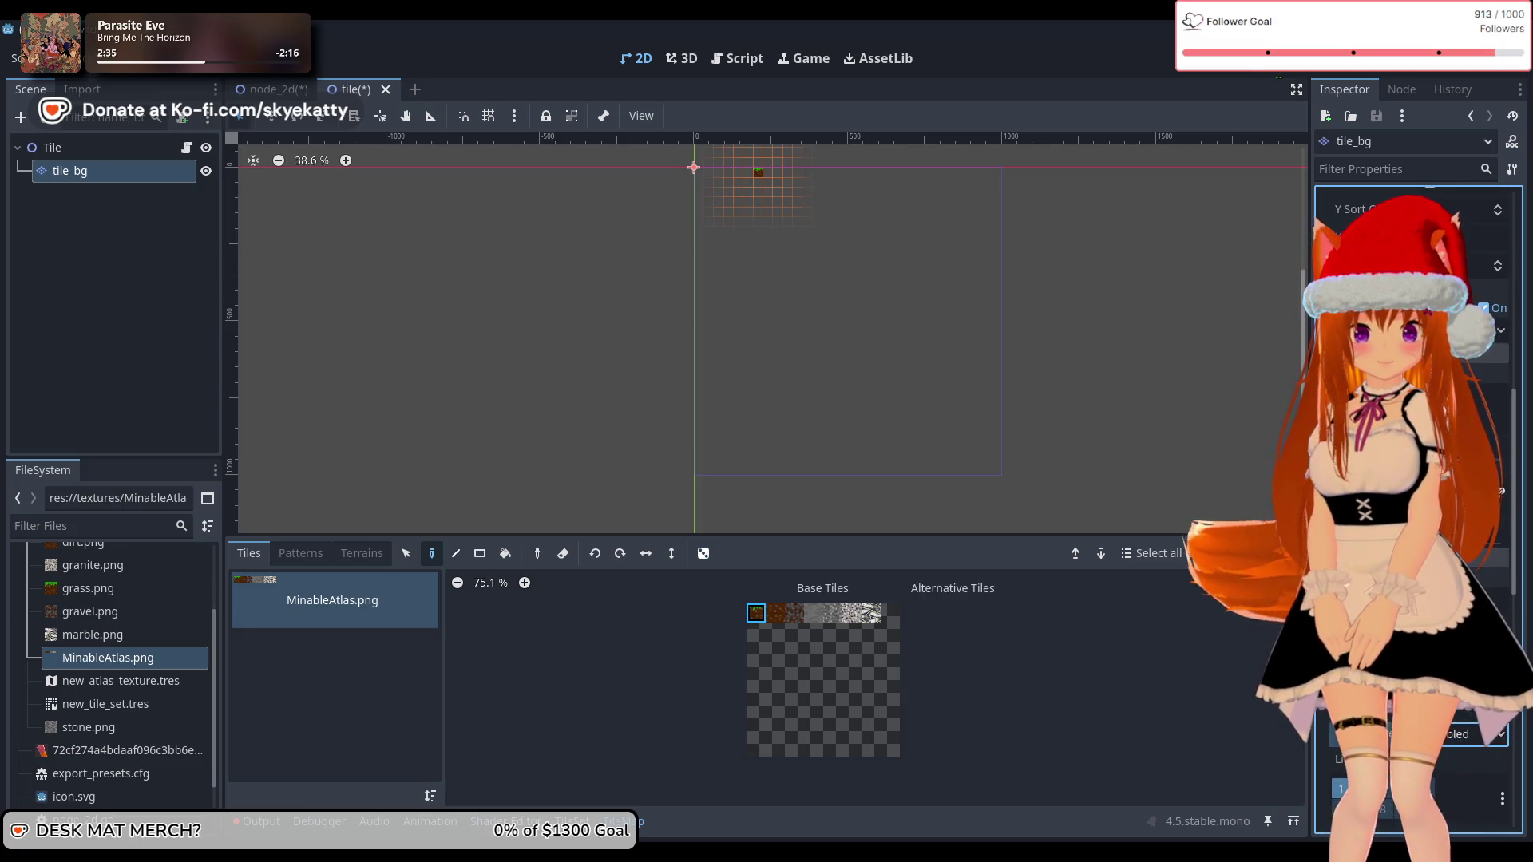
scroll(1405, 479, up, 5)
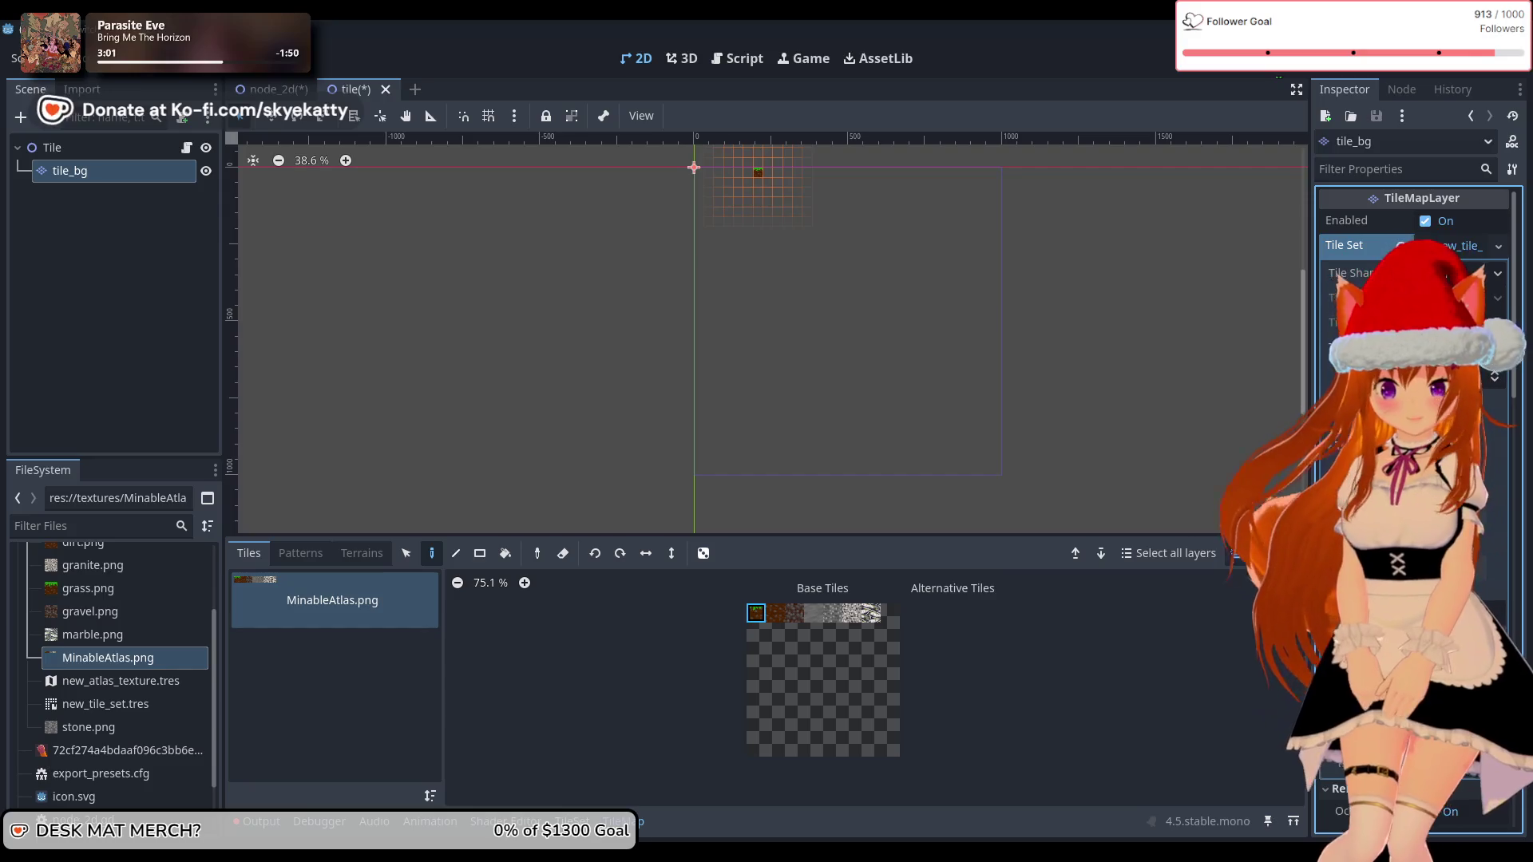
scroll(1414, 479, down, 5)
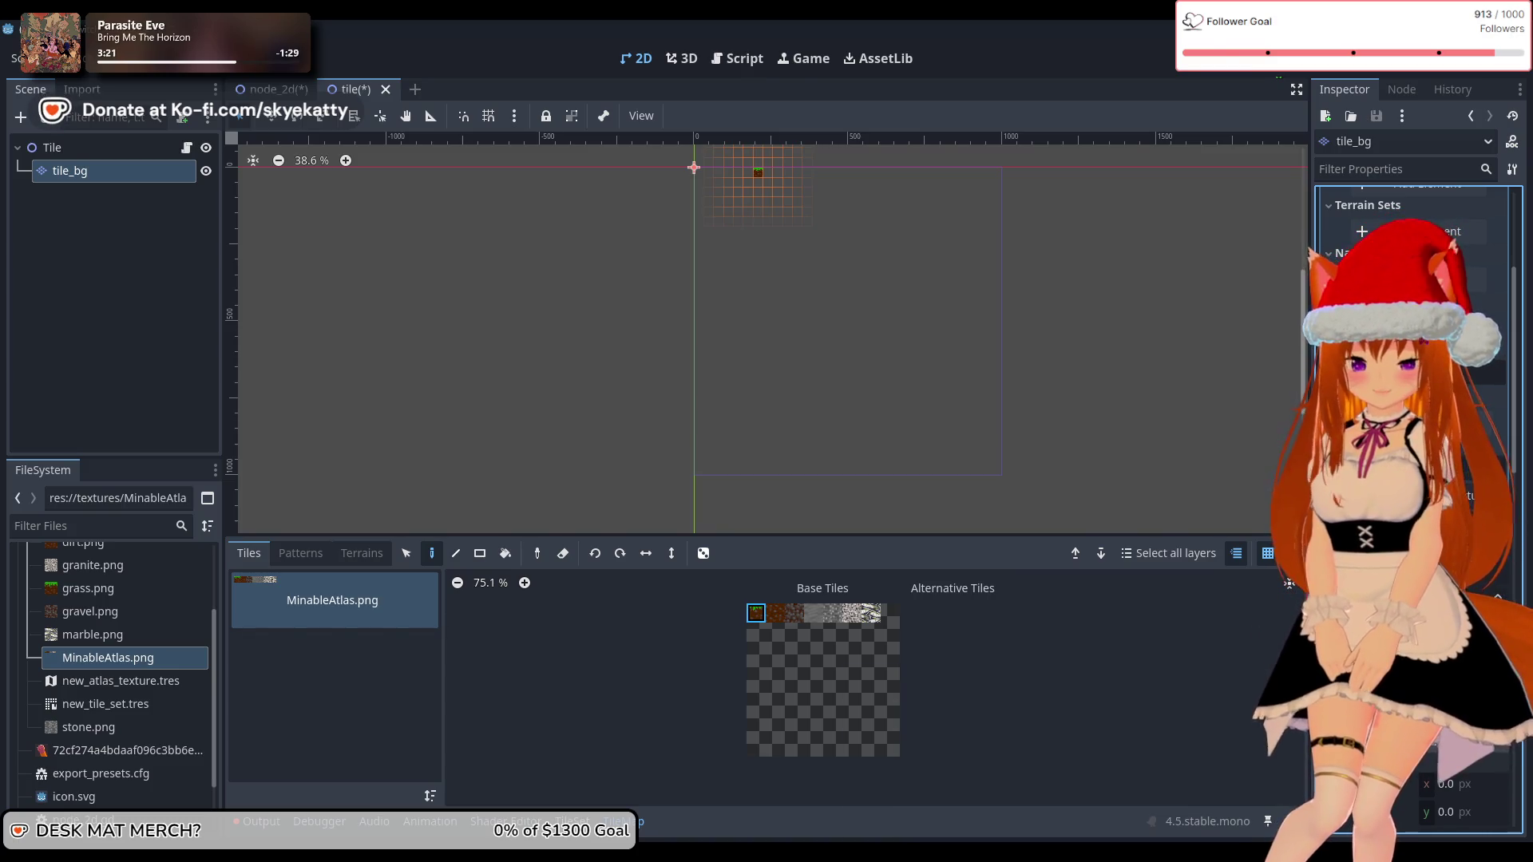
scroll(1414, 399, down, 2)
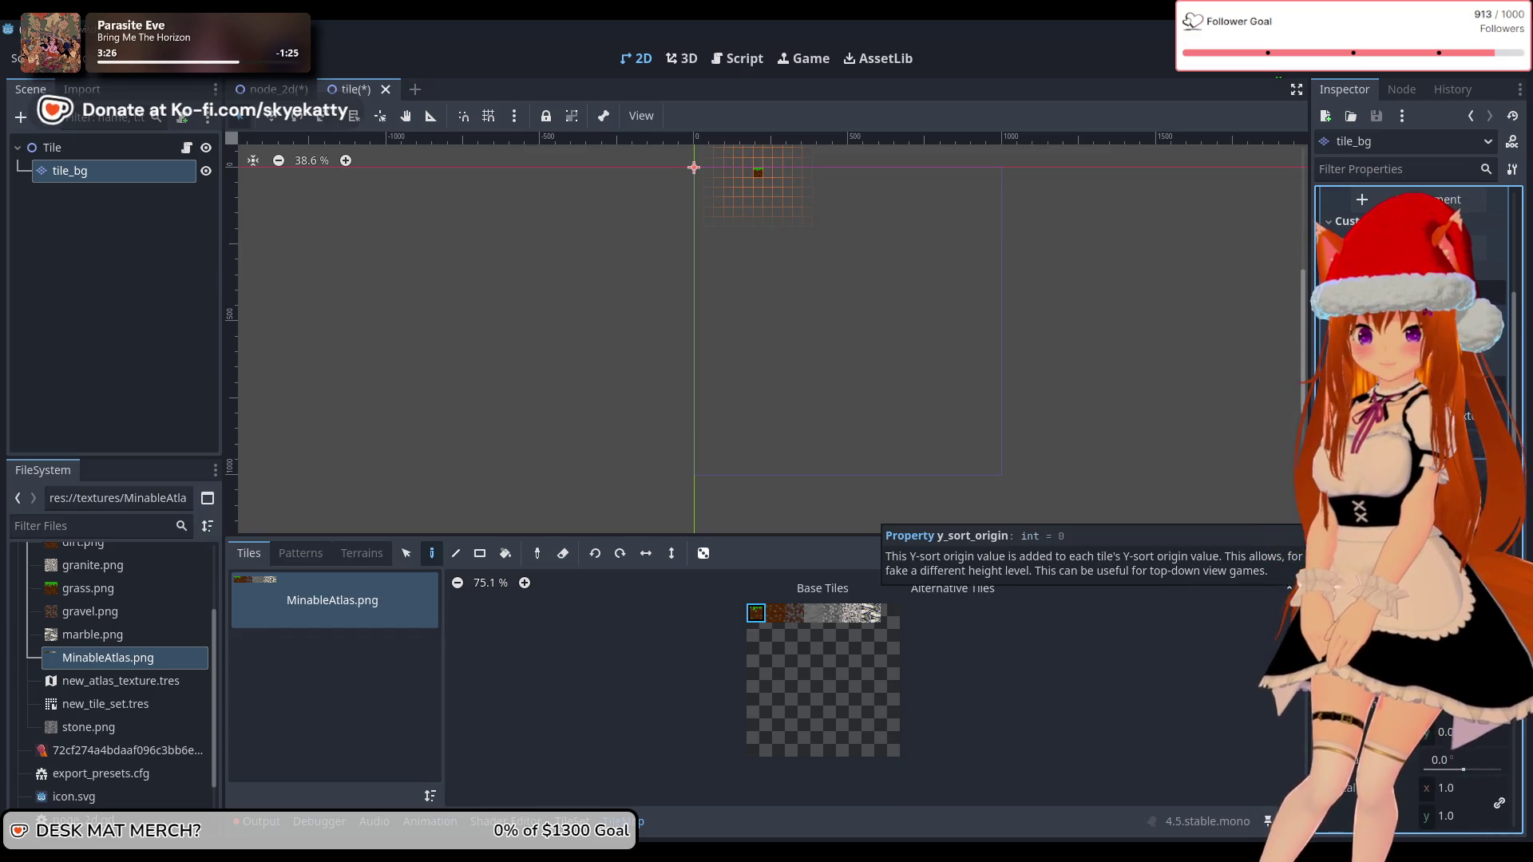
scroll(1414, 400, up, 5)
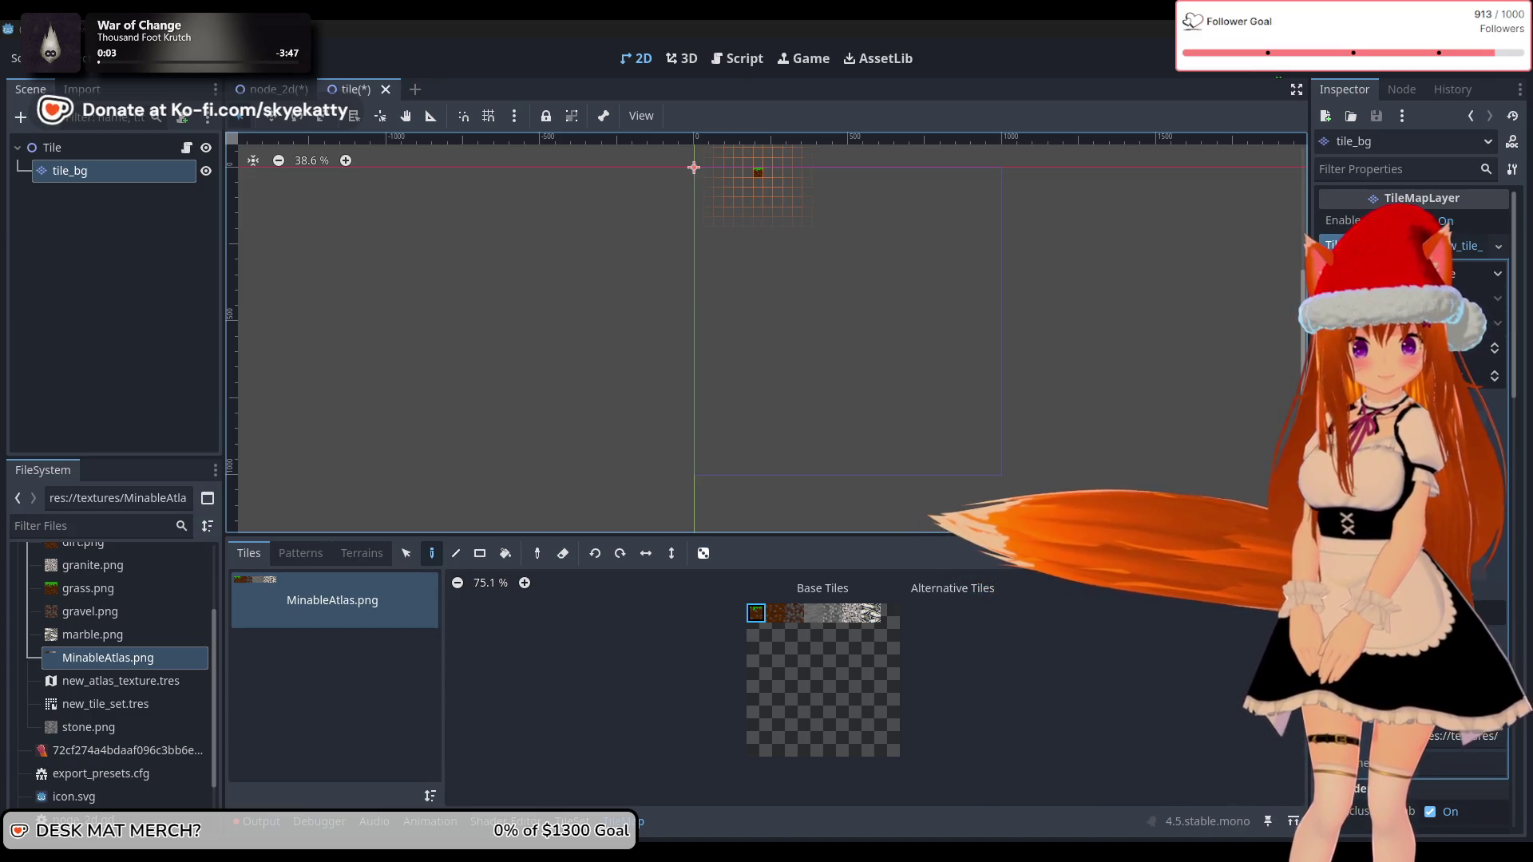
Step: Paint a grass tile on the tile_bg grid near the origin
click(648, 217)
scroll(648, 217, up, 3)
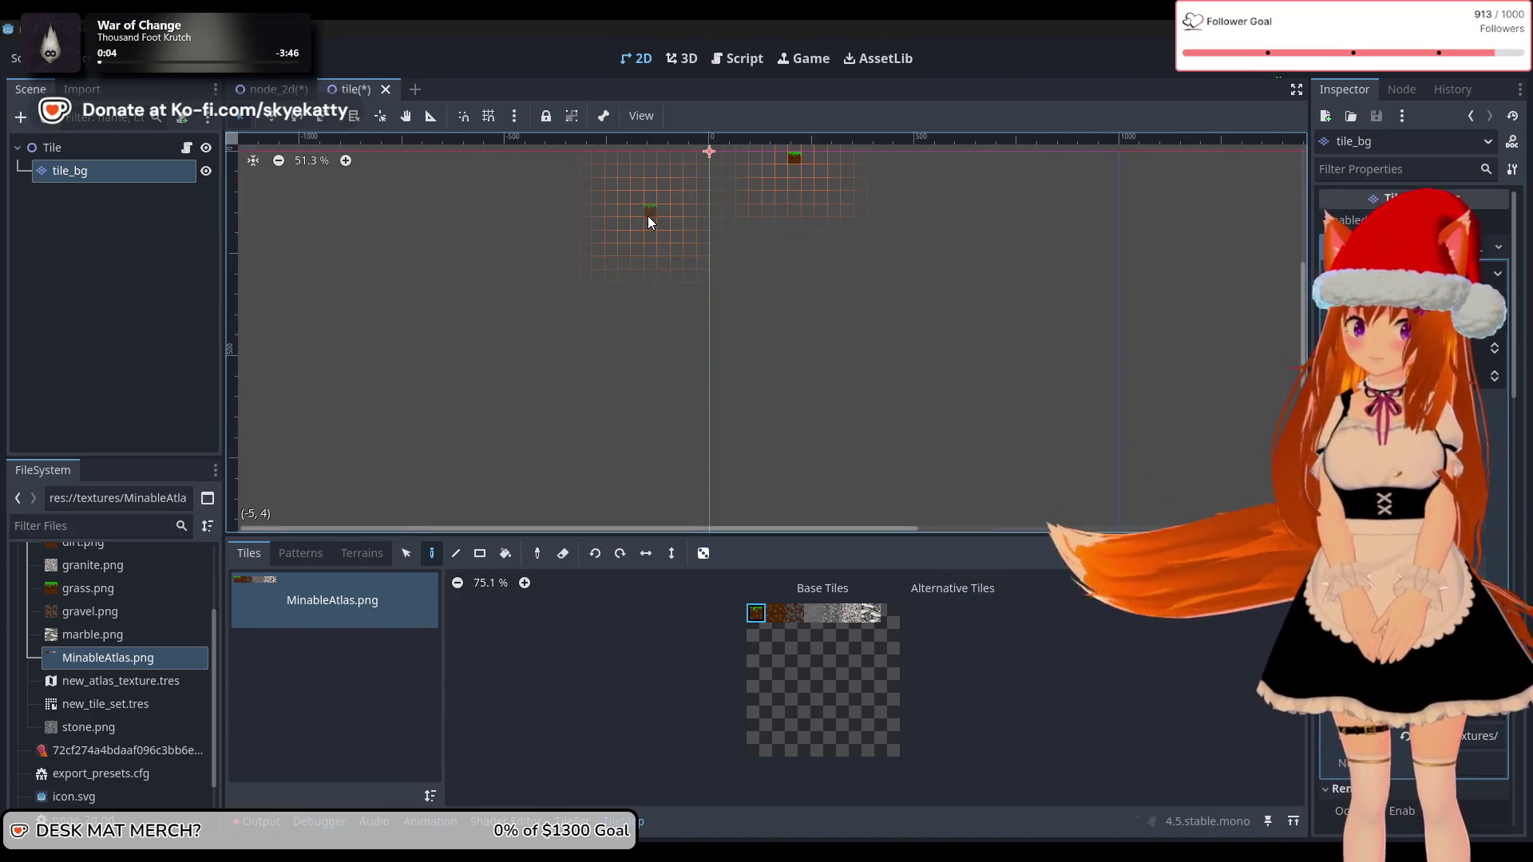
scroll(880, 241, up, 3)
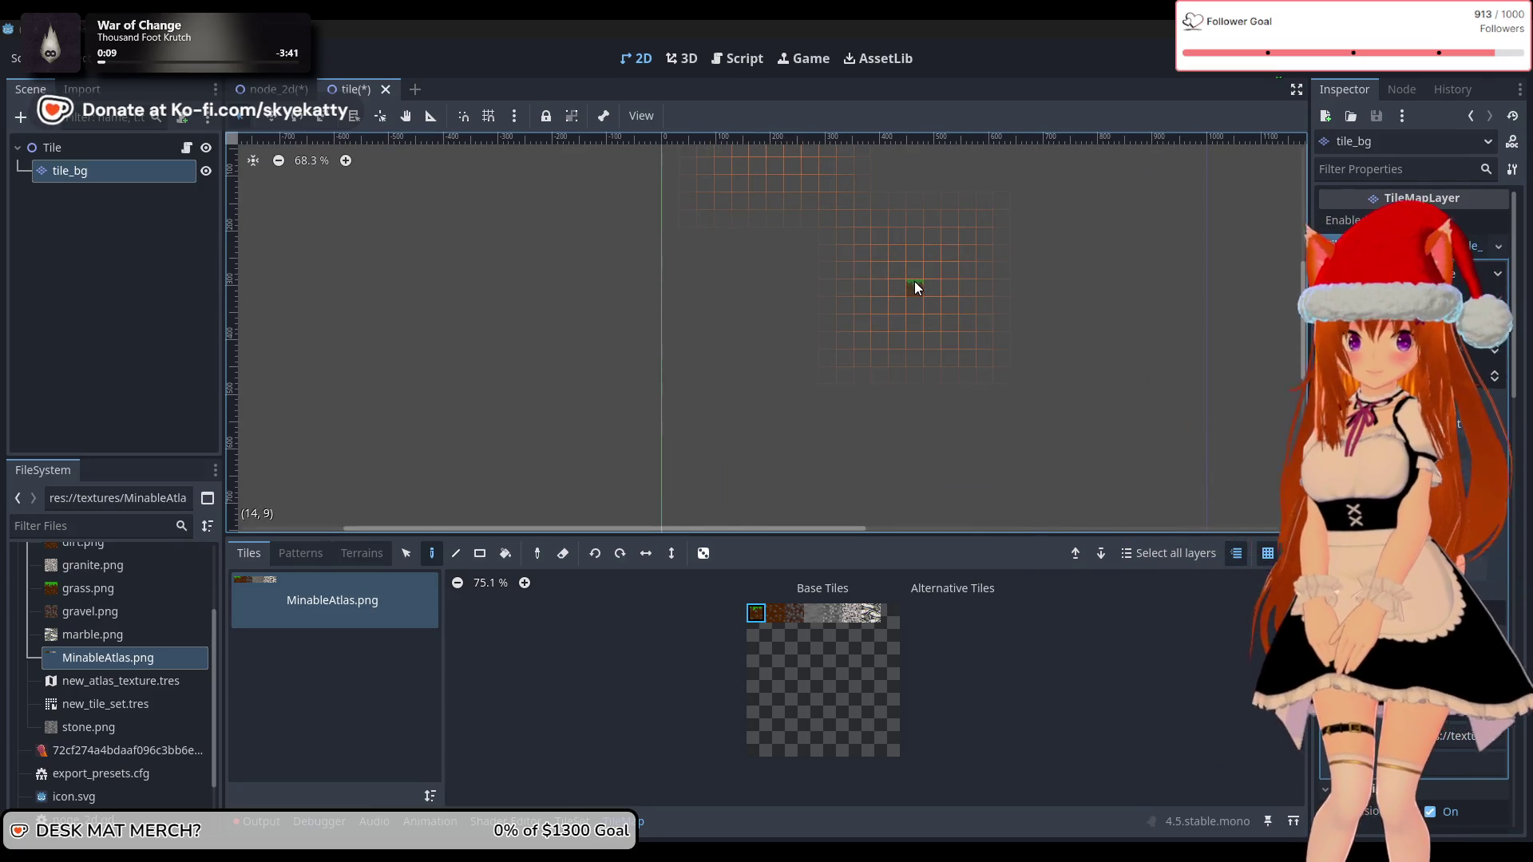
scroll(926, 255, down, 2)
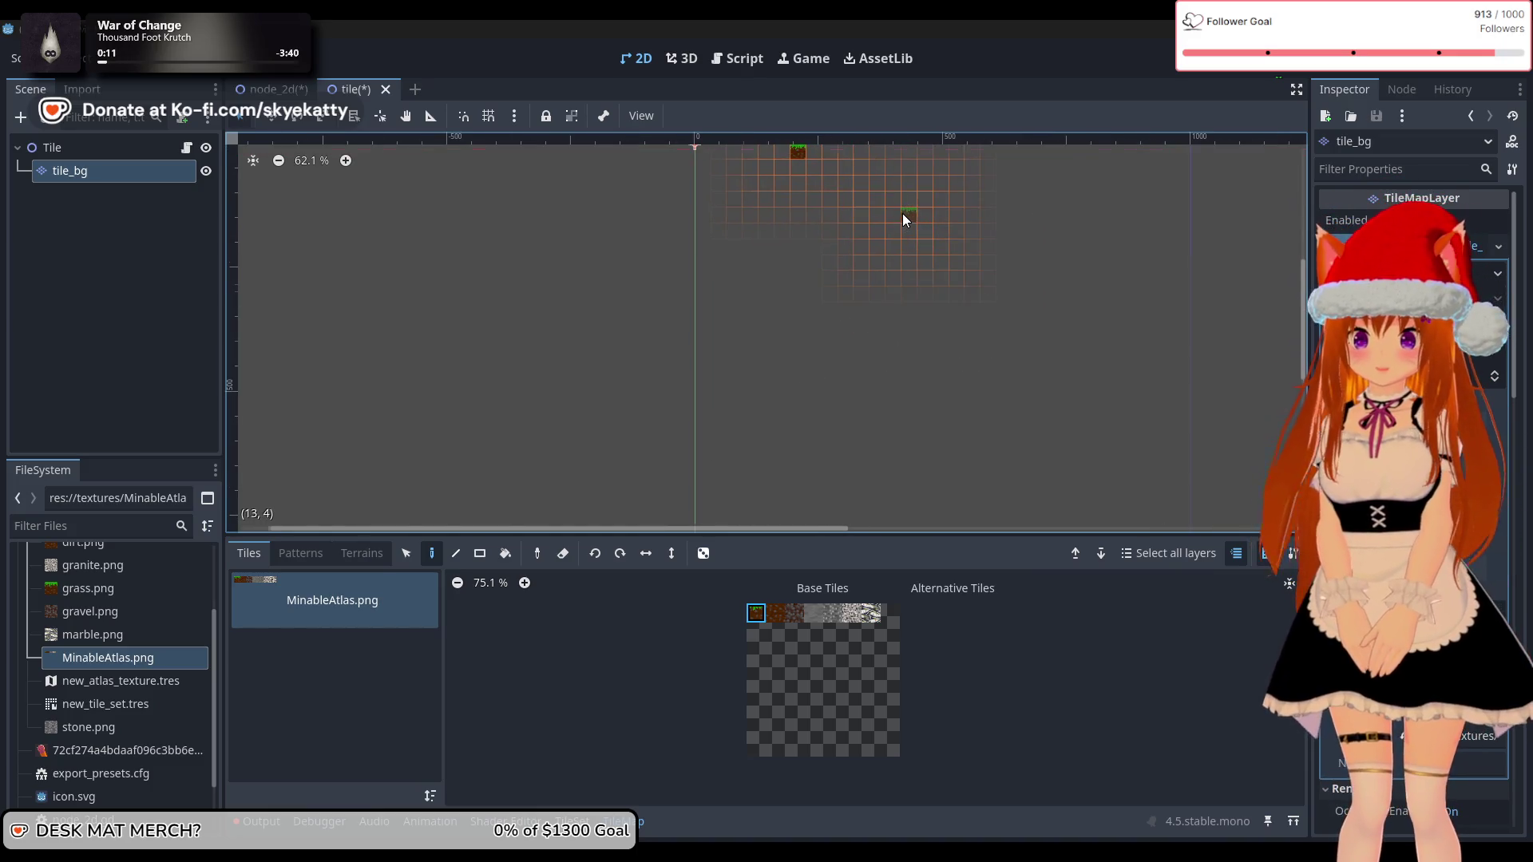
scroll(902, 213, up, 1)
scroll(735, 210, up, 15)
scroll(747, 297, down, 6)
Step: Erase the painted grass tile, then begin renaming the tile_bg layer
right_click(976, 338)
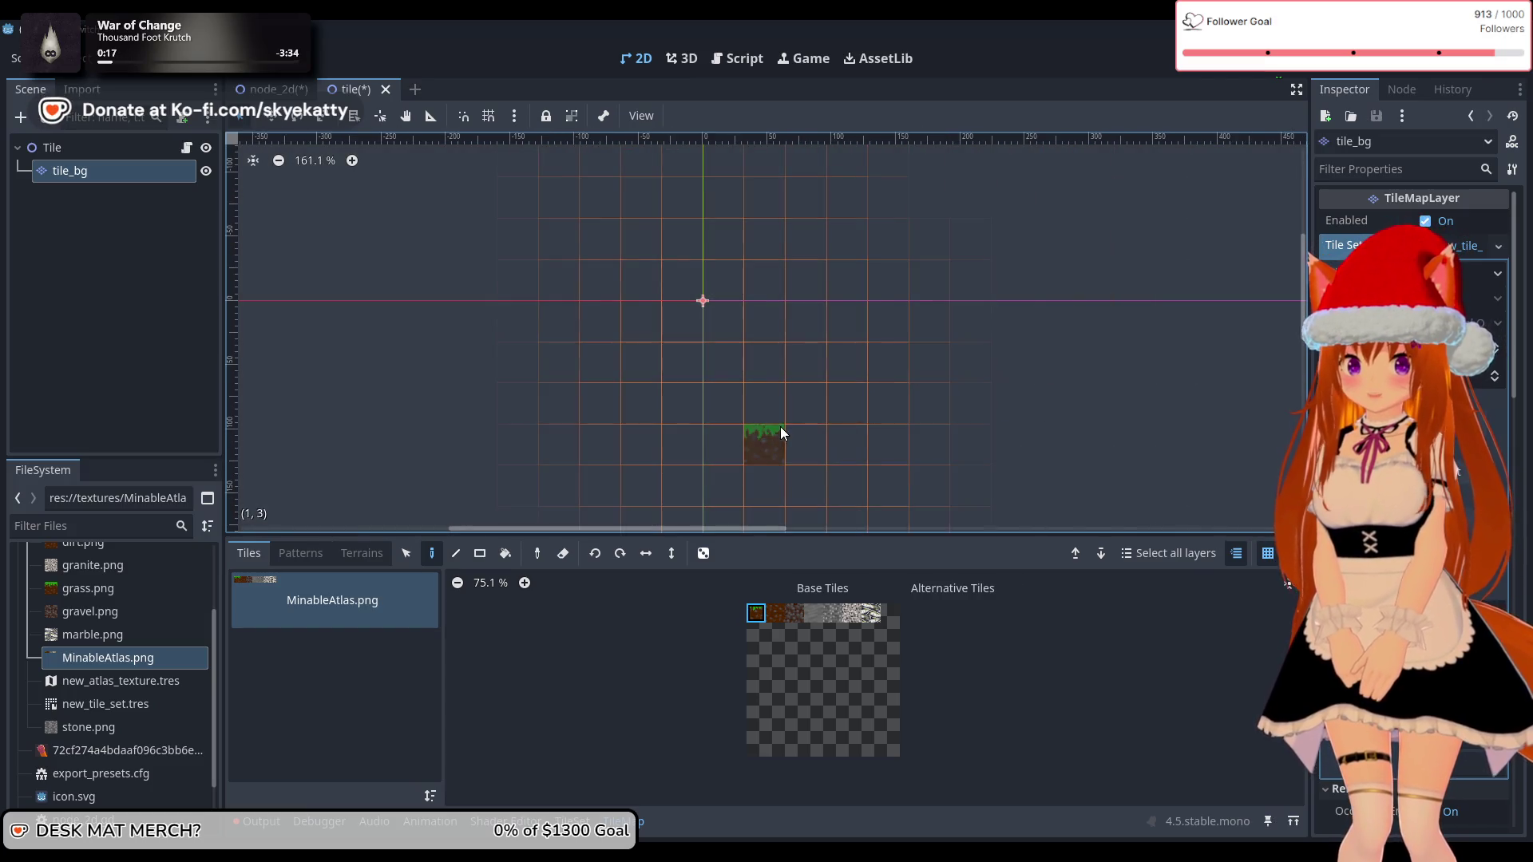
scroll(871, 417, down, 6)
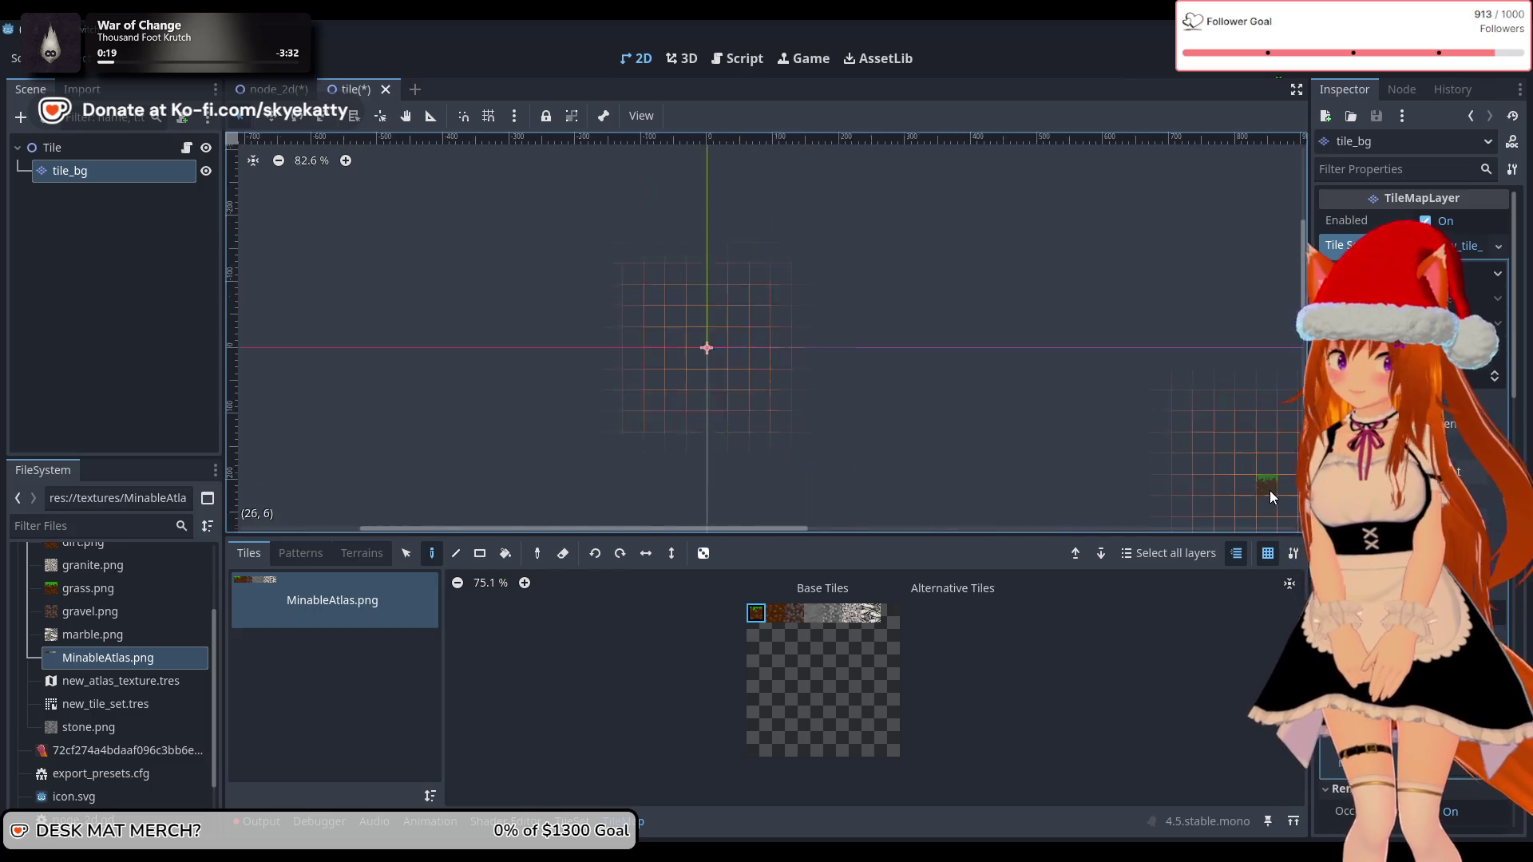
scroll(1270, 490, right, 5)
scroll(1267, 490, up, 1)
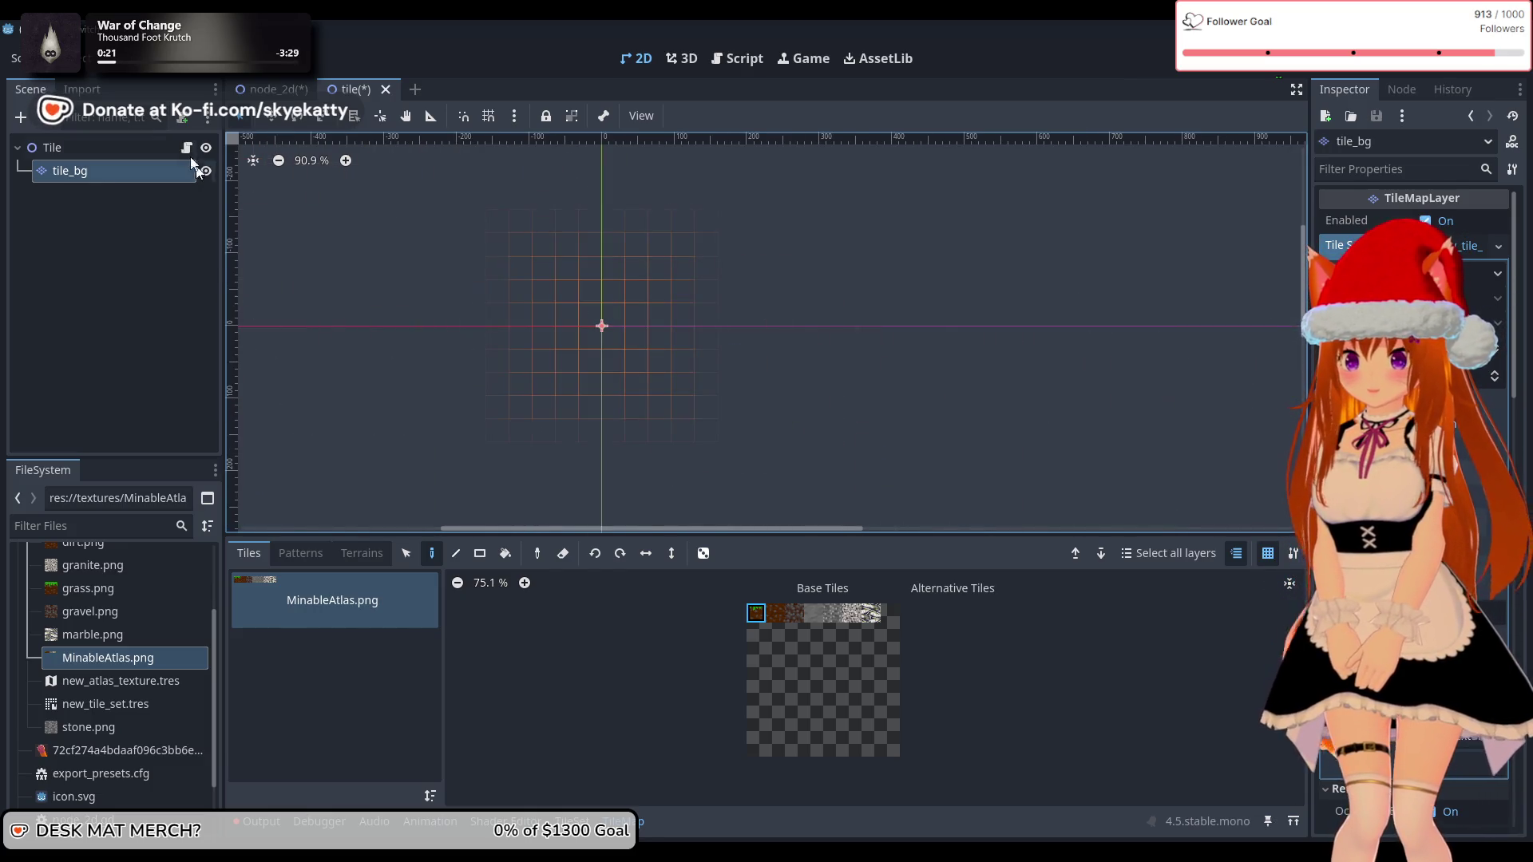
double_click(110, 174)
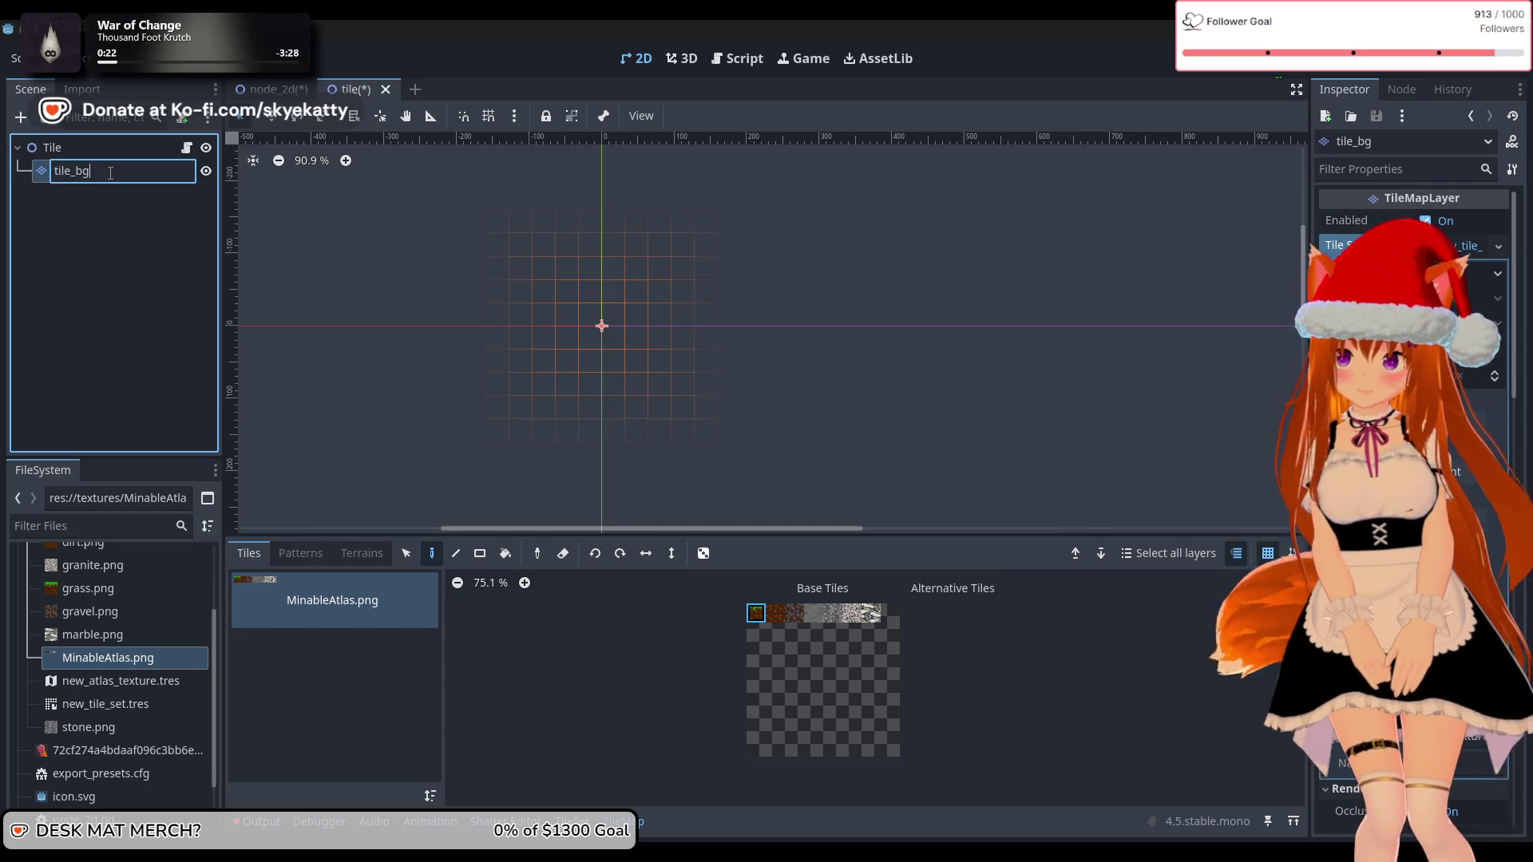
key(BackSpace)
key(BackSpace)
text(fg)
key(Return)
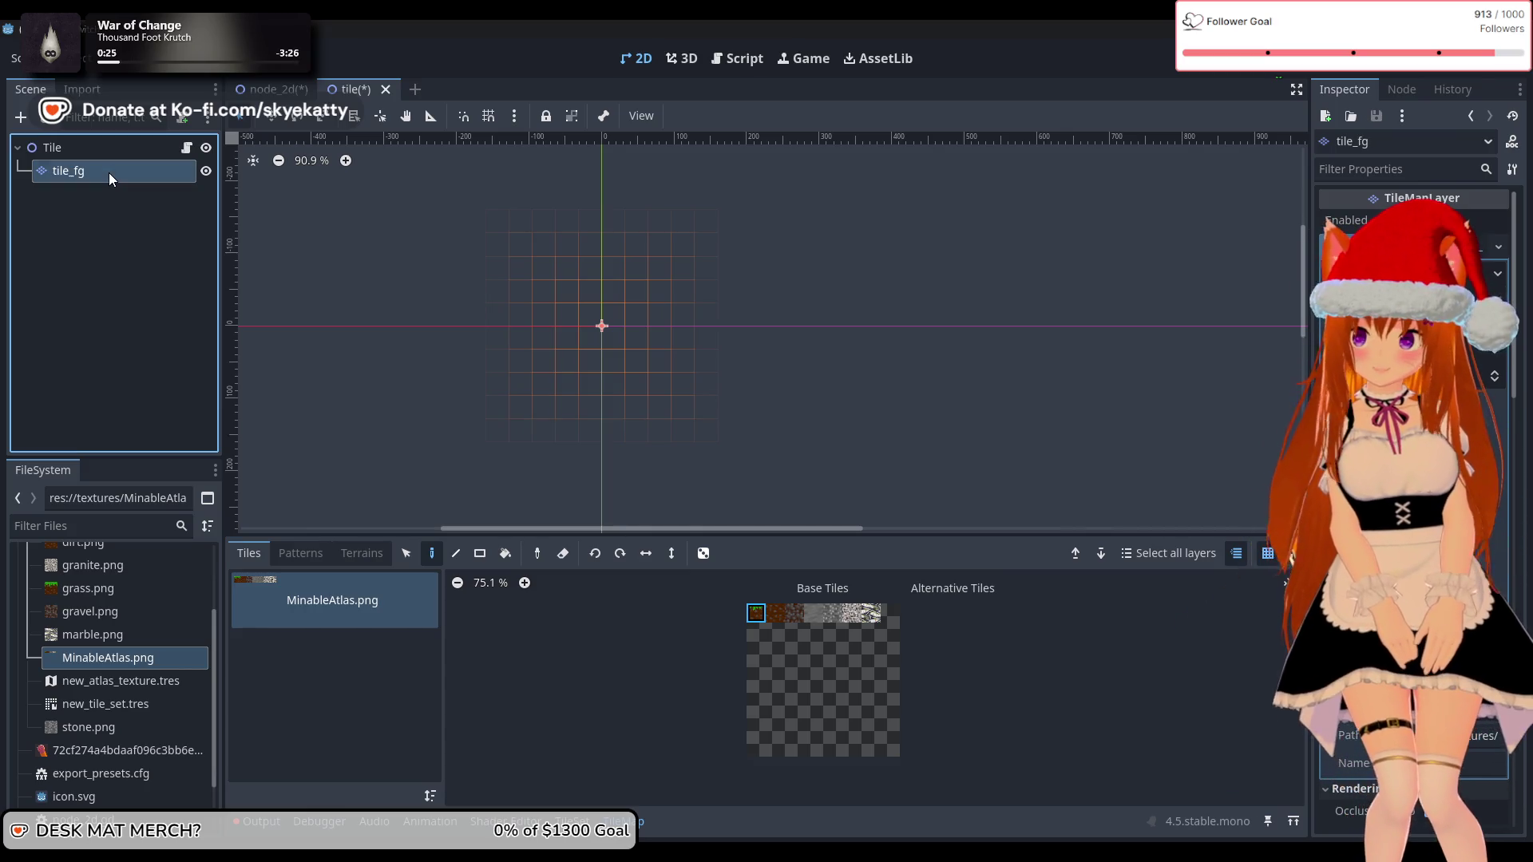
scroll(803, 519, down, 2)
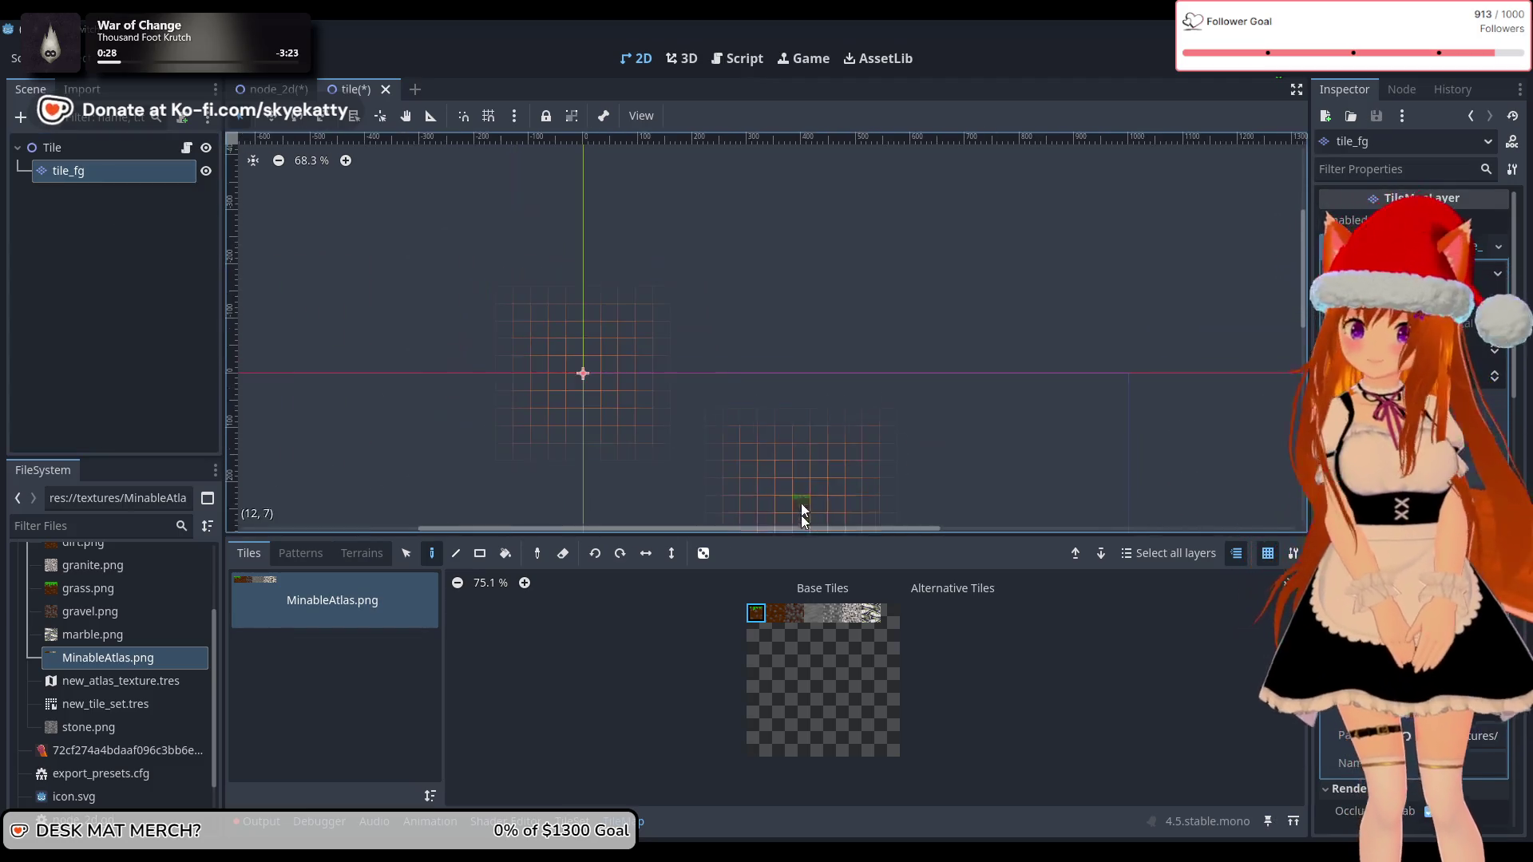
scroll(801, 446, left, 2)
scroll(807, 475, right, 3)
scroll(811, 330, up, 1)
scroll(812, 330, down, 8)
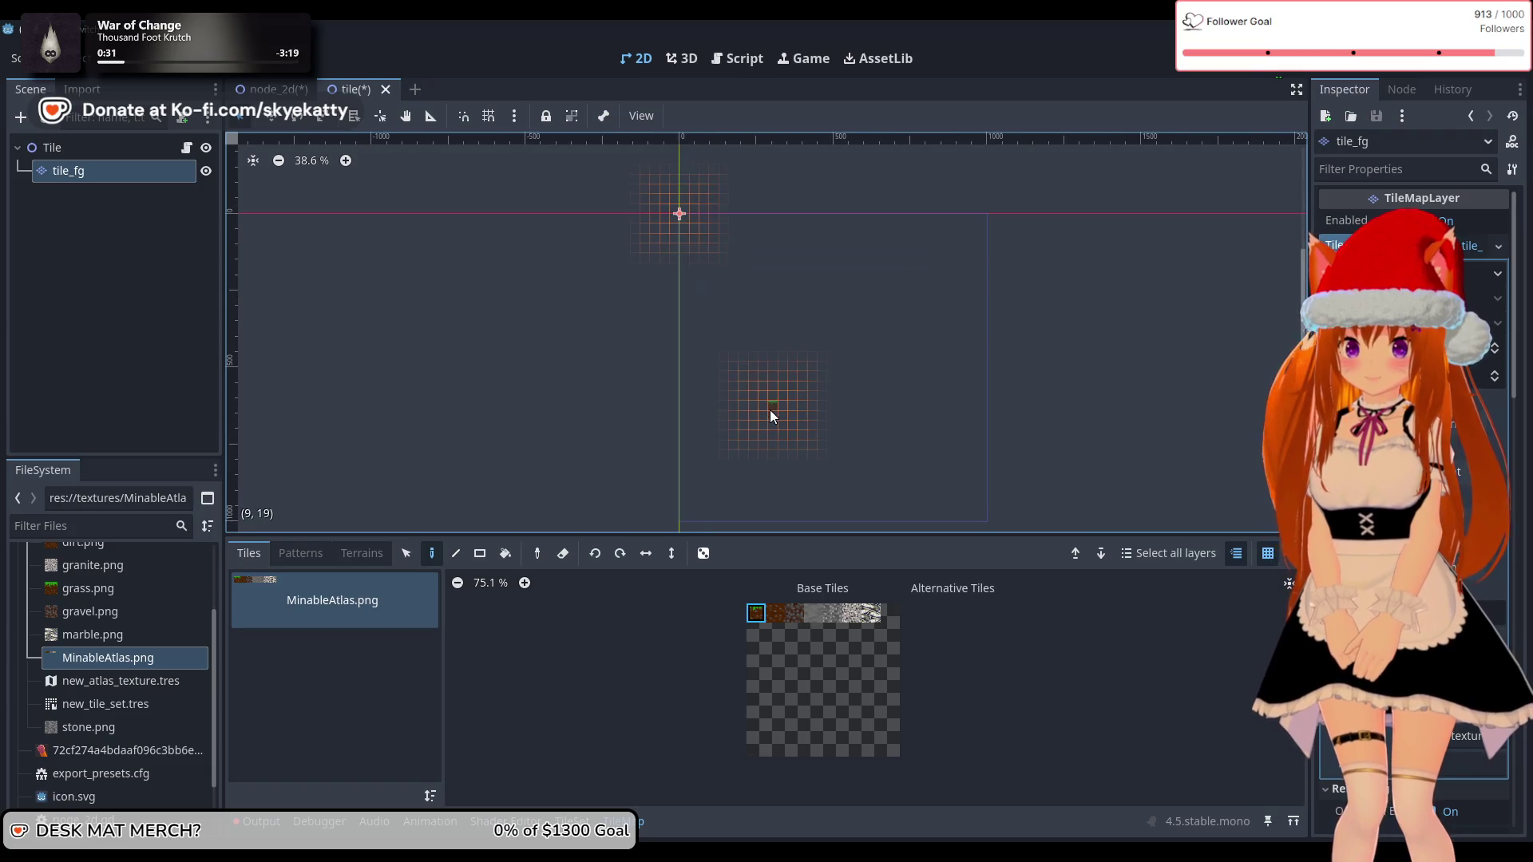
scroll(739, 299, up, 8)
mouse_move(756, 310)
mouse_down()
mouse_move(904, 308)
mouse_move(709, 394)
mouse_move(808, 199)
mouse_move(809, 288)
mouse_up()
scroll(803, 441, down, 6)
scroll(808, 293, down, 1)
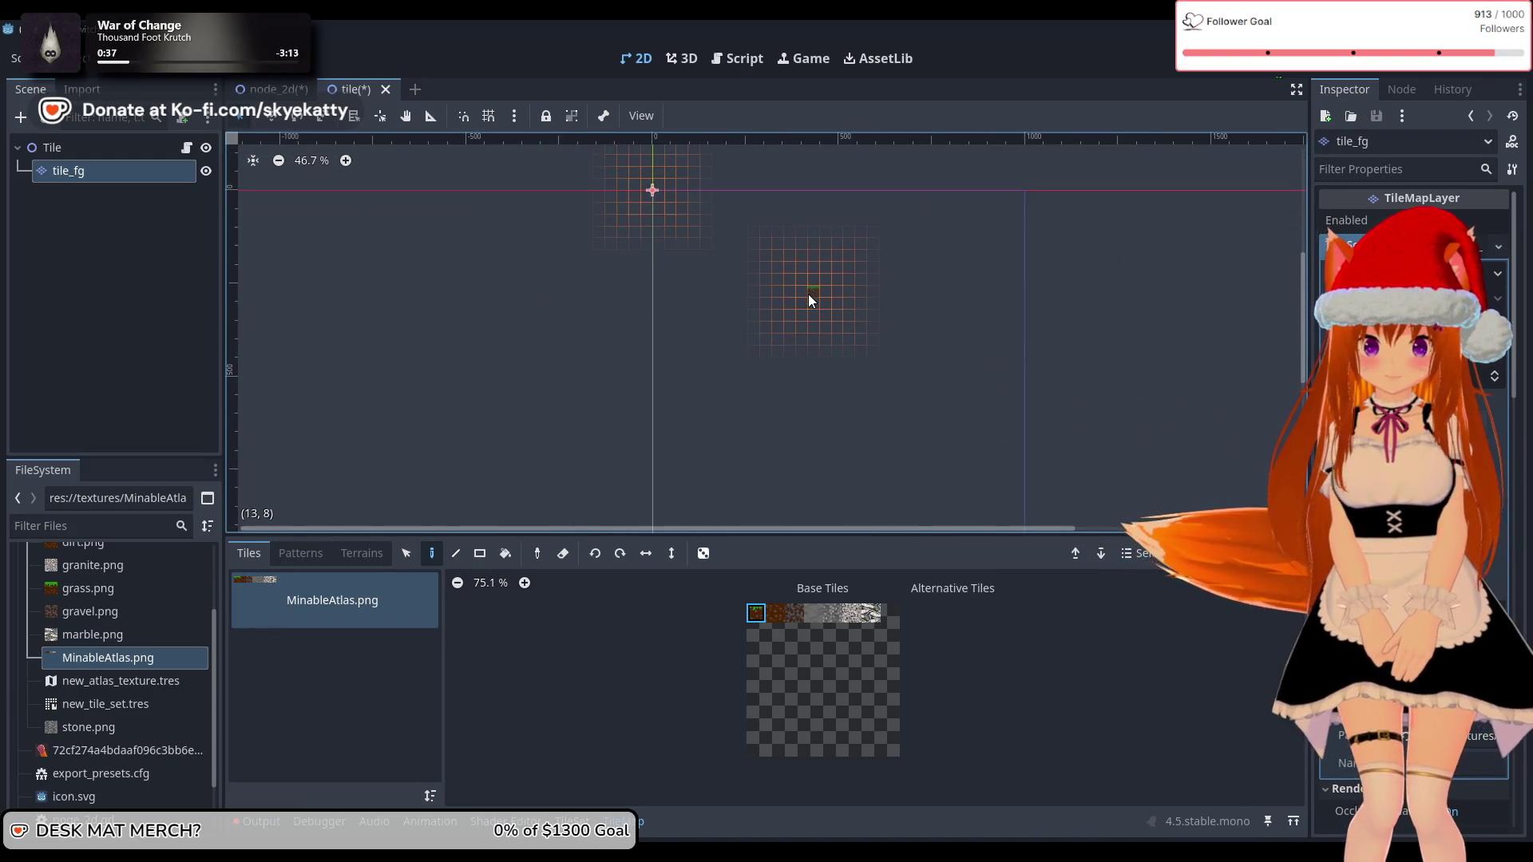
scroll(808, 296, down, 3)
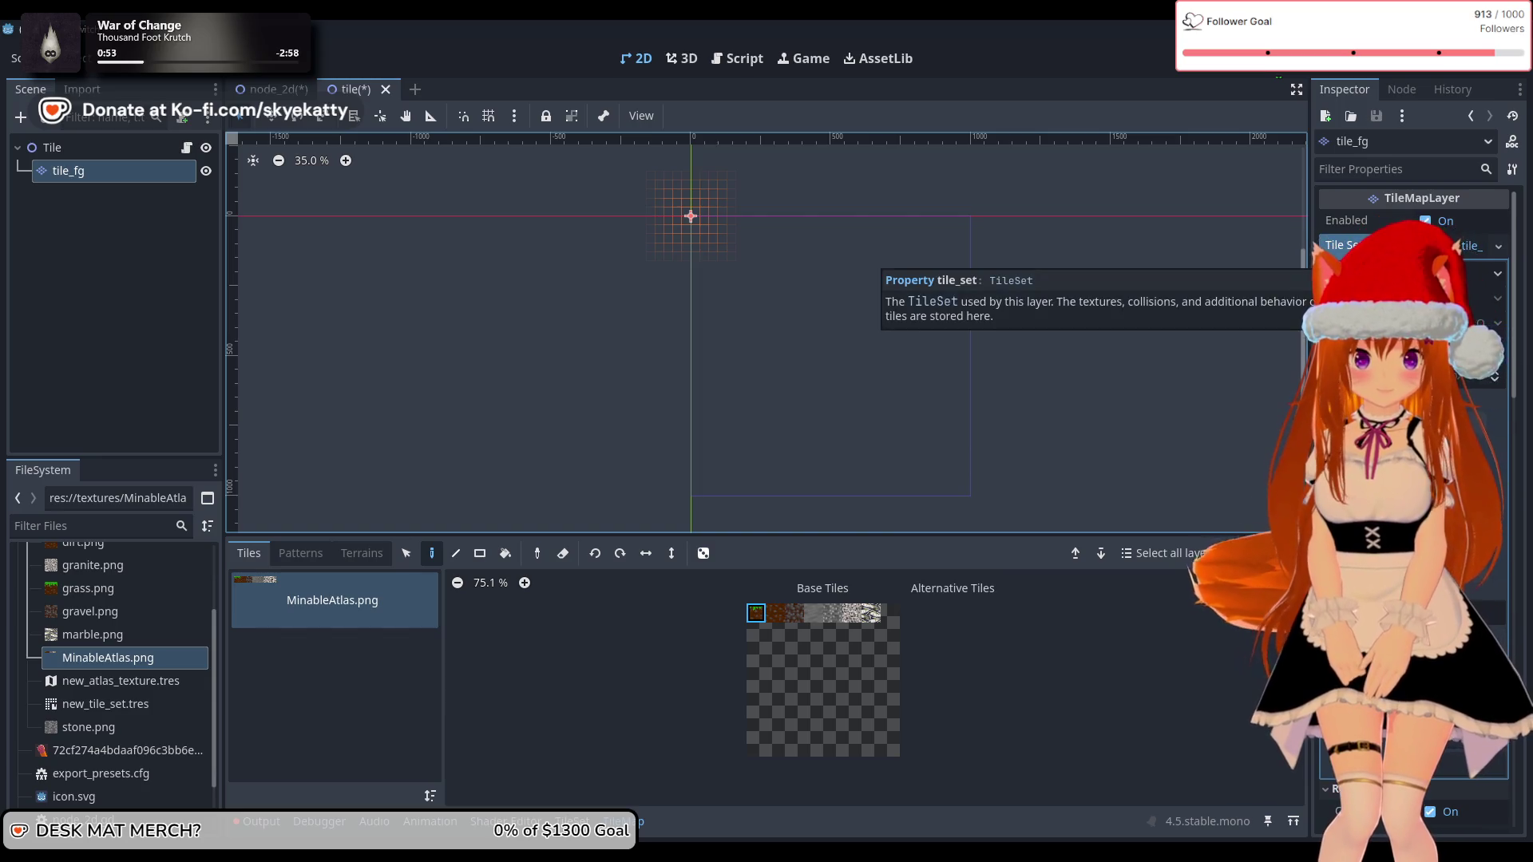
Step: Expand the tile_fg layer's Tile Set properties and set its Transform Scale to 2.0
click(1473, 246)
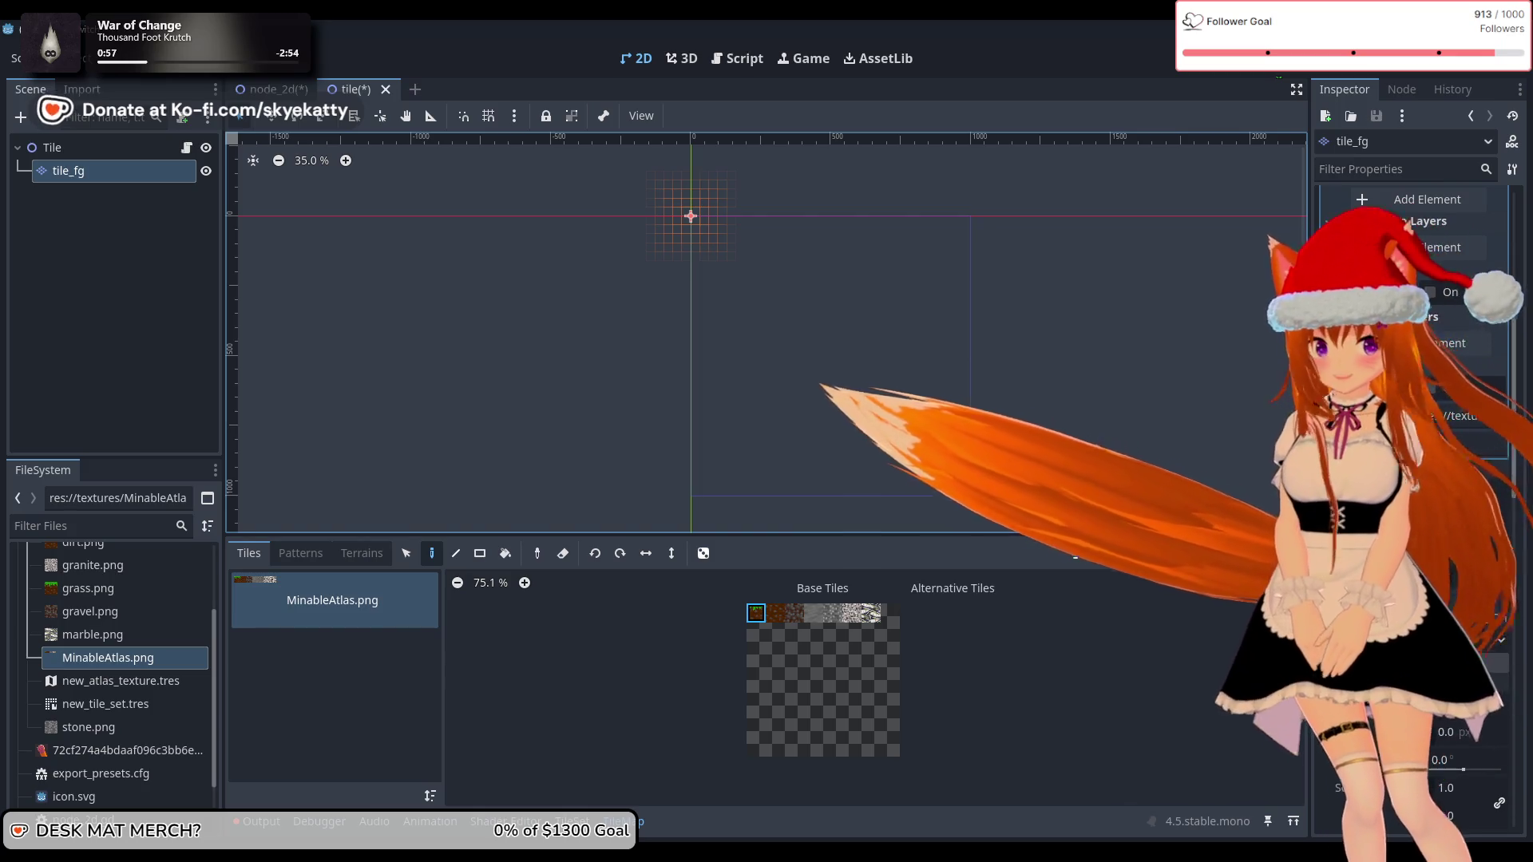
scroll(1414, 480, up, 5)
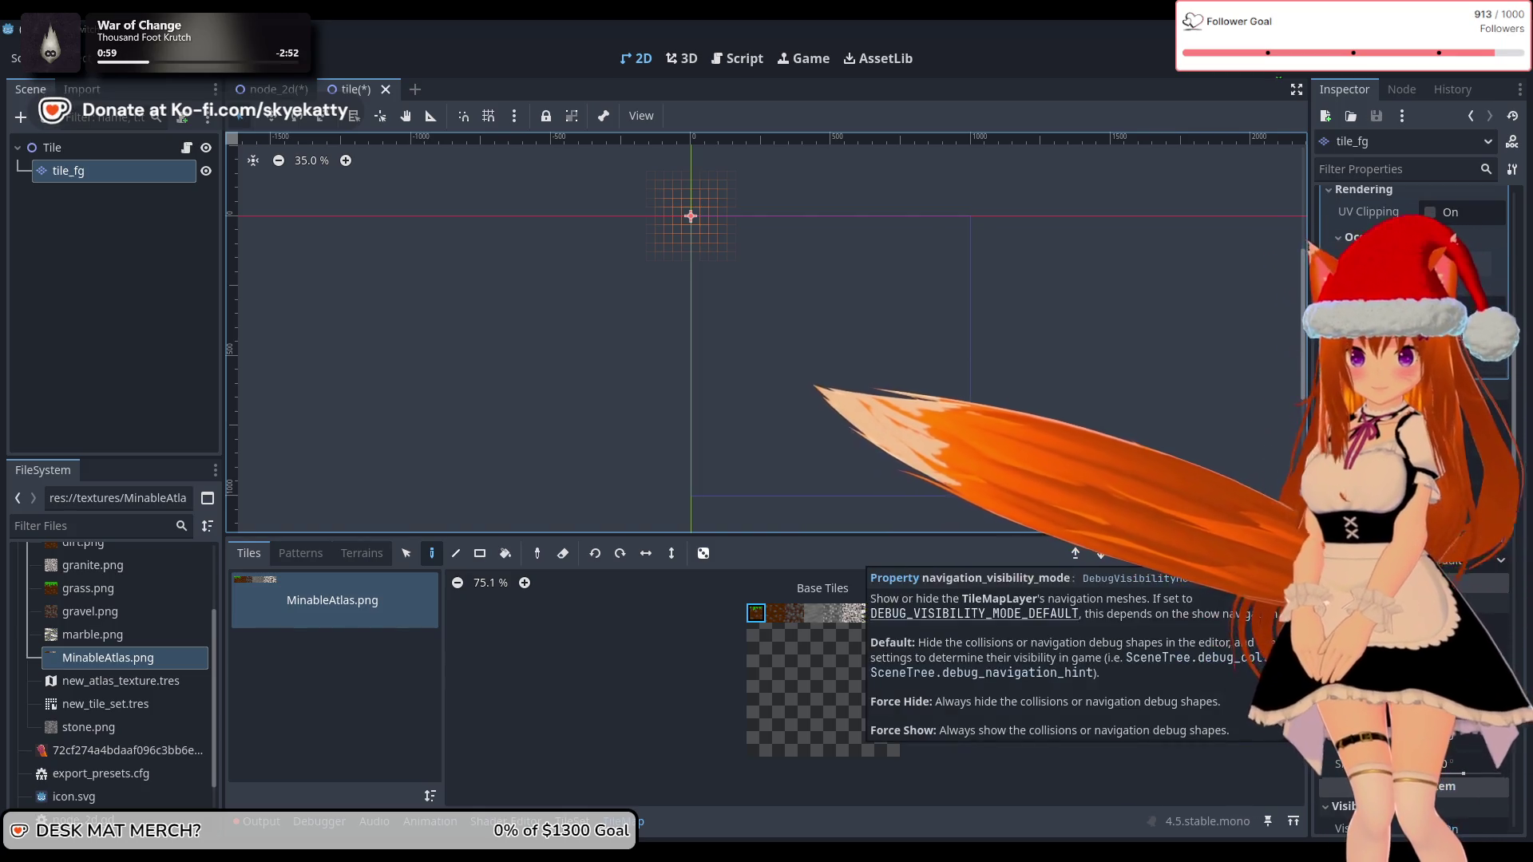
click(1413, 479)
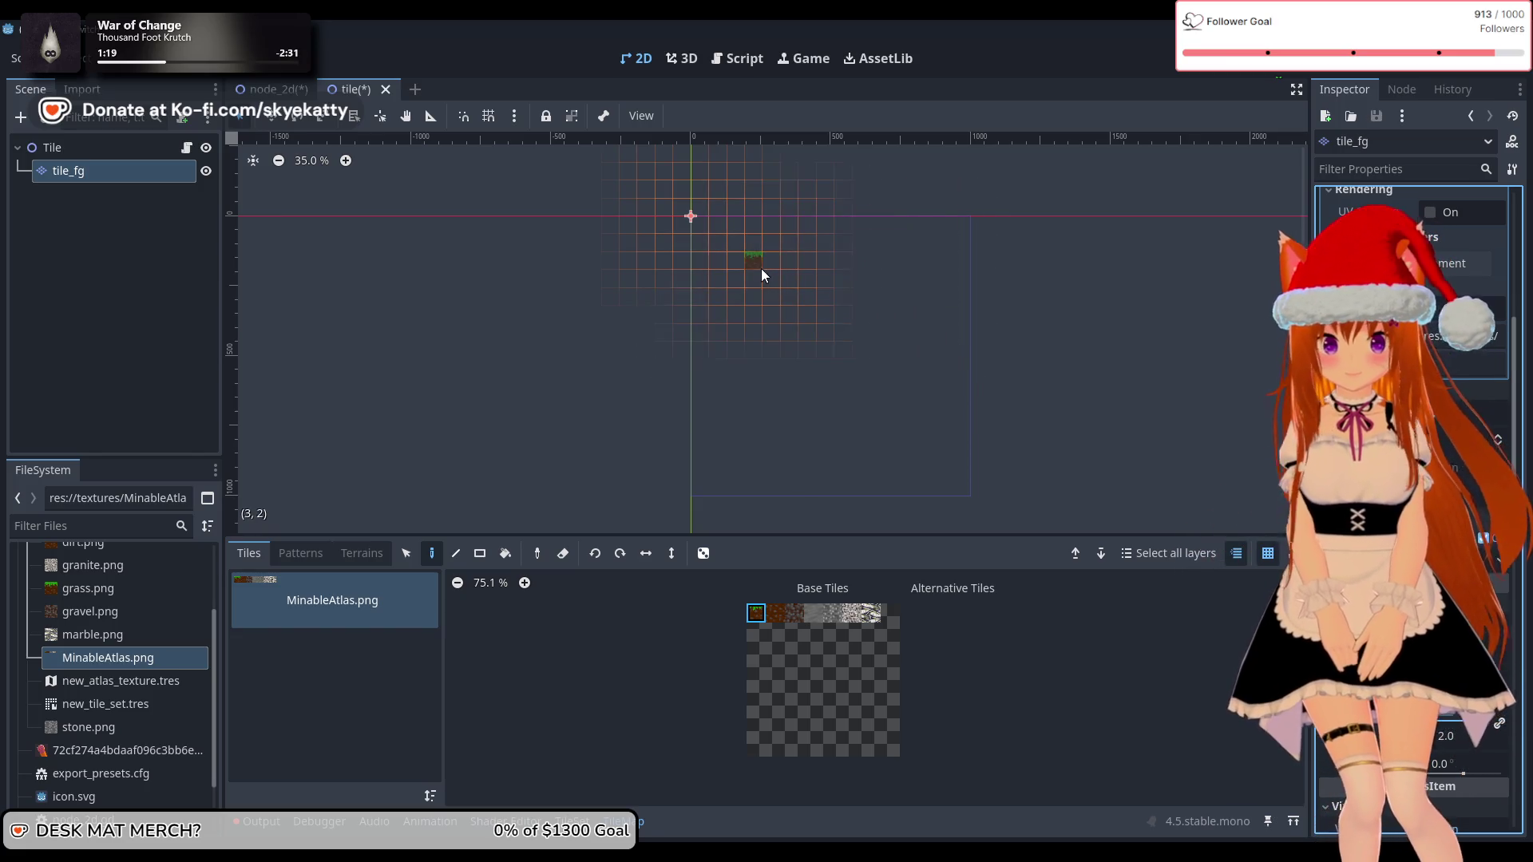
Step: Paint a row of three grass tiles, then slightly lower the tile_fg layer's Scale
drag(755, 285, 795, 283)
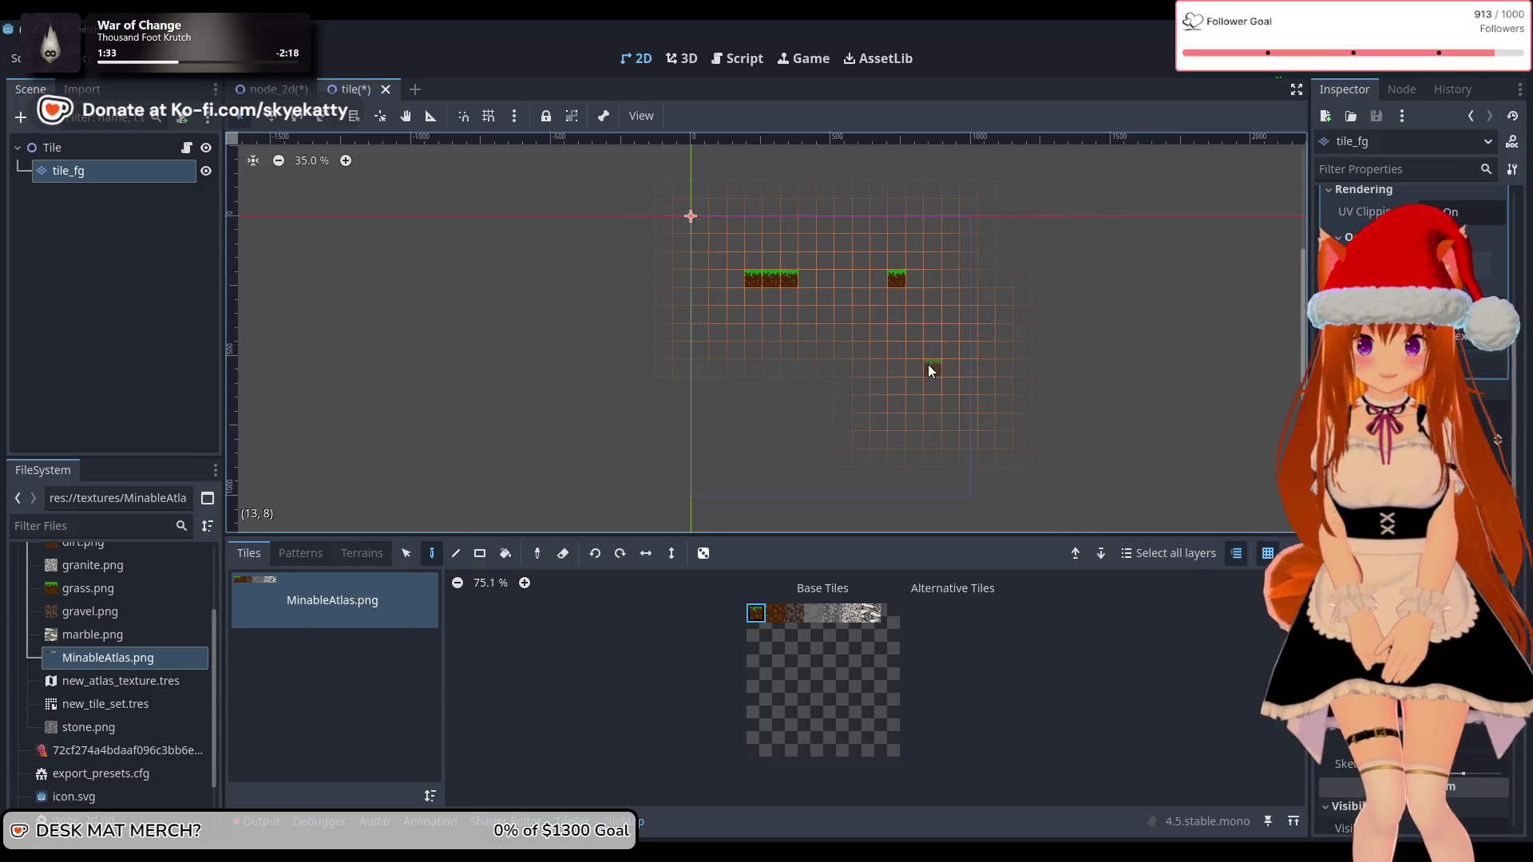
scroll(929, 364, up, 2)
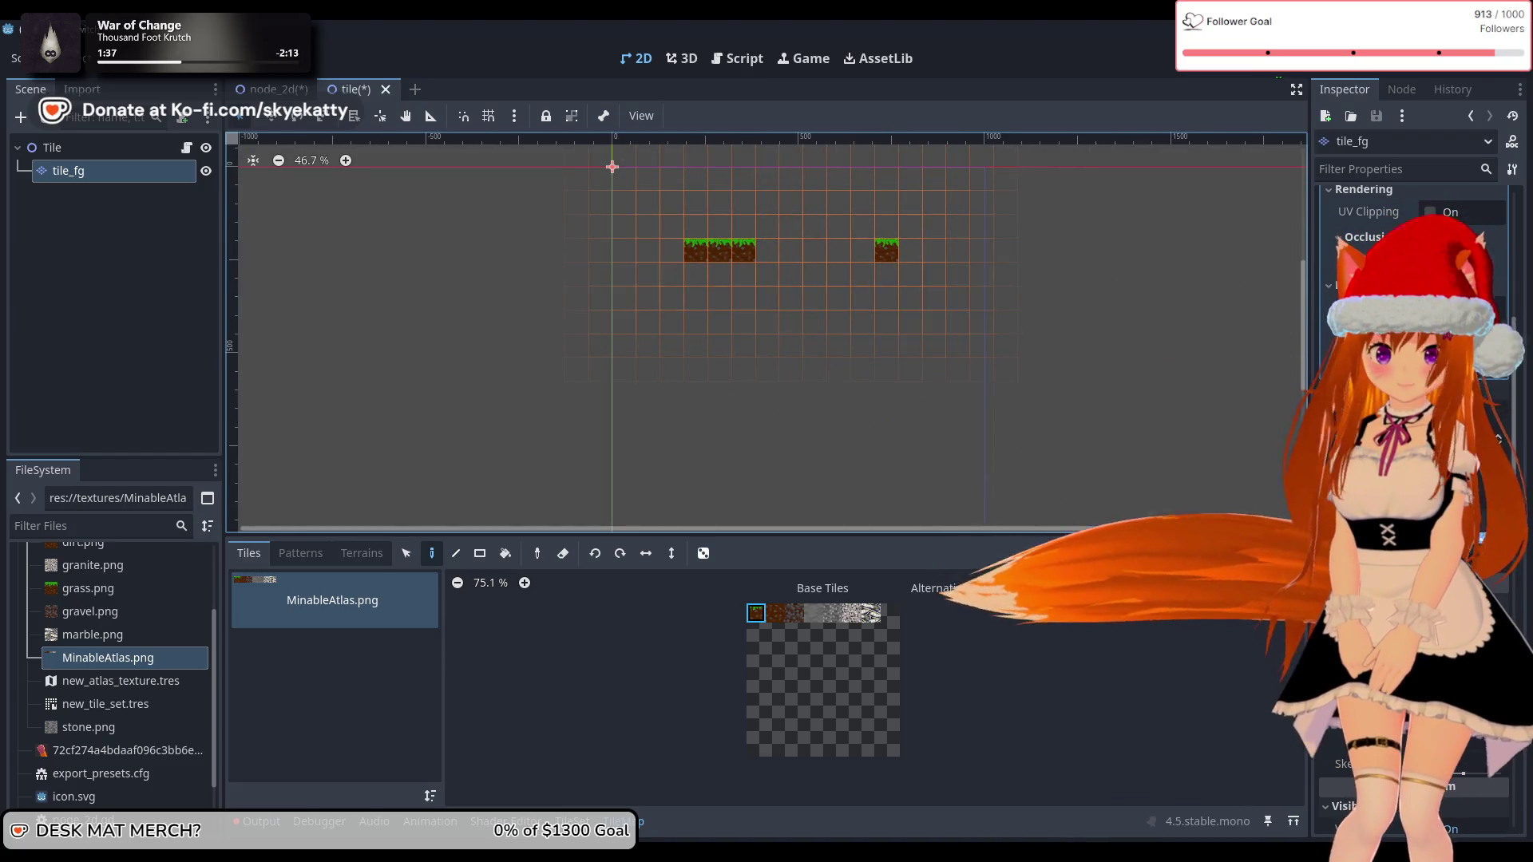
click(1466, 747)
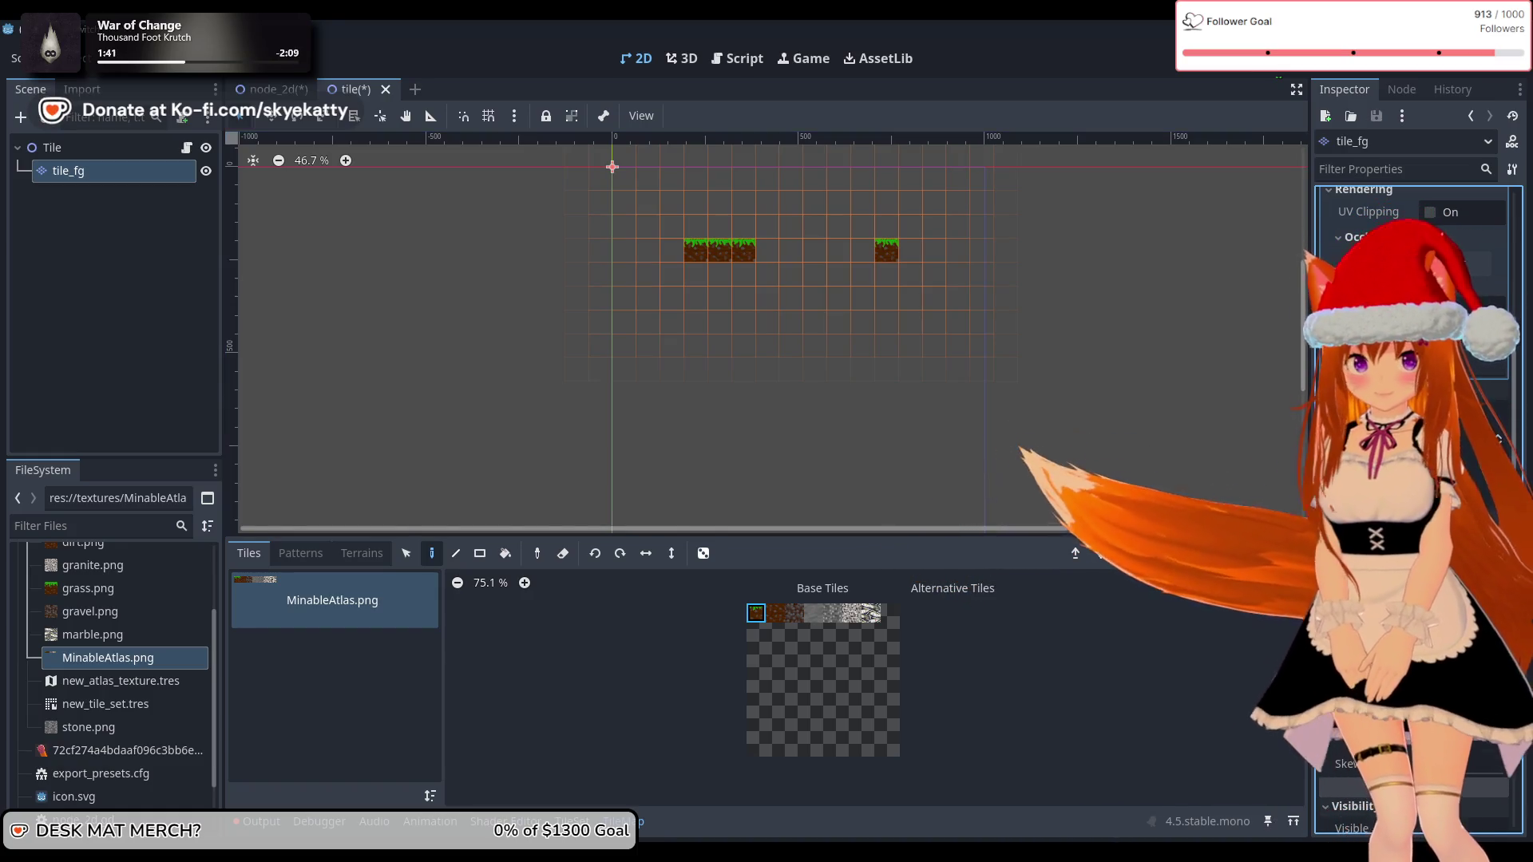
key(Return)
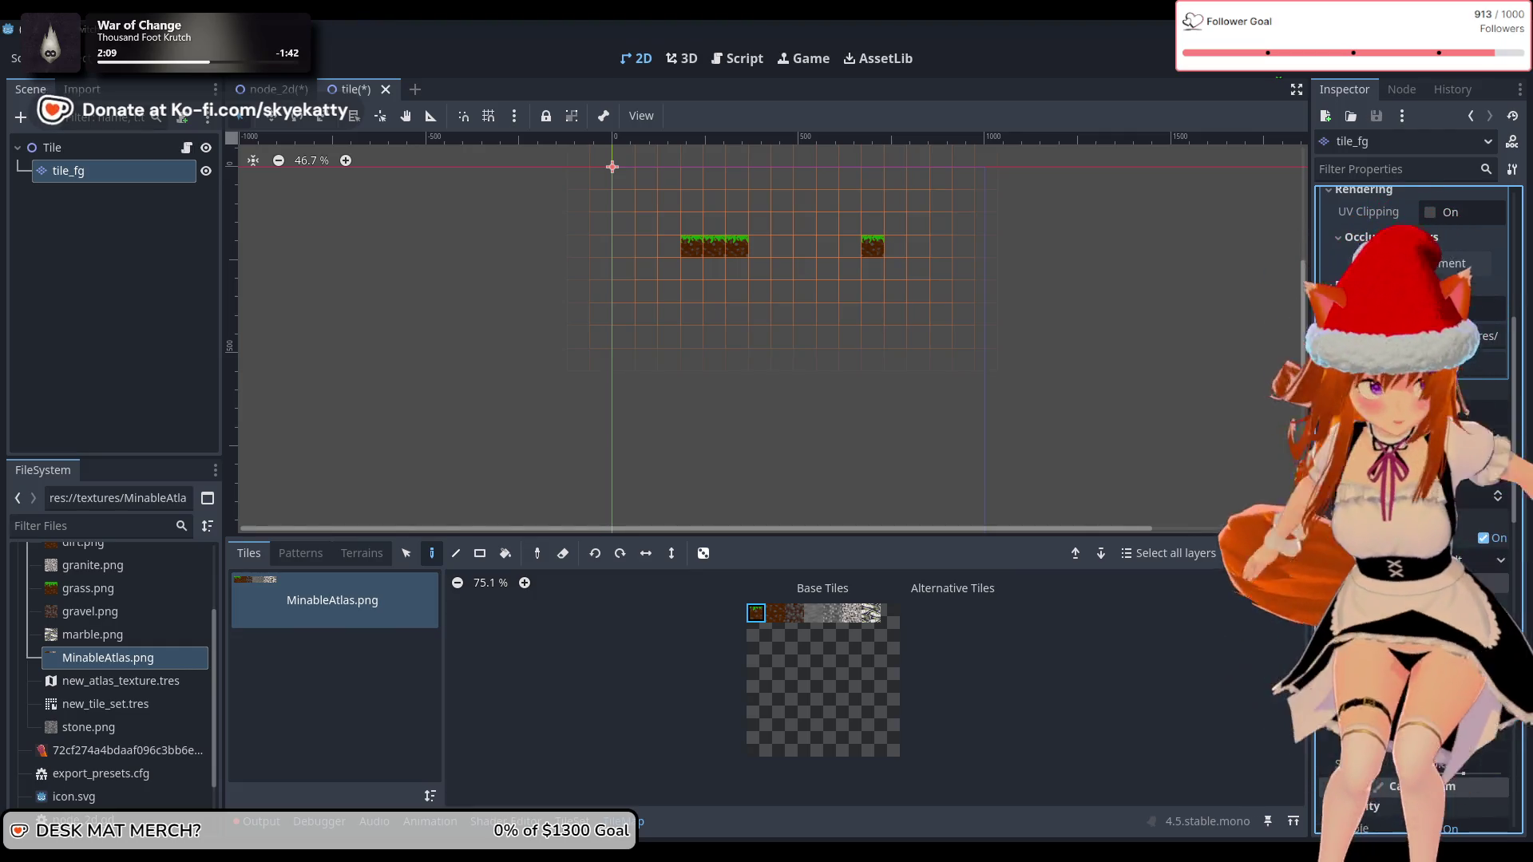
click(1463, 711)
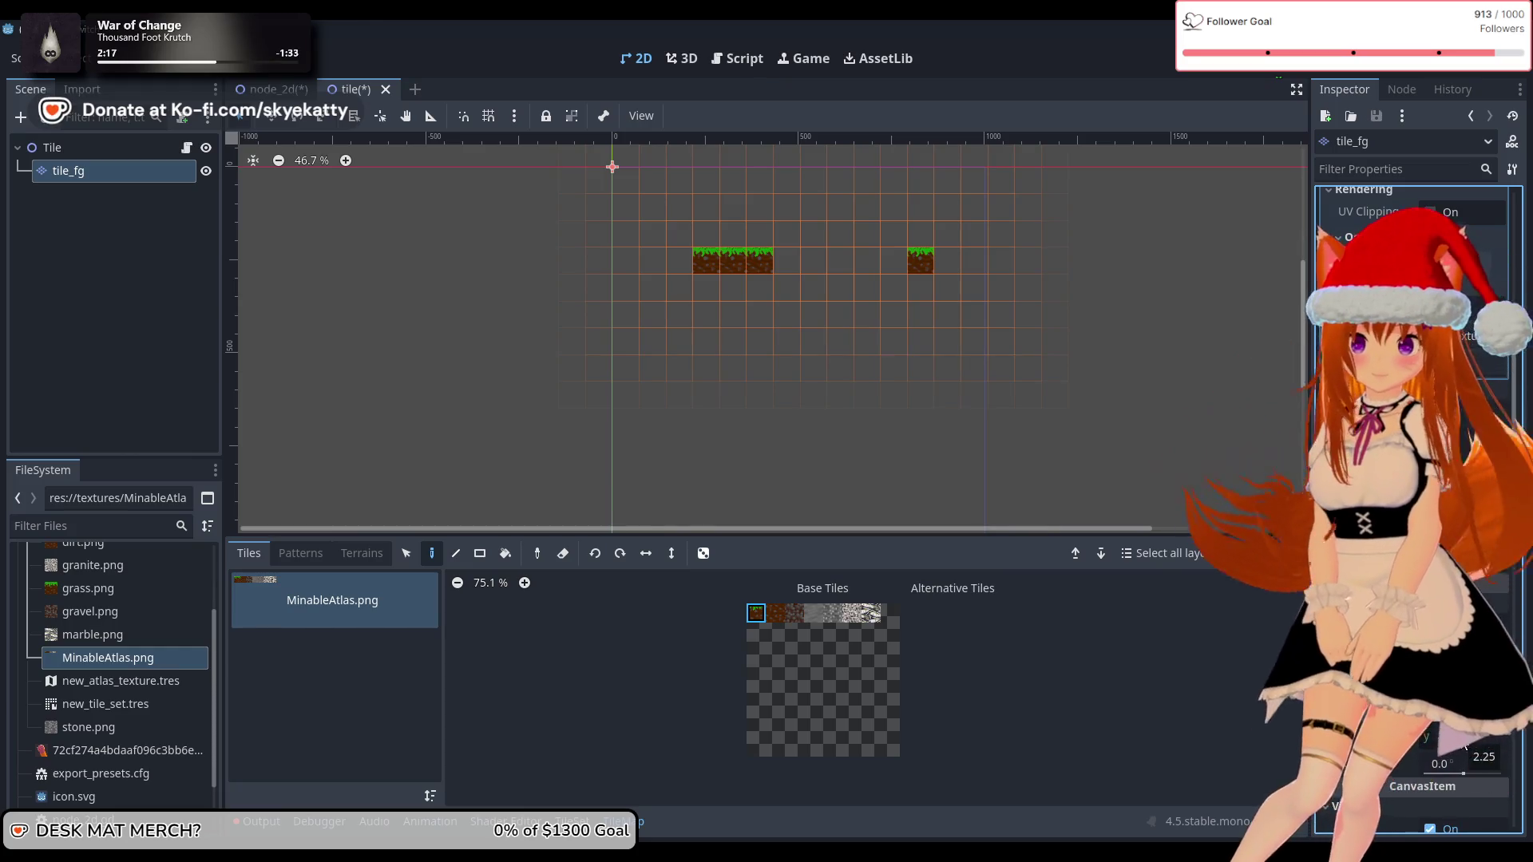
Step: Erase the lone grass tile and paint three grass tiles right of the first row
scroll(1032, 348, up, 5)
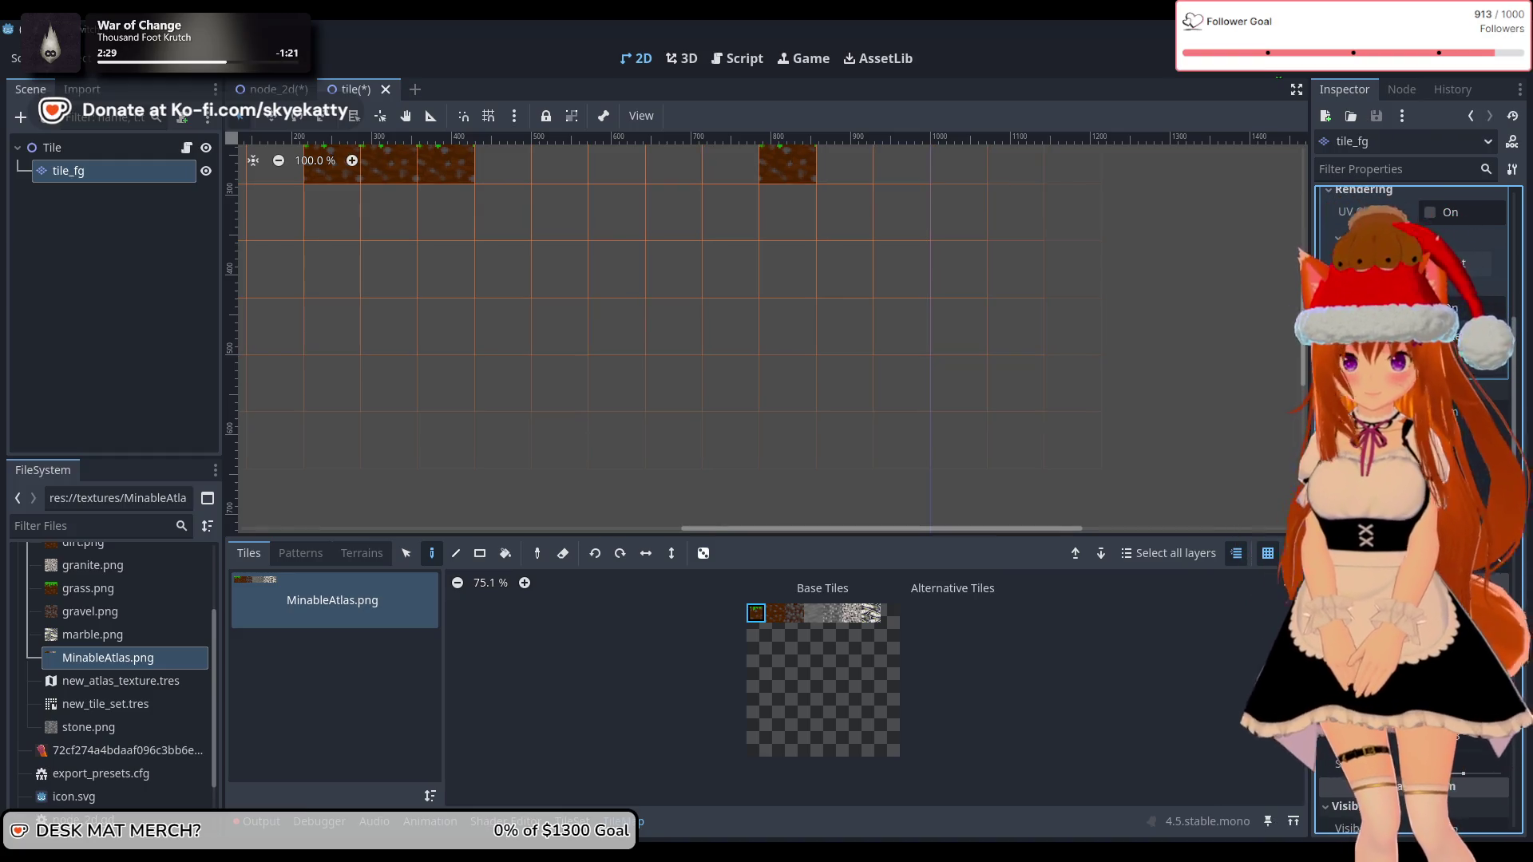
scroll(823, 308, down, 3)
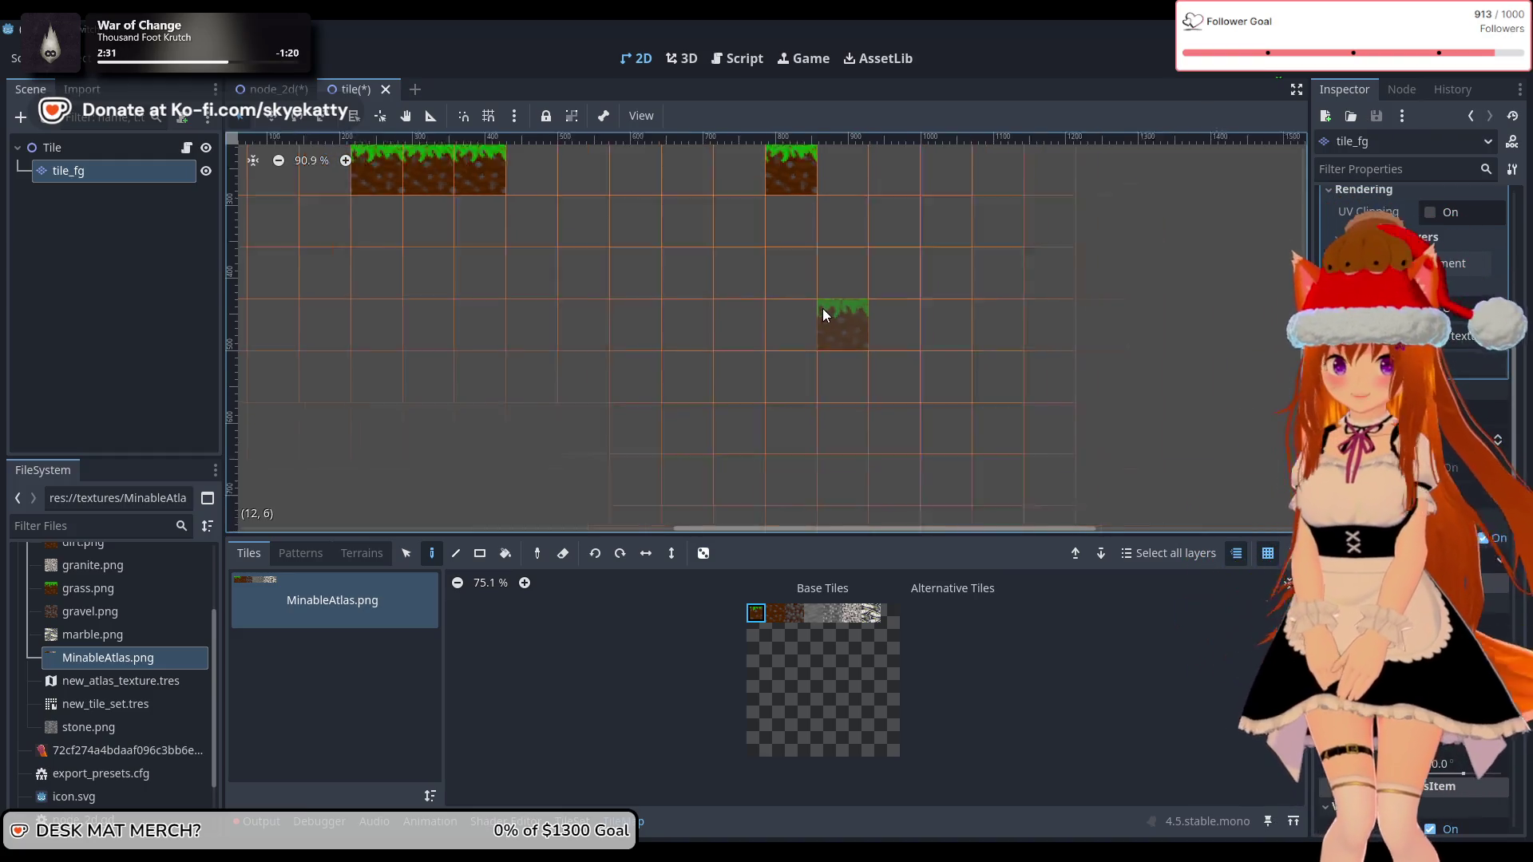
scroll(825, 306, up, 1)
right_click(868, 255)
drag(848, 259, 795, 259)
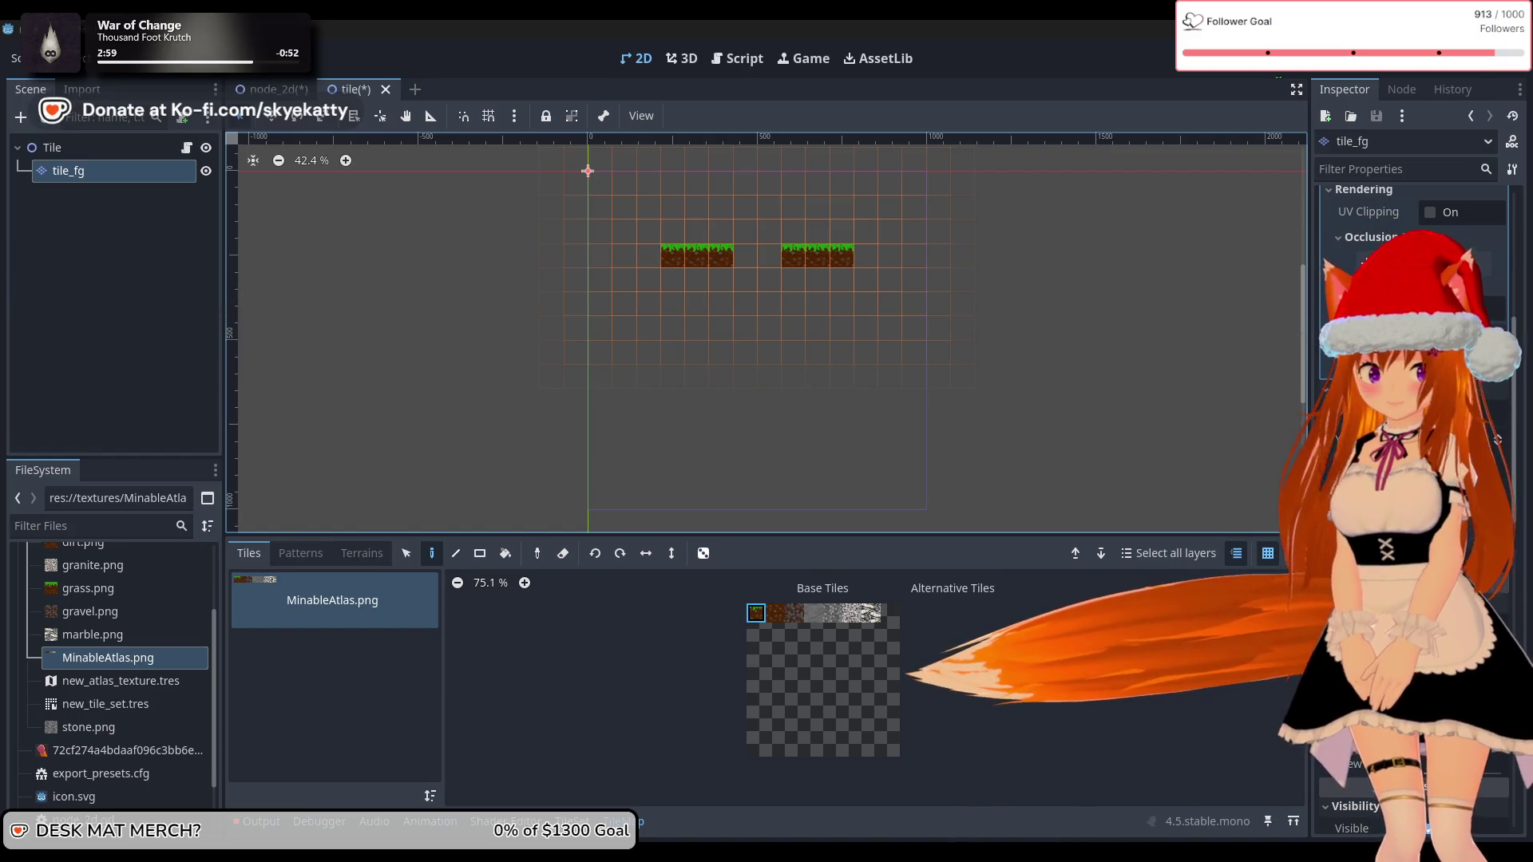
Step: Raise the tile_fg layer's Scale one step so both grass rows look larger
click(1404, 511)
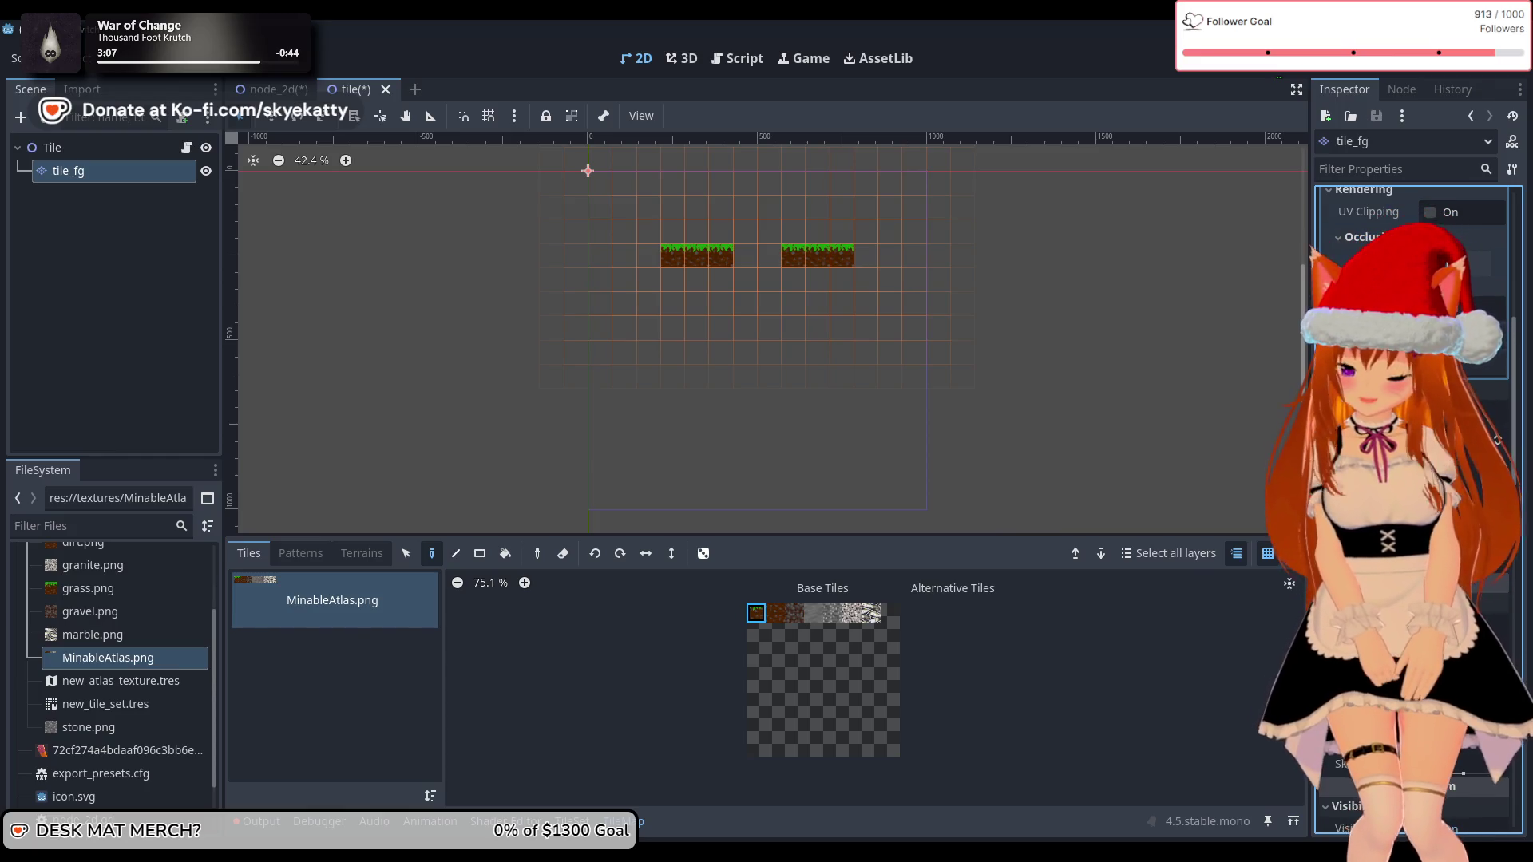
key(Return)
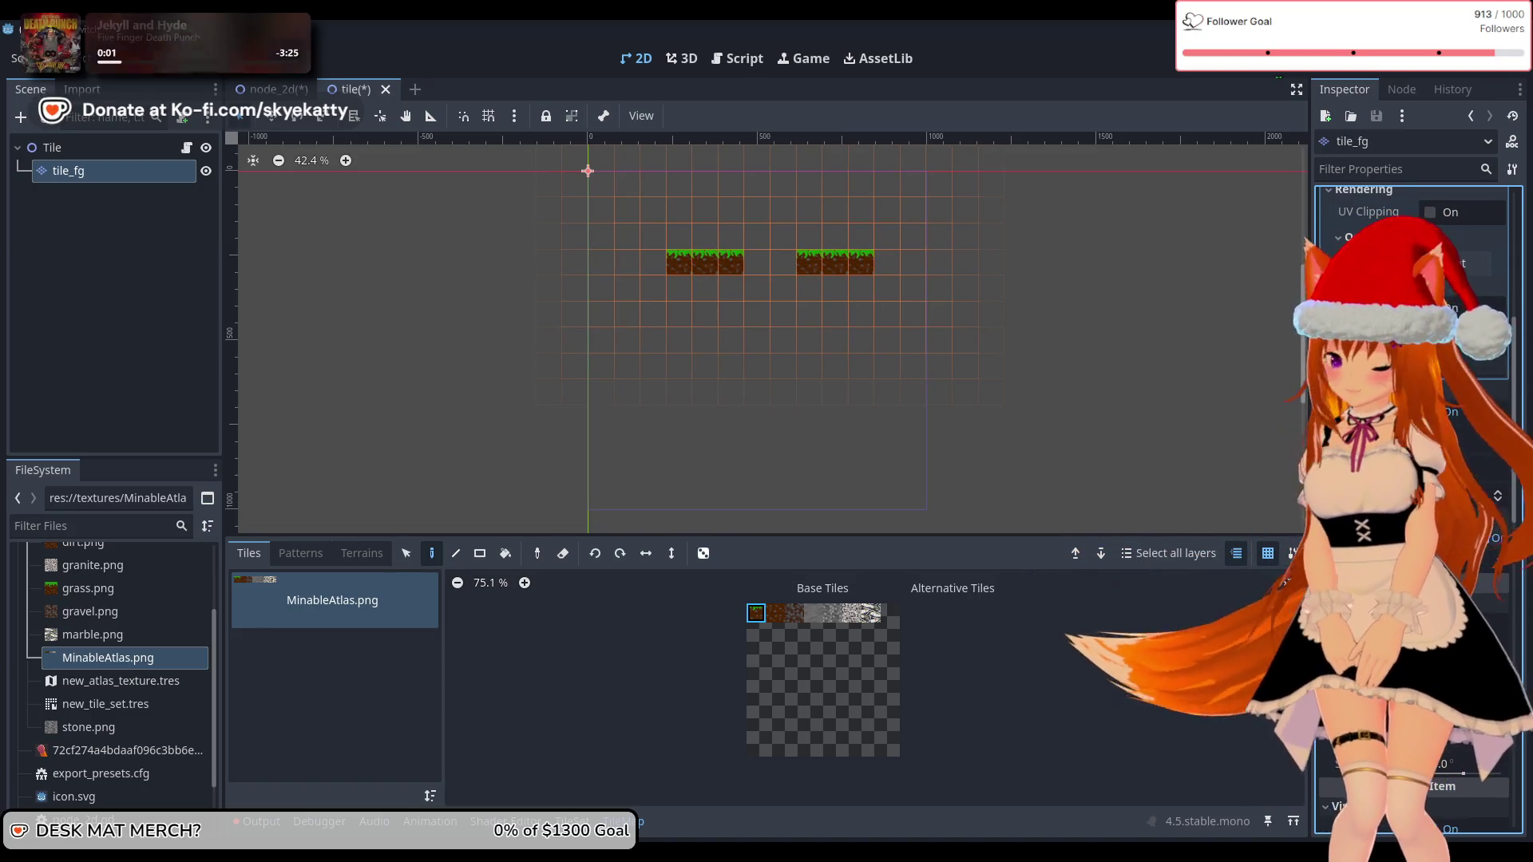
scroll(1015, 337, up, 2)
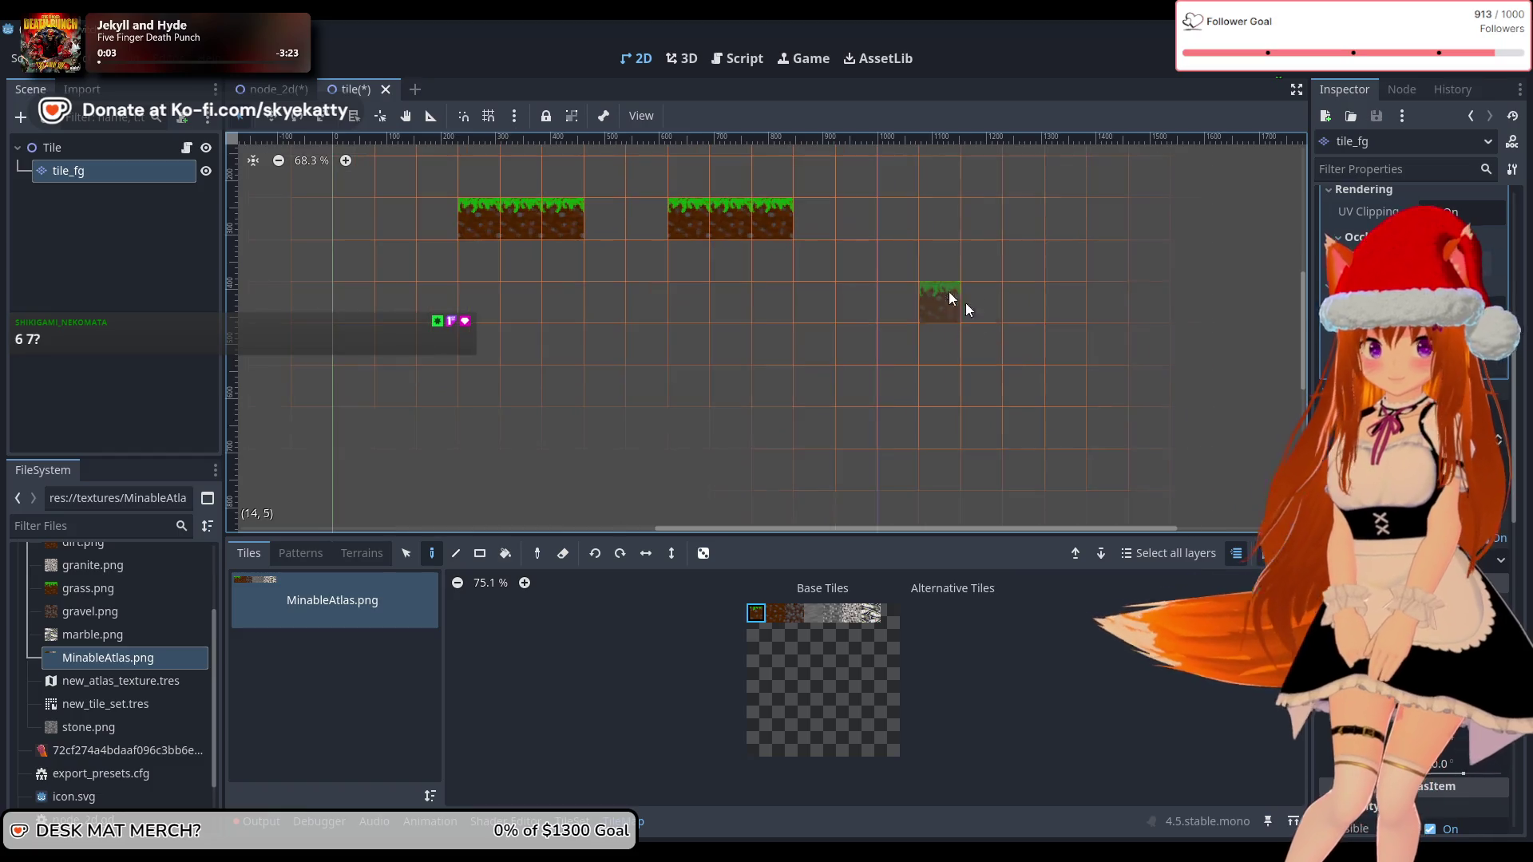
scroll(958, 298, up, 8)
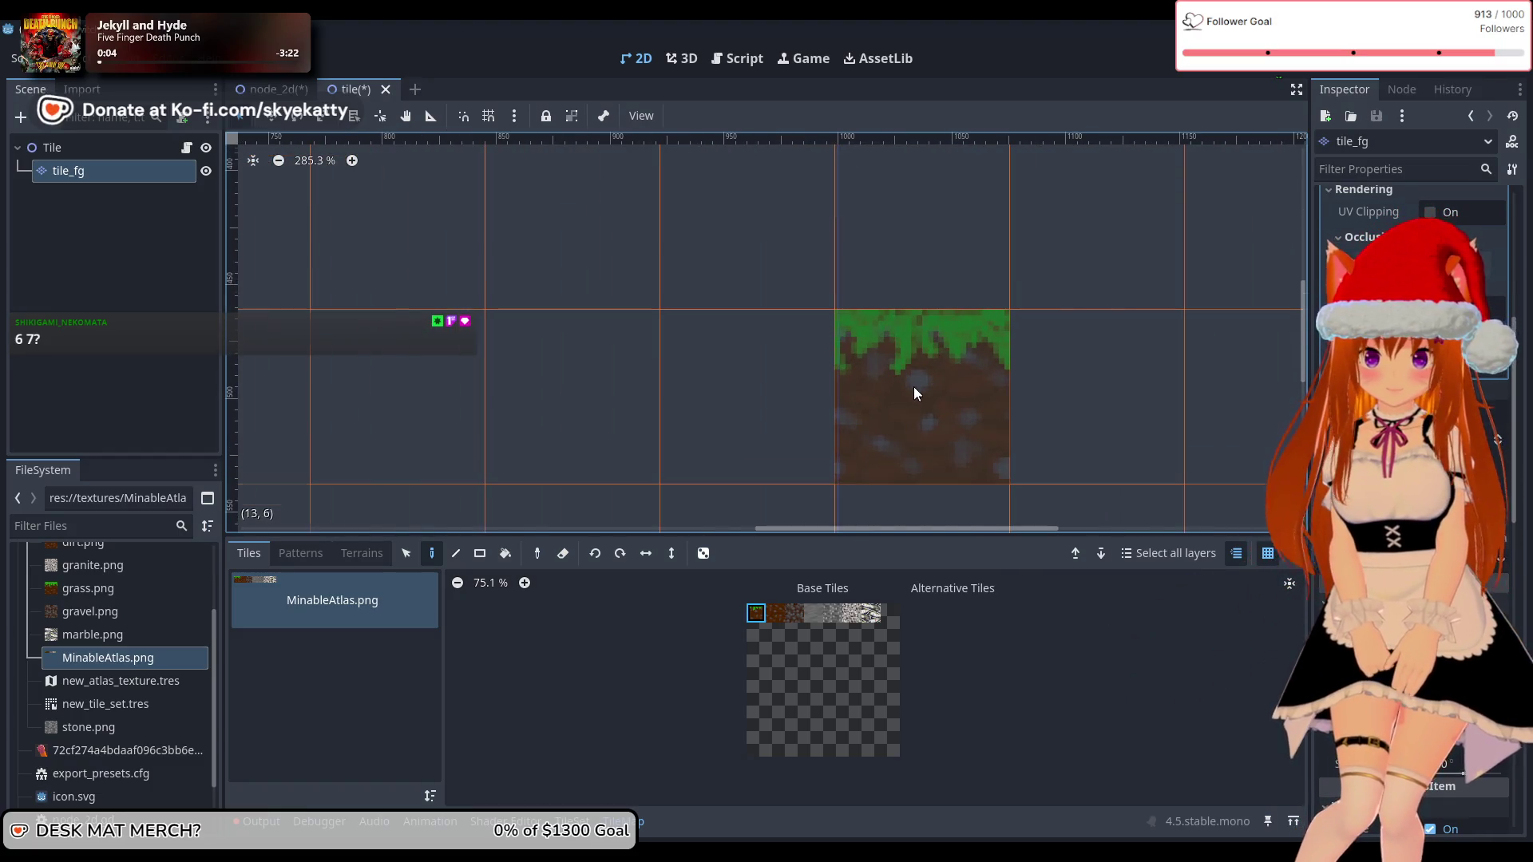
scroll(915, 393, up, 2)
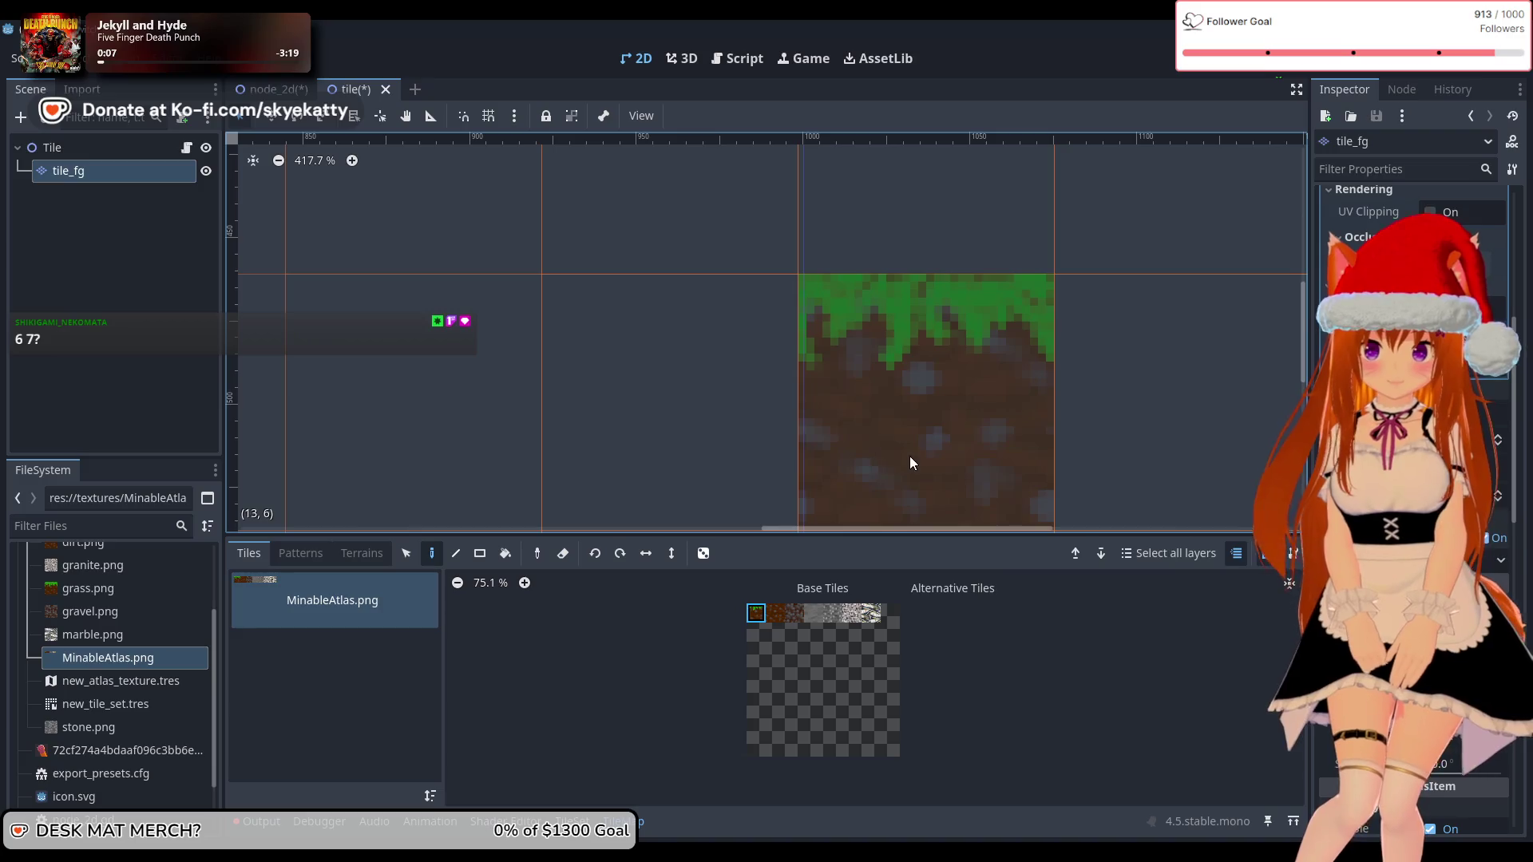
click(1404, 495)
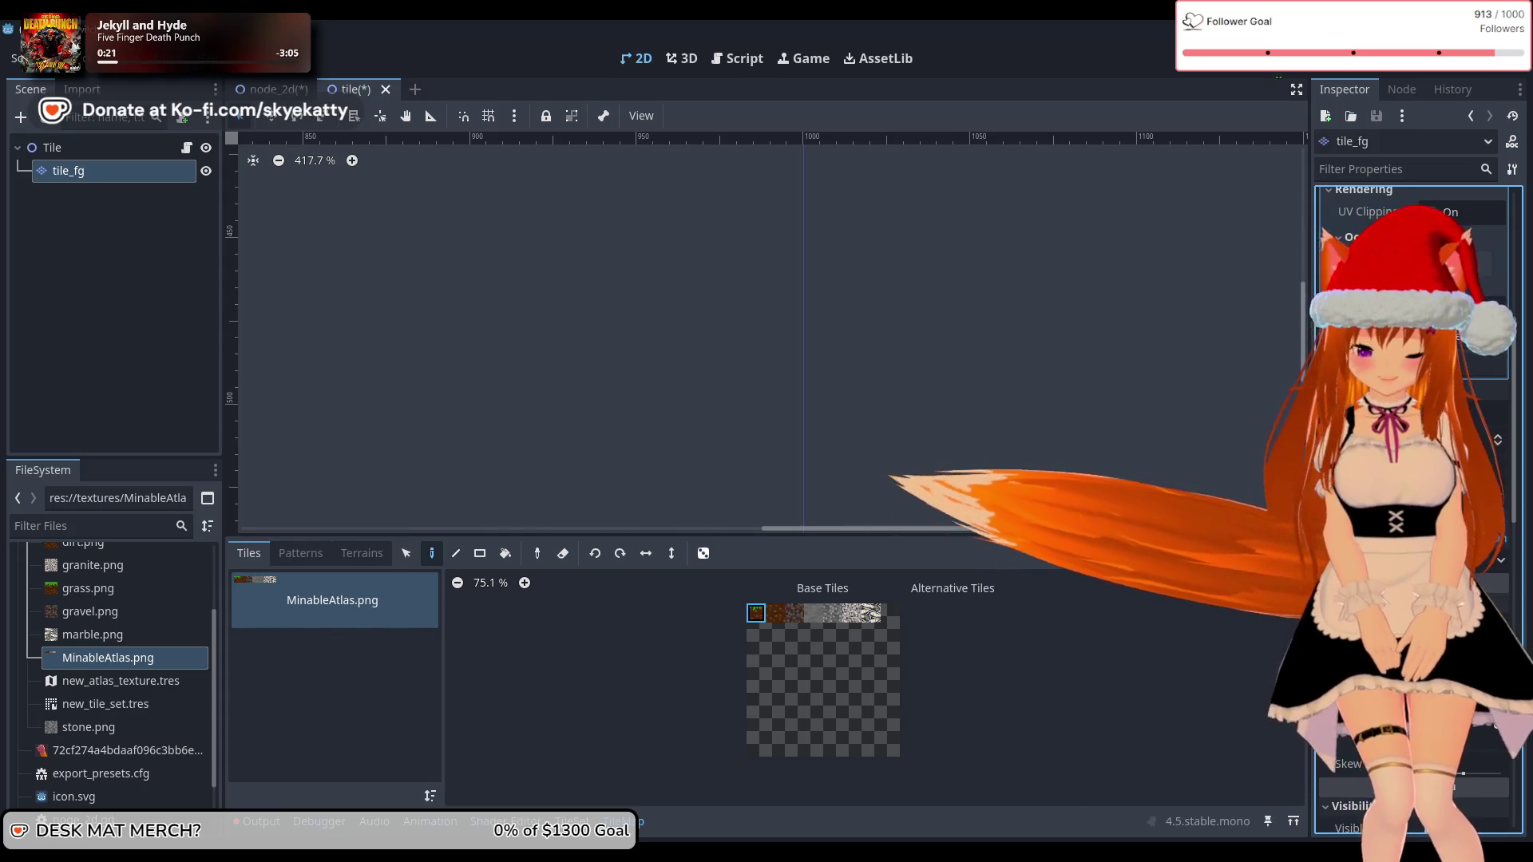
scroll(889, 389, up, 3)
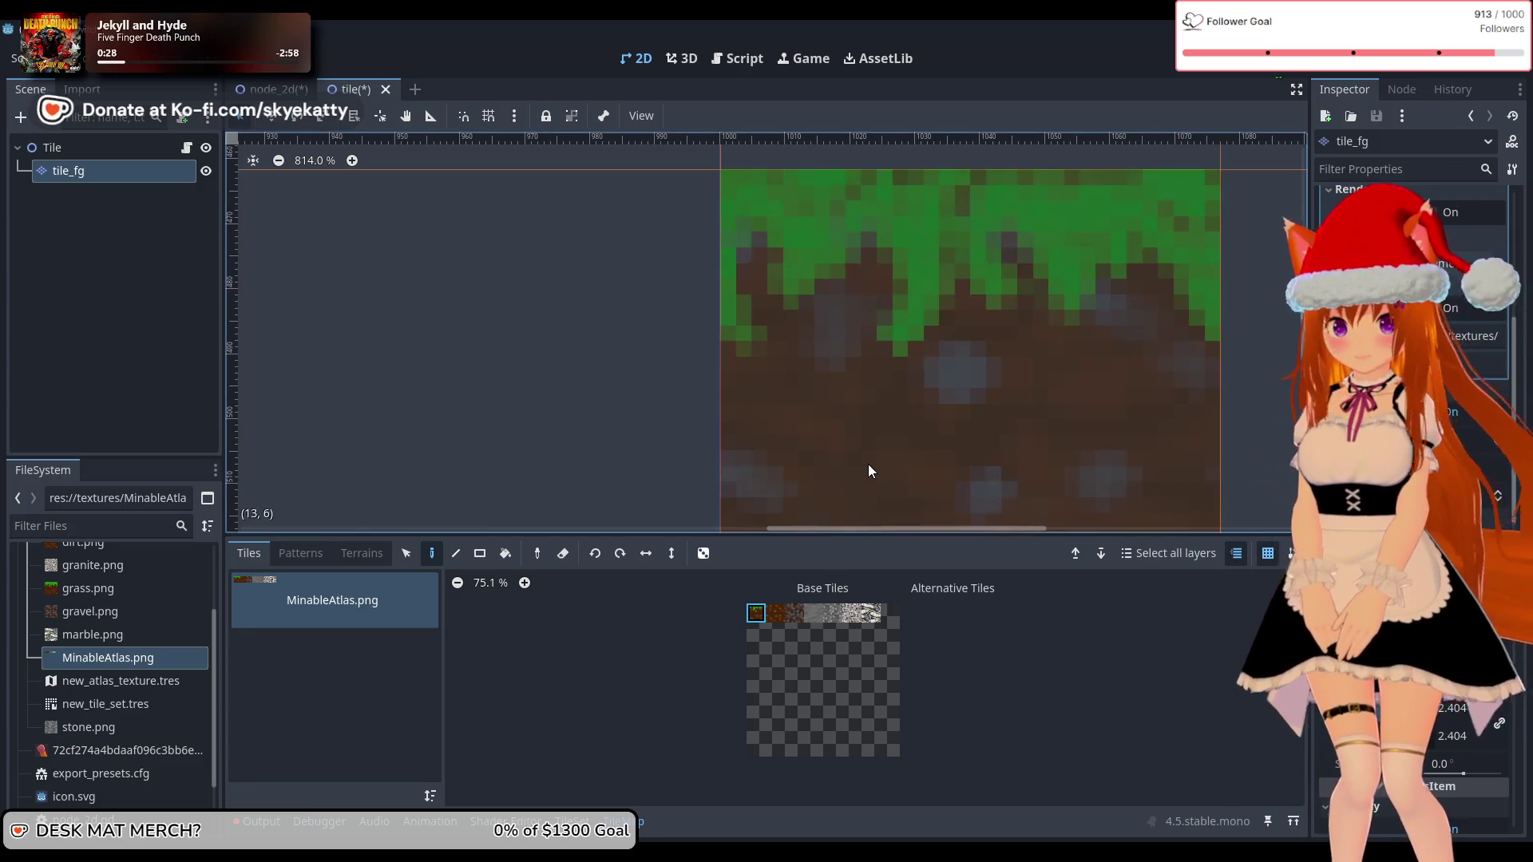
scroll(1030, 468, down, 12)
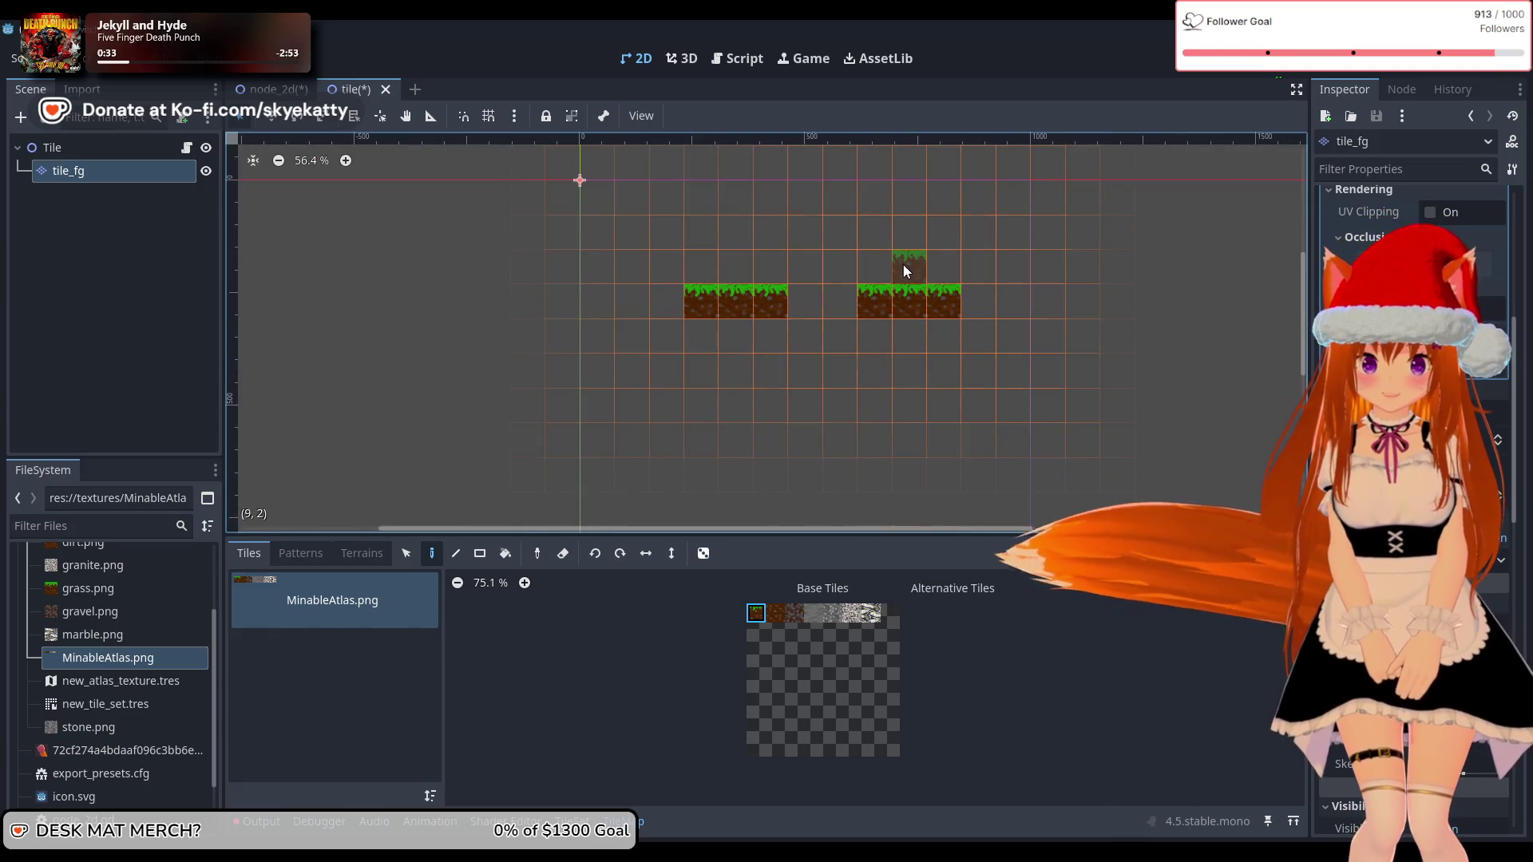
scroll(898, 329, down, 2)
scroll(977, 353, up, 2)
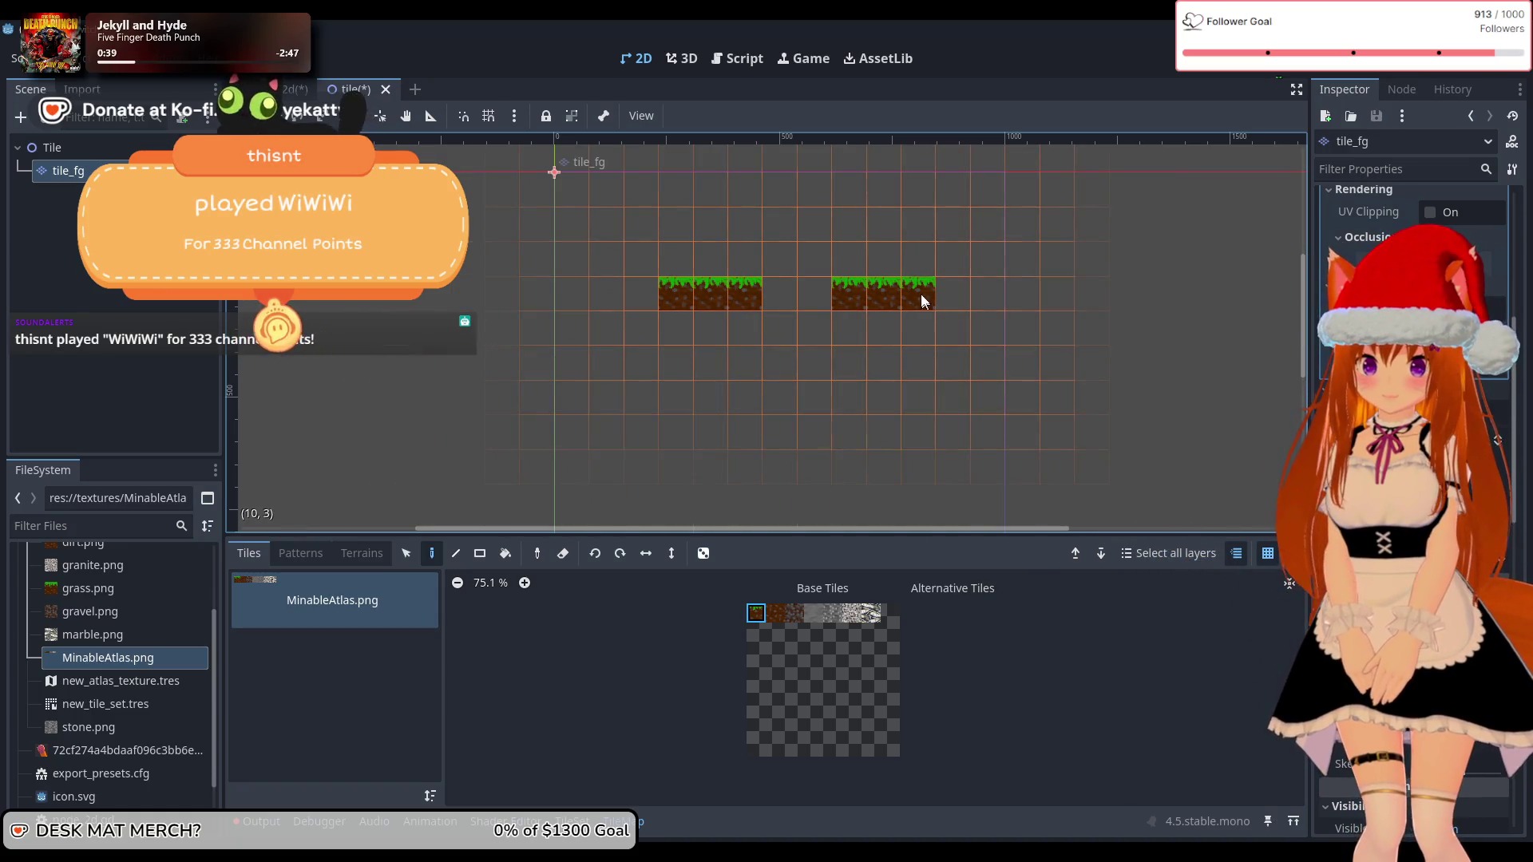
Step: Fill the empty cells between the two grass groups with grass tiles
click(815, 294)
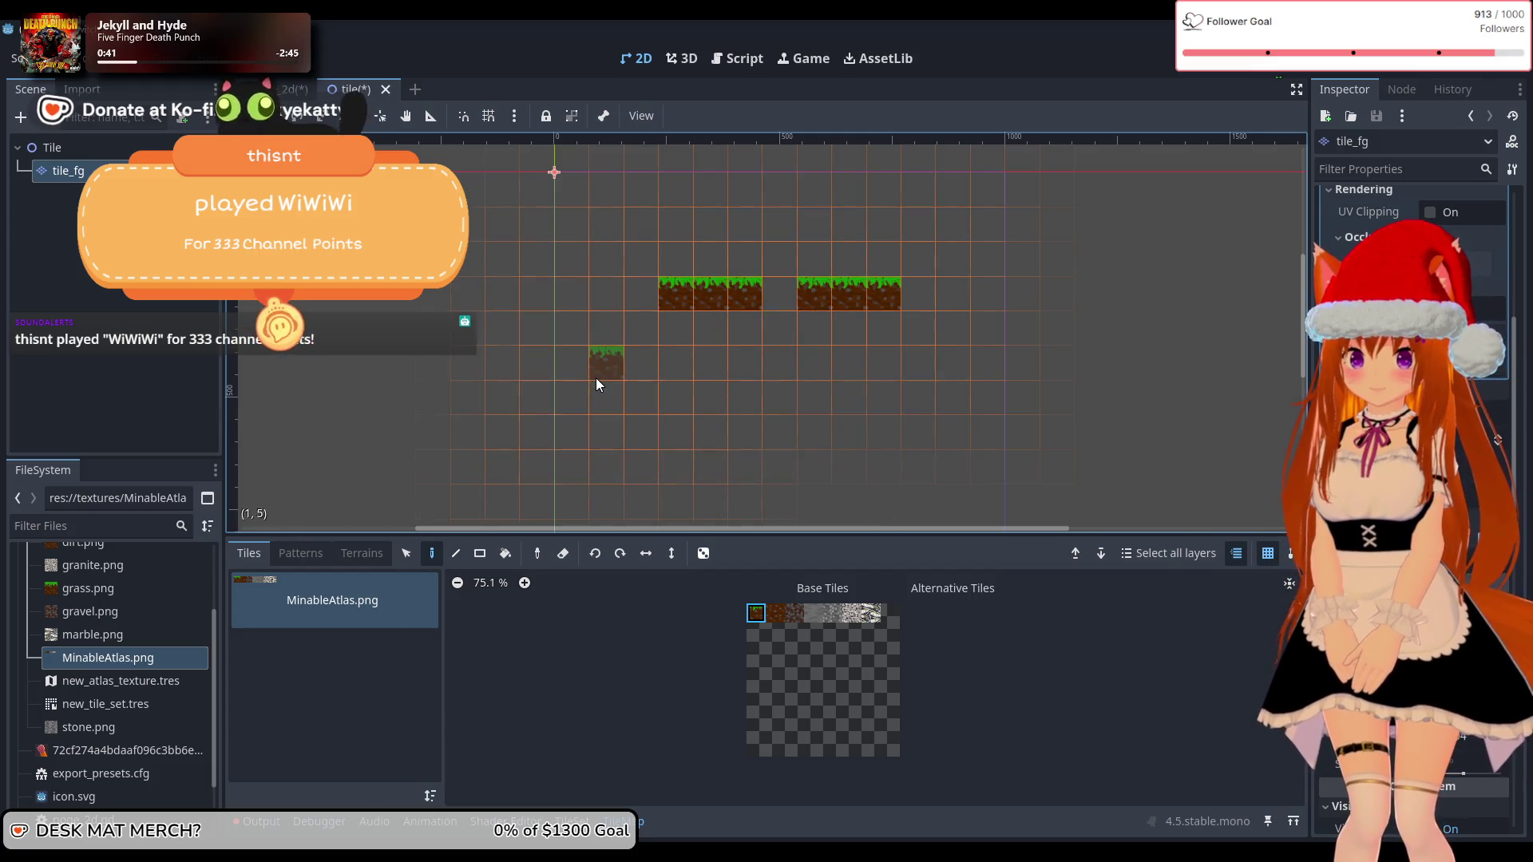
click(784, 303)
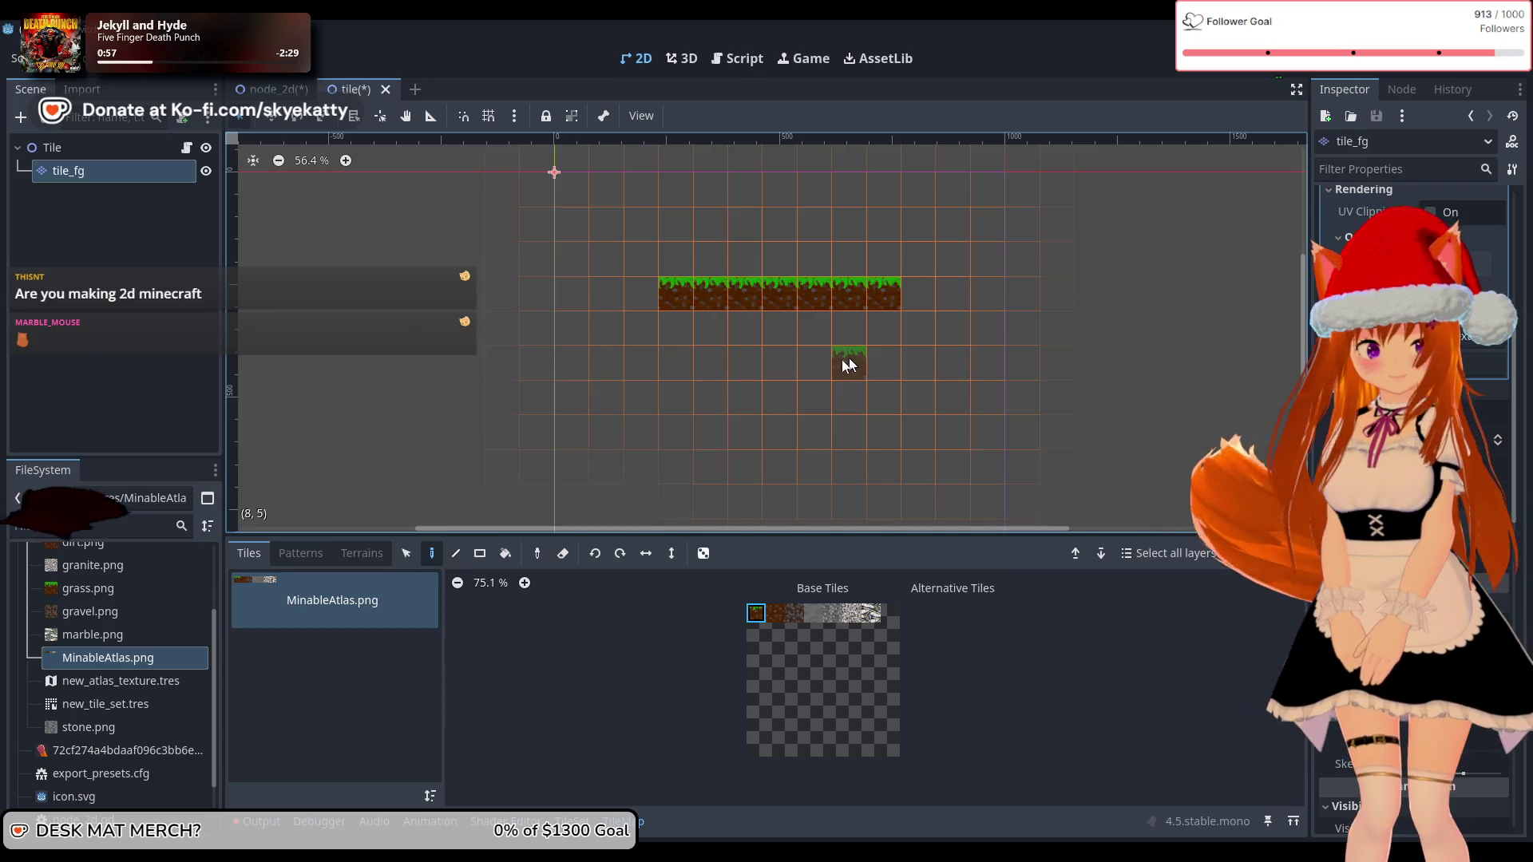
scroll(790, 356, down, 2)
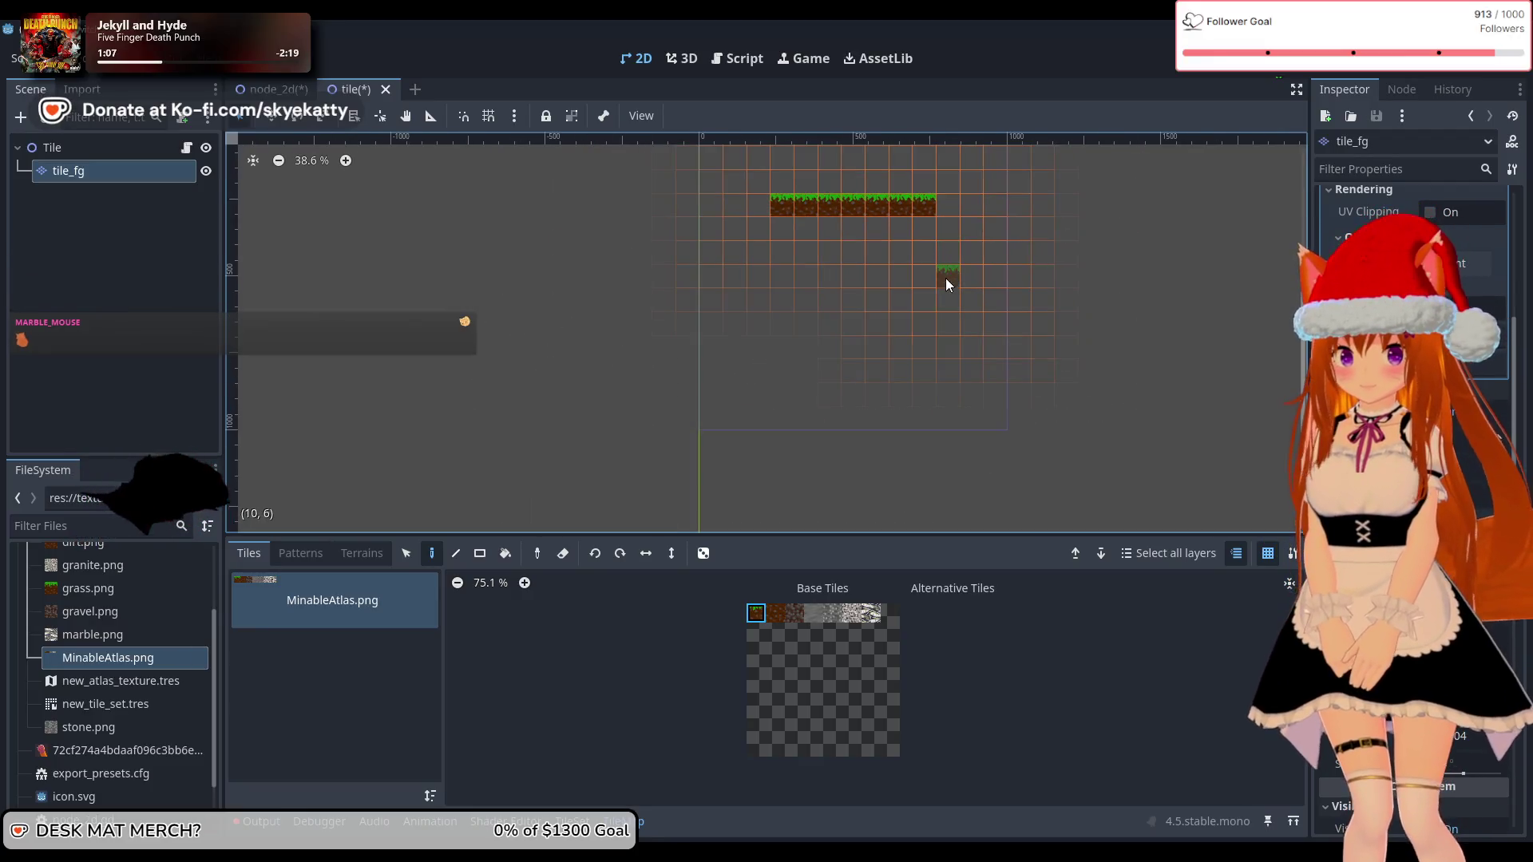
scroll(1003, 292, down, 2)
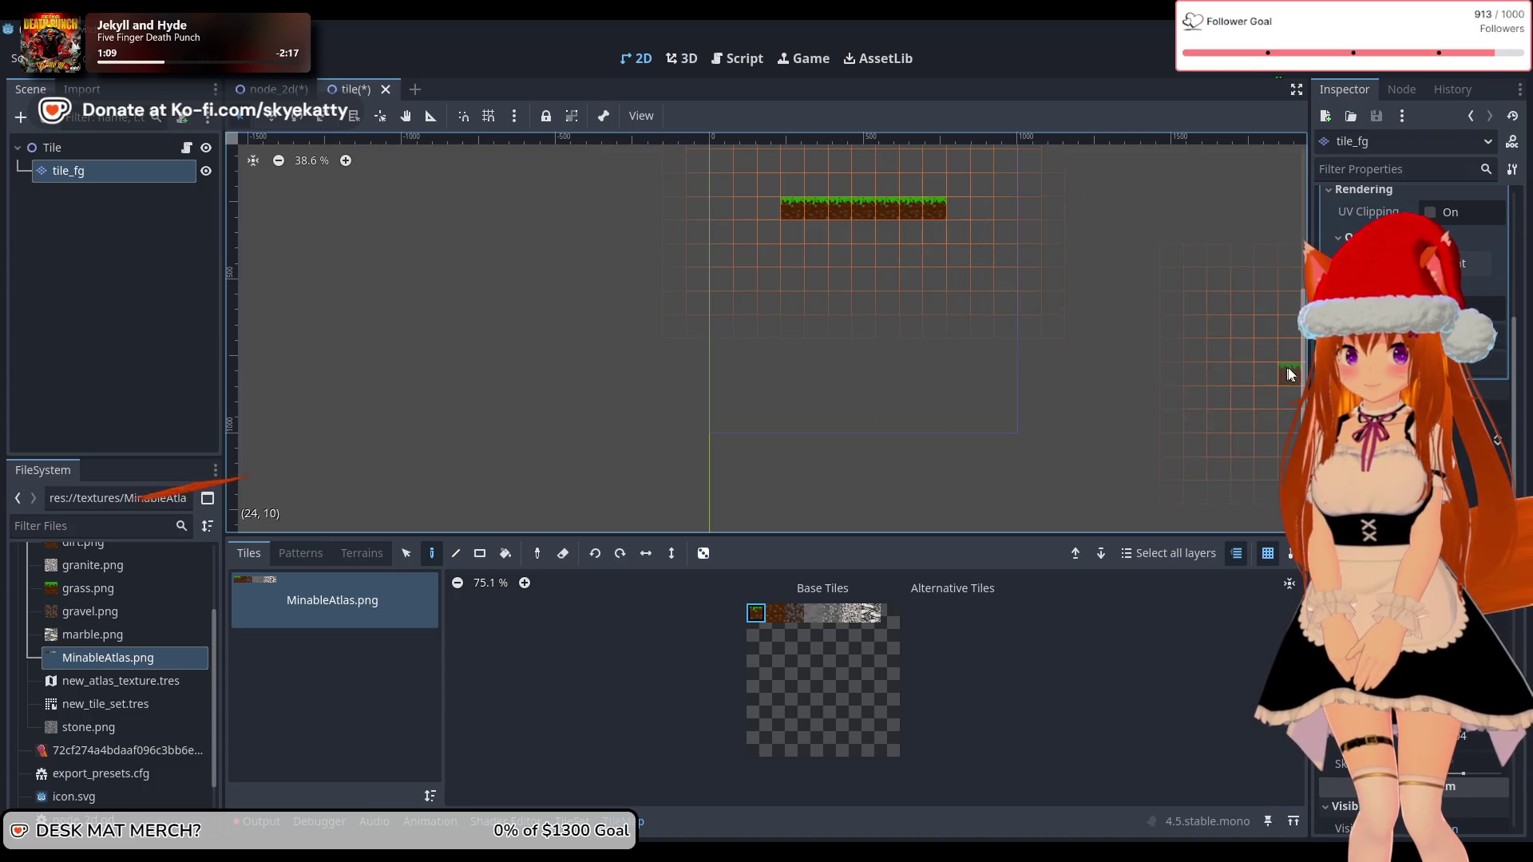
mouse_move(1094, 277)
mouse_down()
mouse_move(963, 380)
mouse_move(959, 346)
mouse_up()
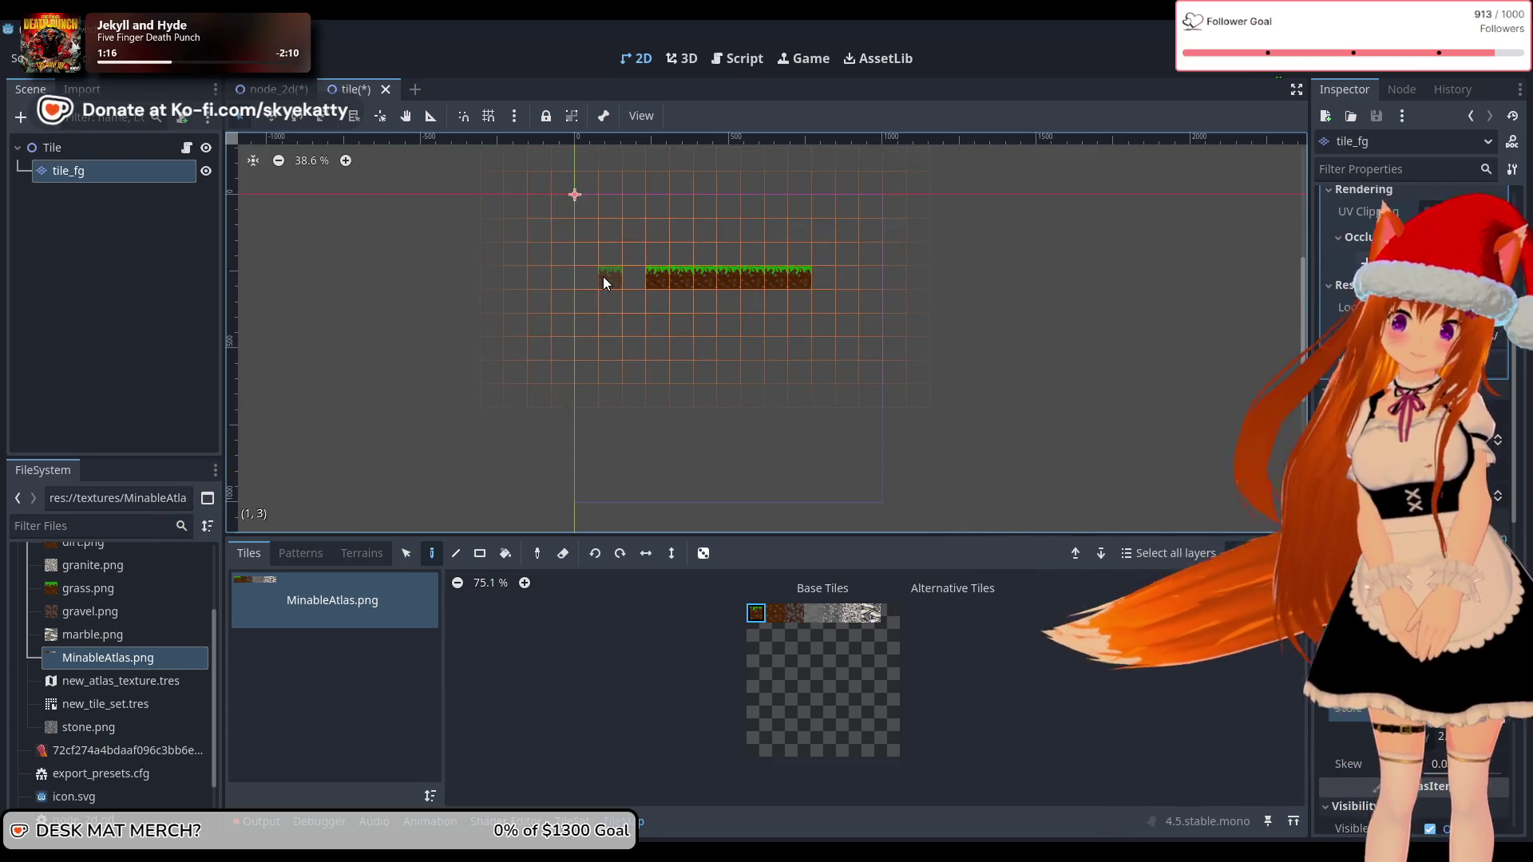
Step: Extend the grass row with one more grass tile at each end
click(823, 280)
click(637, 281)
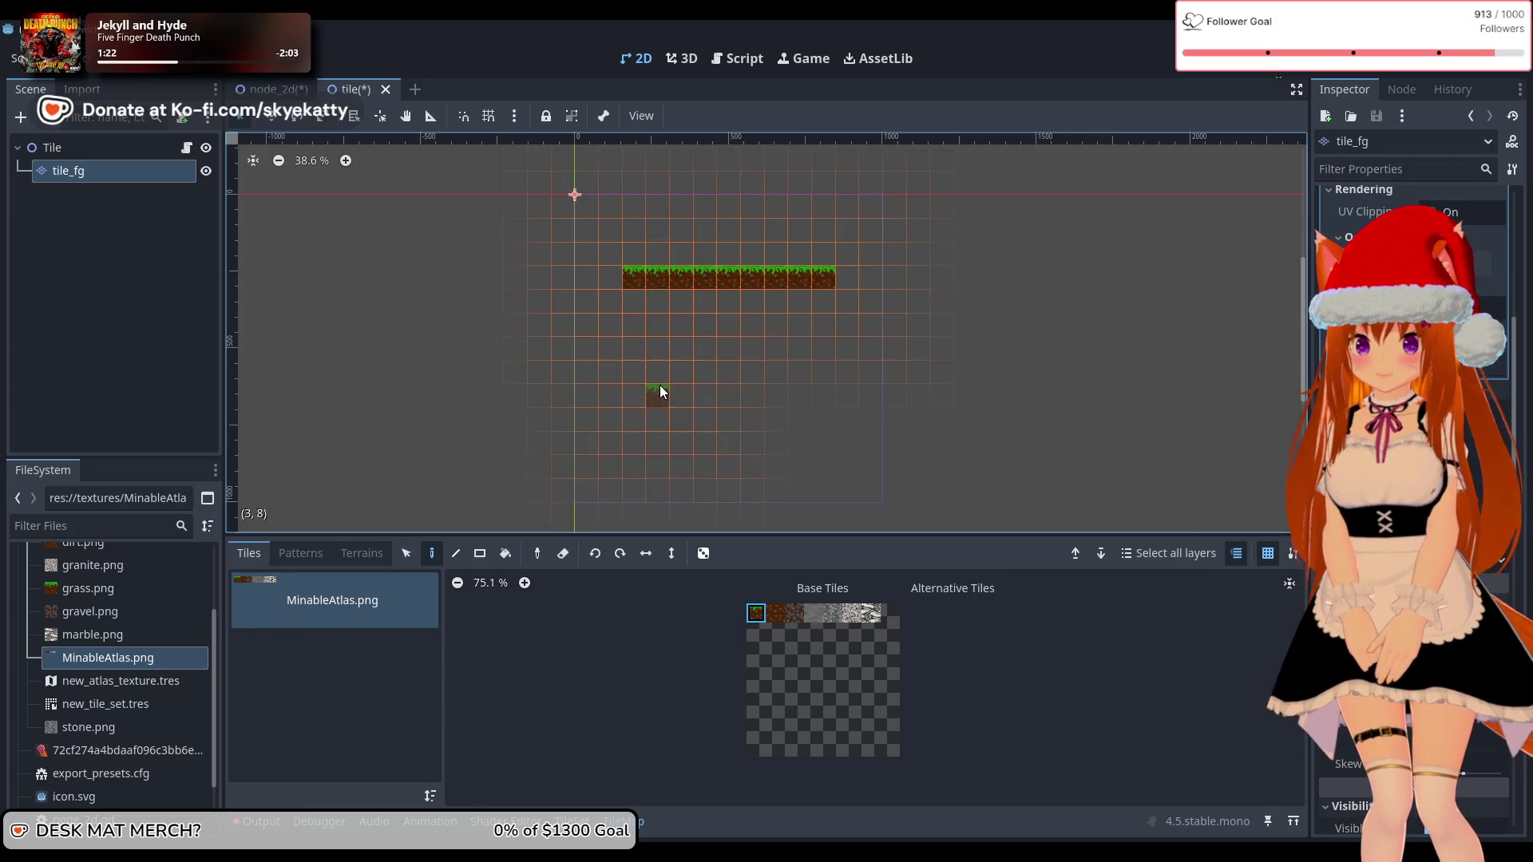
scroll(709, 304, up, 3)
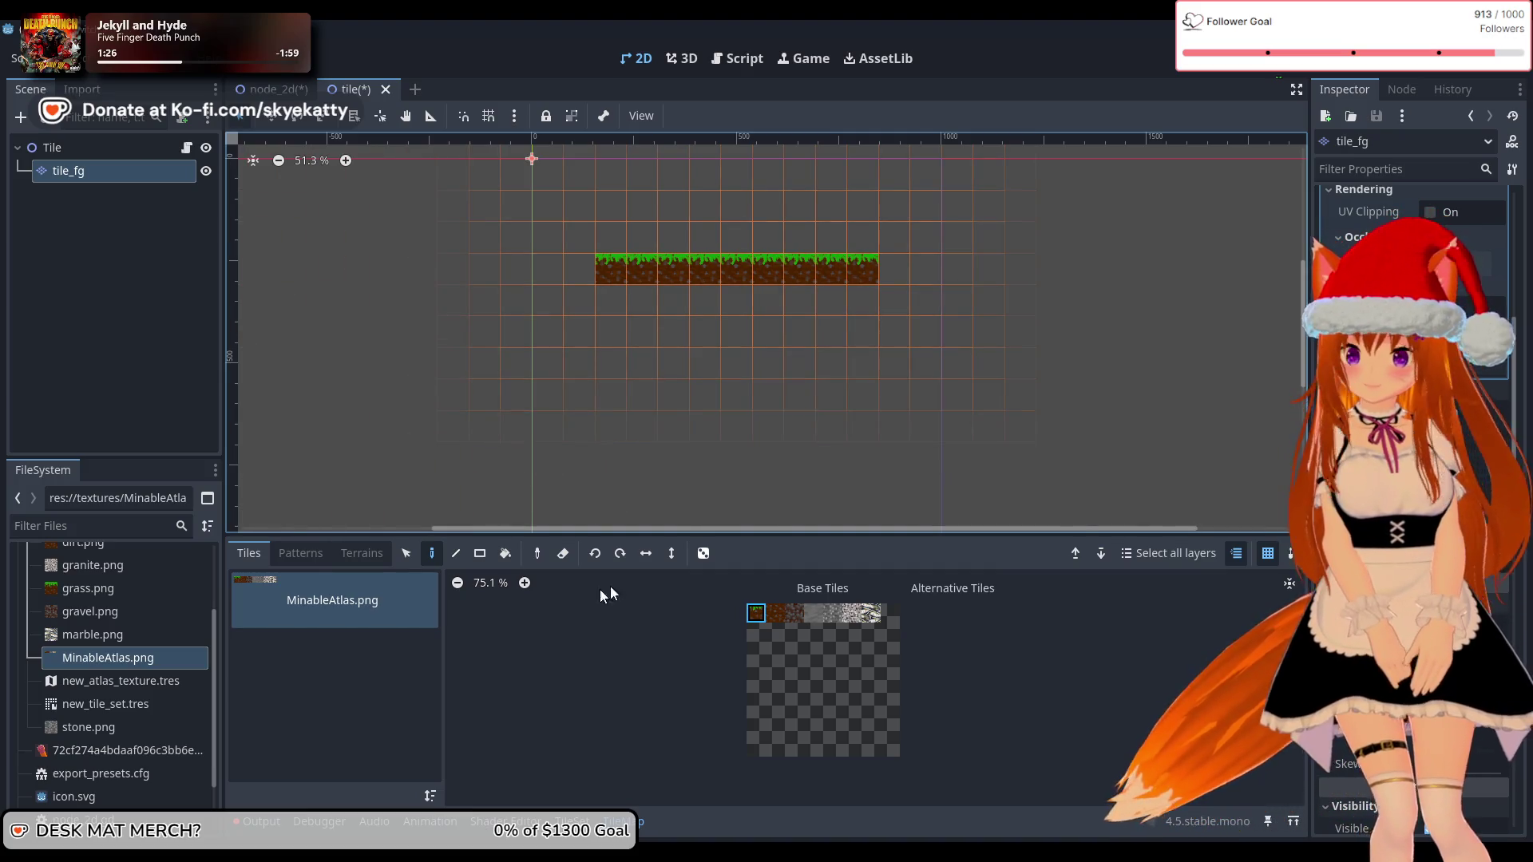
click(777, 614)
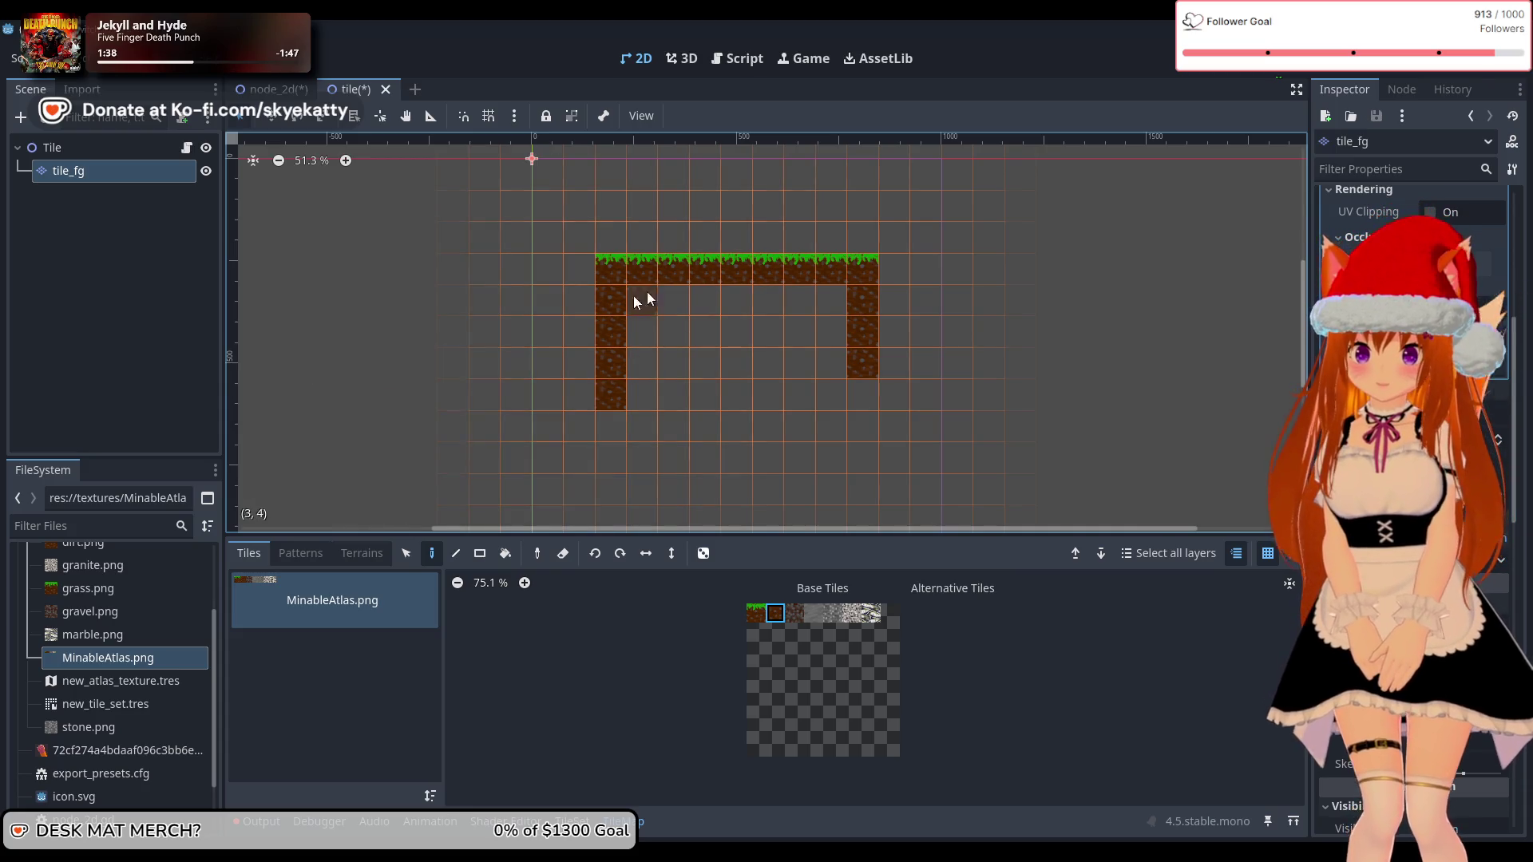
Step: Erase the left and right dirt columns beneath the continuous grass row
scroll(639, 332, down, 5)
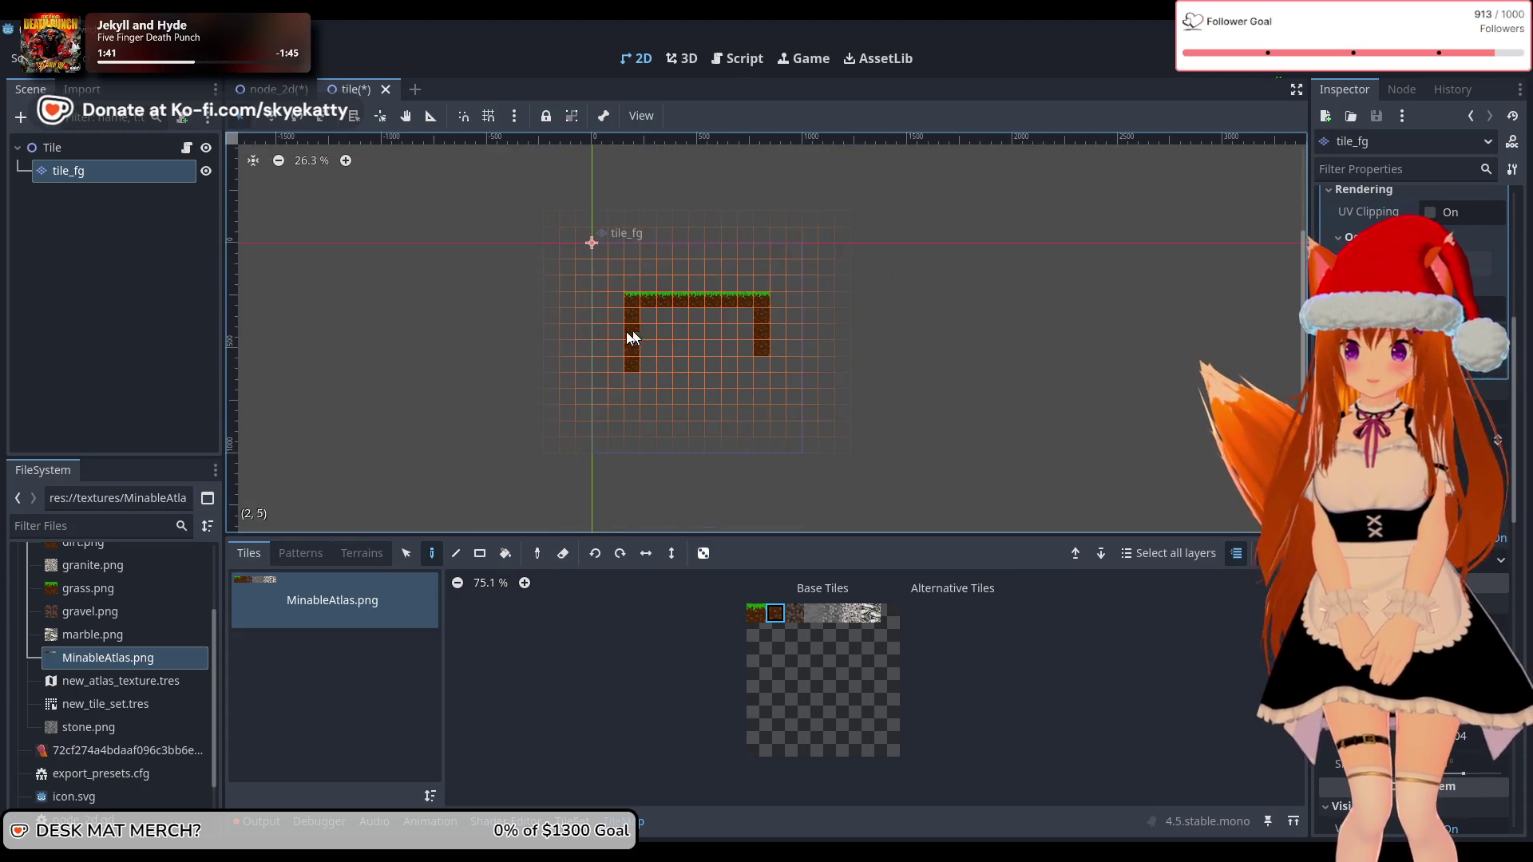
scroll(625, 334, up, 5)
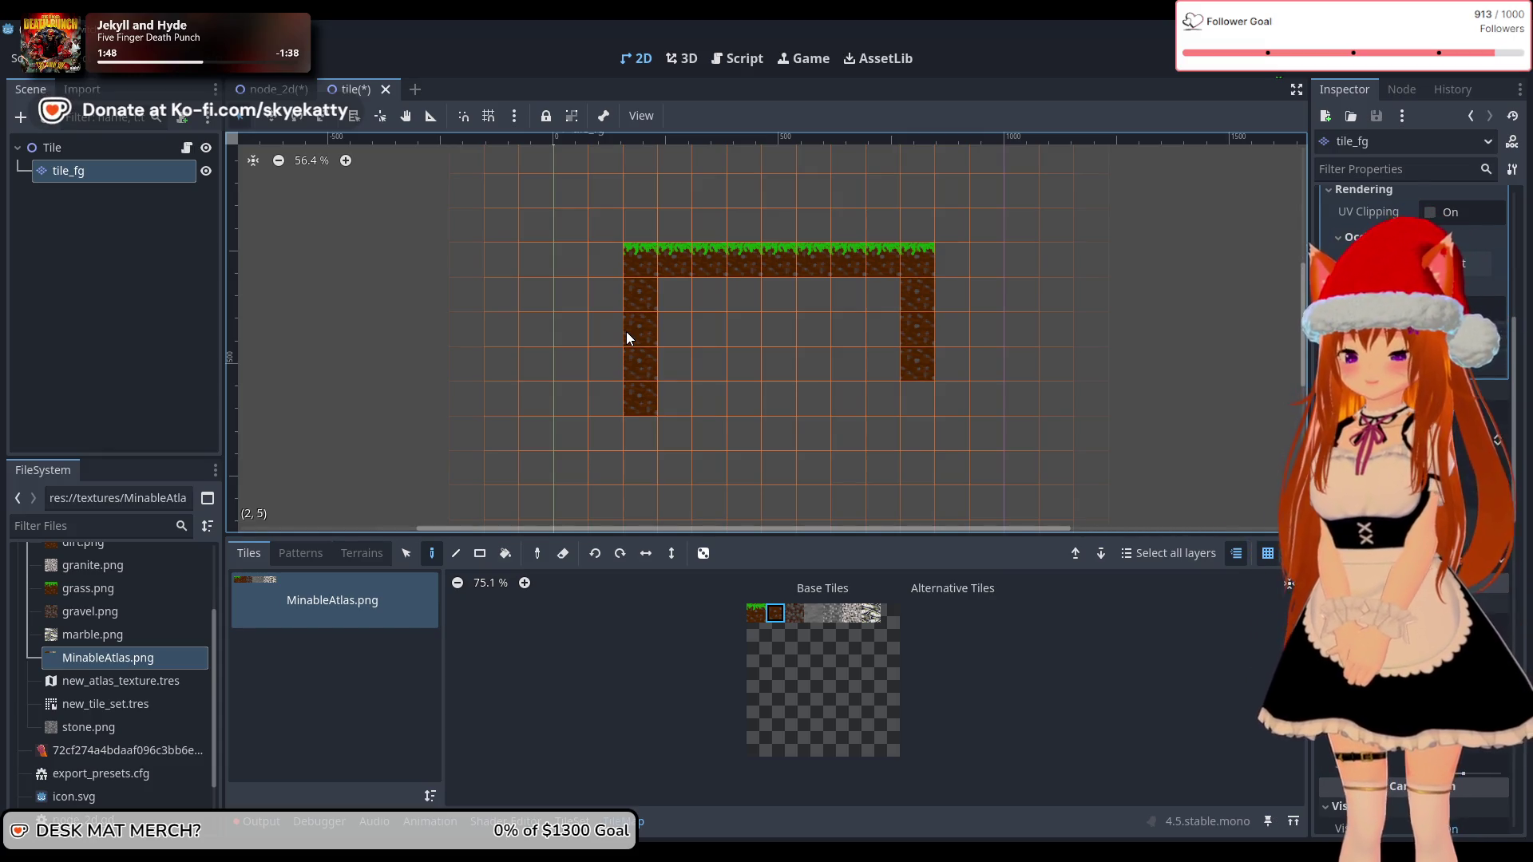
drag(639, 399, 640, 310)
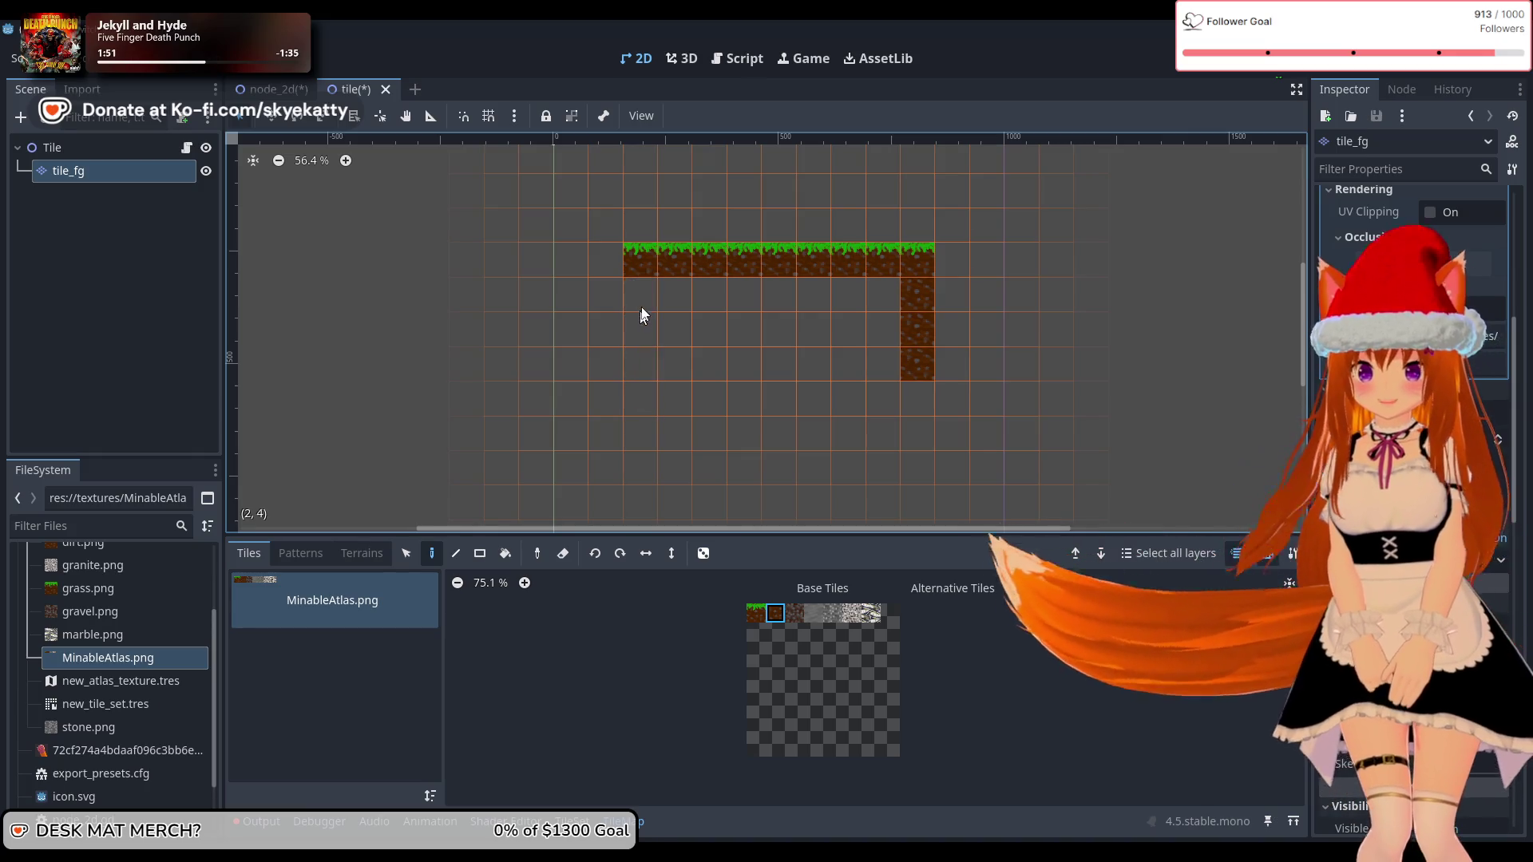
mouse_move(887, 337)
mouse_down()
mouse_move(908, 337)
mouse_move(903, 357)
mouse_up()
scroll(899, 355, down, 4)
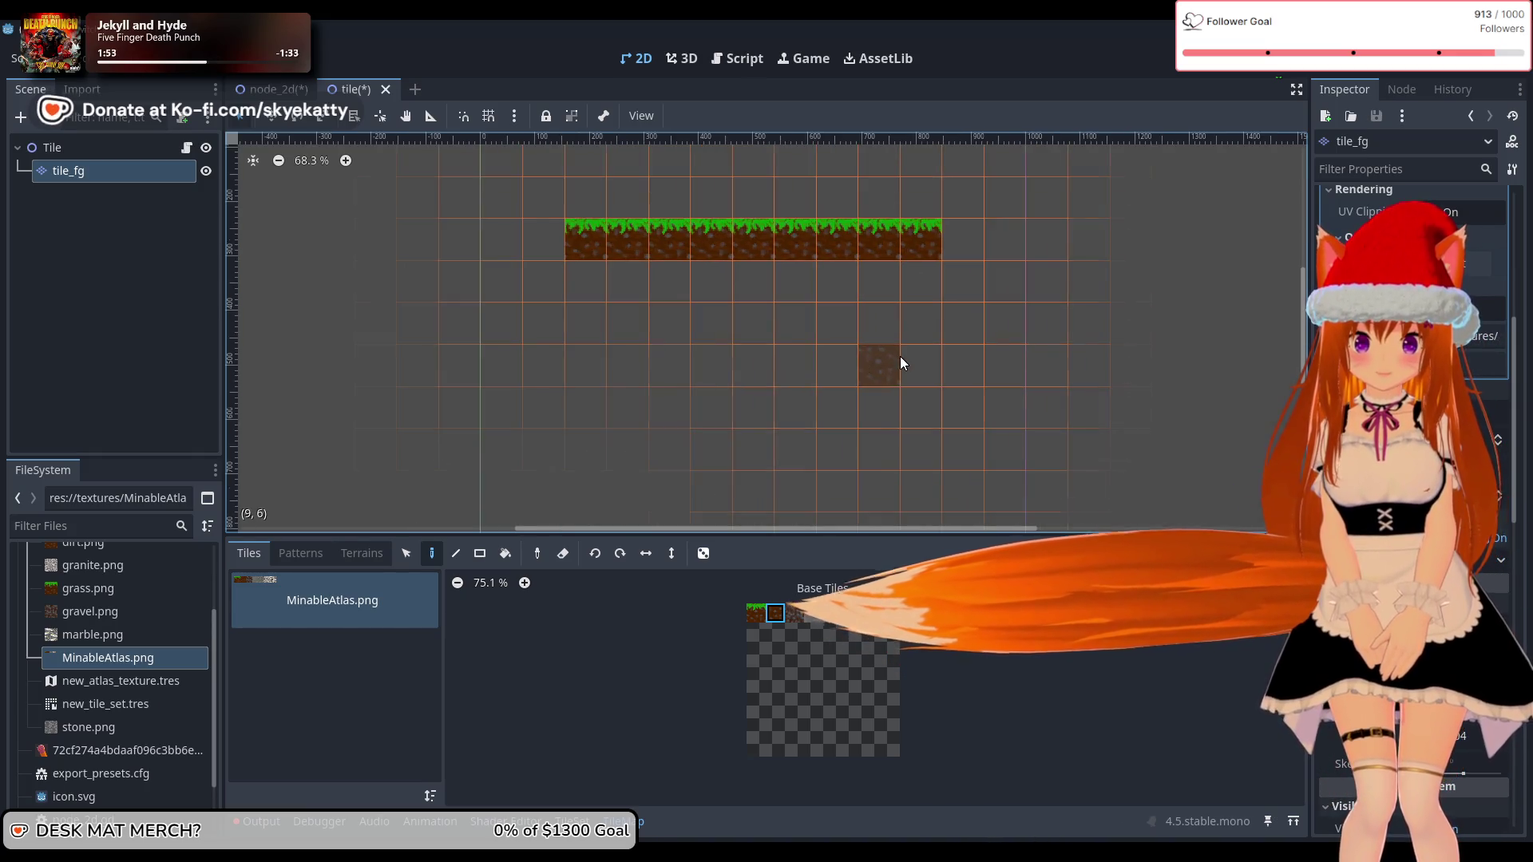
scroll(828, 233, up, 2)
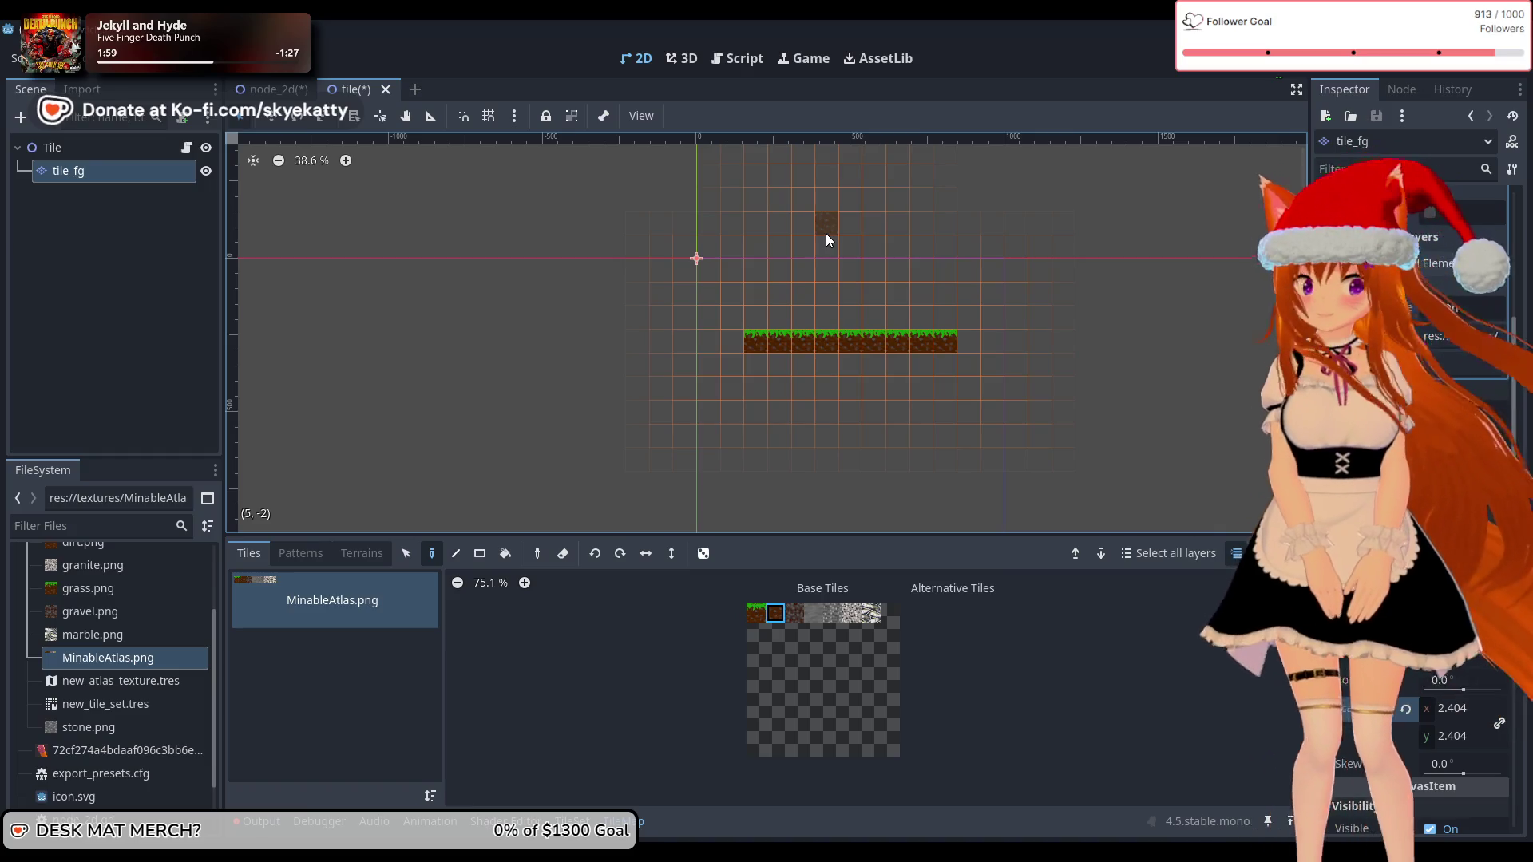
click(746, 341)
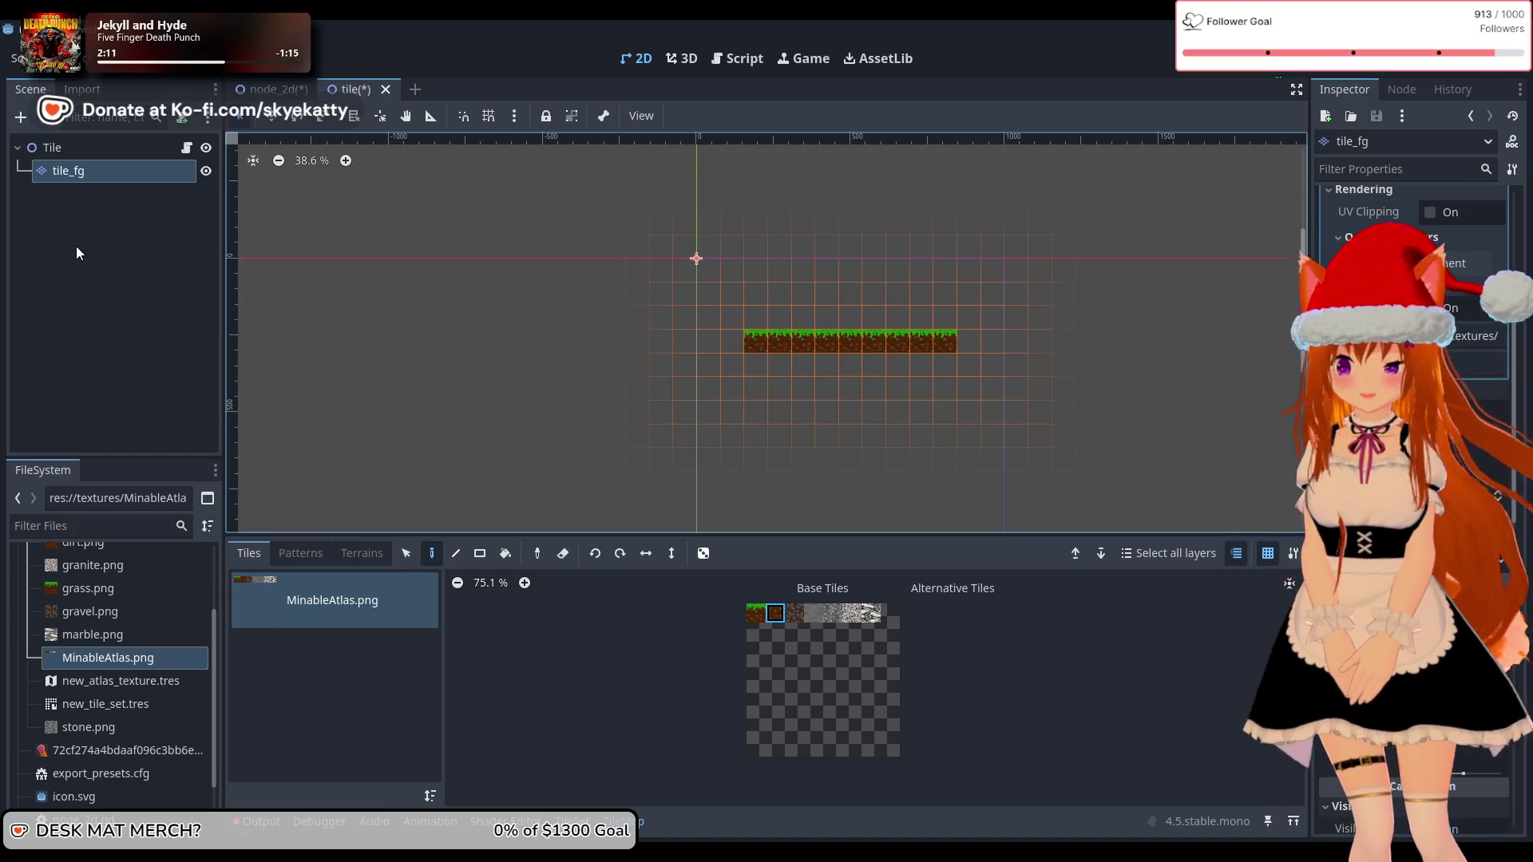
right_click(76, 248)
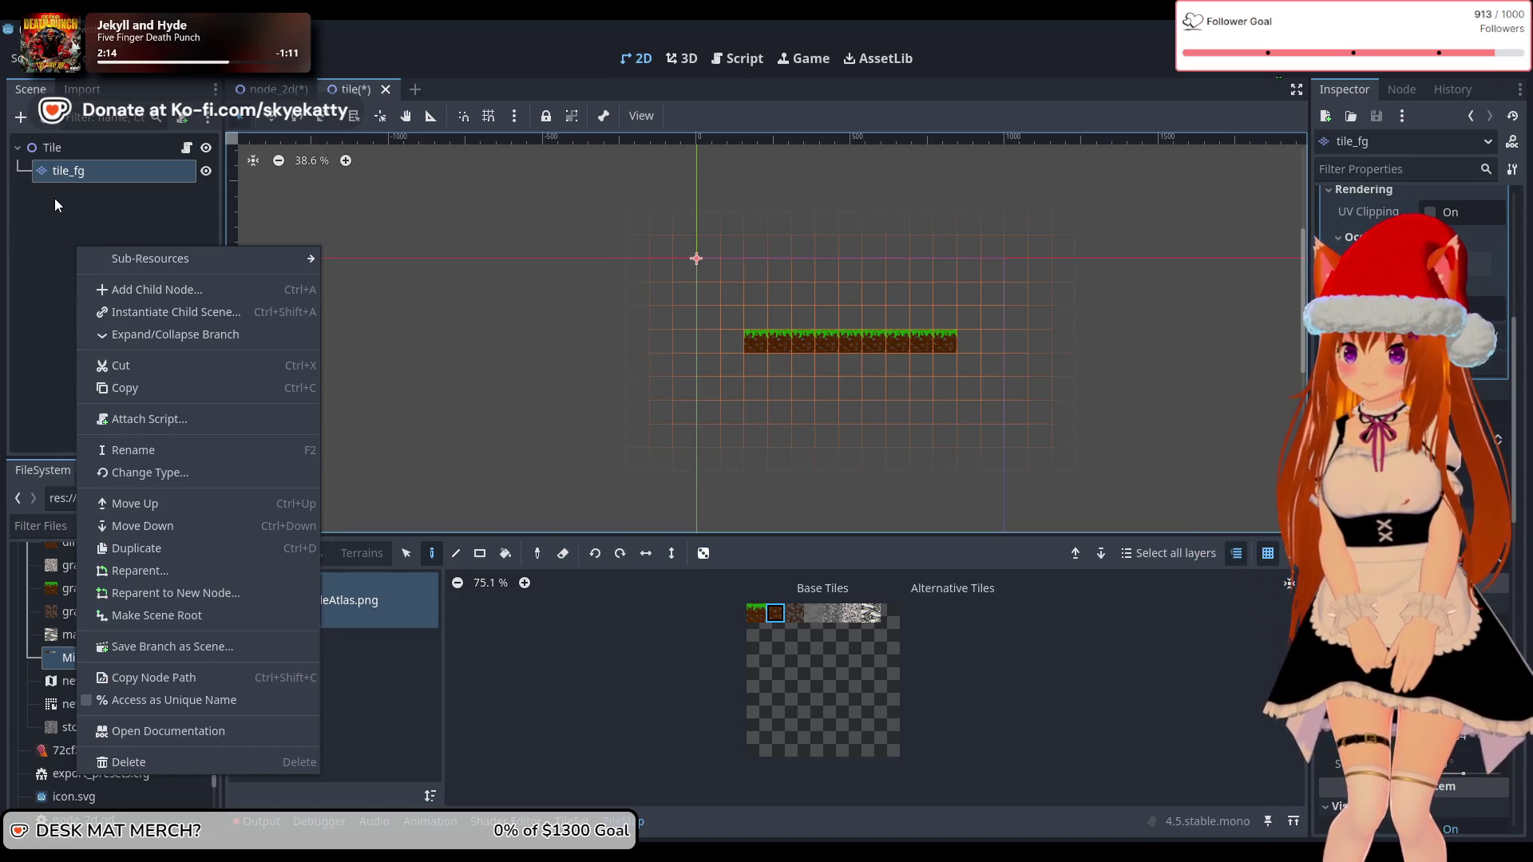
right_click(84, 239)
click(25, 312)
right_click(105, 292)
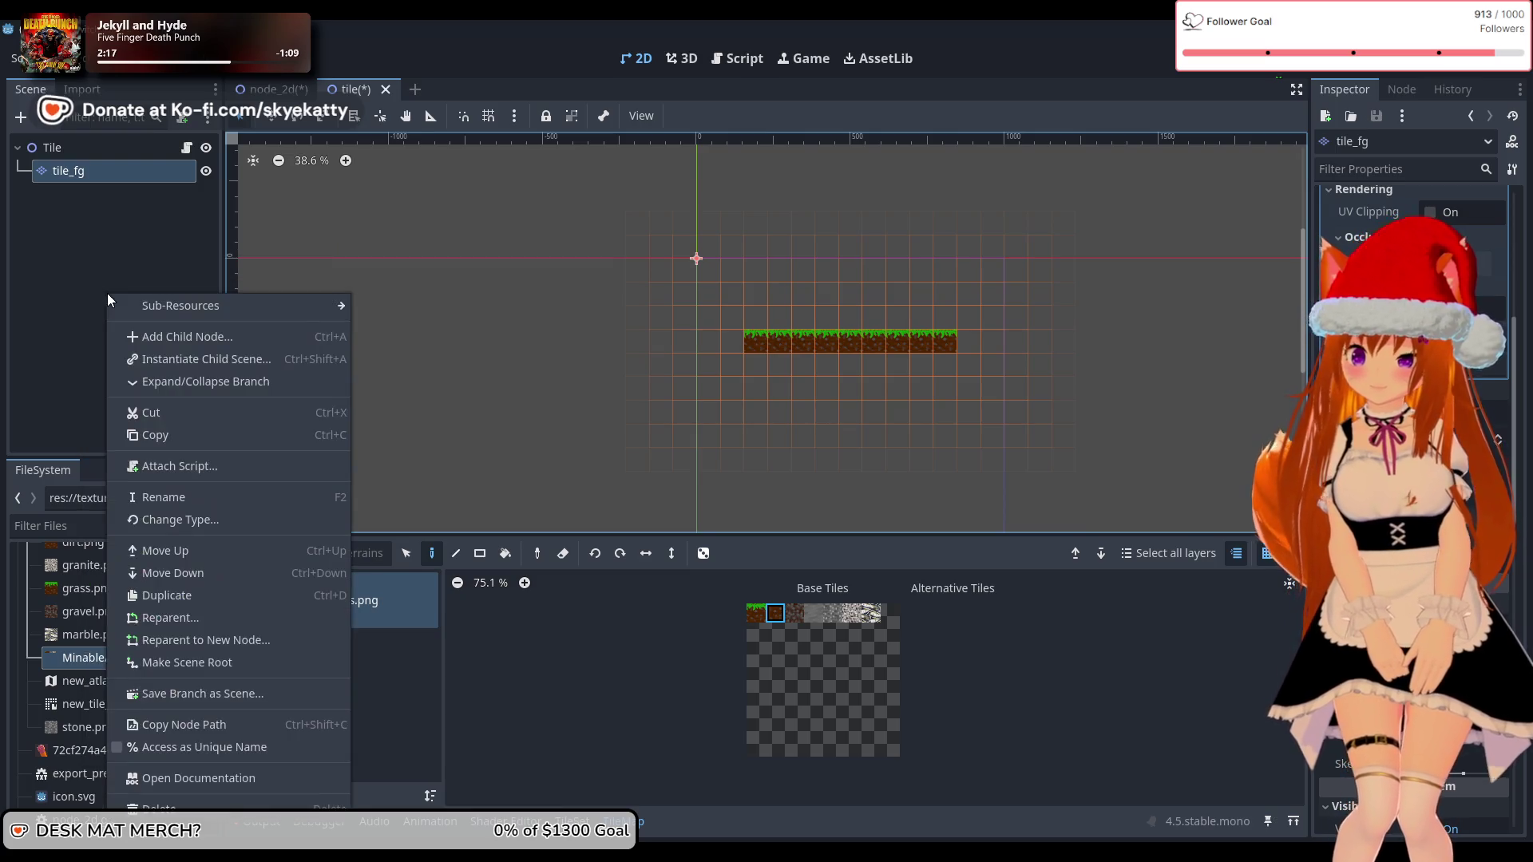
click(126, 266)
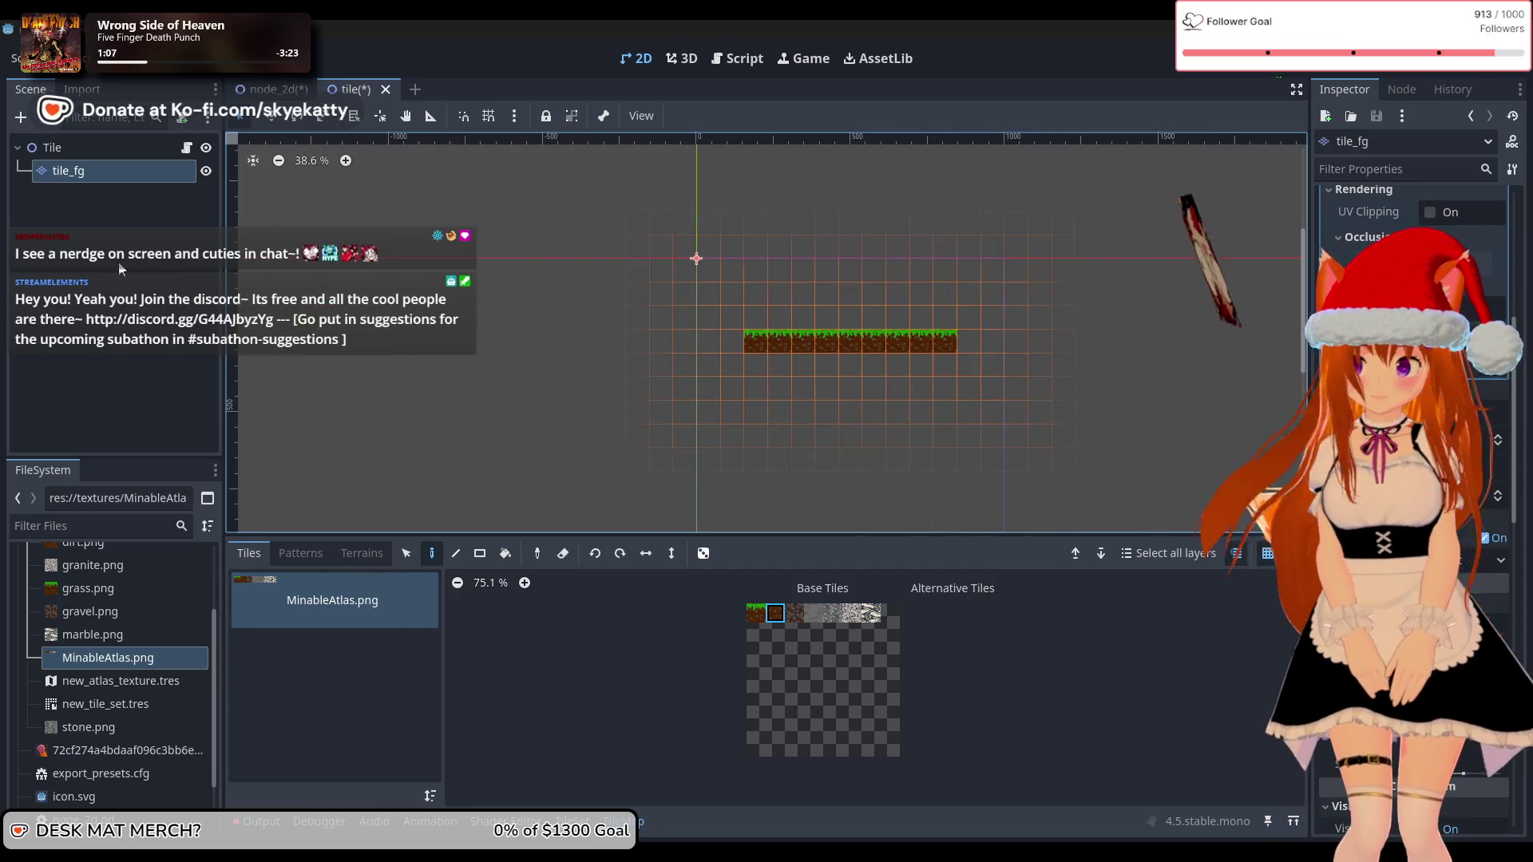
Step: Deselect tile_fg in the Scene dock so the TileMap painting panel closes
click(109, 194)
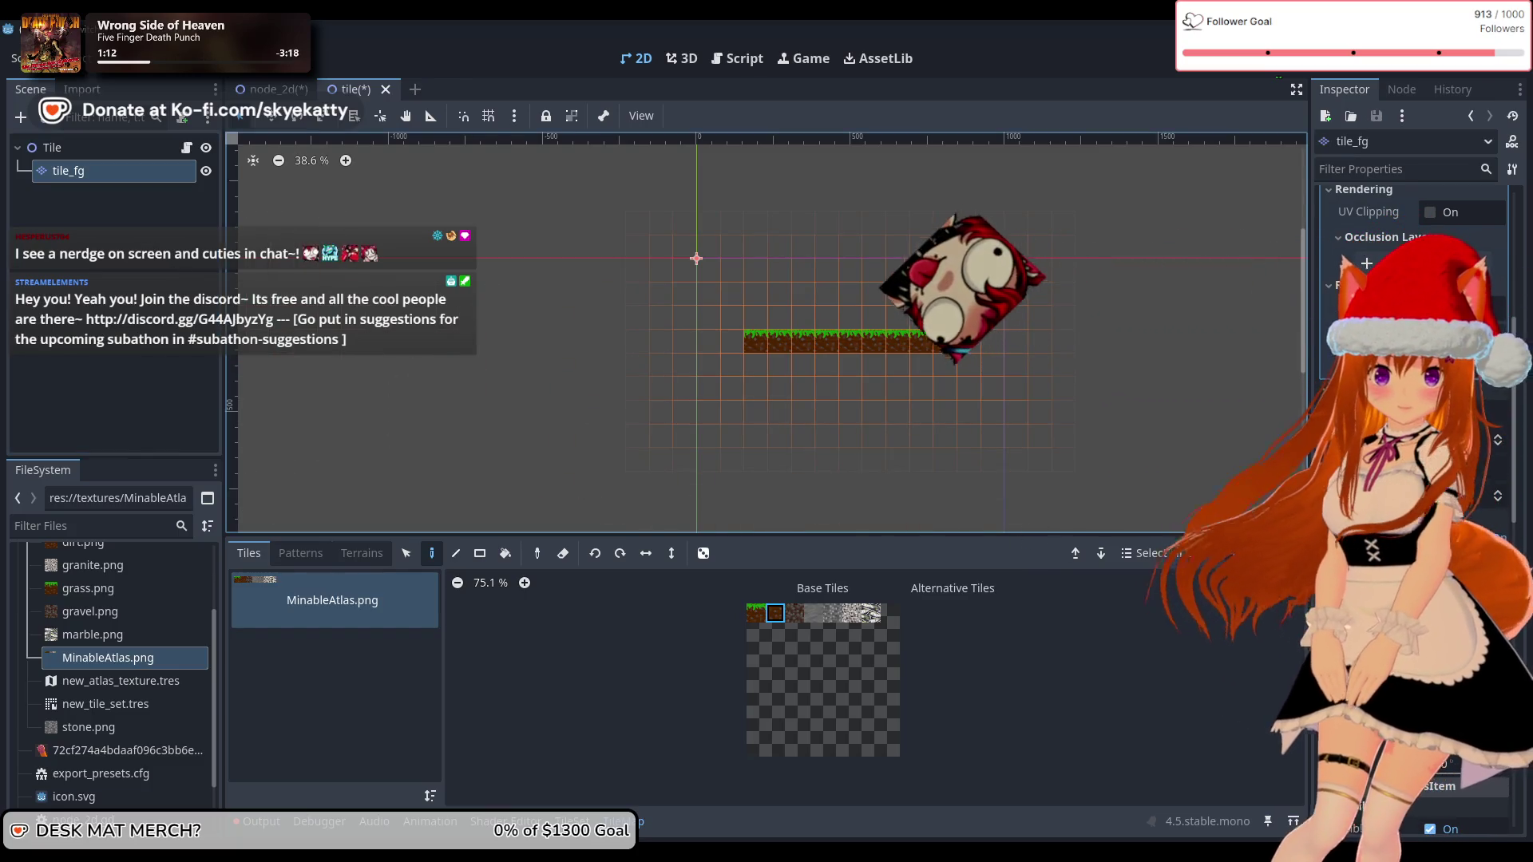
scroll(1414, 479, down, 5)
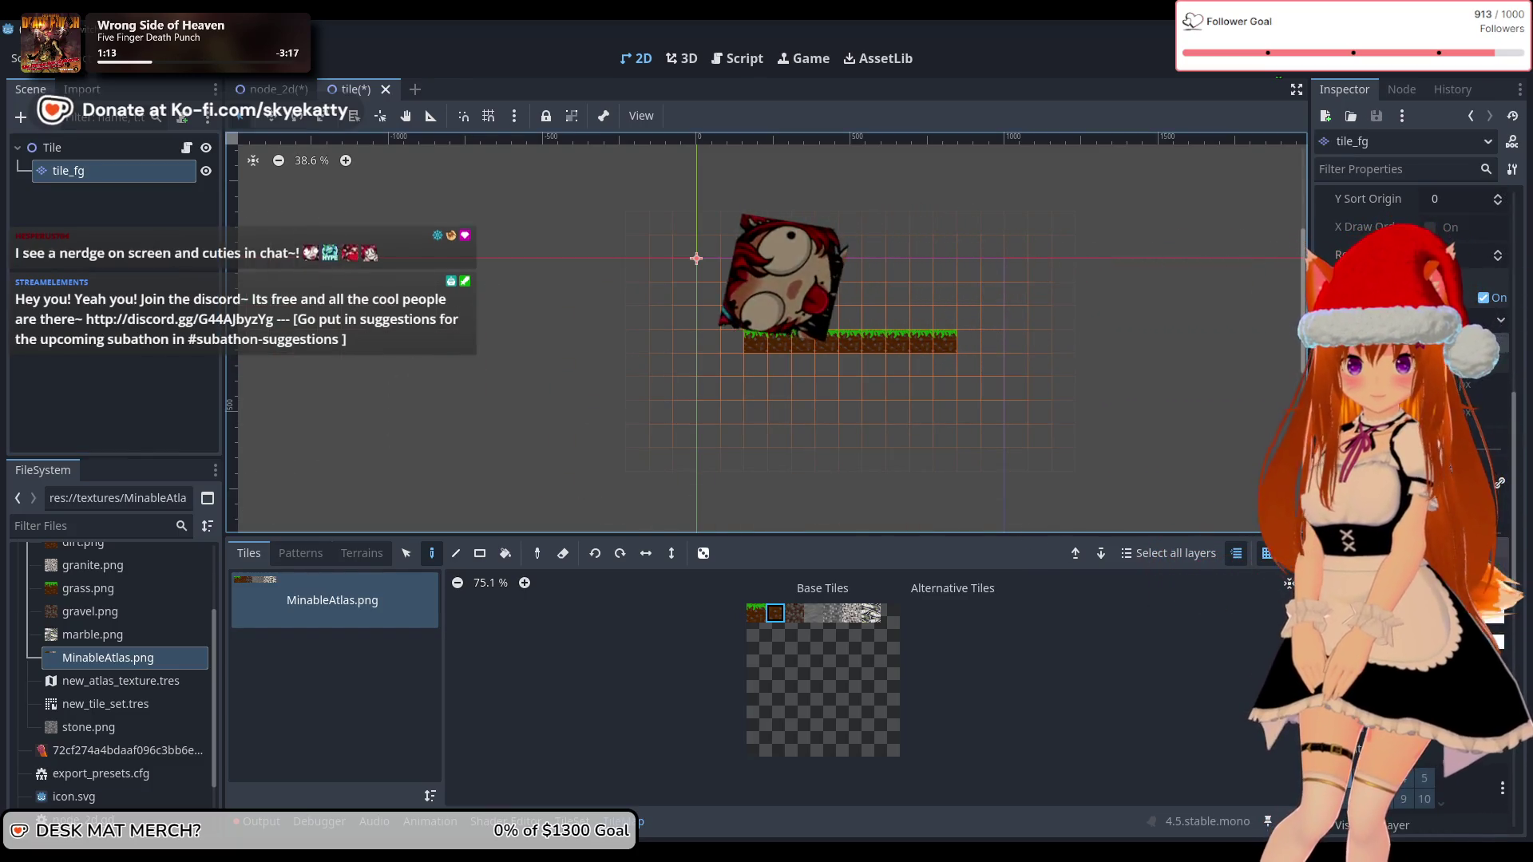
scroll(1413, 479, down, 5)
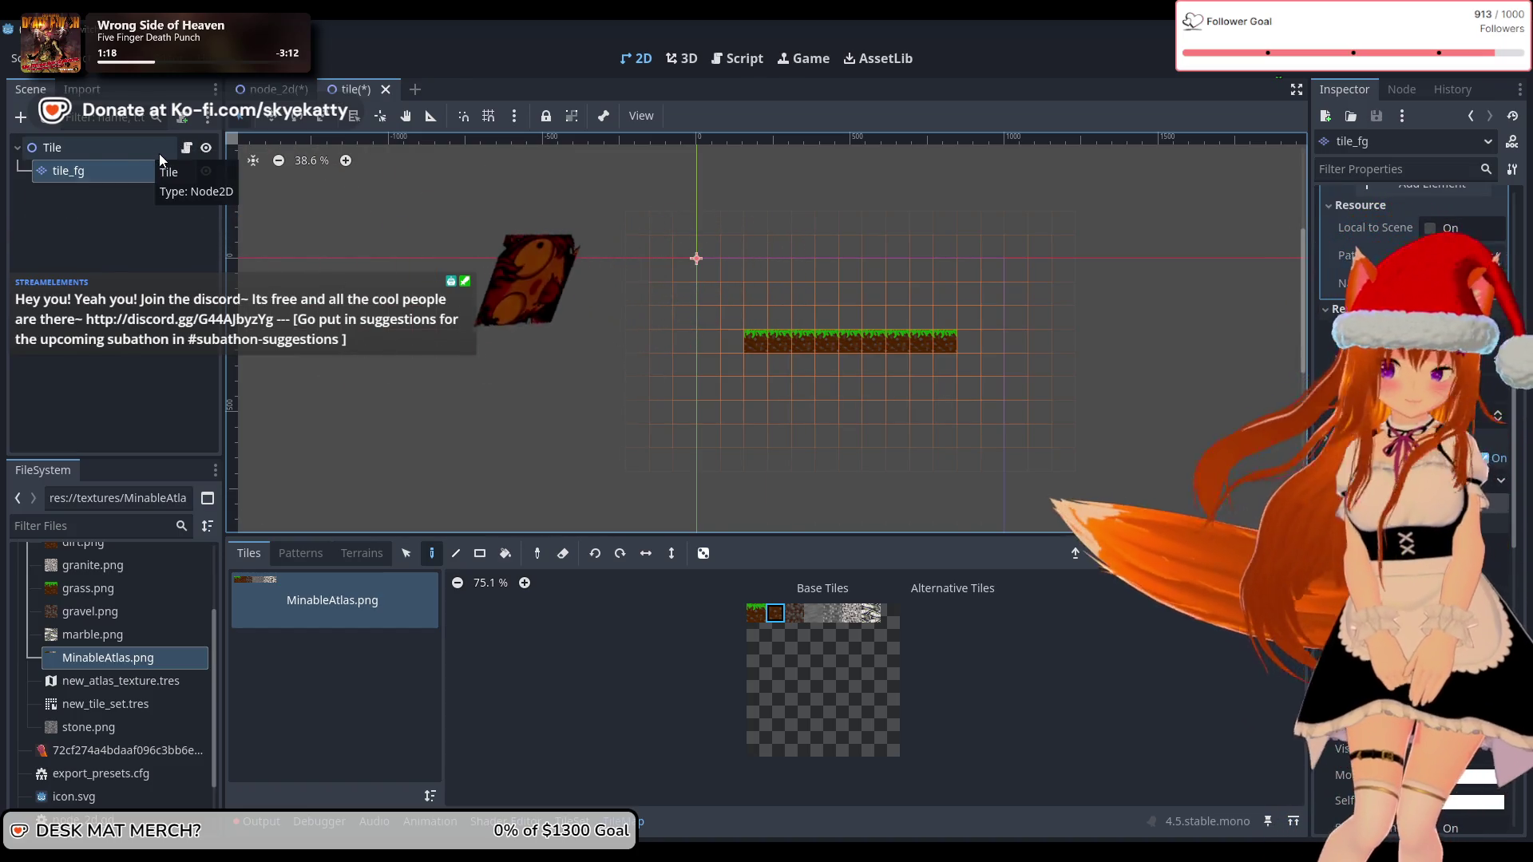
ctrl+click(114, 170)
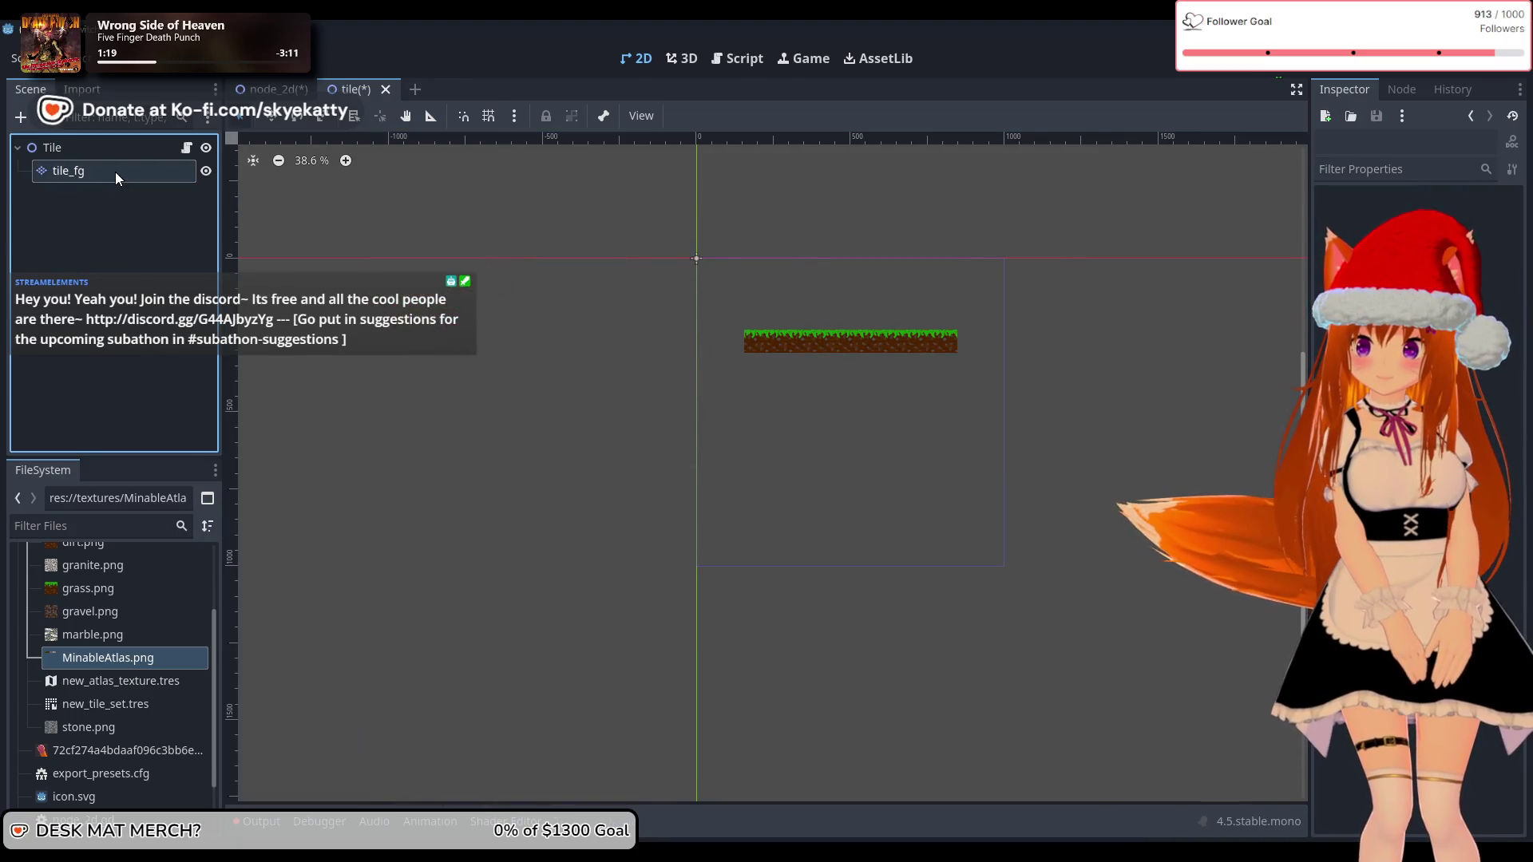
click(114, 171)
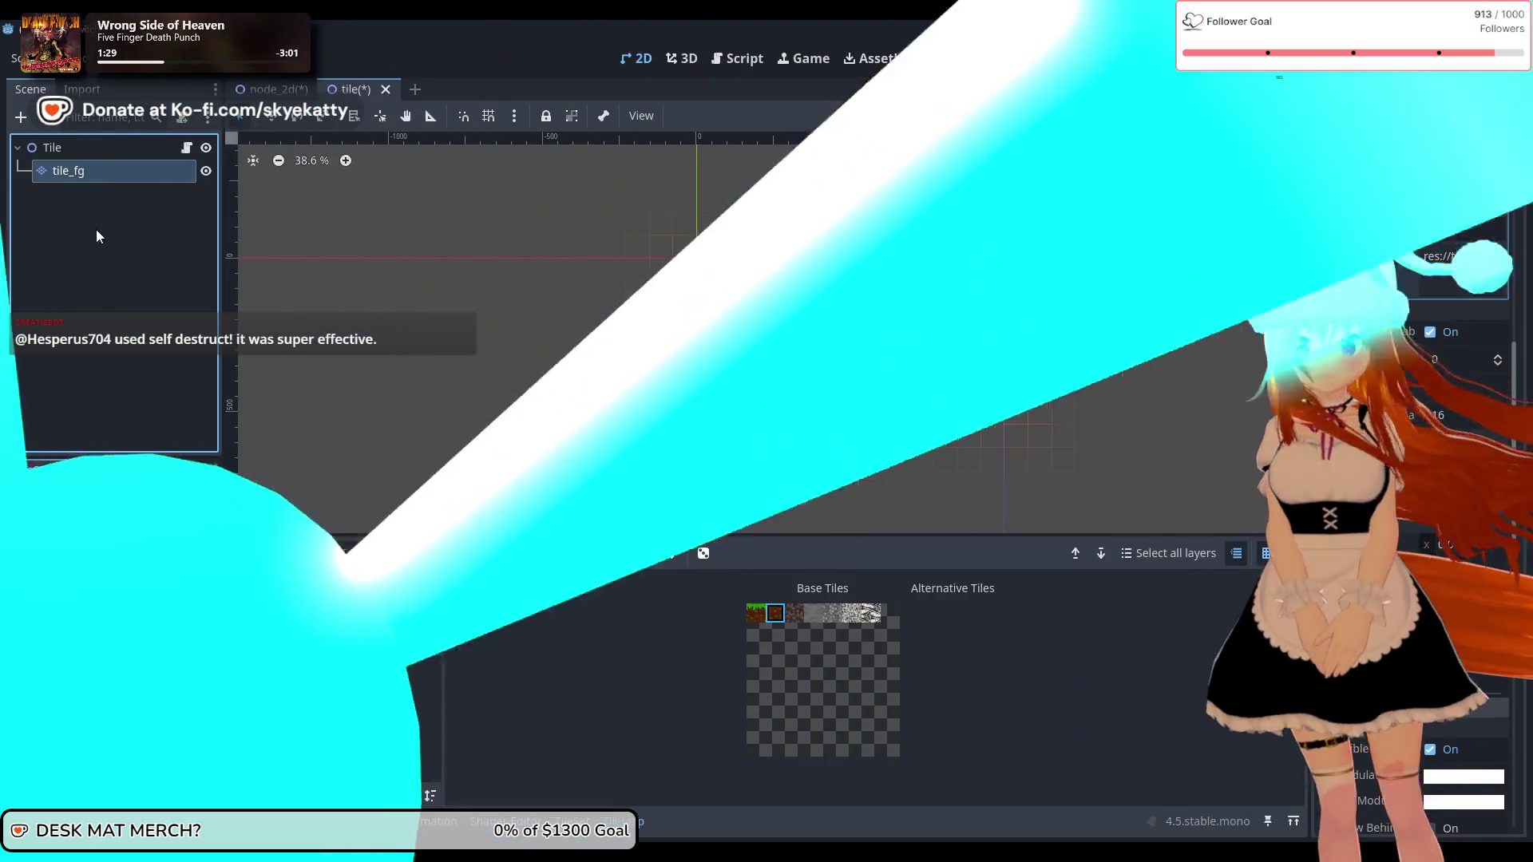
click(96, 229)
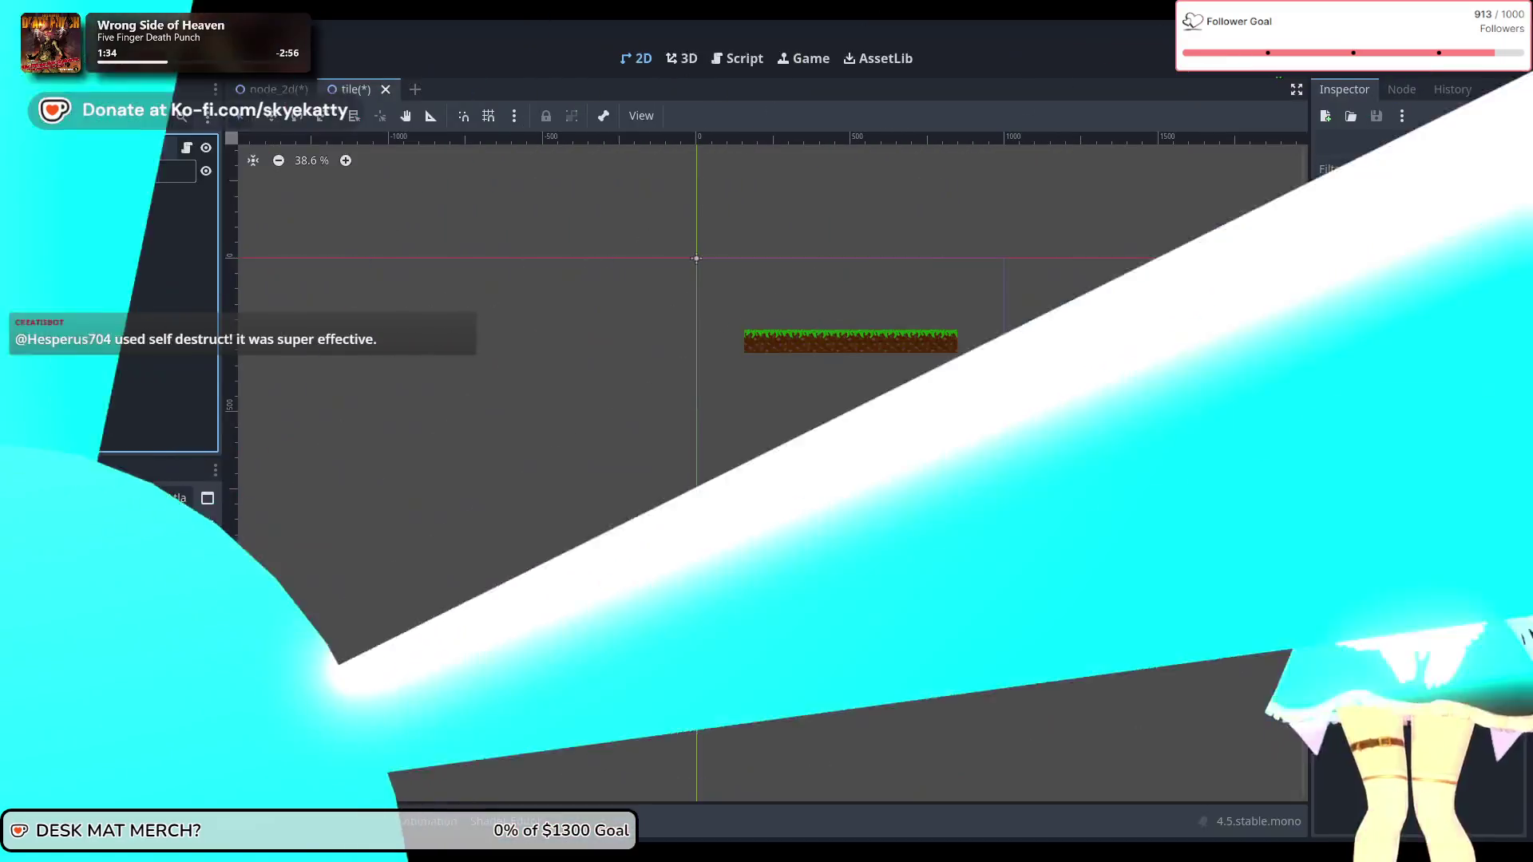
right_click(92, 156)
Step: Add a Camera2D child node under Tile and move it above tile_fg
mouse_move(133, 169)
click(117, 191)
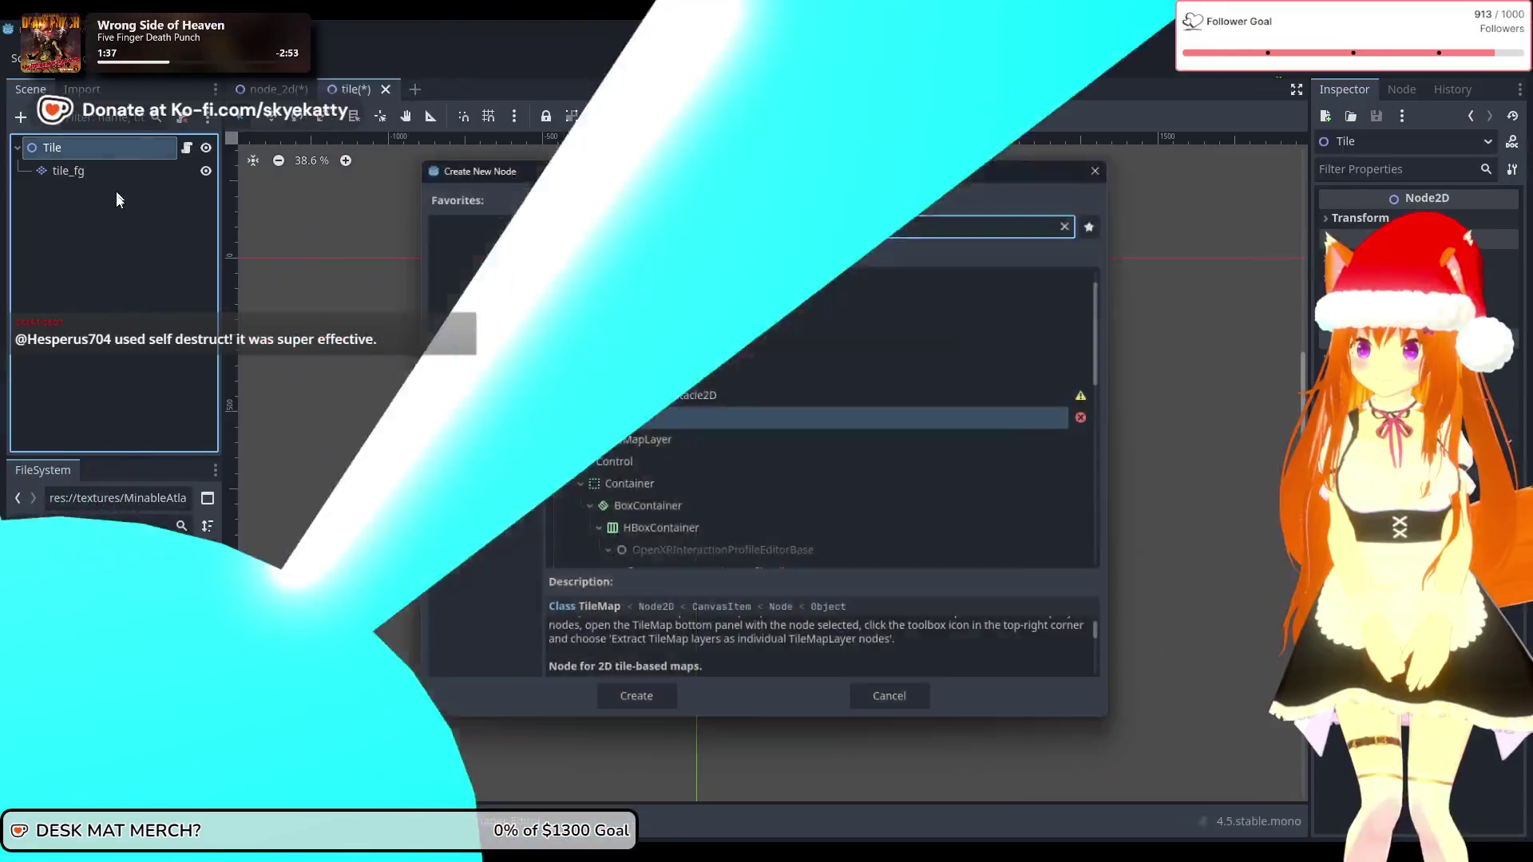
text(camera)
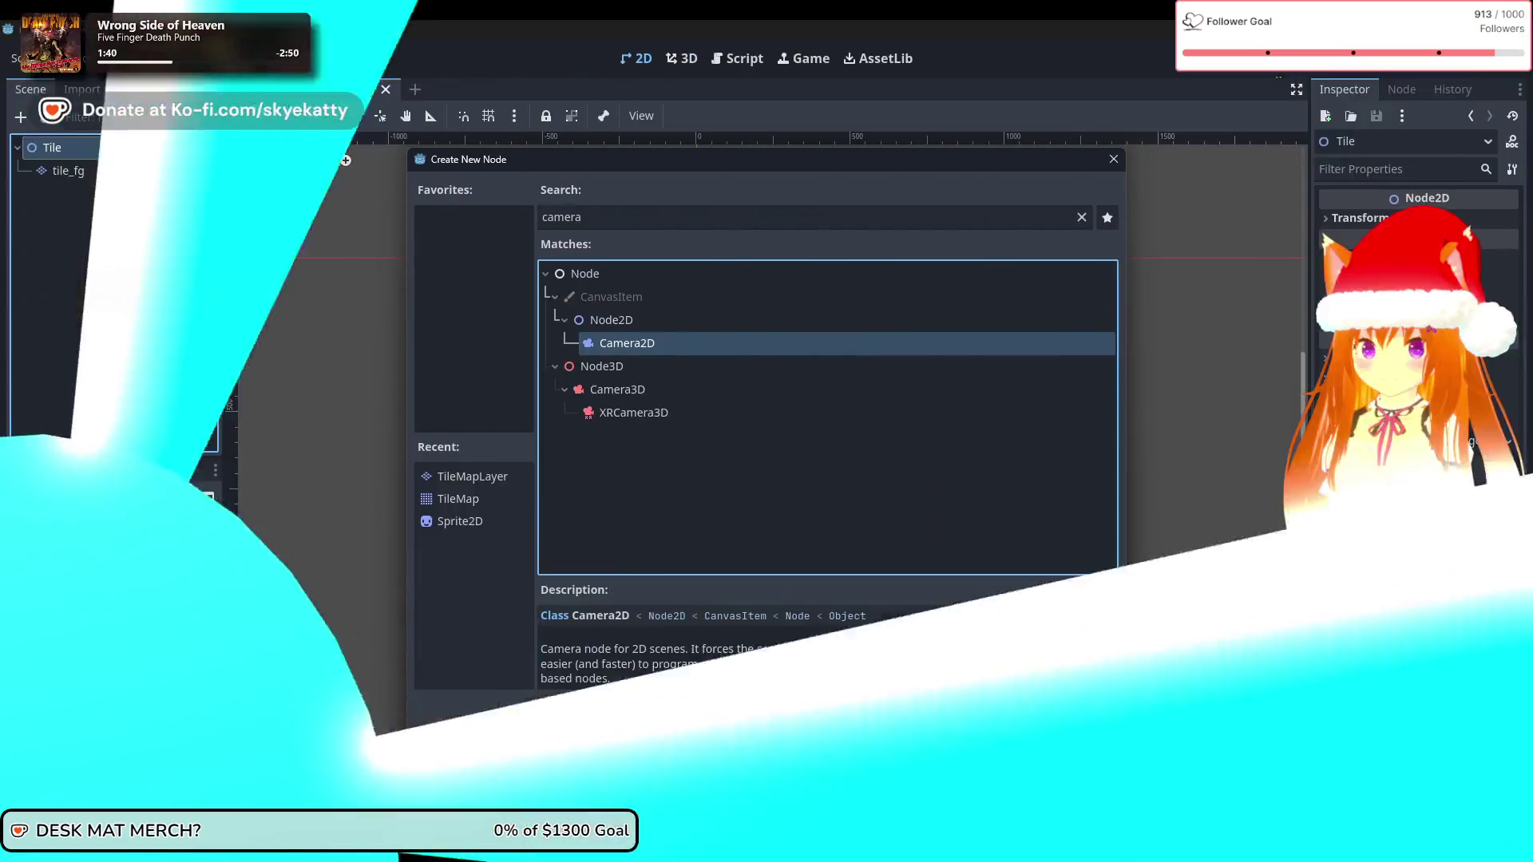
key(Return)
drag(102, 187, 112, 163)
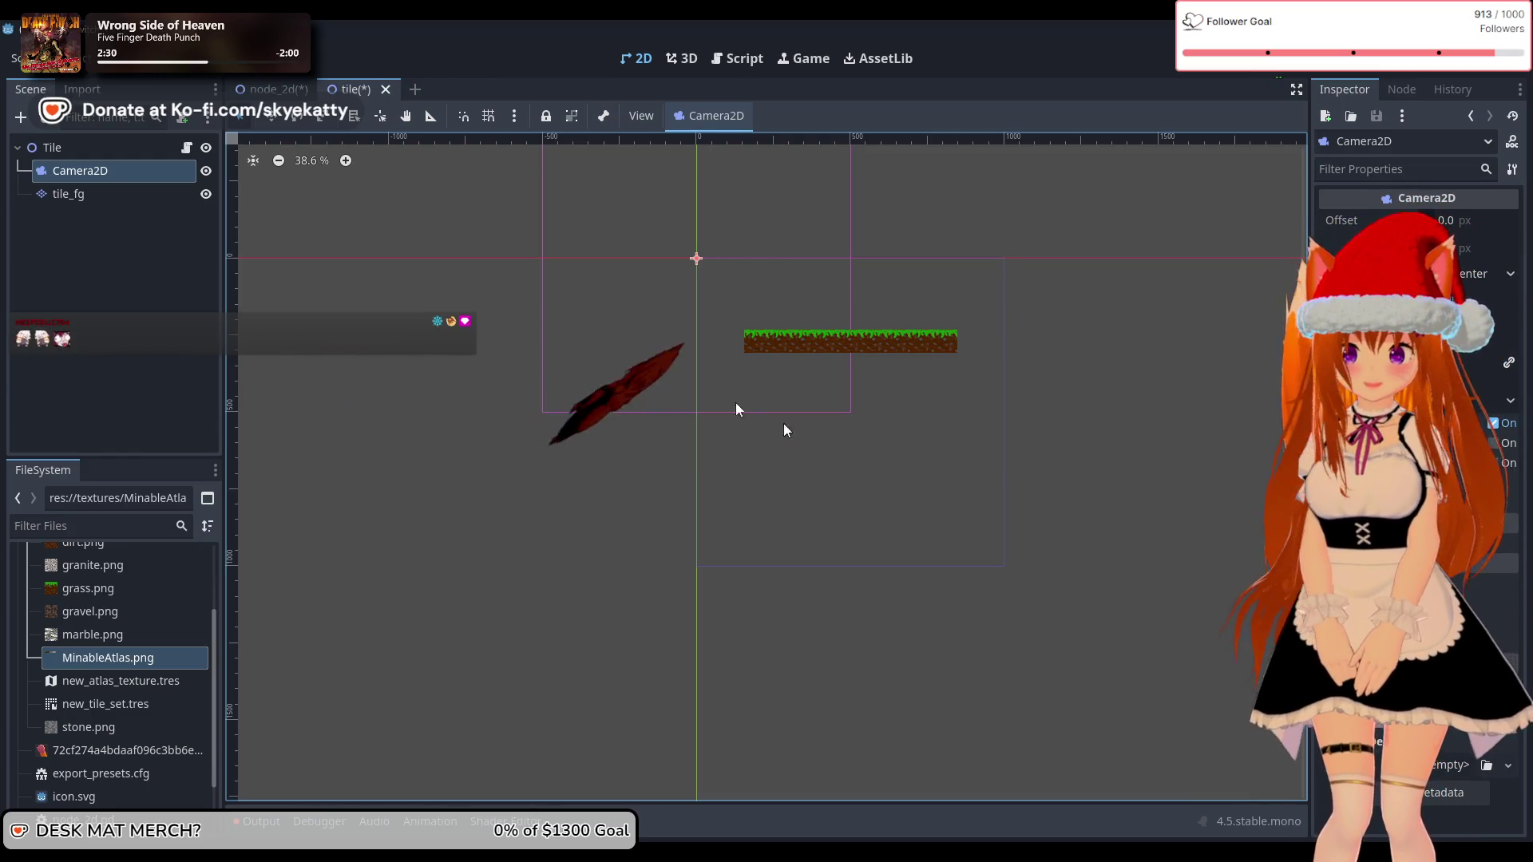
click(119, 166)
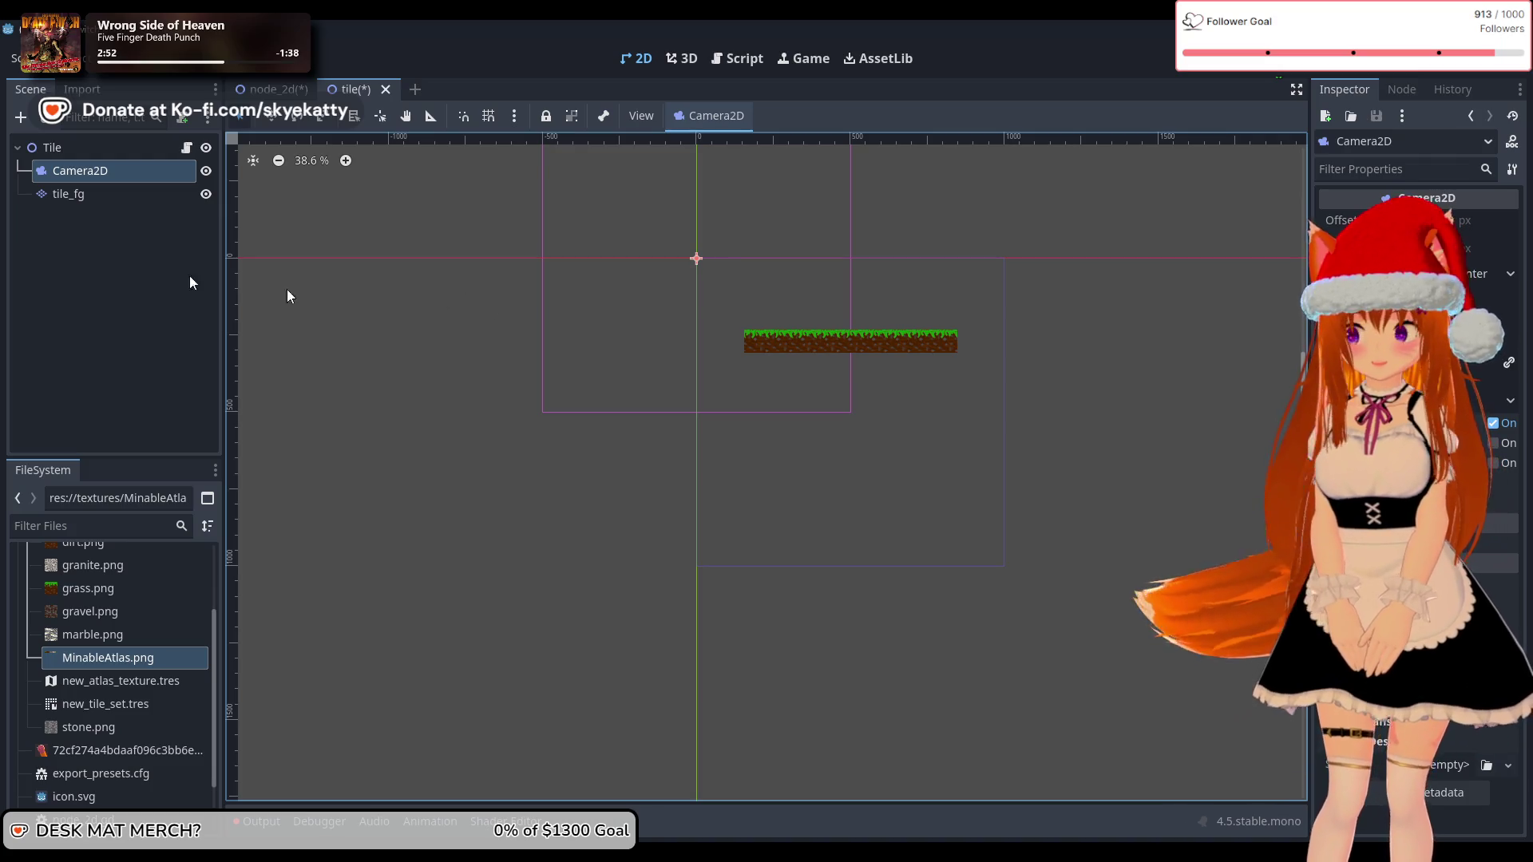
click(103, 248)
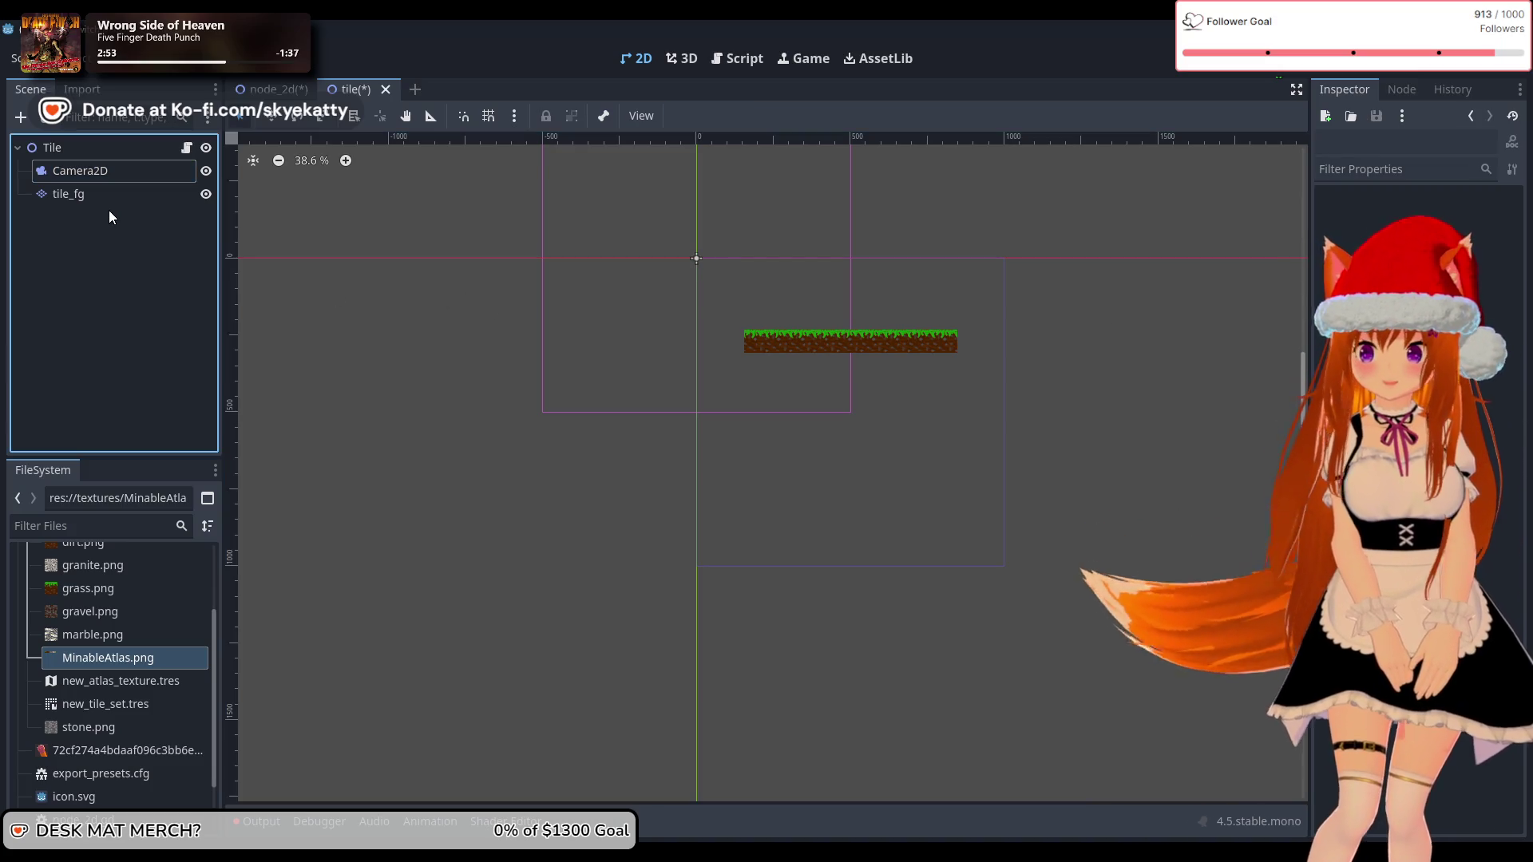
click(109, 170)
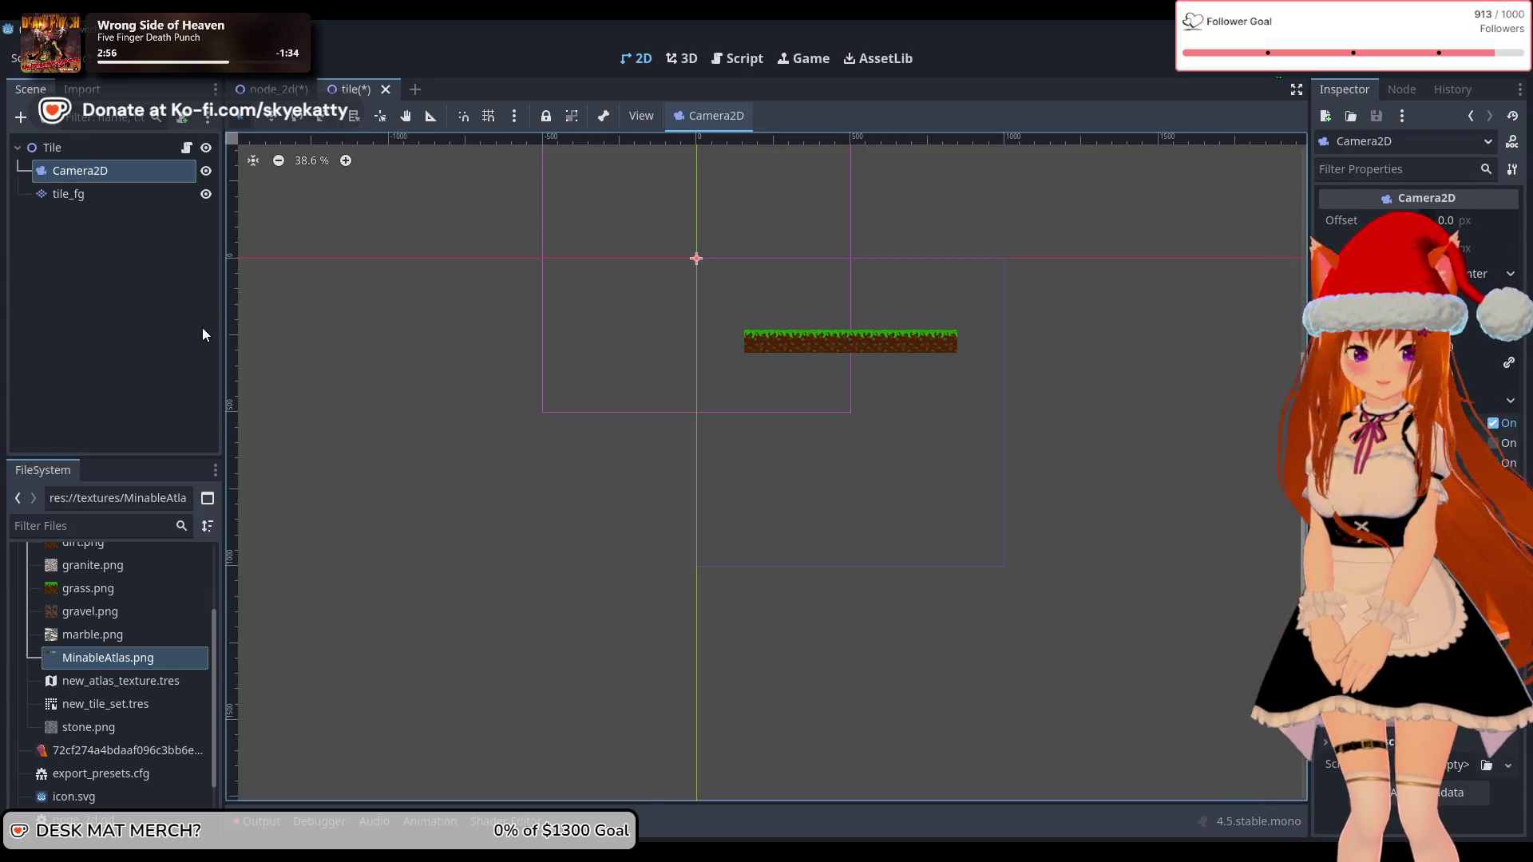
click(110, 171)
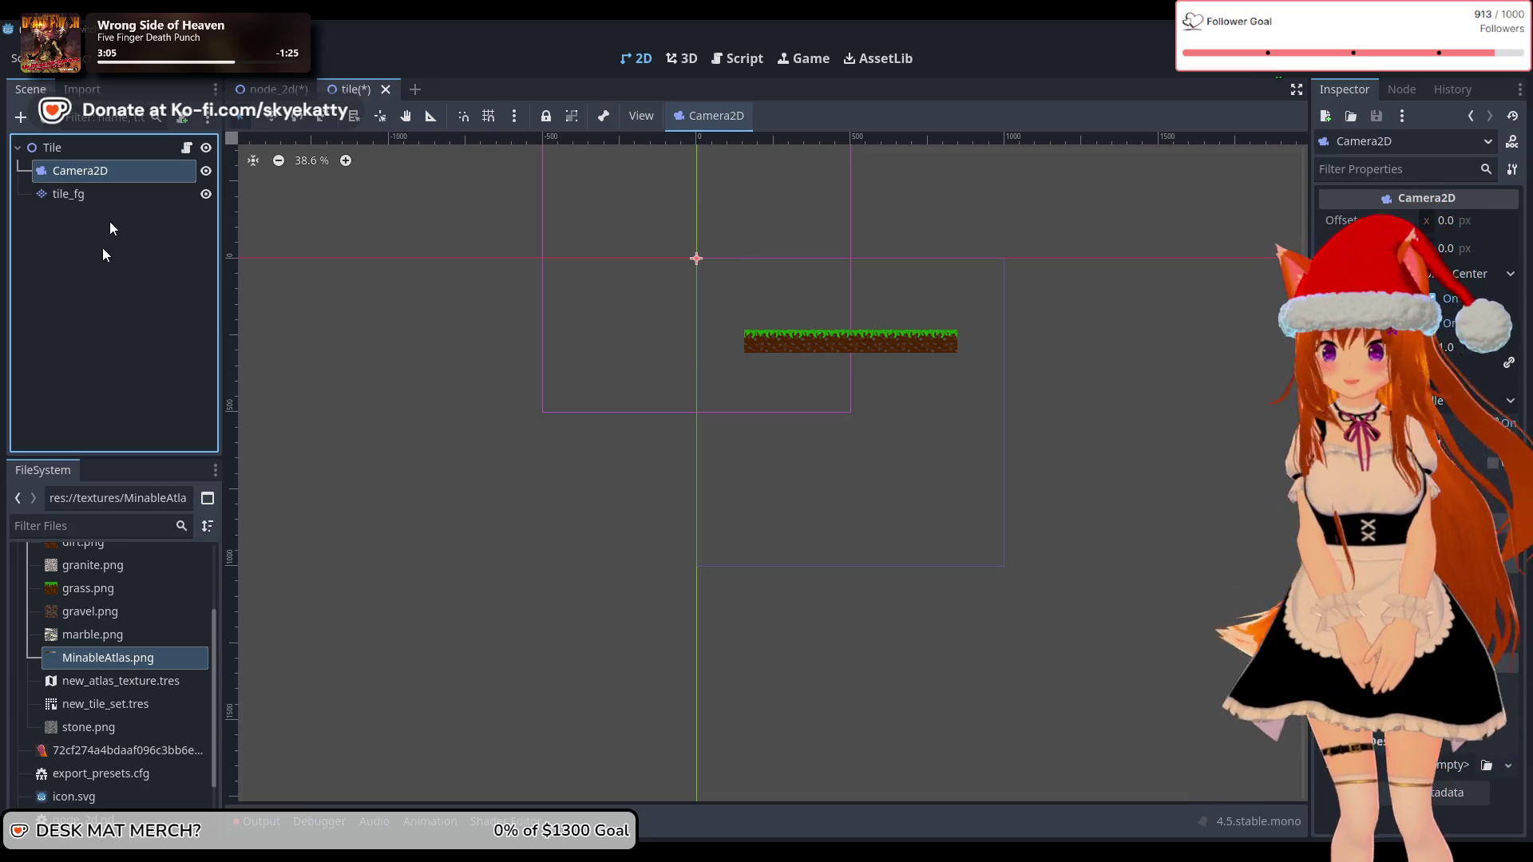
click(96, 287)
click(112, 172)
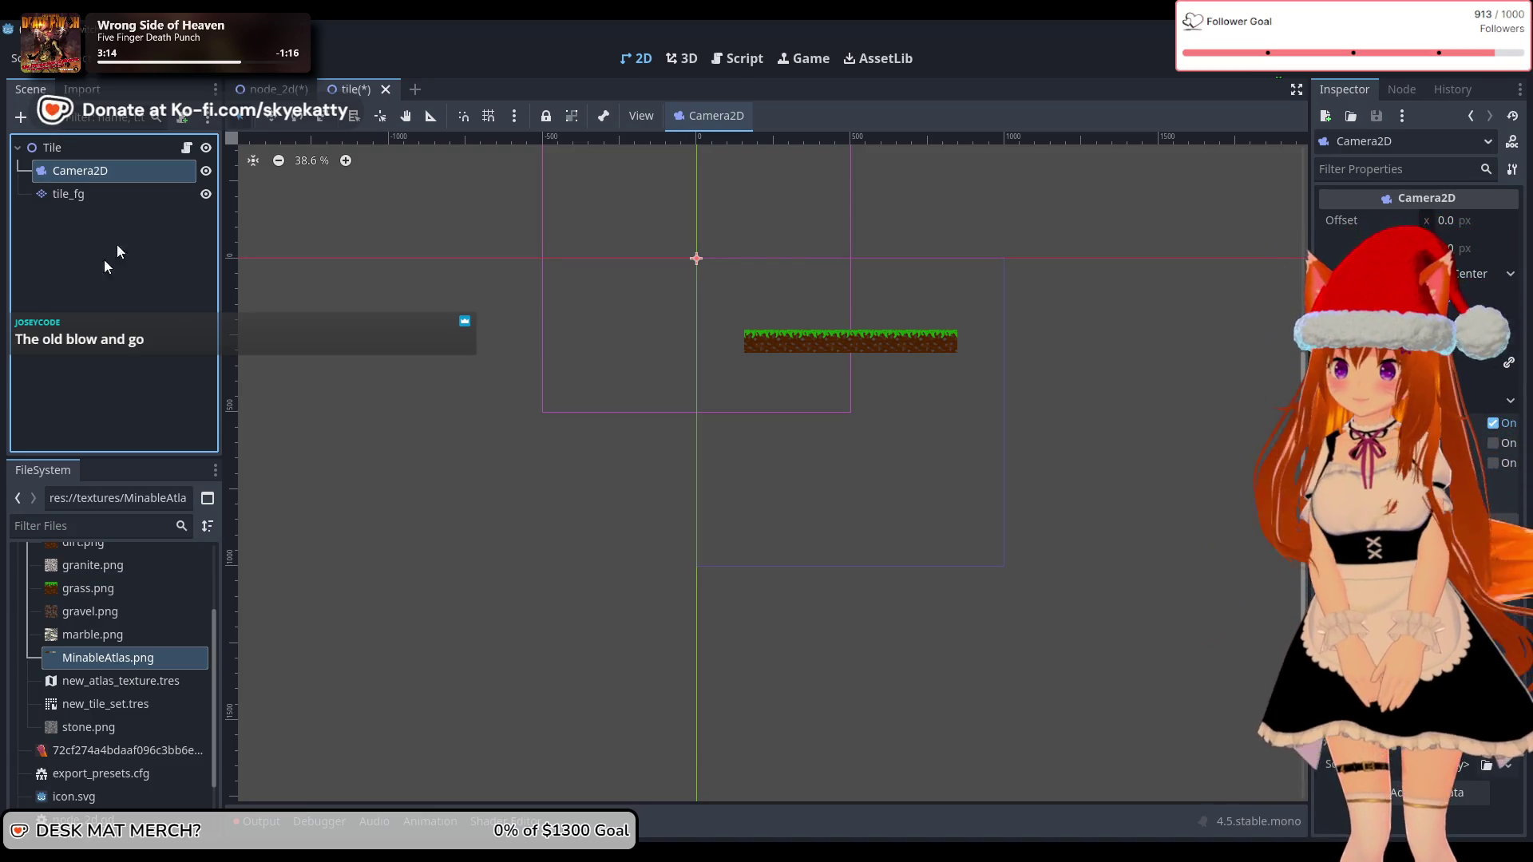
click(268, 248)
click(119, 172)
right_click(86, 290)
click(54, 399)
scroll(110, 773, down, 3)
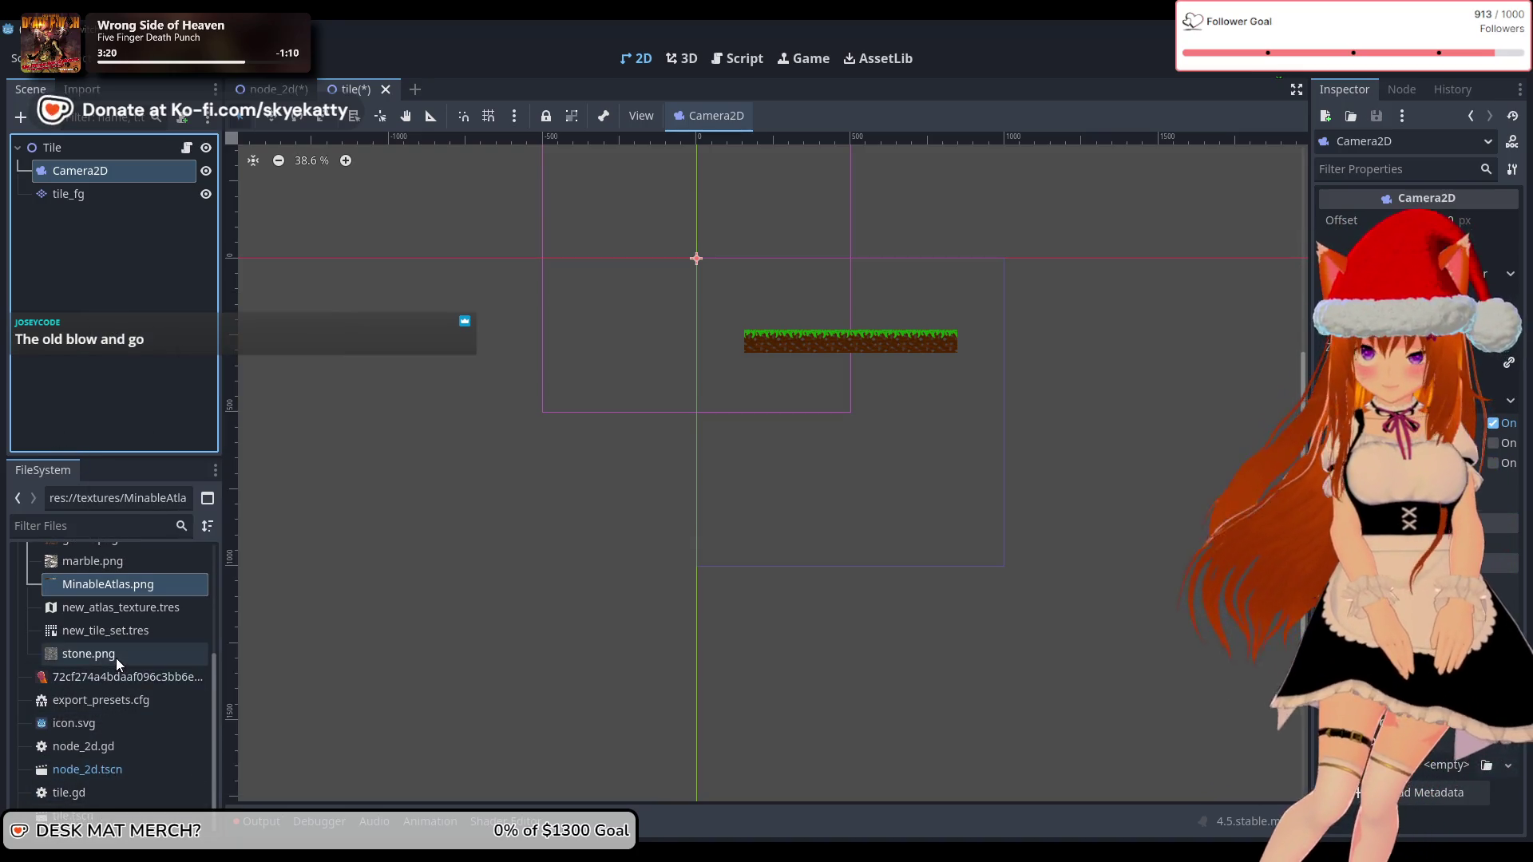
right_click(14, 728)
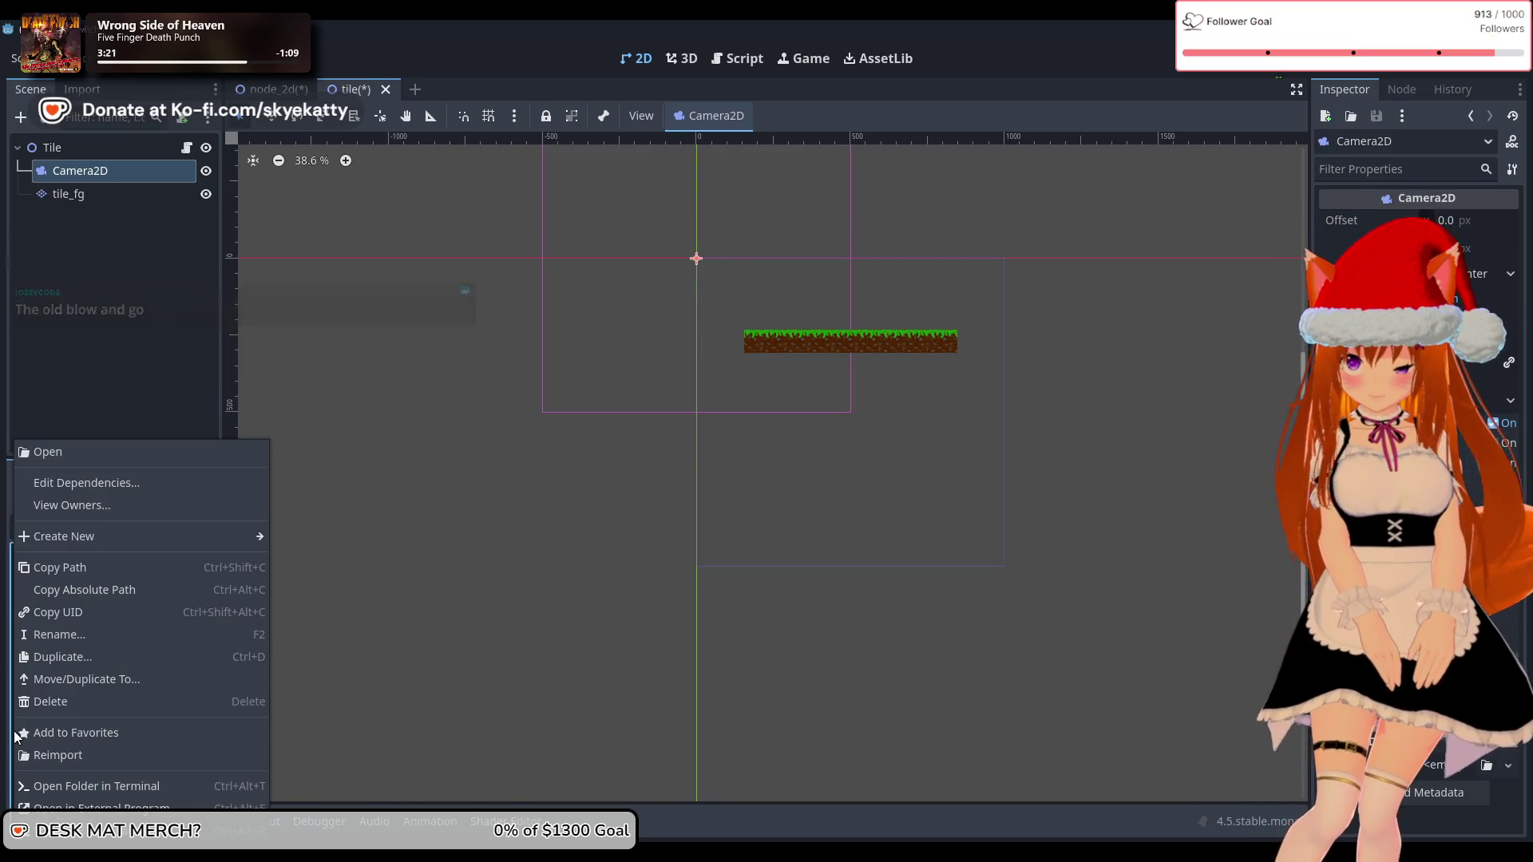
mouse_move(58, 539)
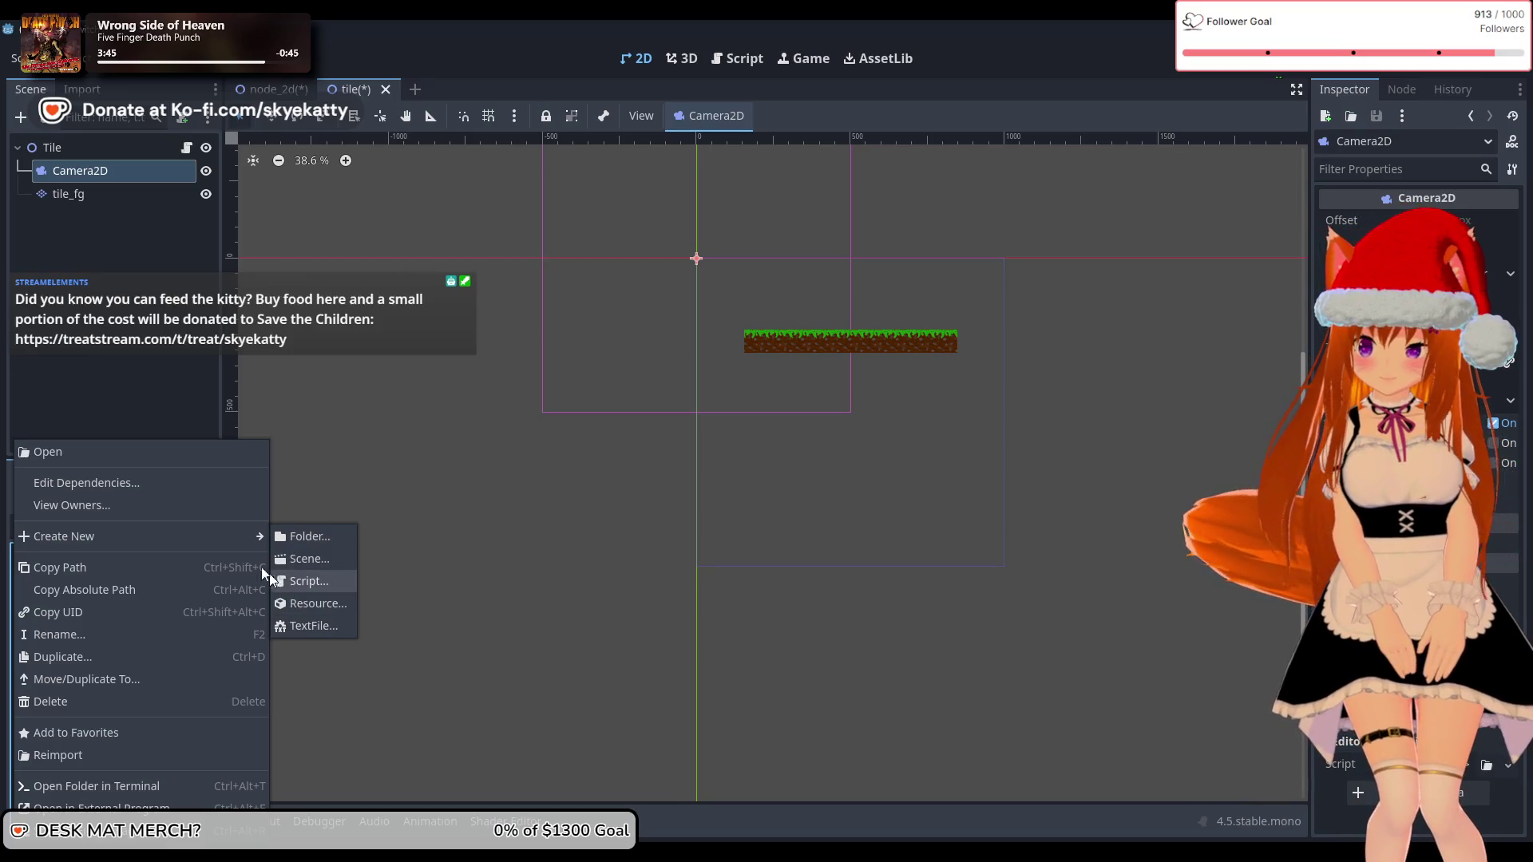
mouse_move(246, 545)
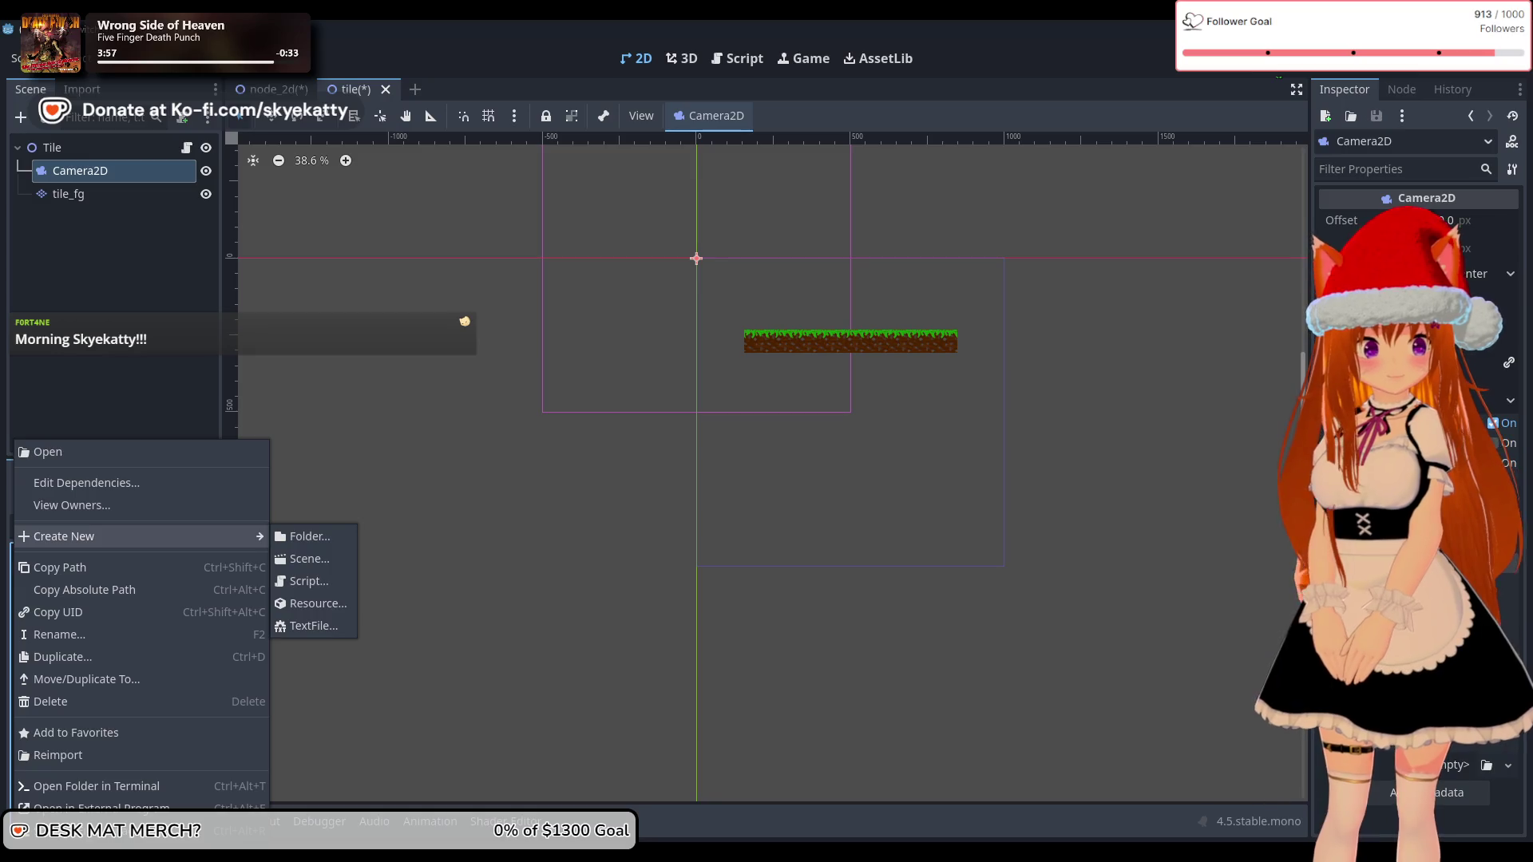
key(Escape)
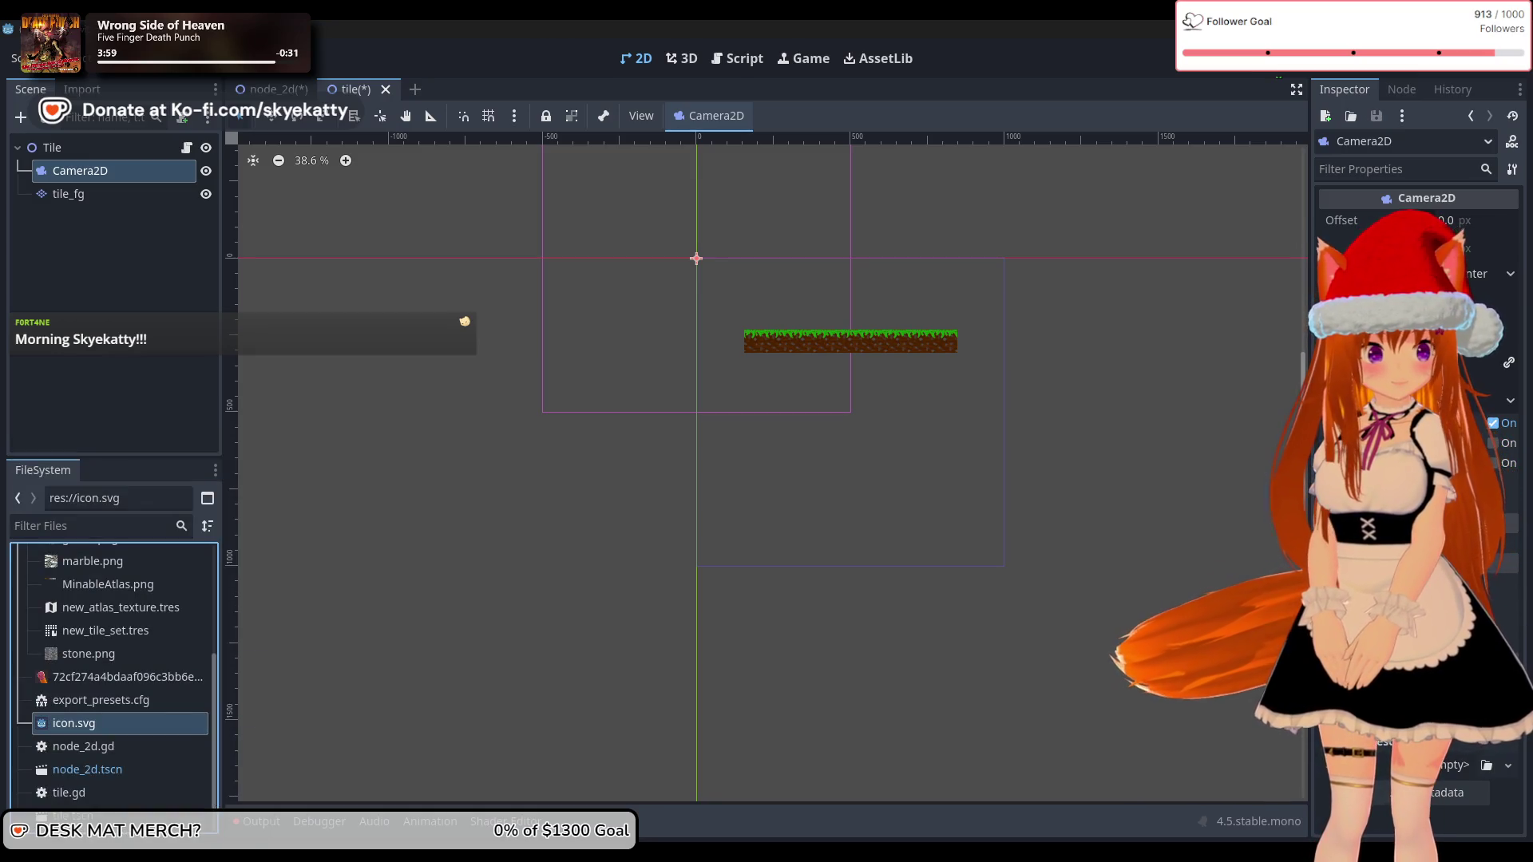
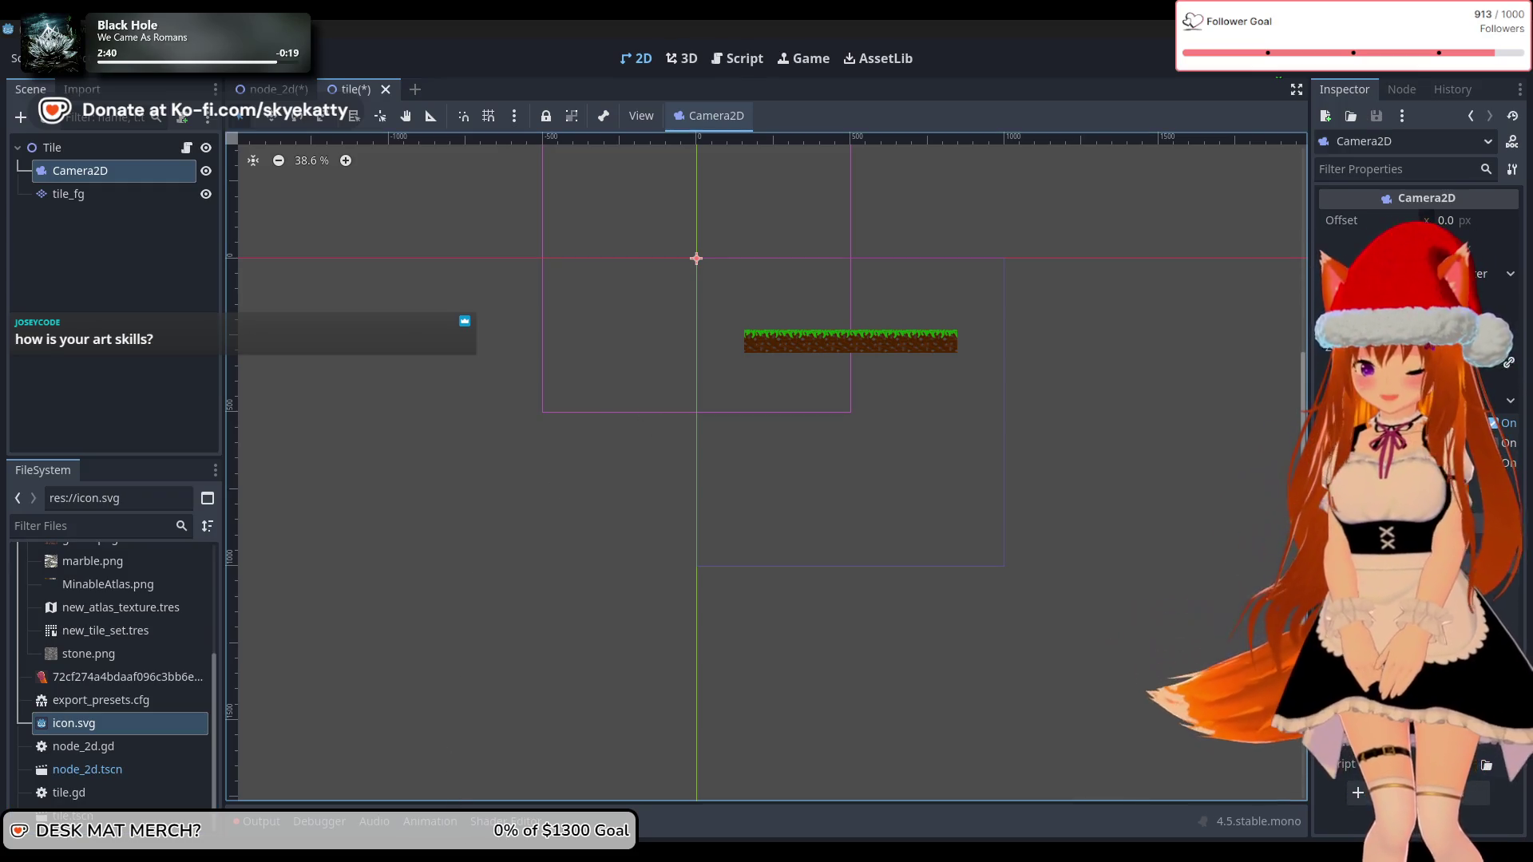
Step: Check the tileset image in GIMP, then test-run the Godot scene with F6 and close the game
mouse_move(627, 851)
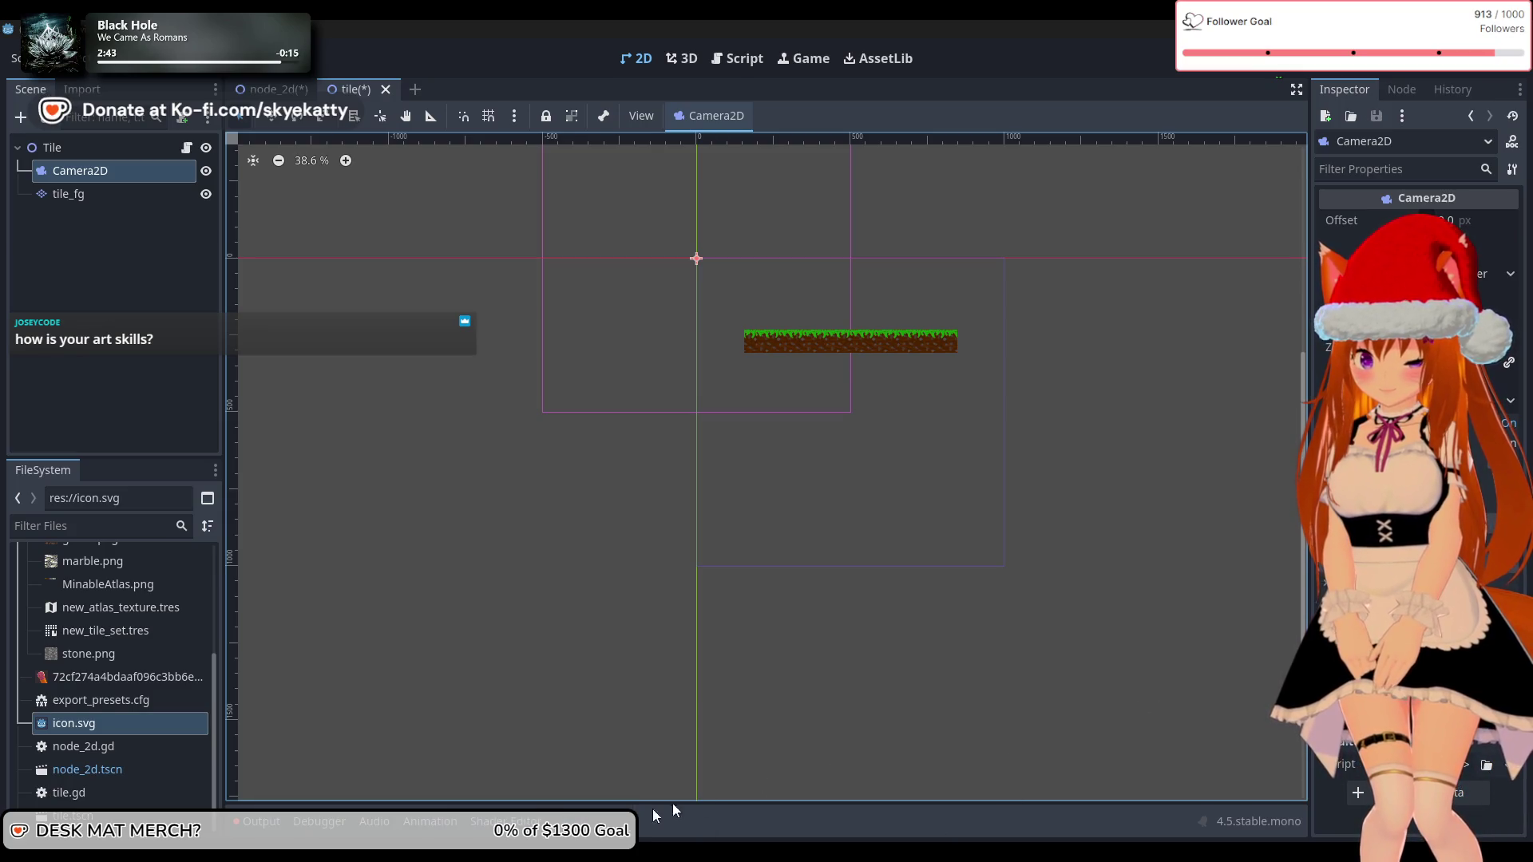
click(543, 789)
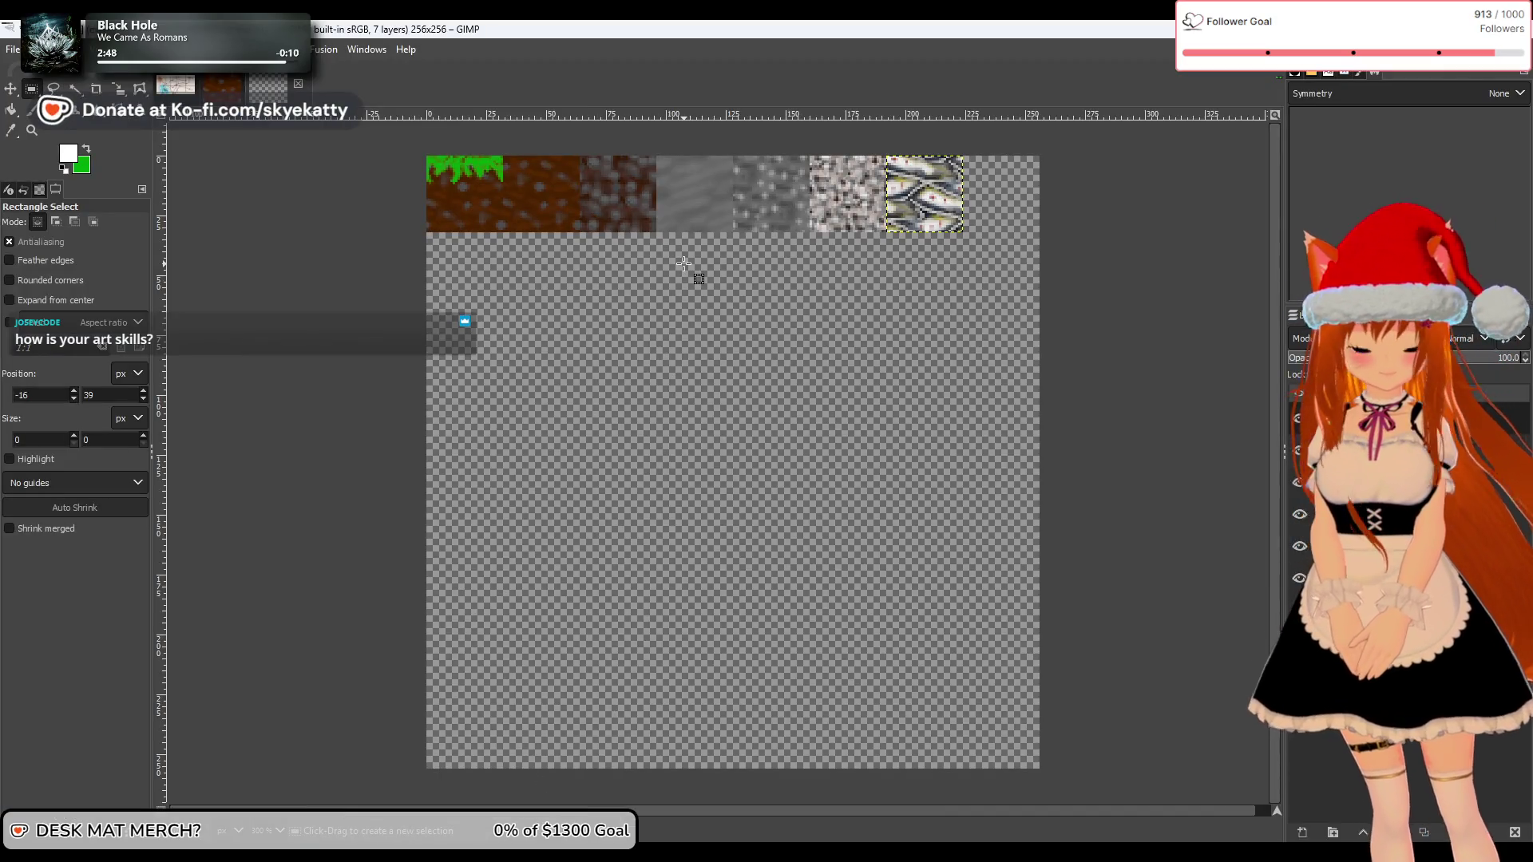
ctrl+scroll(671, 274, up, 1)
ctrl+scroll(671, 274, down, 1)
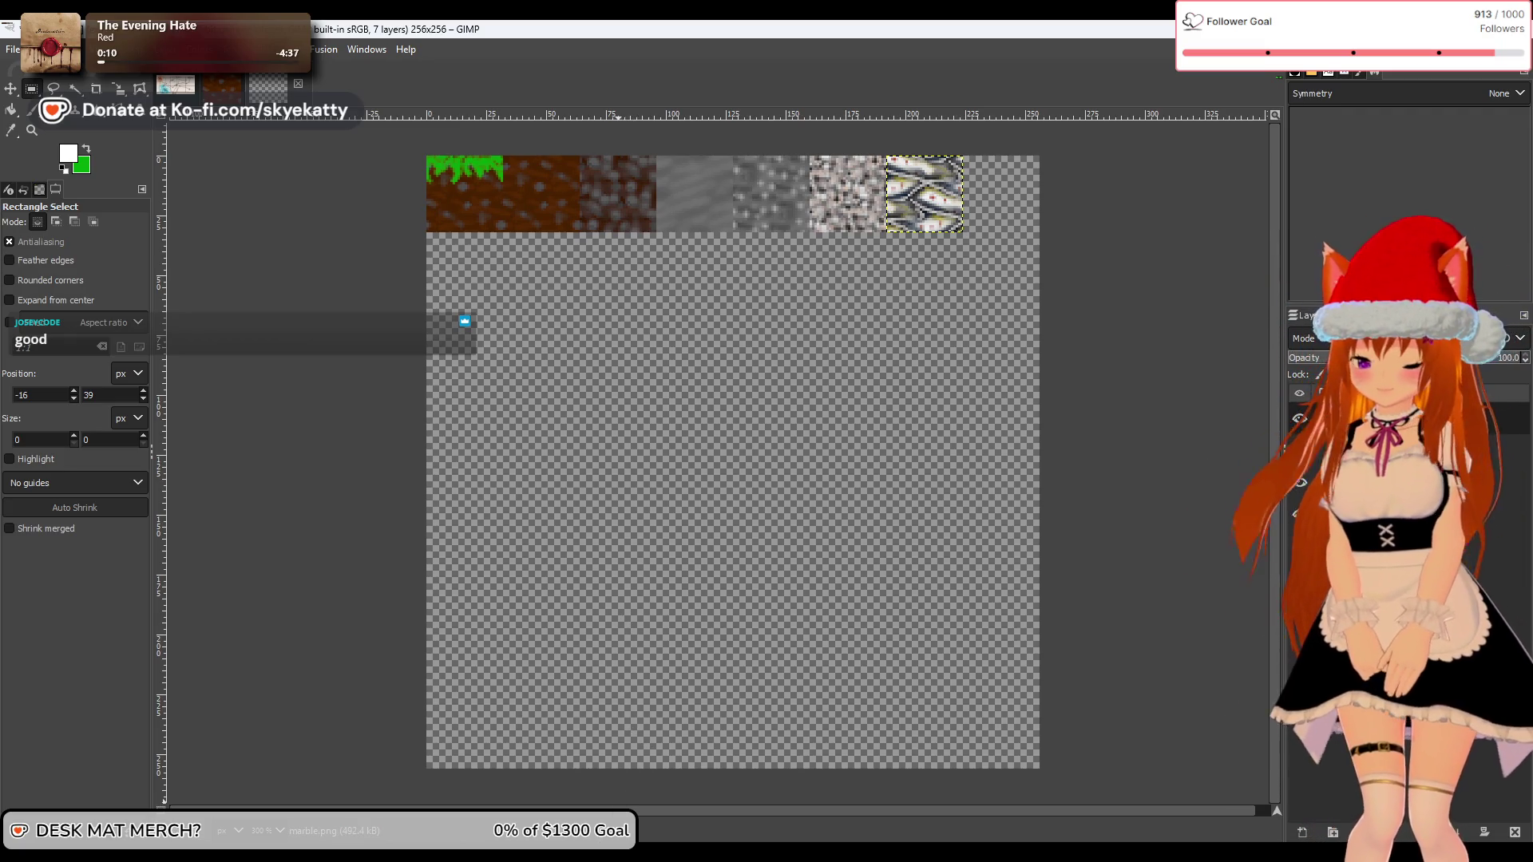
mouse_move(592, 852)
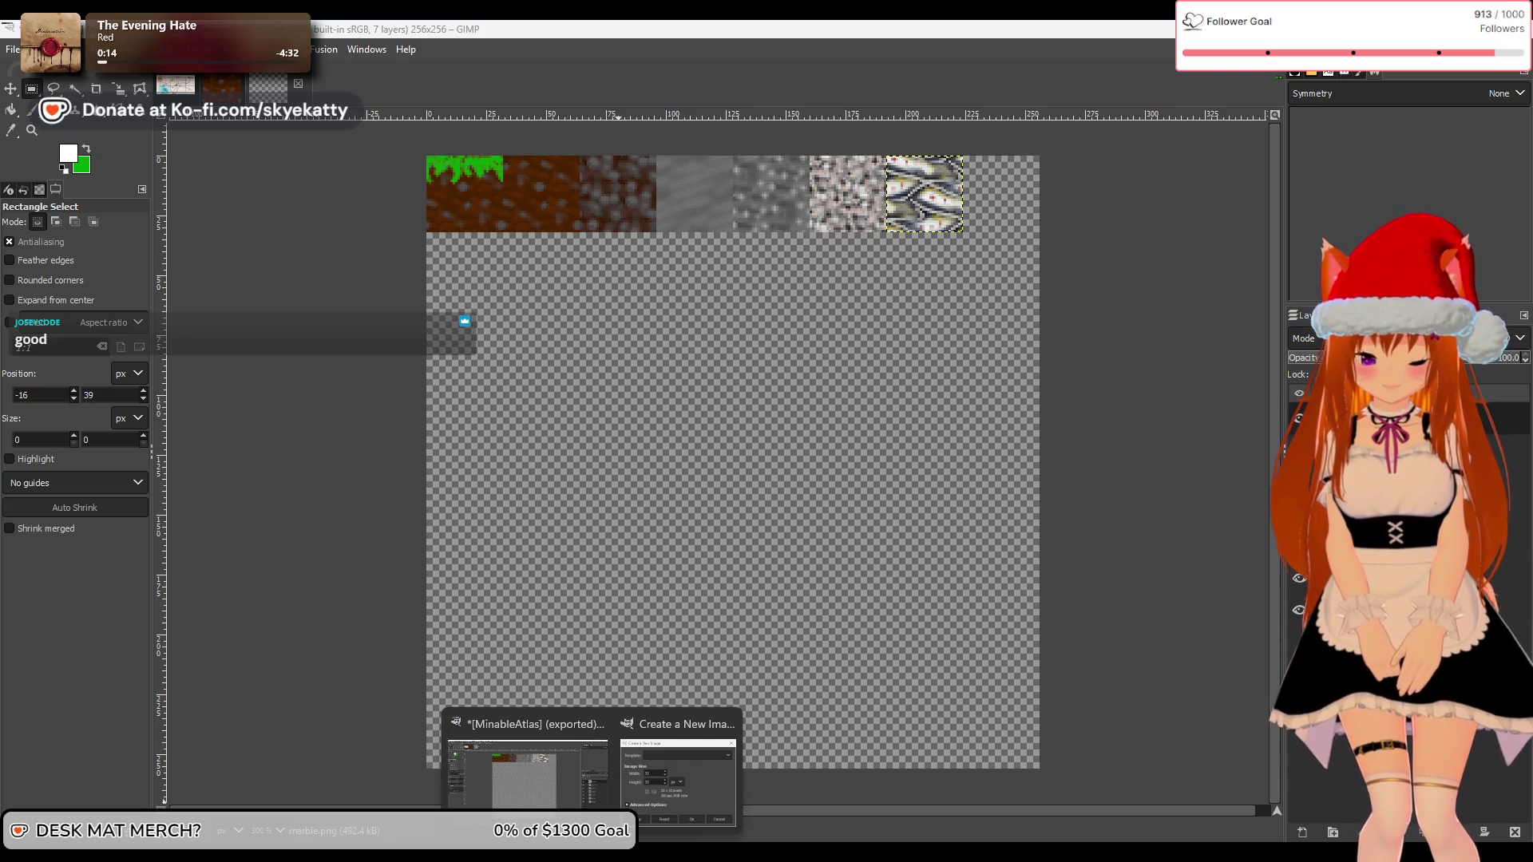
key(alt+Tab)
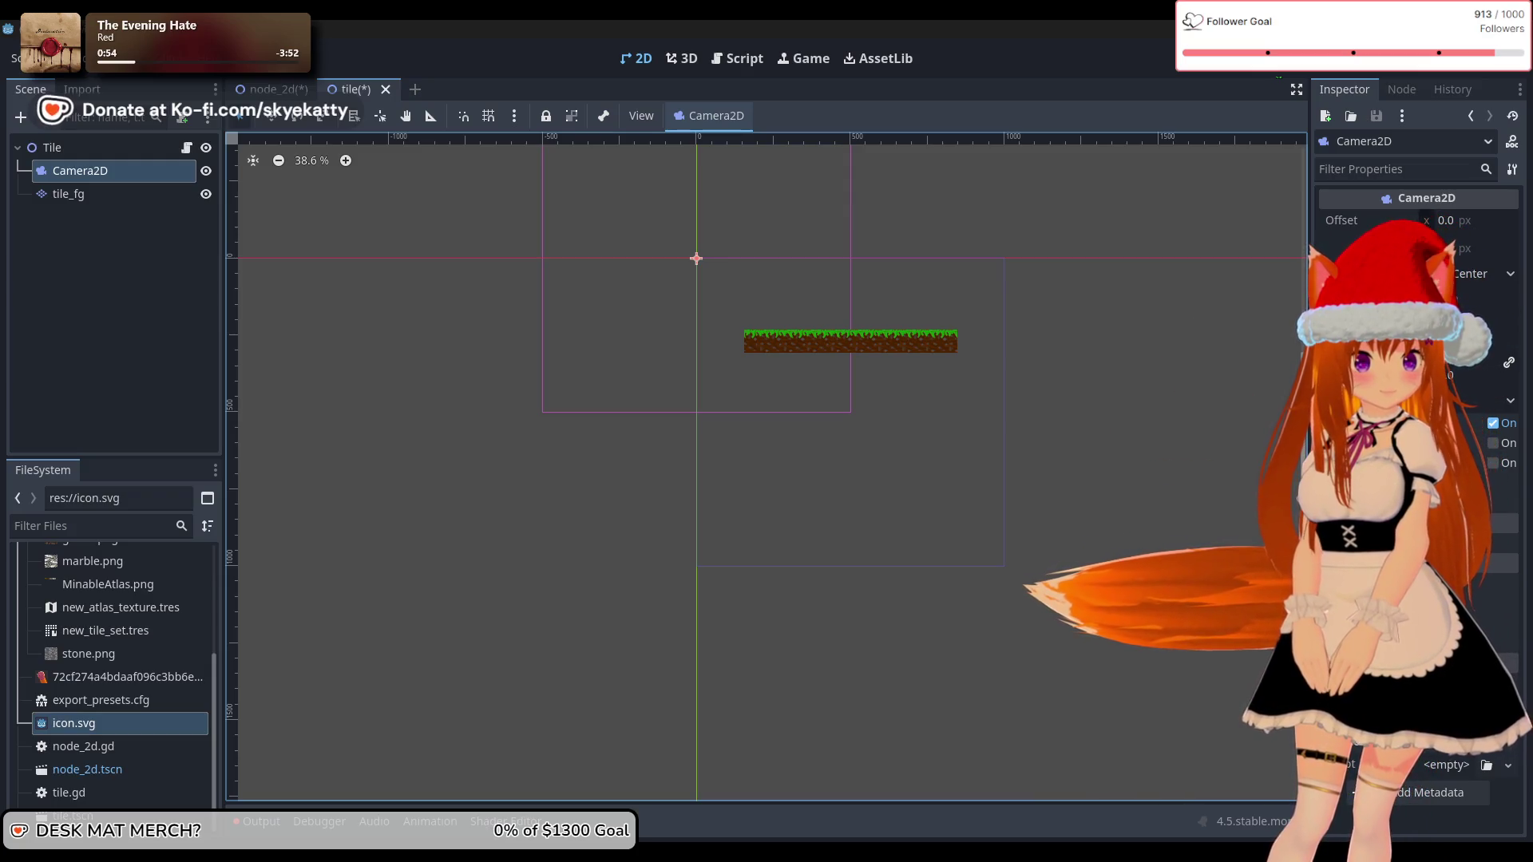
key(F6)
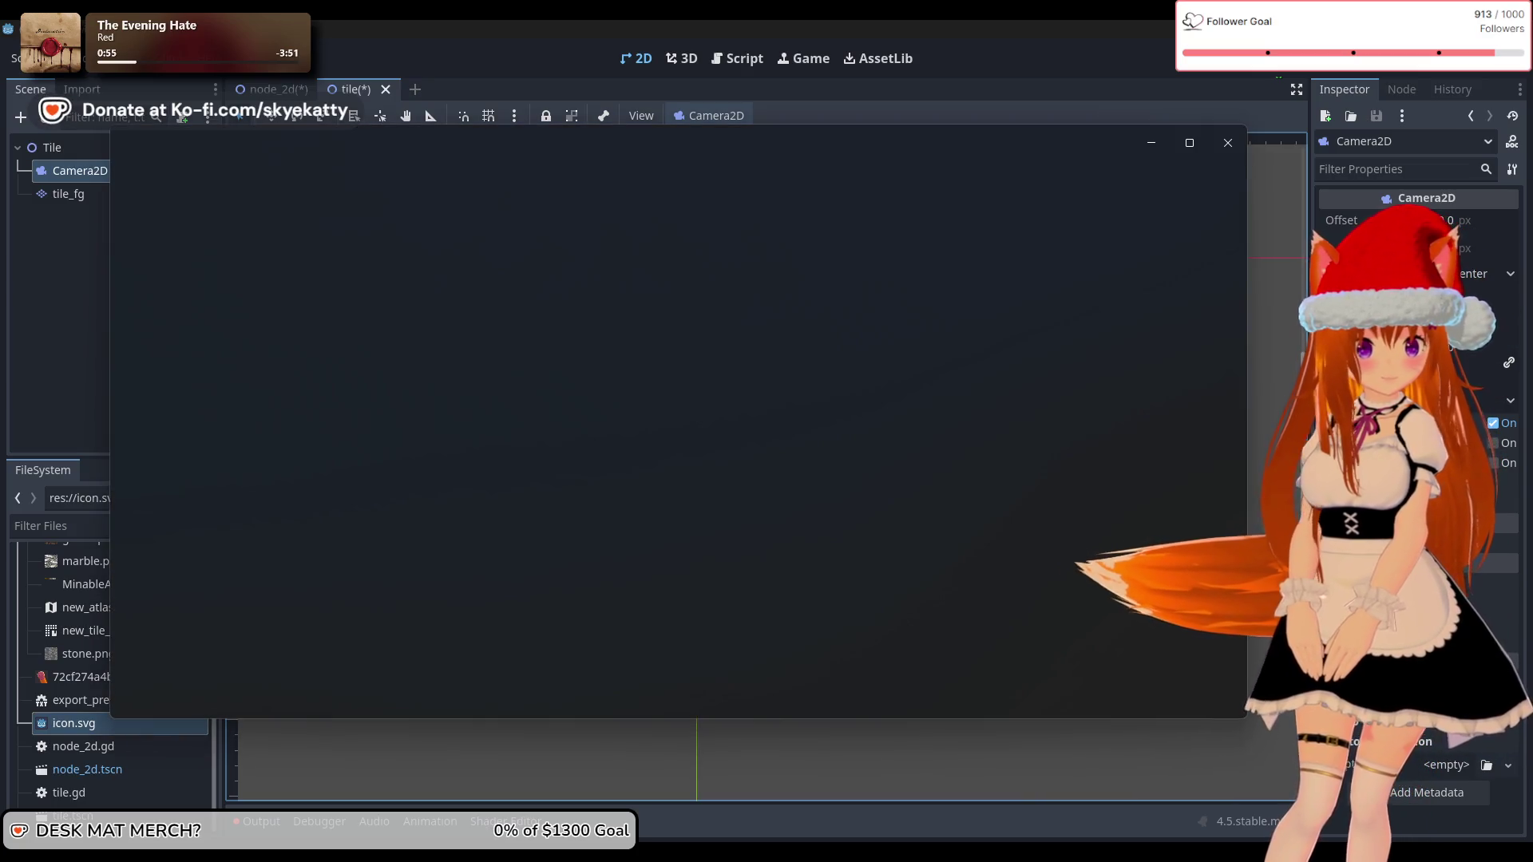
click(1227, 142)
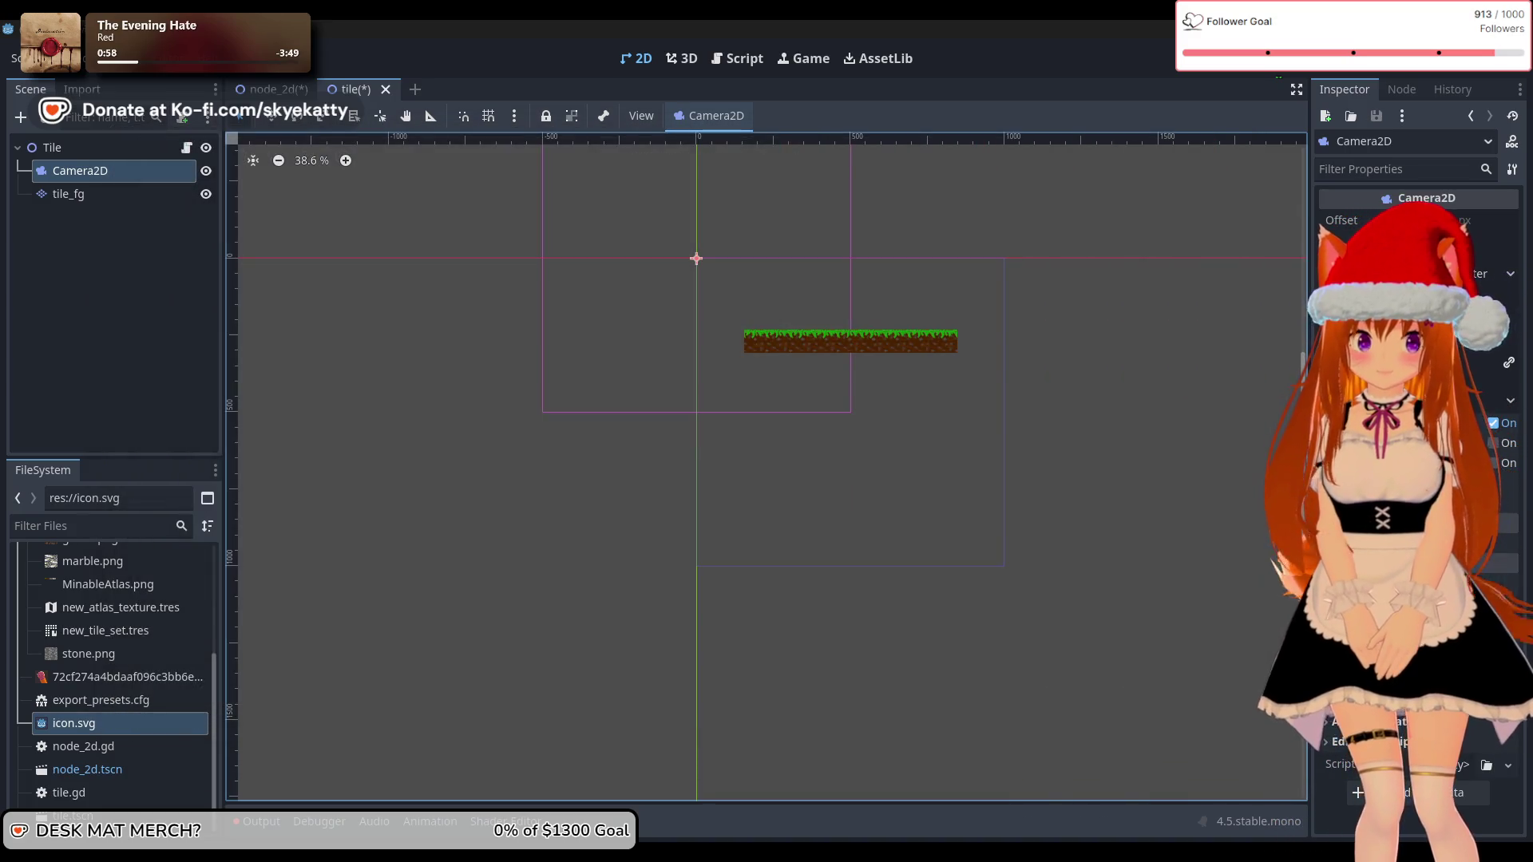
Step: Import SPRITE_SHEET.png into the FileSystem dock and view its texture details in a wider Inspector
drag(256, 496, 112, 674)
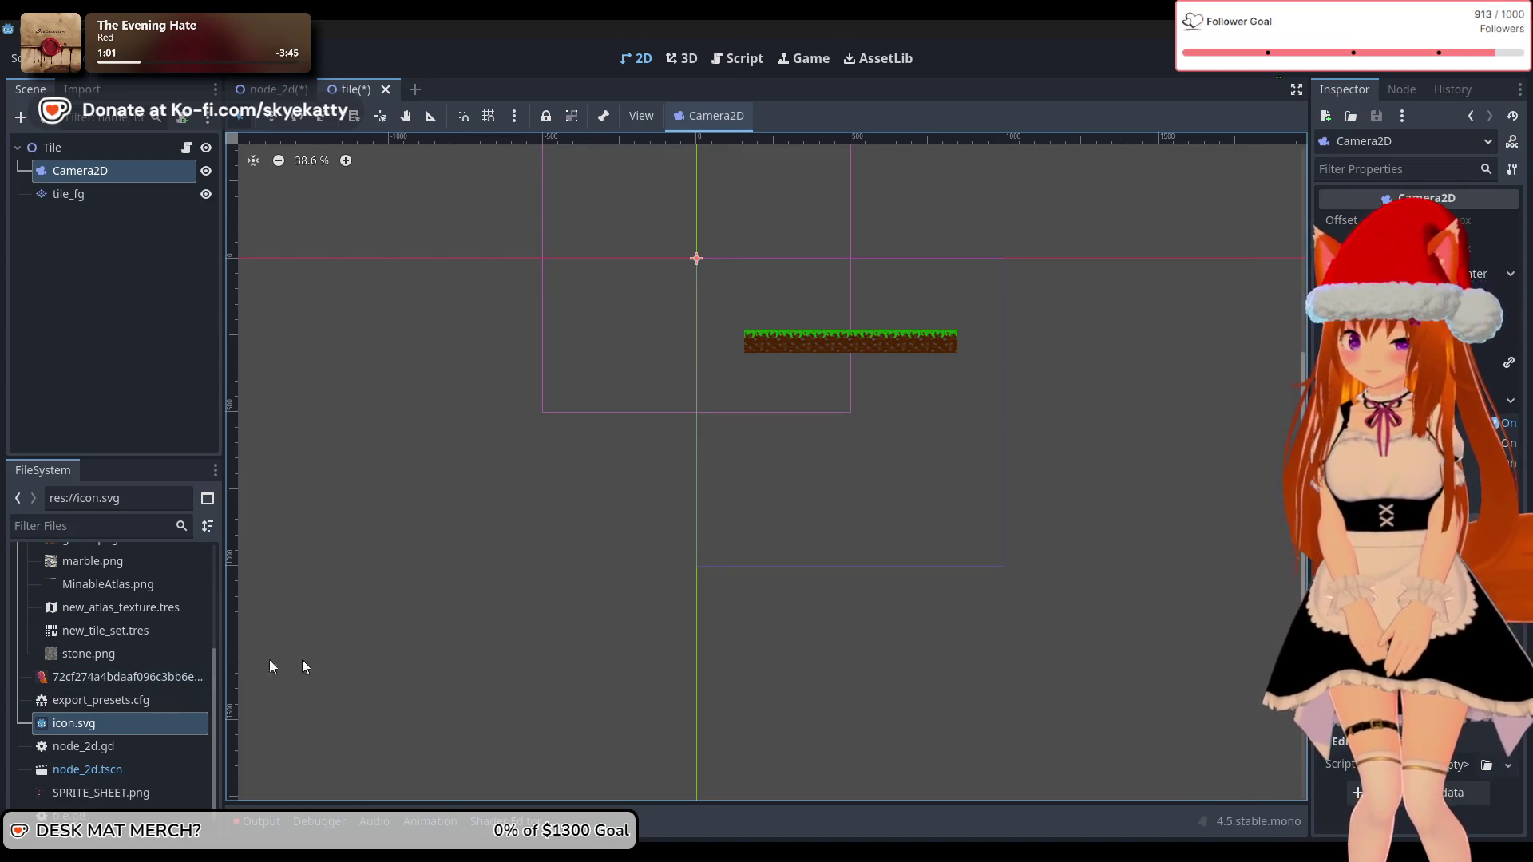
scroll(154, 706, down, 1)
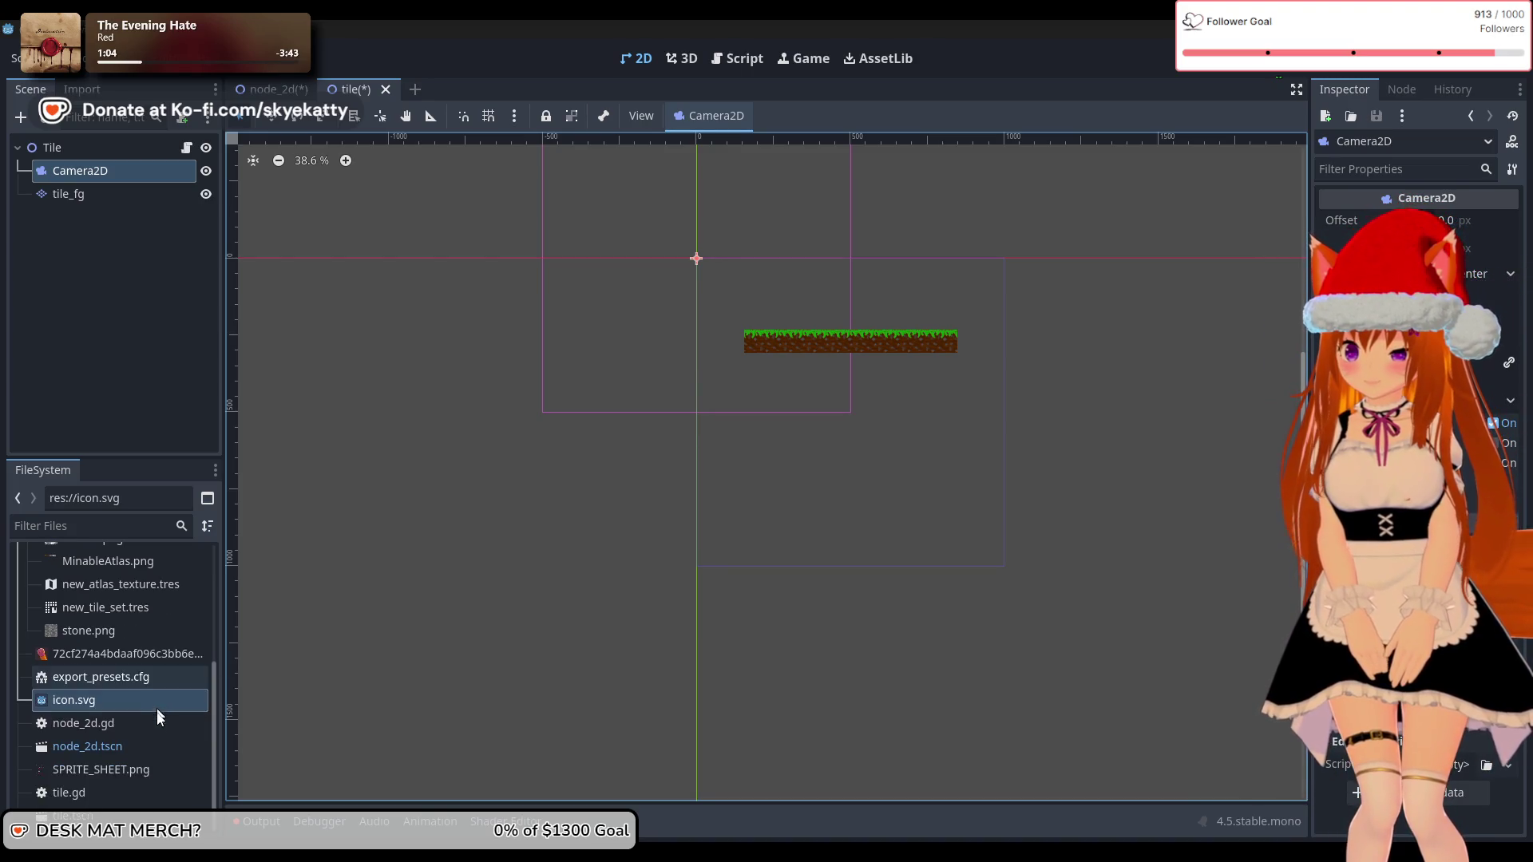
click(145, 767)
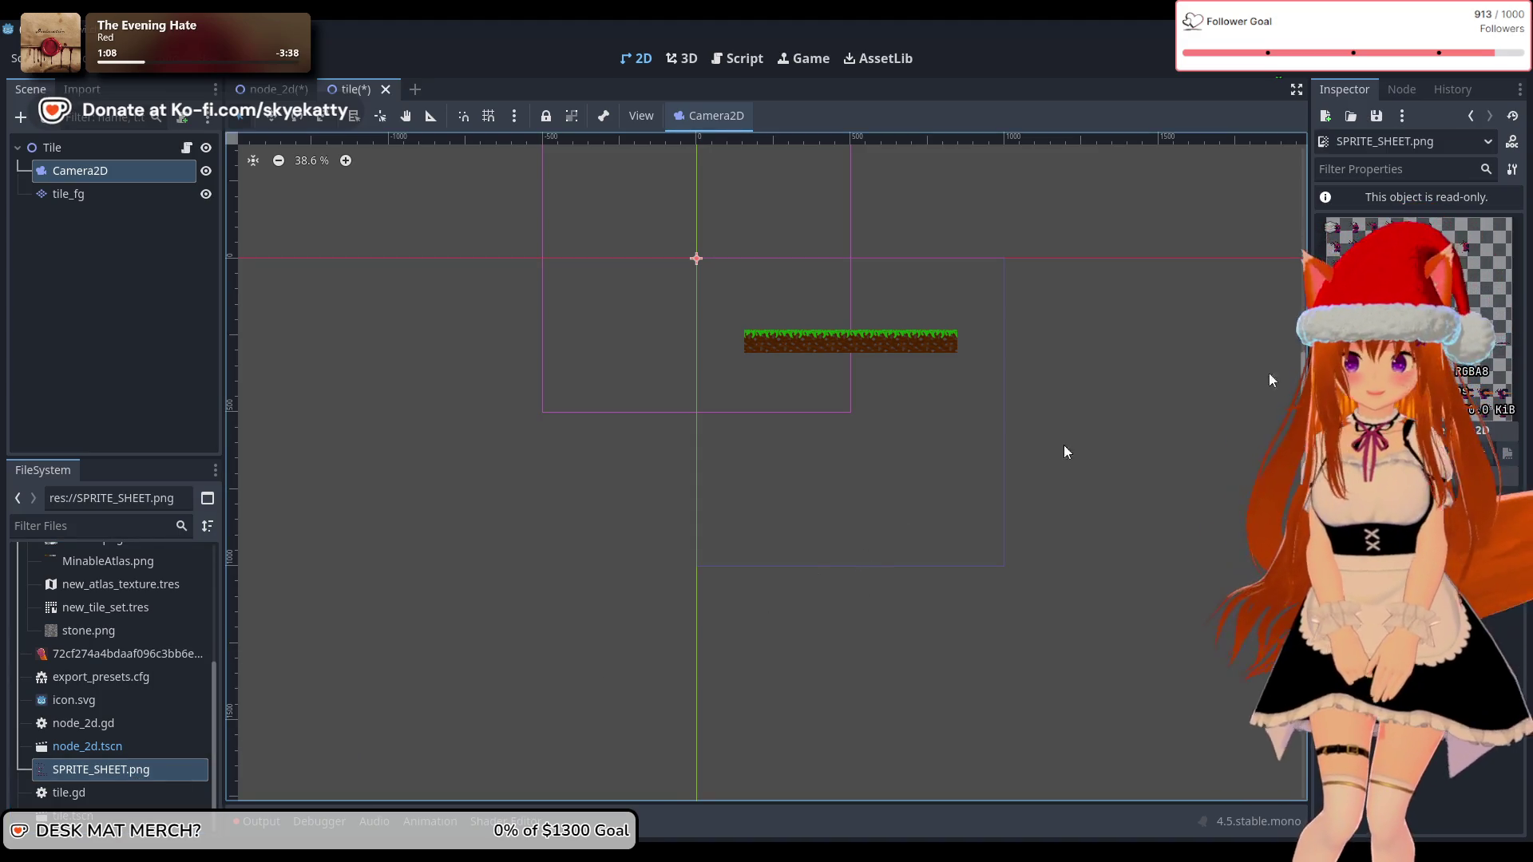
click(116, 773)
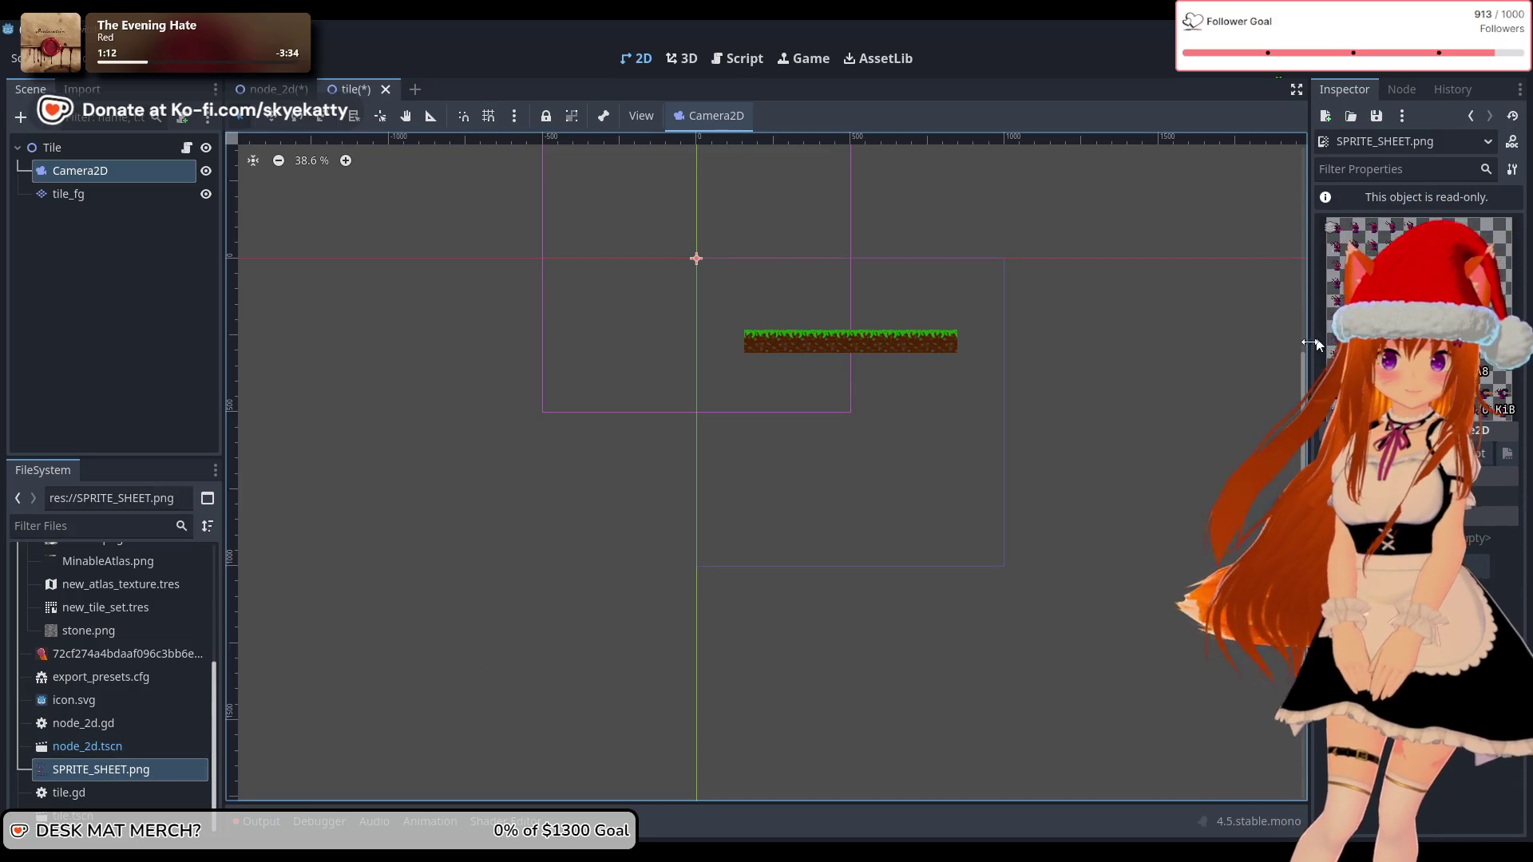
drag(1310, 343, 1305, 344)
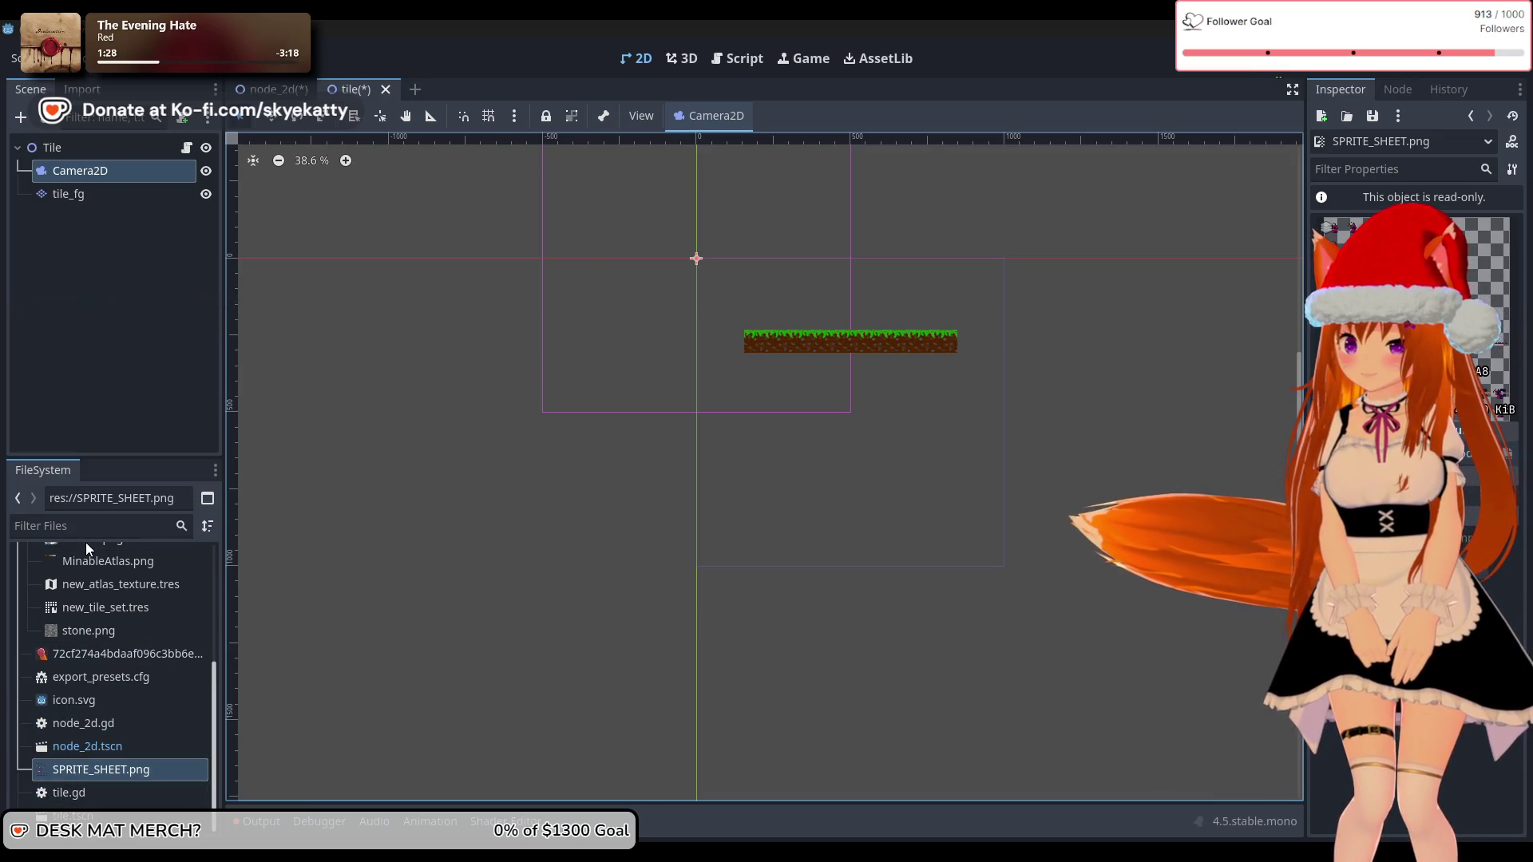
click(97, 526)
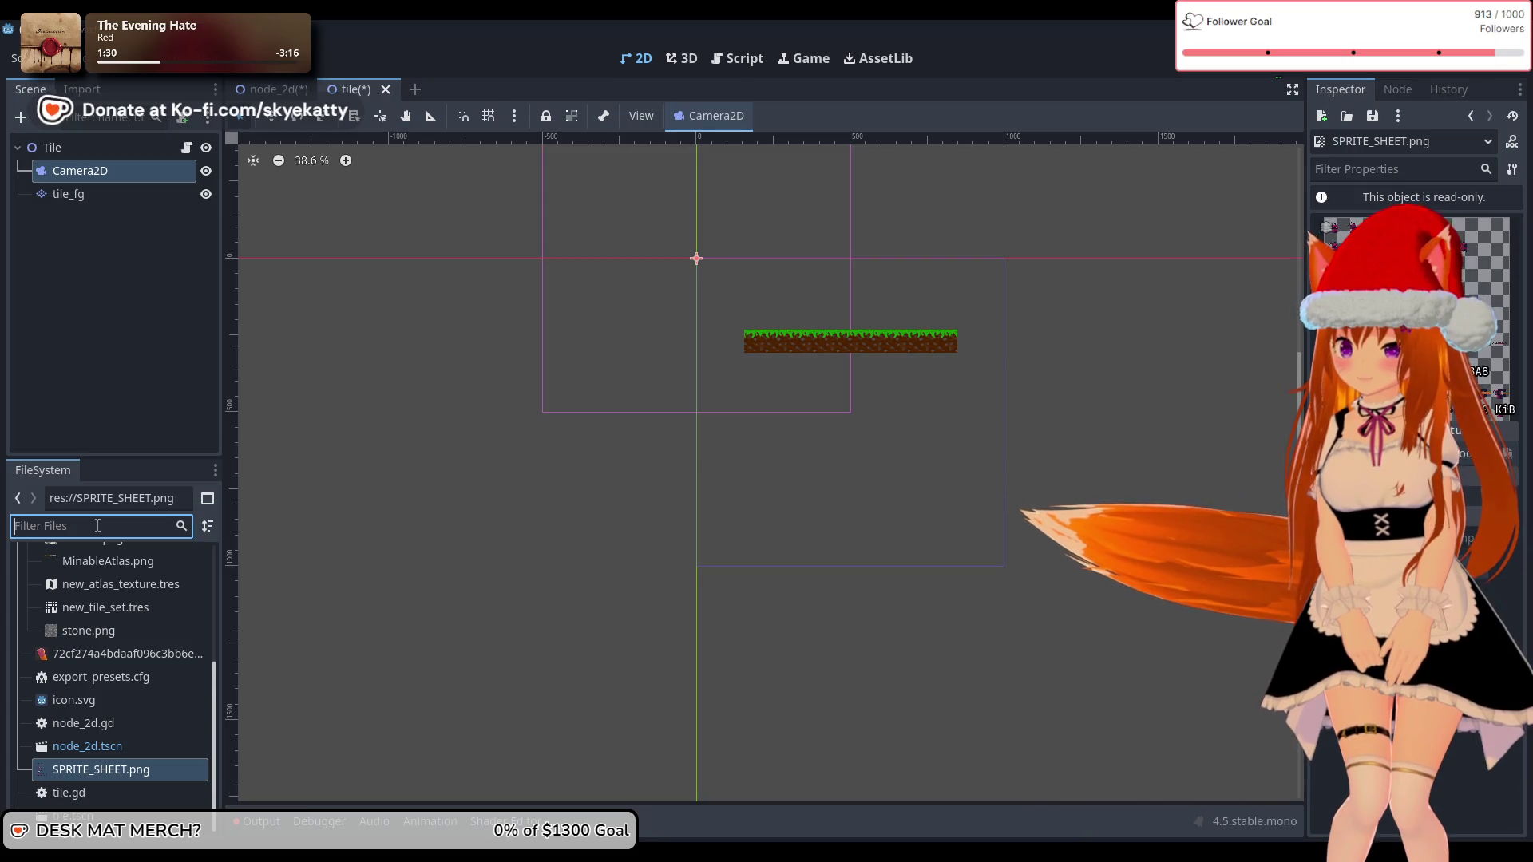
Step: Drag SPRITE_SHEET.png into the textures folder and select it there
scroll(128, 568, up, 5)
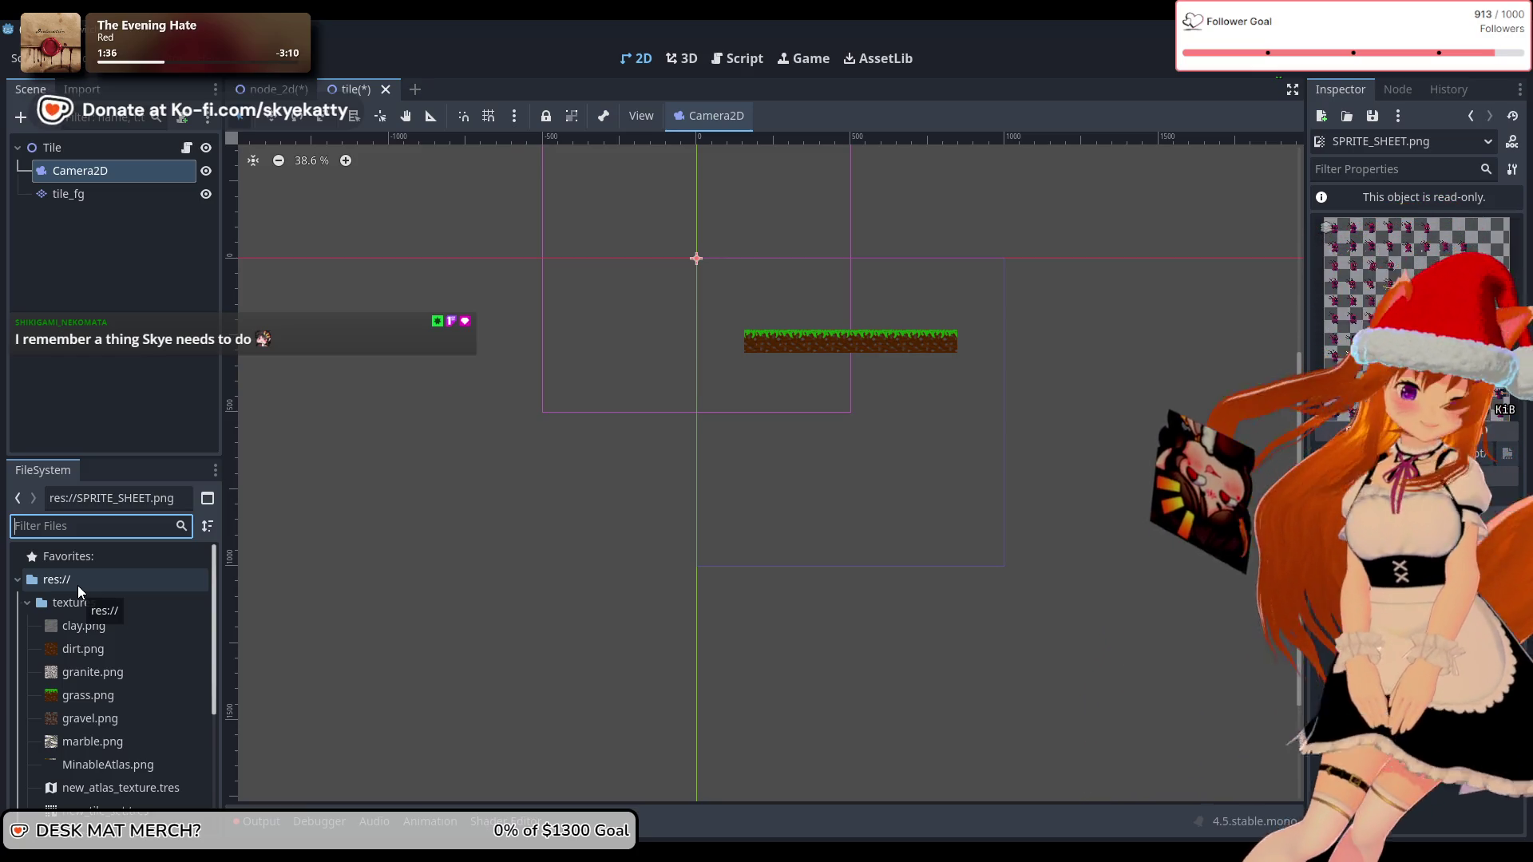
scroll(80, 743, down, 1)
scroll(121, 793, down, 5)
drag(118, 773, 91, 615)
click(99, 728)
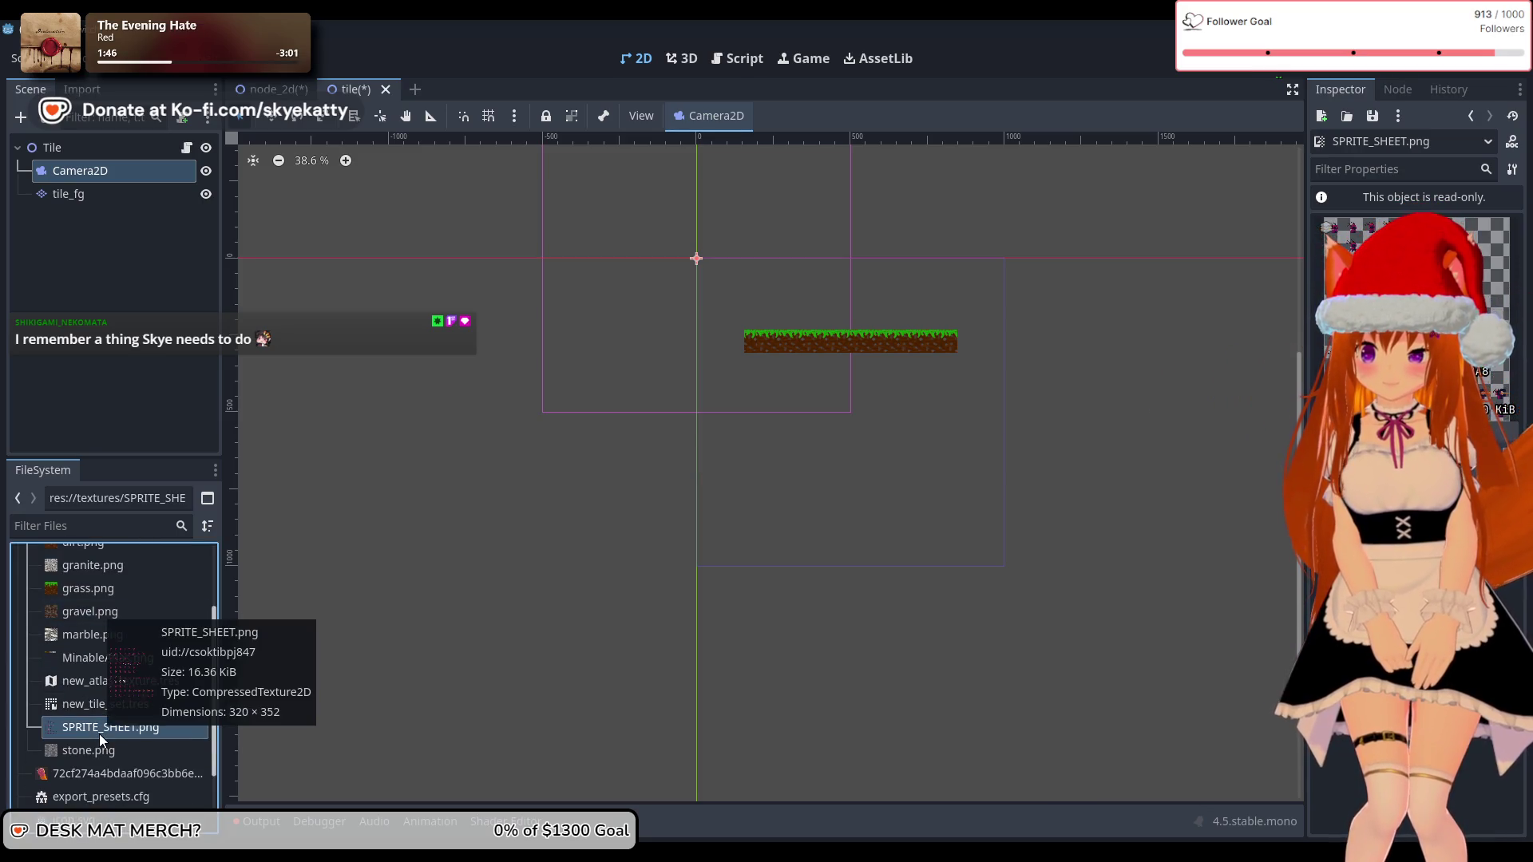
Step: Deselect the Camera2D node and return focus to the FileSystem files
scroll(89, 743, down, 1)
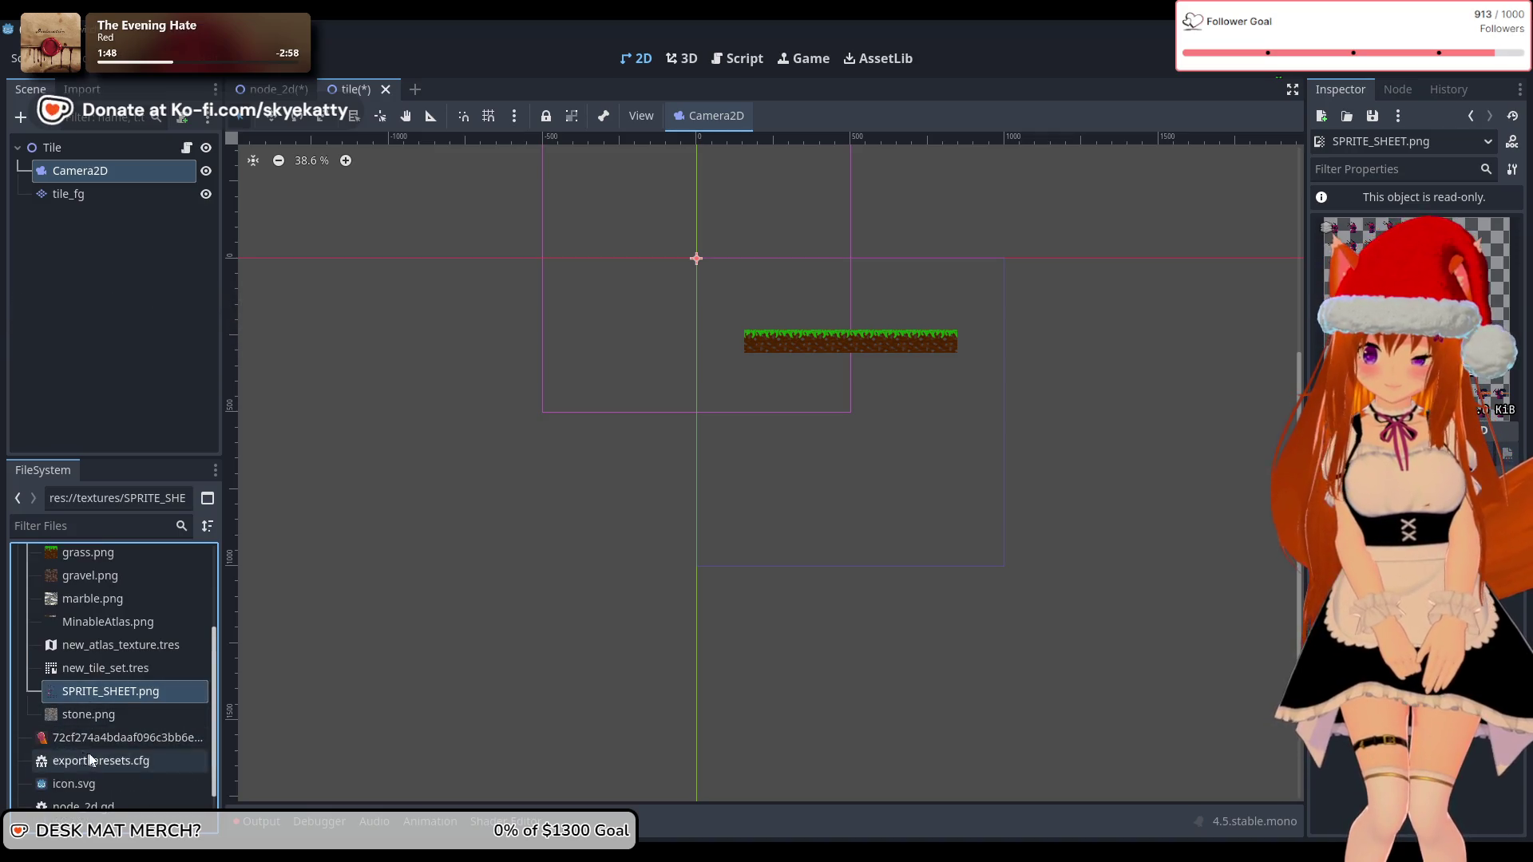
scroll(90, 758, down, 2)
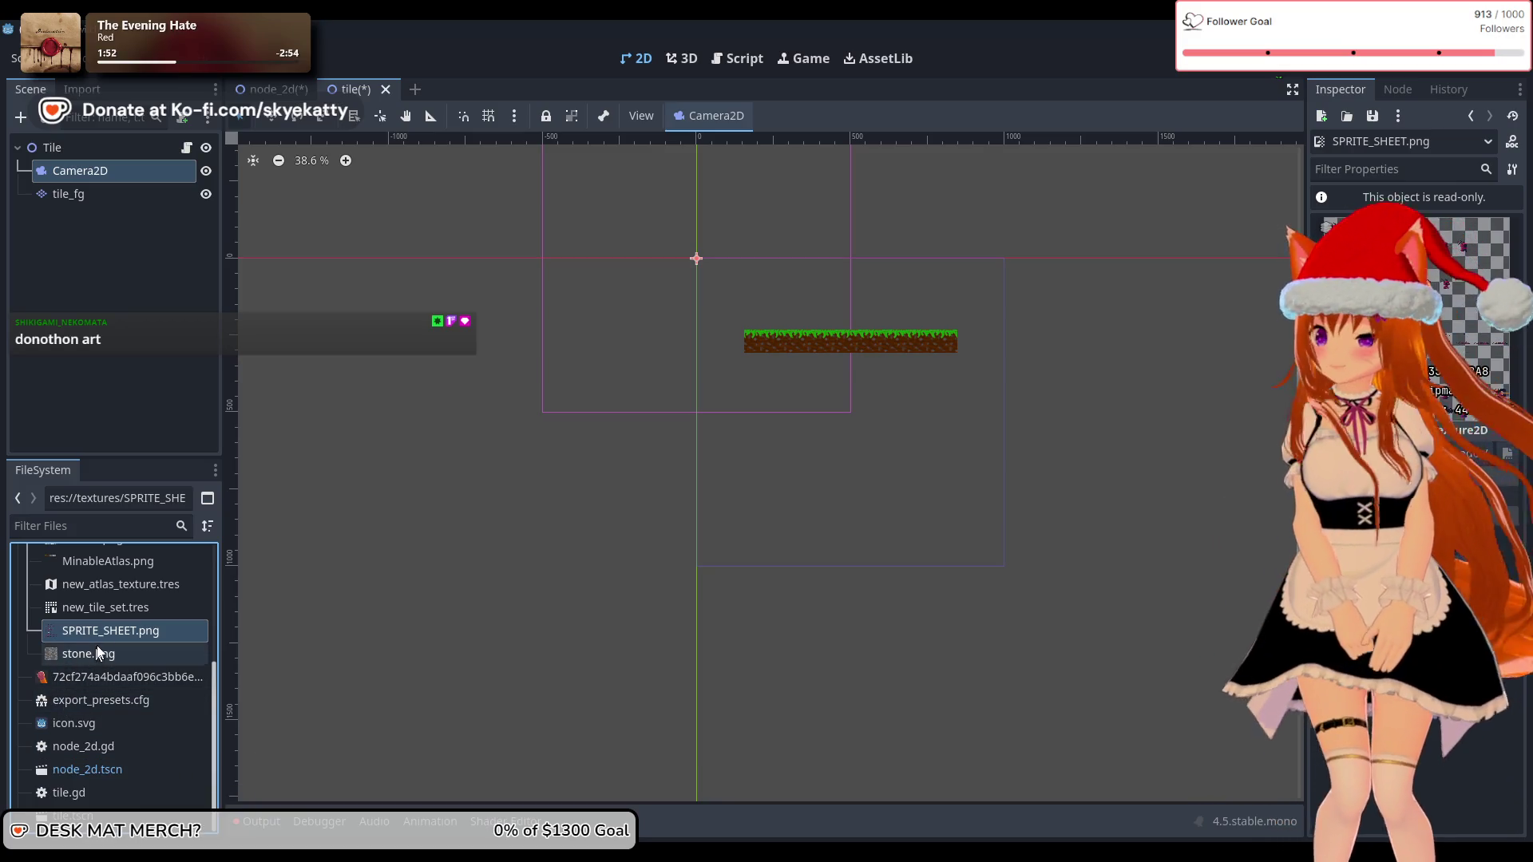
scroll(101, 803, up, 1)
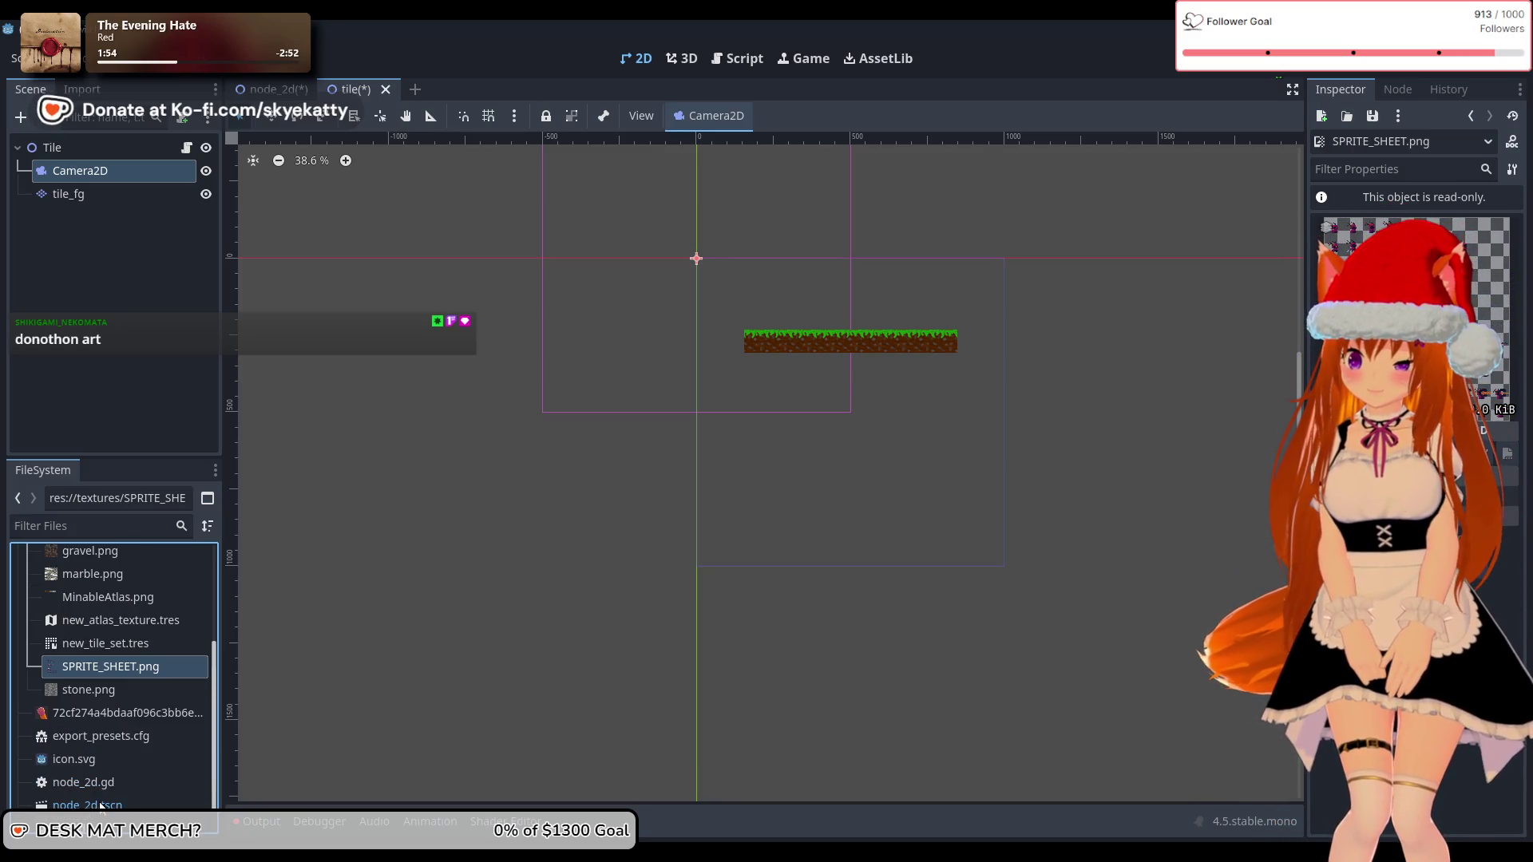
scroll(94, 787, down, 1)
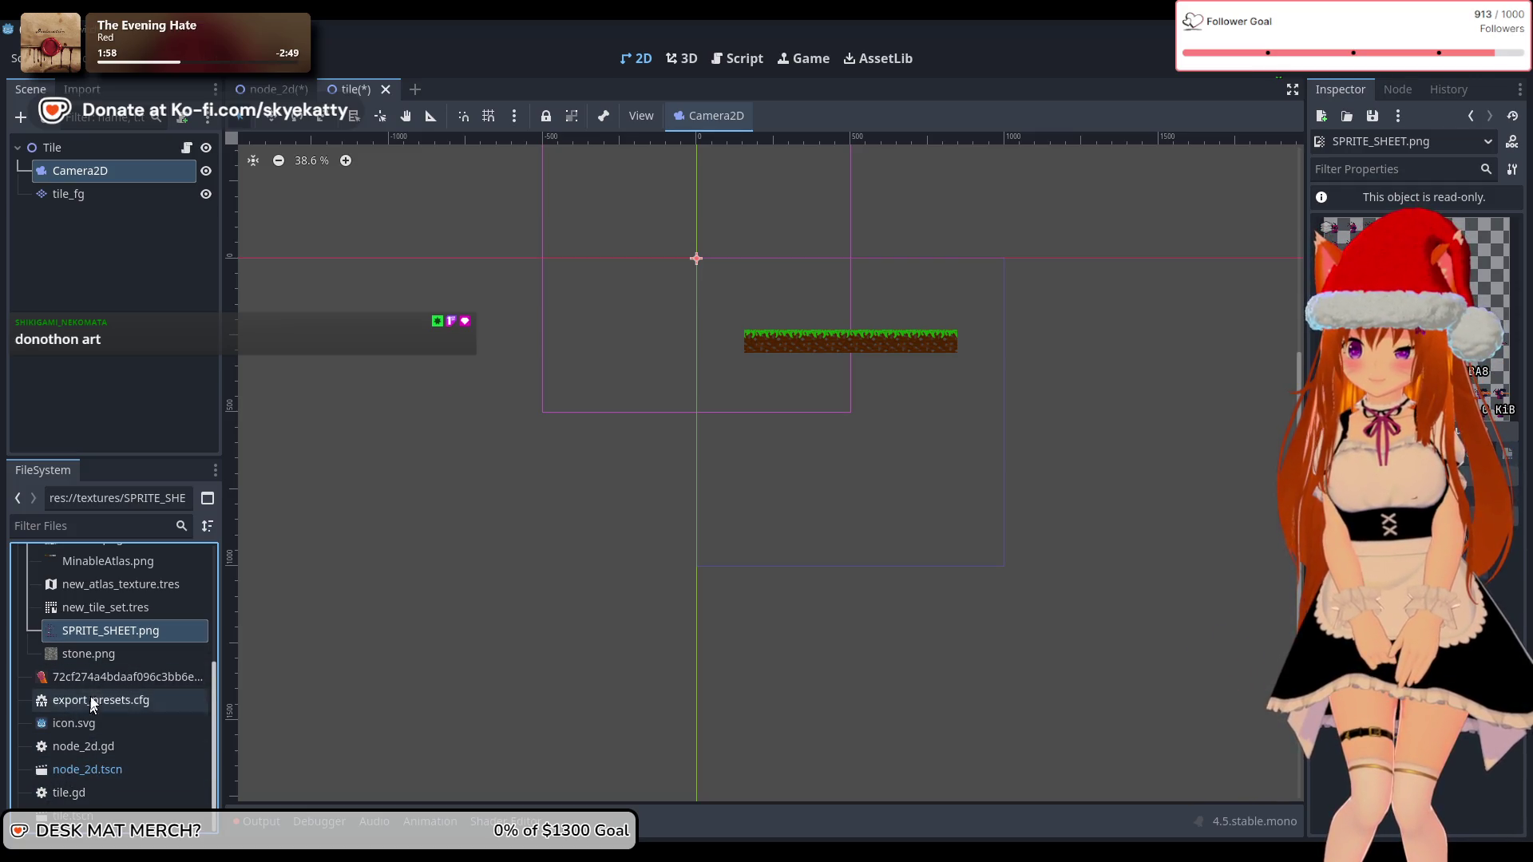
mouse_move(95, 686)
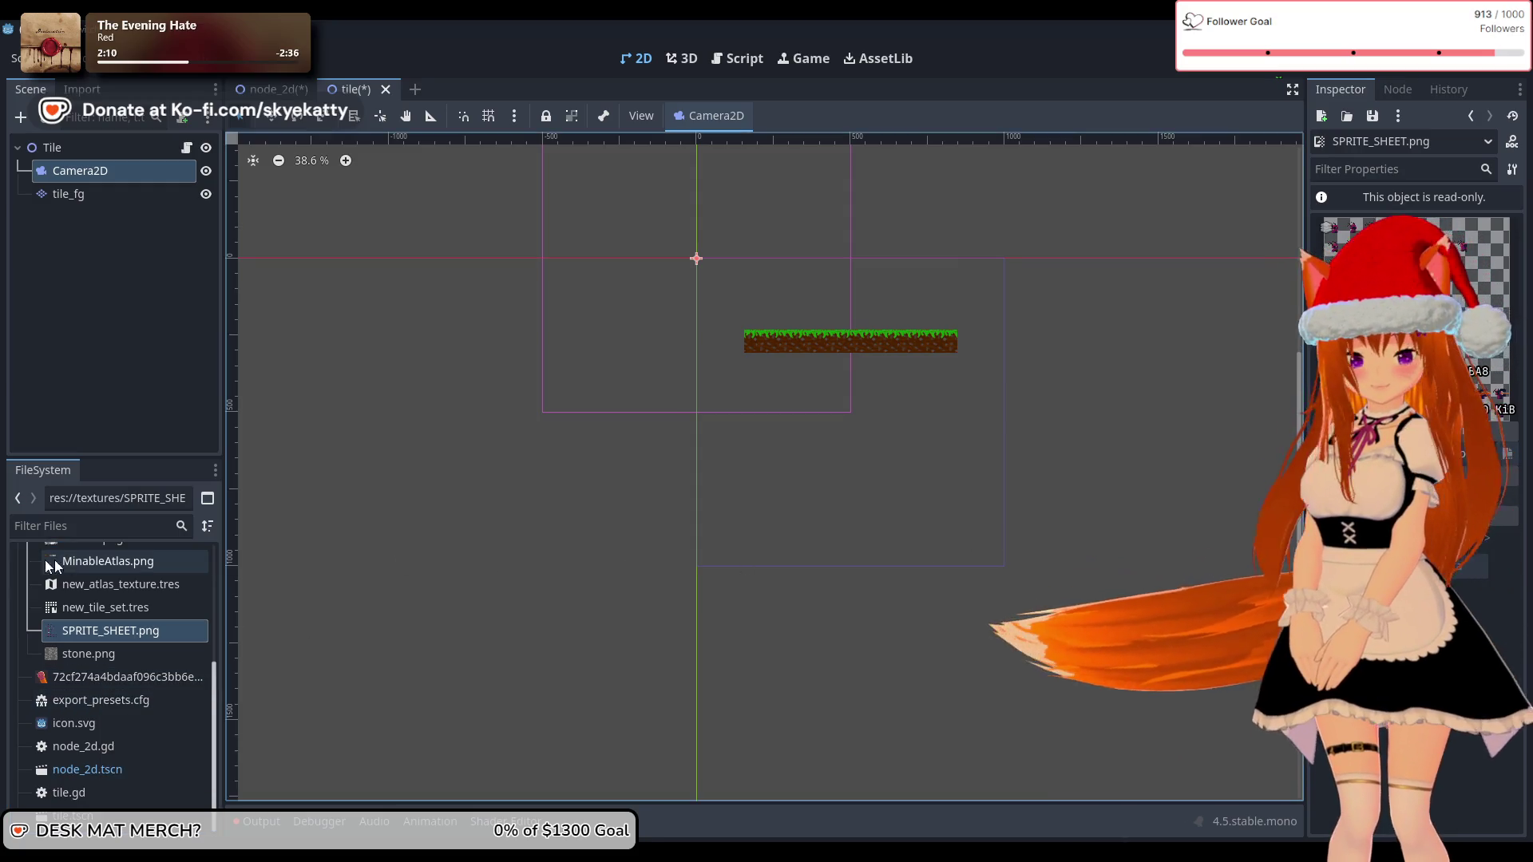
mouse_move(136, 634)
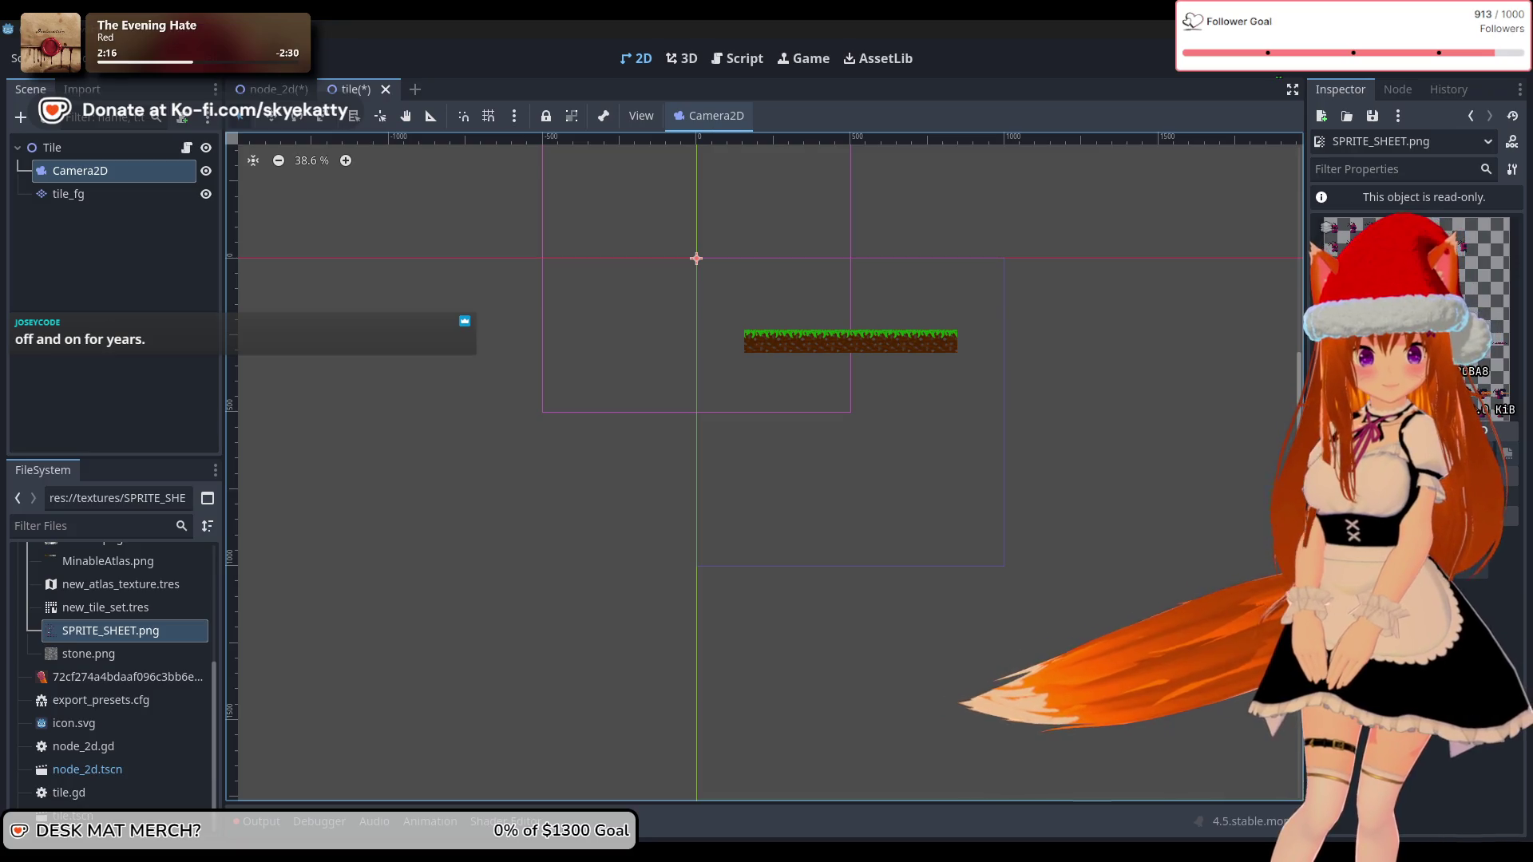
click(117, 391)
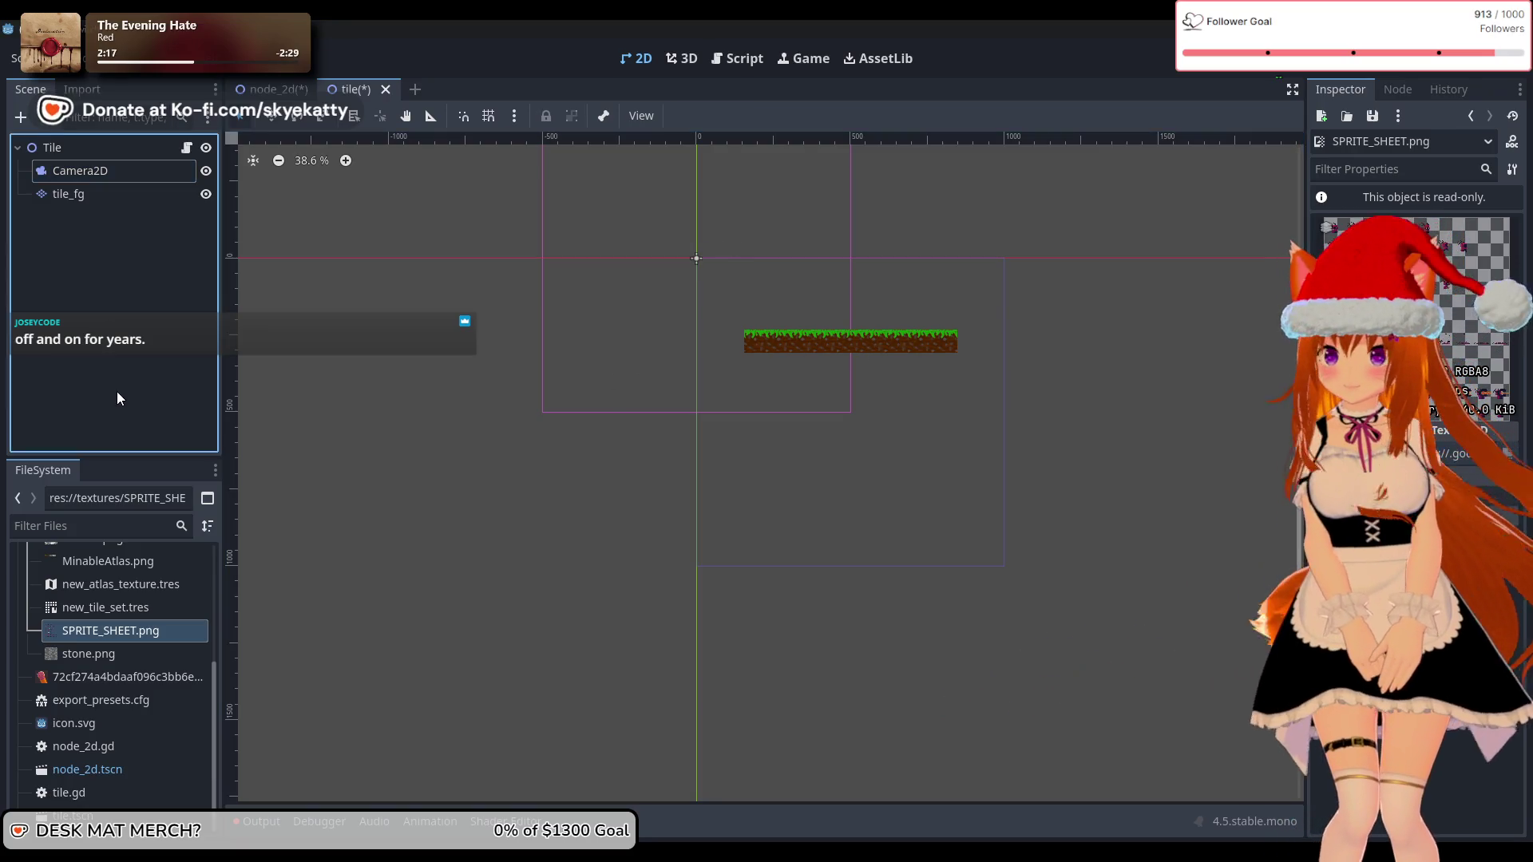
click(108, 635)
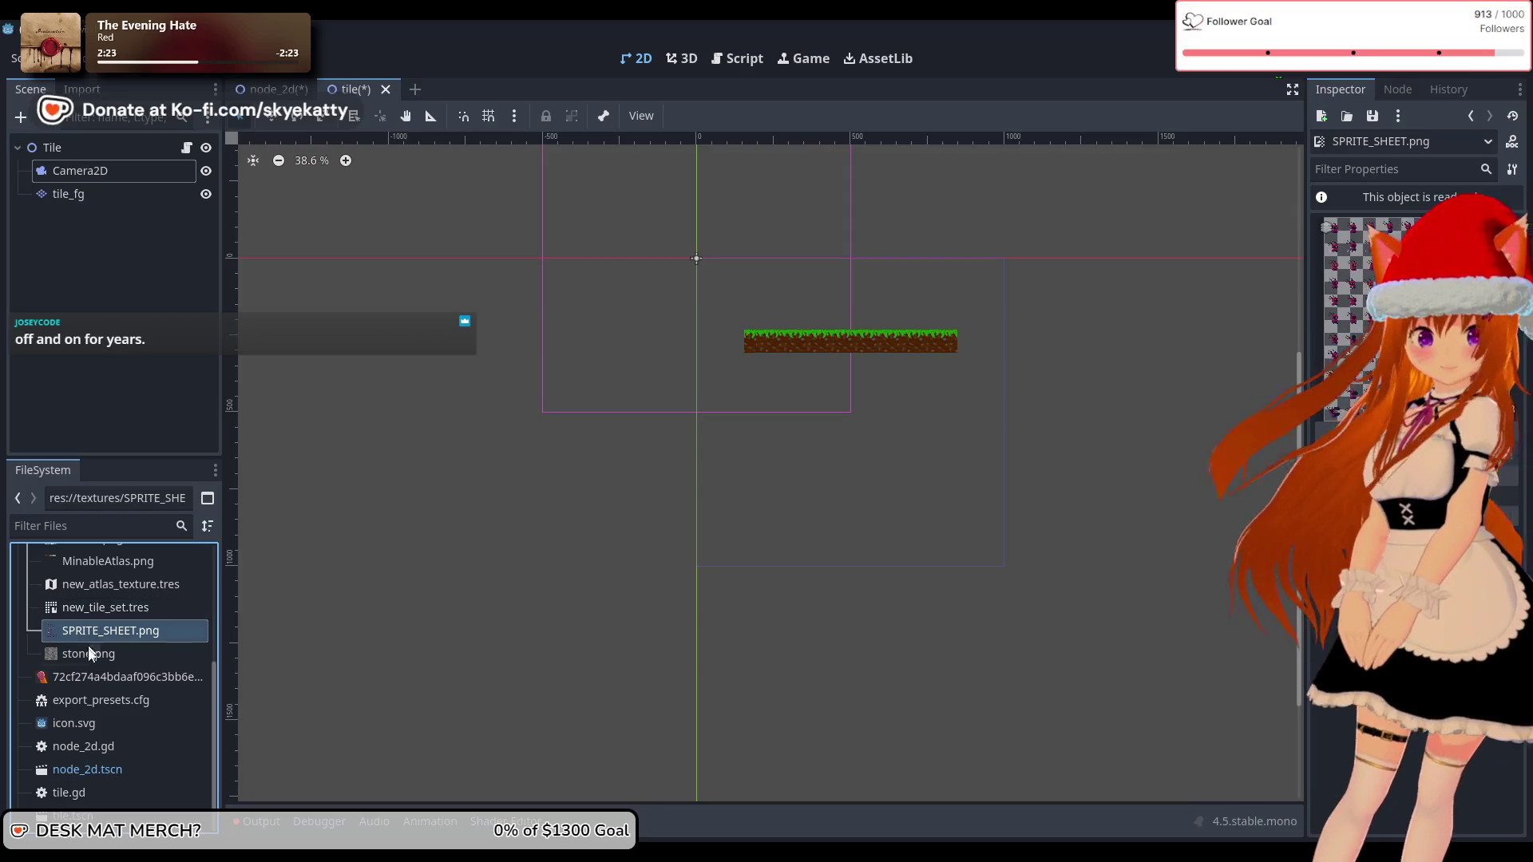
Step: Inspect the hash-named image file and then new_tile_set.tres in the textures folder
scroll(90, 655, up, 5)
scroll(93, 660, down, 4)
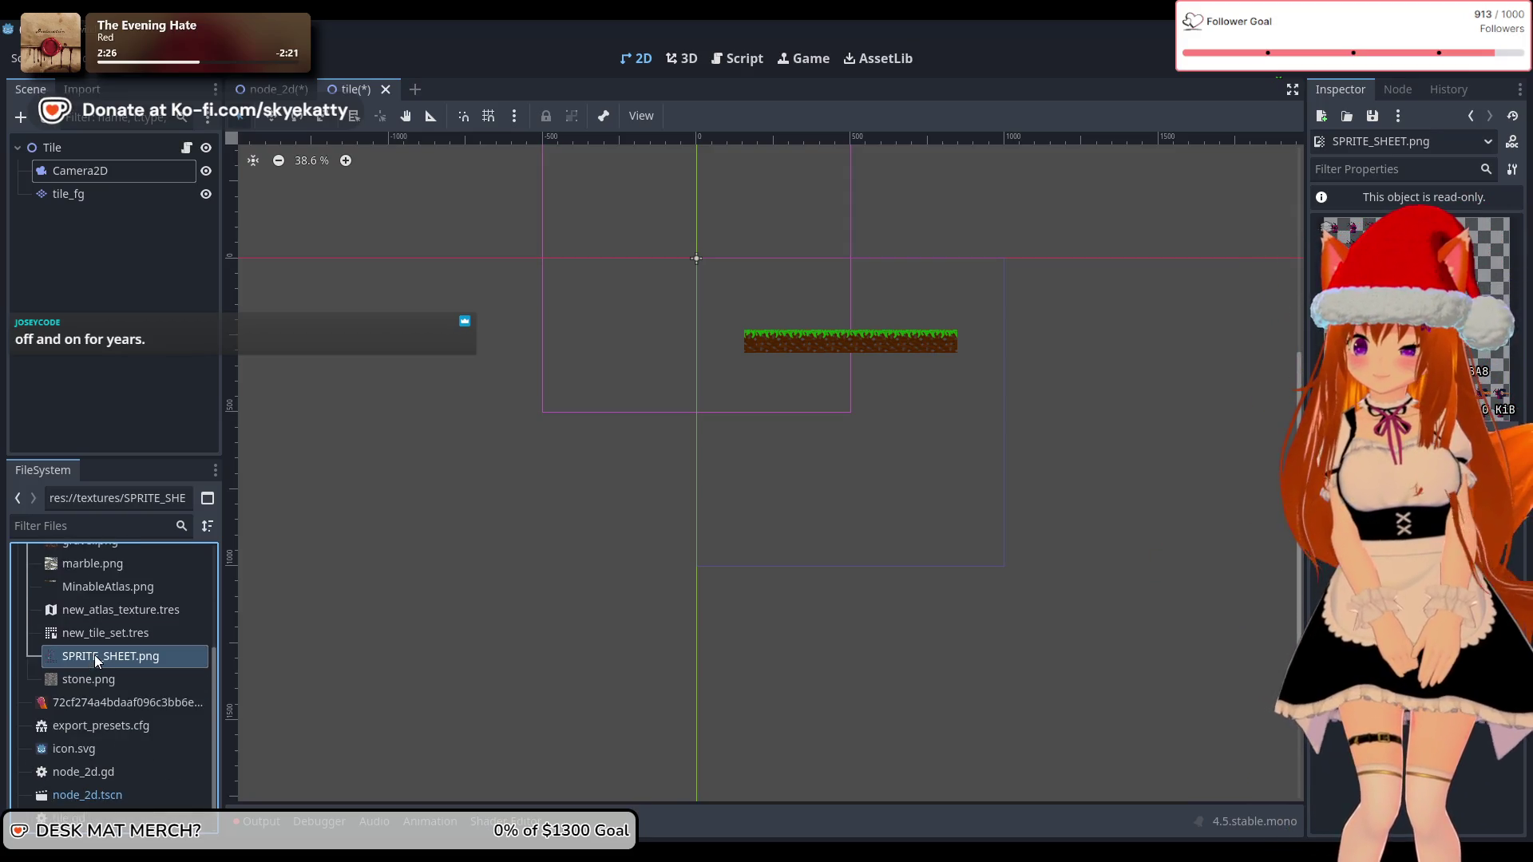
click(94, 706)
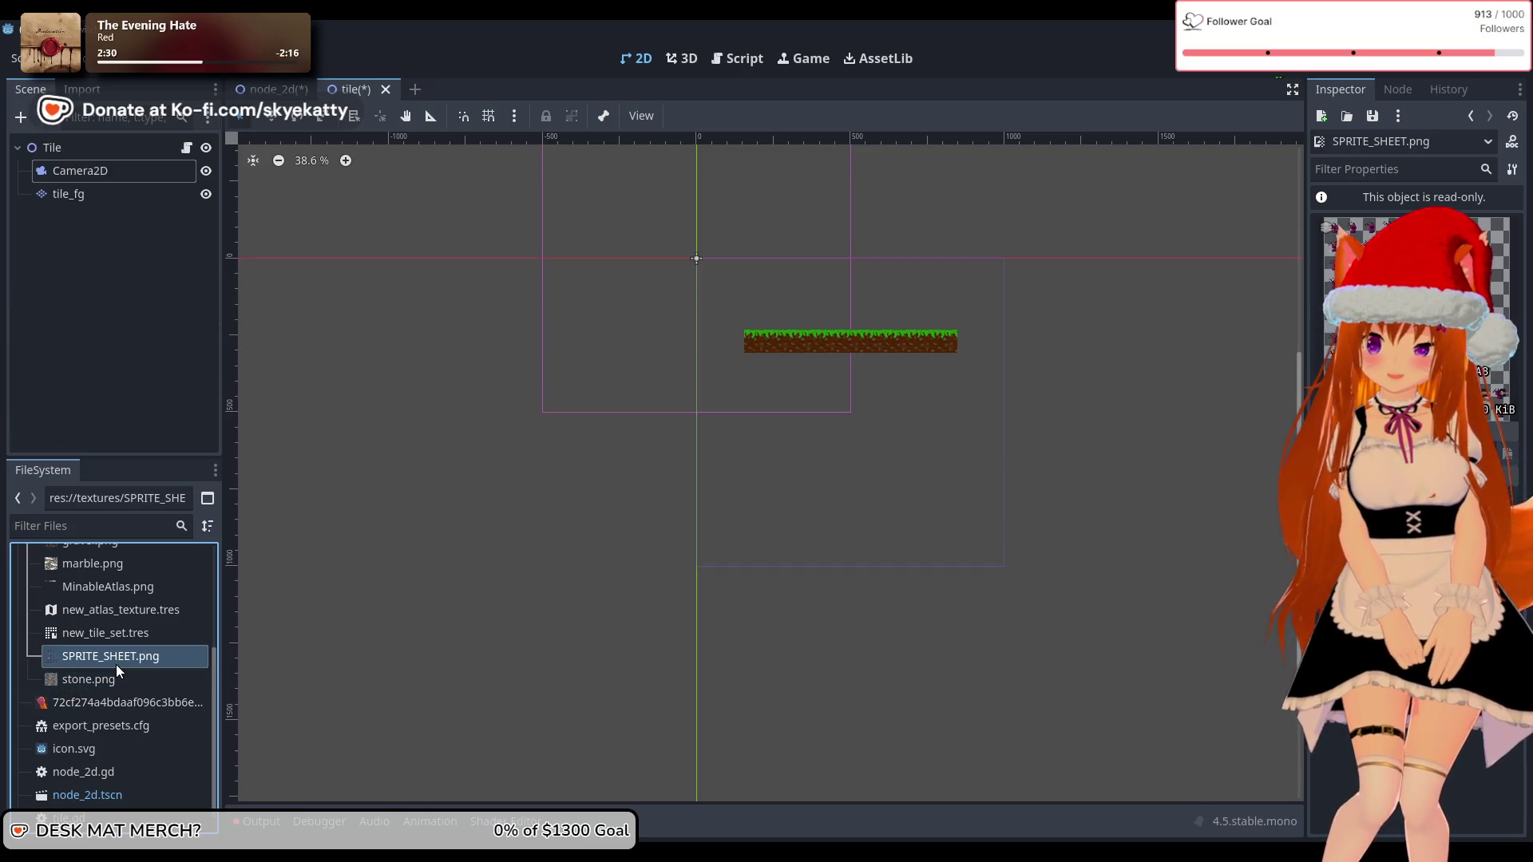
mouse_move(113, 659)
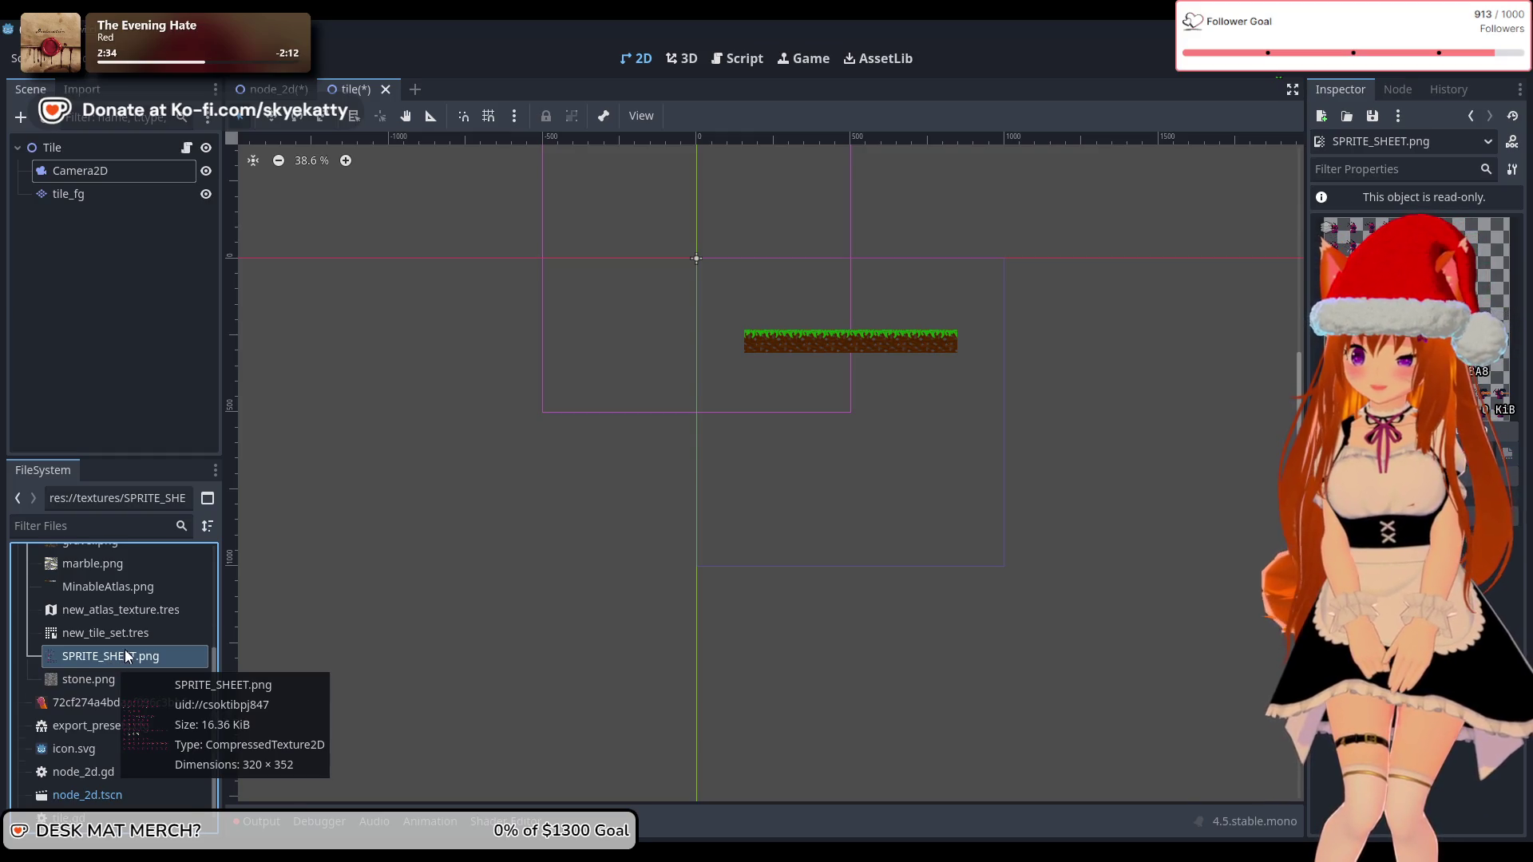
scroll(125, 653, up, 4)
scroll(123, 655, down, 3)
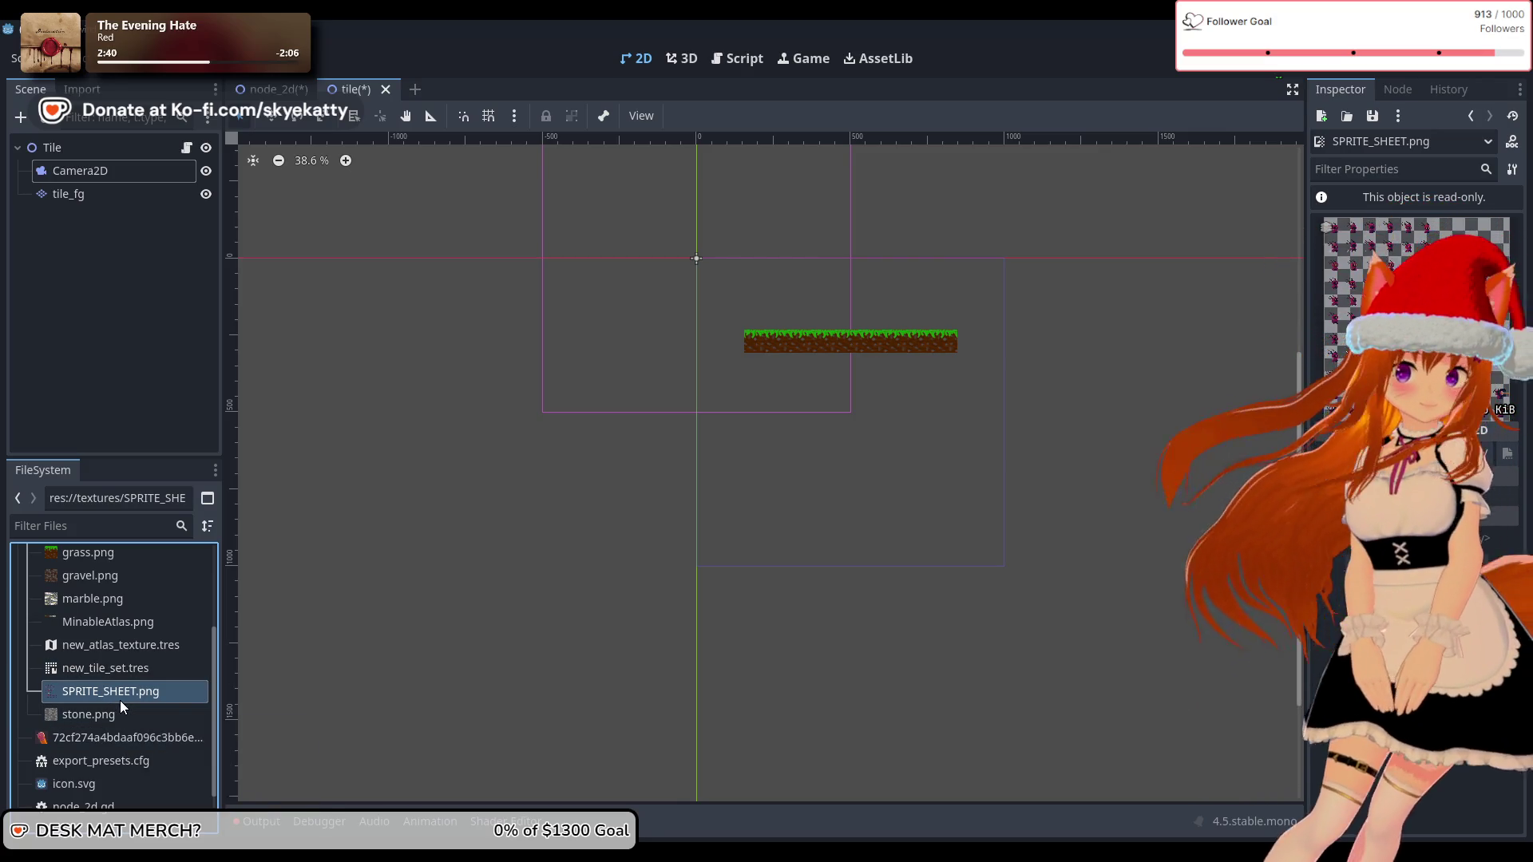
click(110, 671)
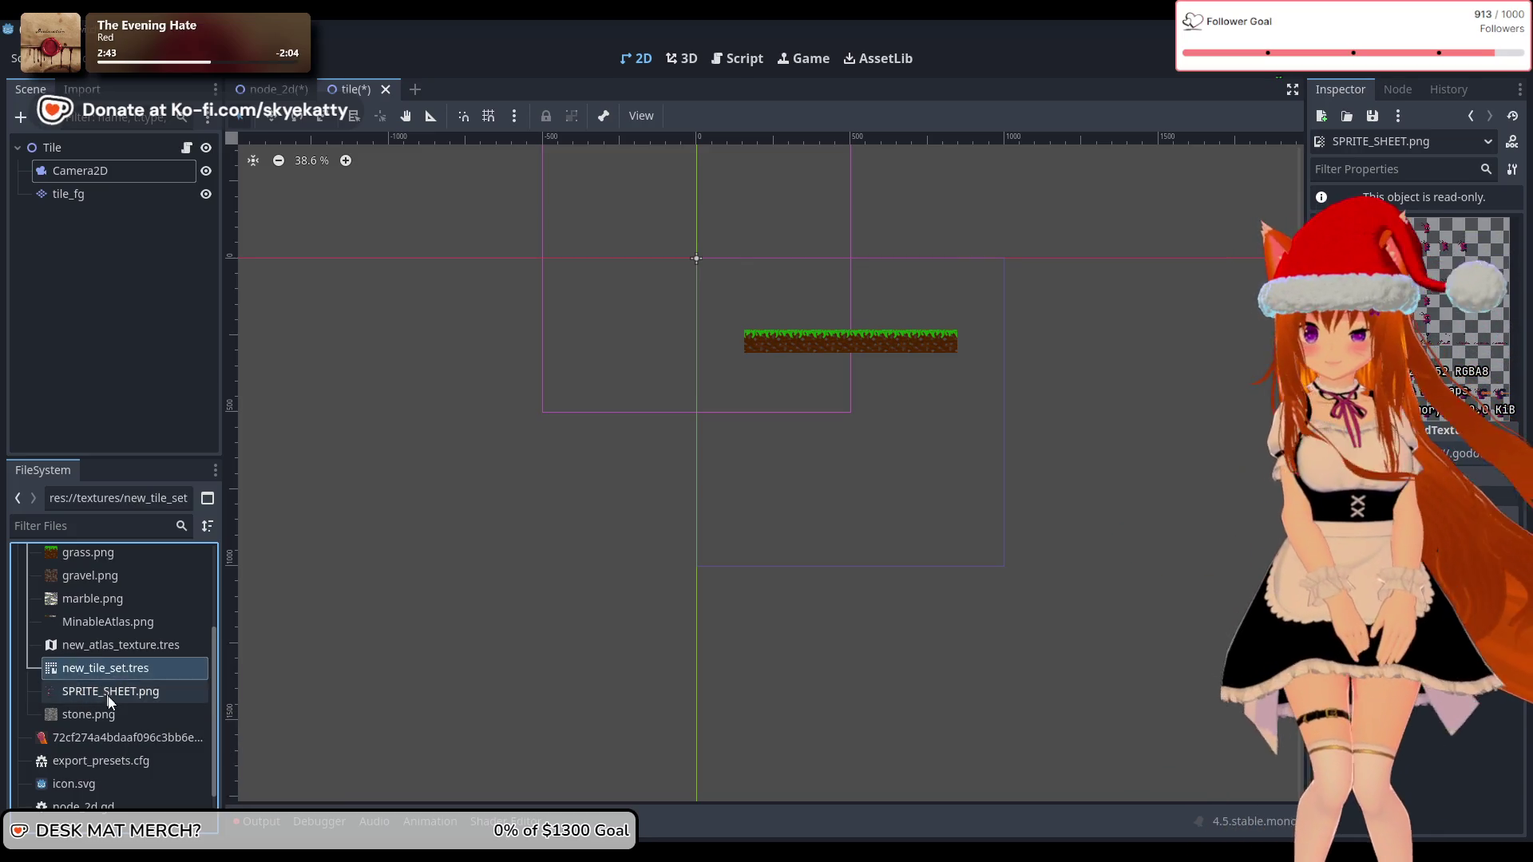
Step: Reselect SPRITE_SHEET.png, then scroll to the top and collapse the textures folder
click(109, 694)
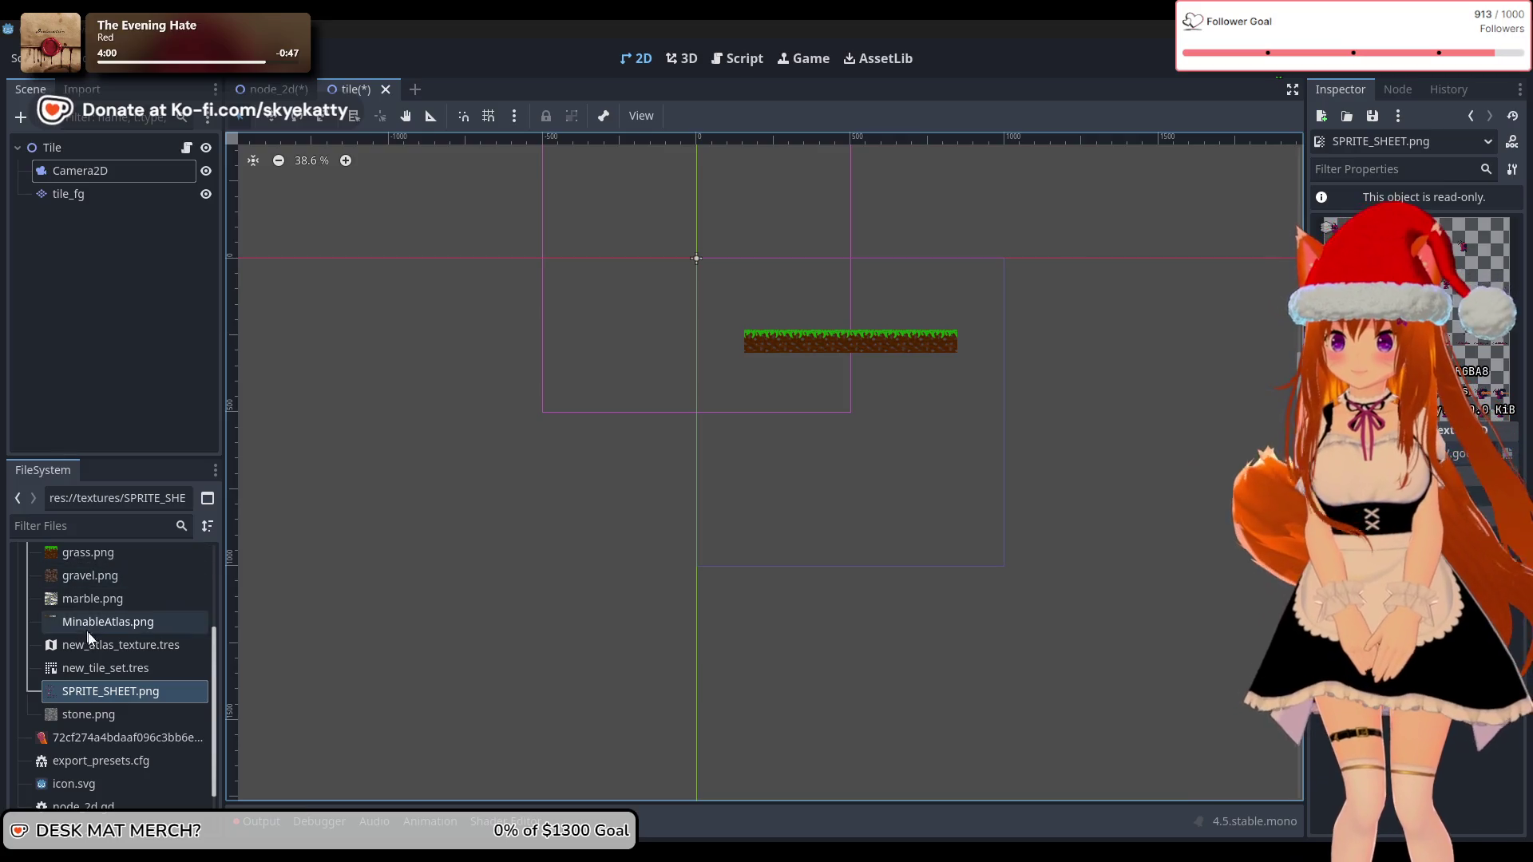
scroll(91, 638, down, 3)
scroll(91, 627, up, 2)
scroll(92, 618, up, 3)
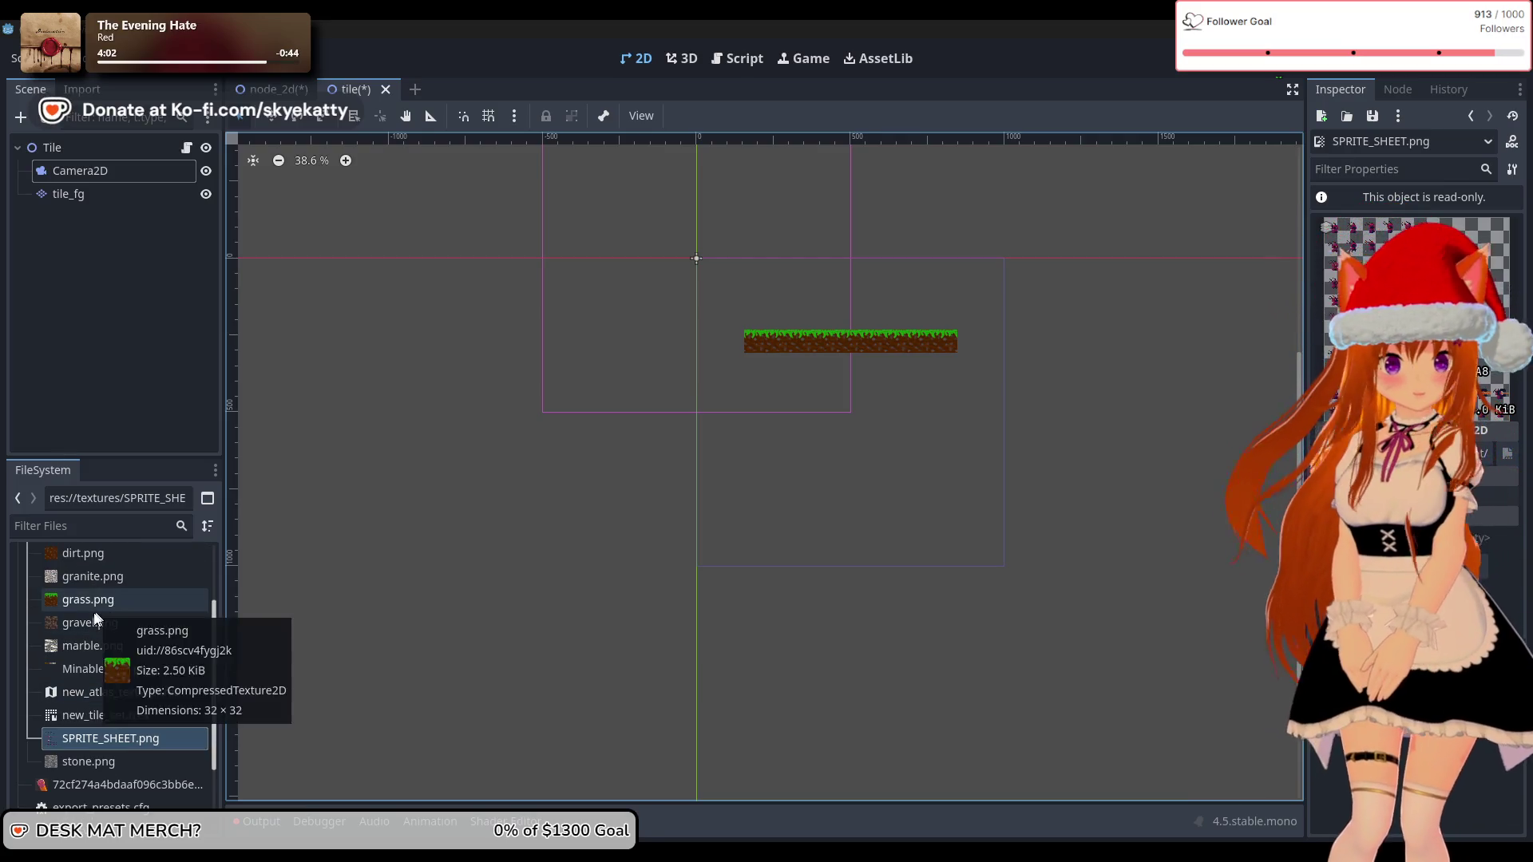
scroll(95, 610, up, 2)
scroll(91, 612, up, 3)
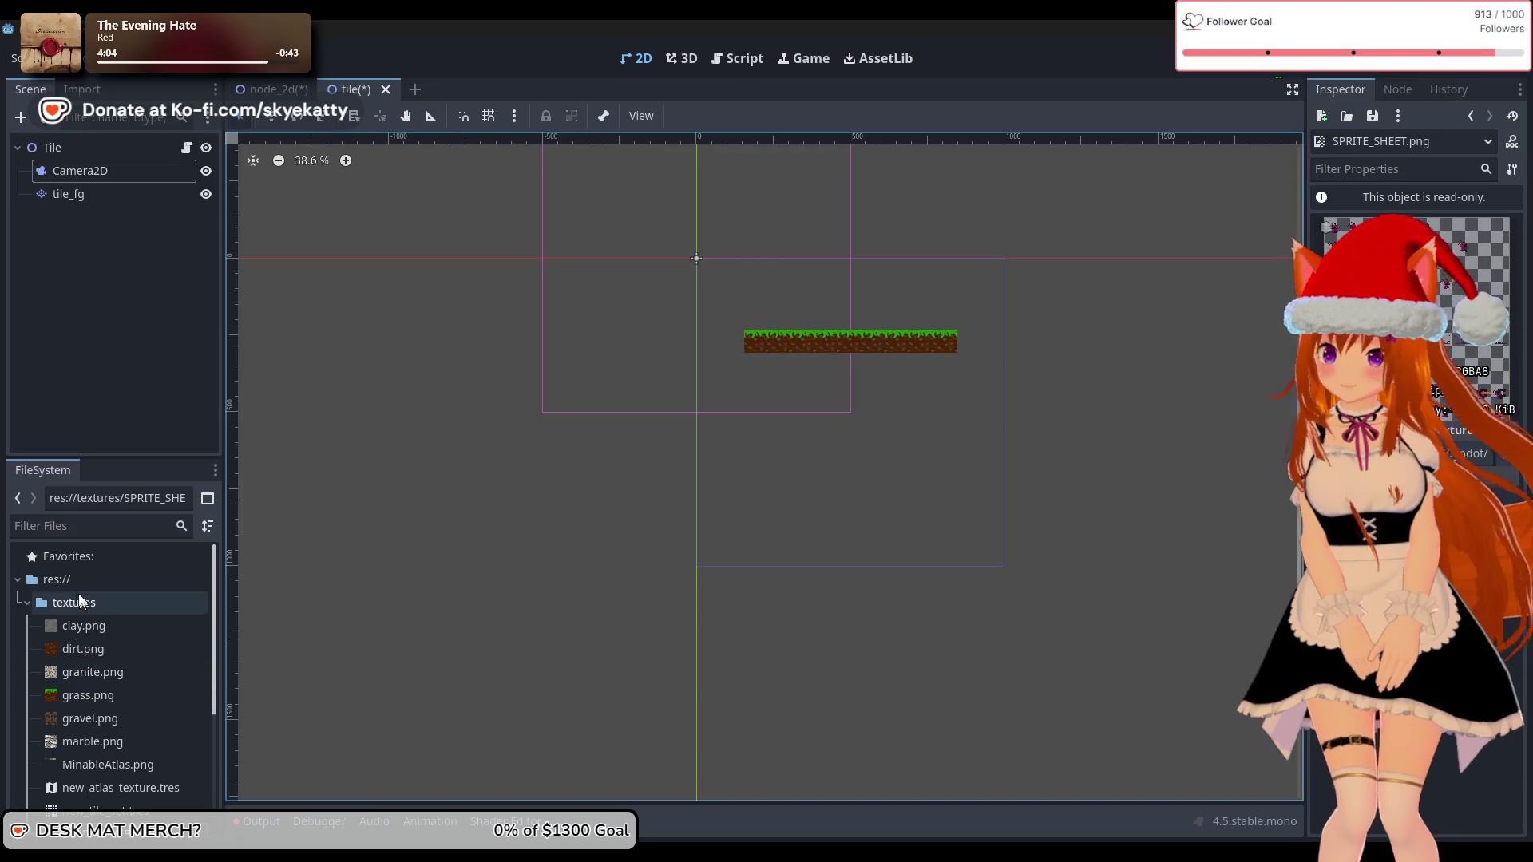
click(28, 604)
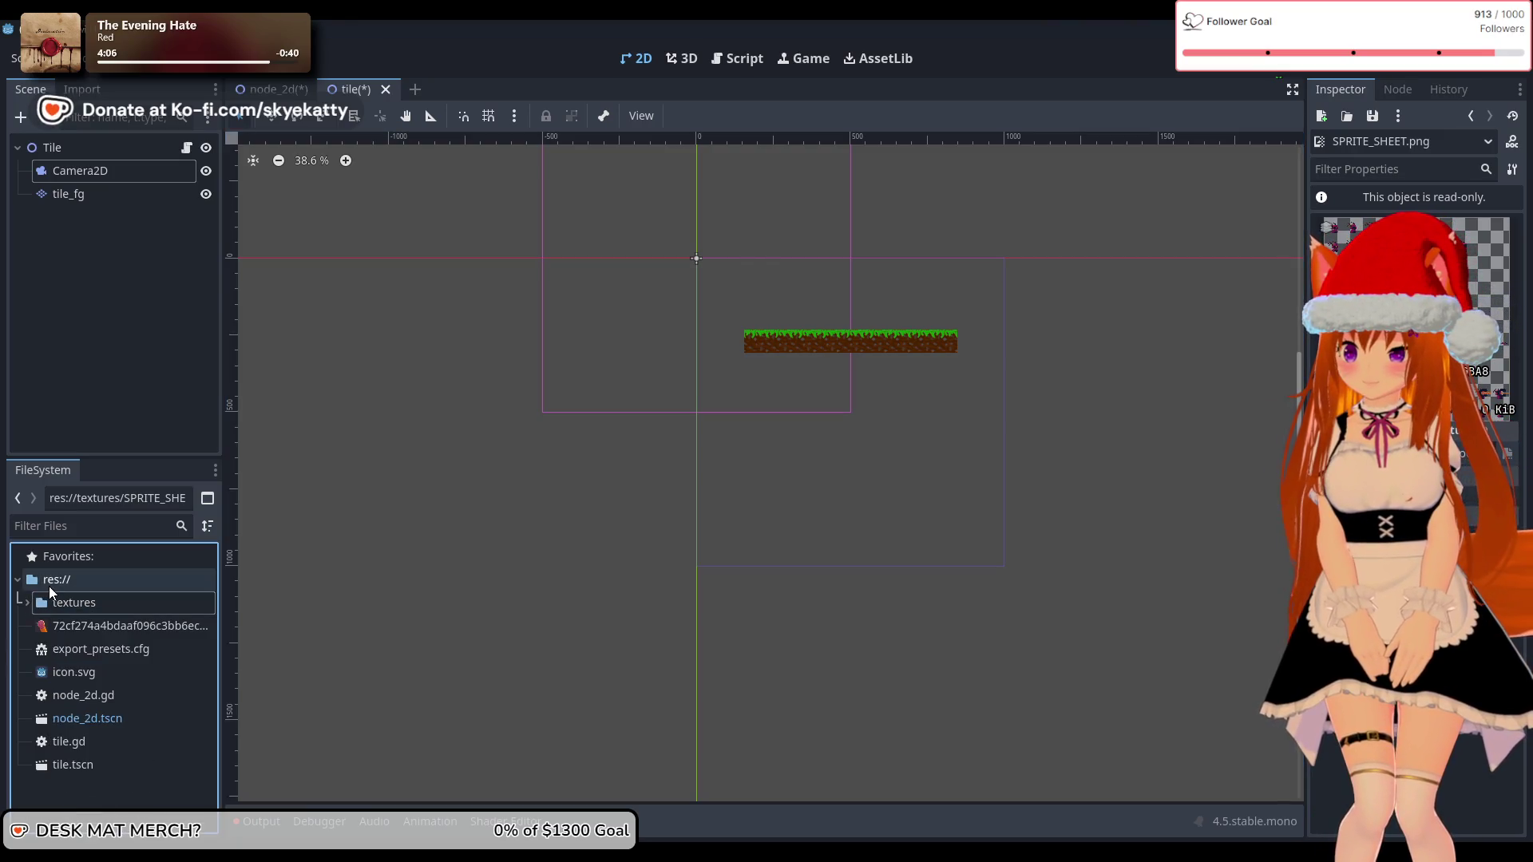
Step: Start a new 2D scene in res:// named character2D
right_click(57, 583)
mouse_move(138, 609)
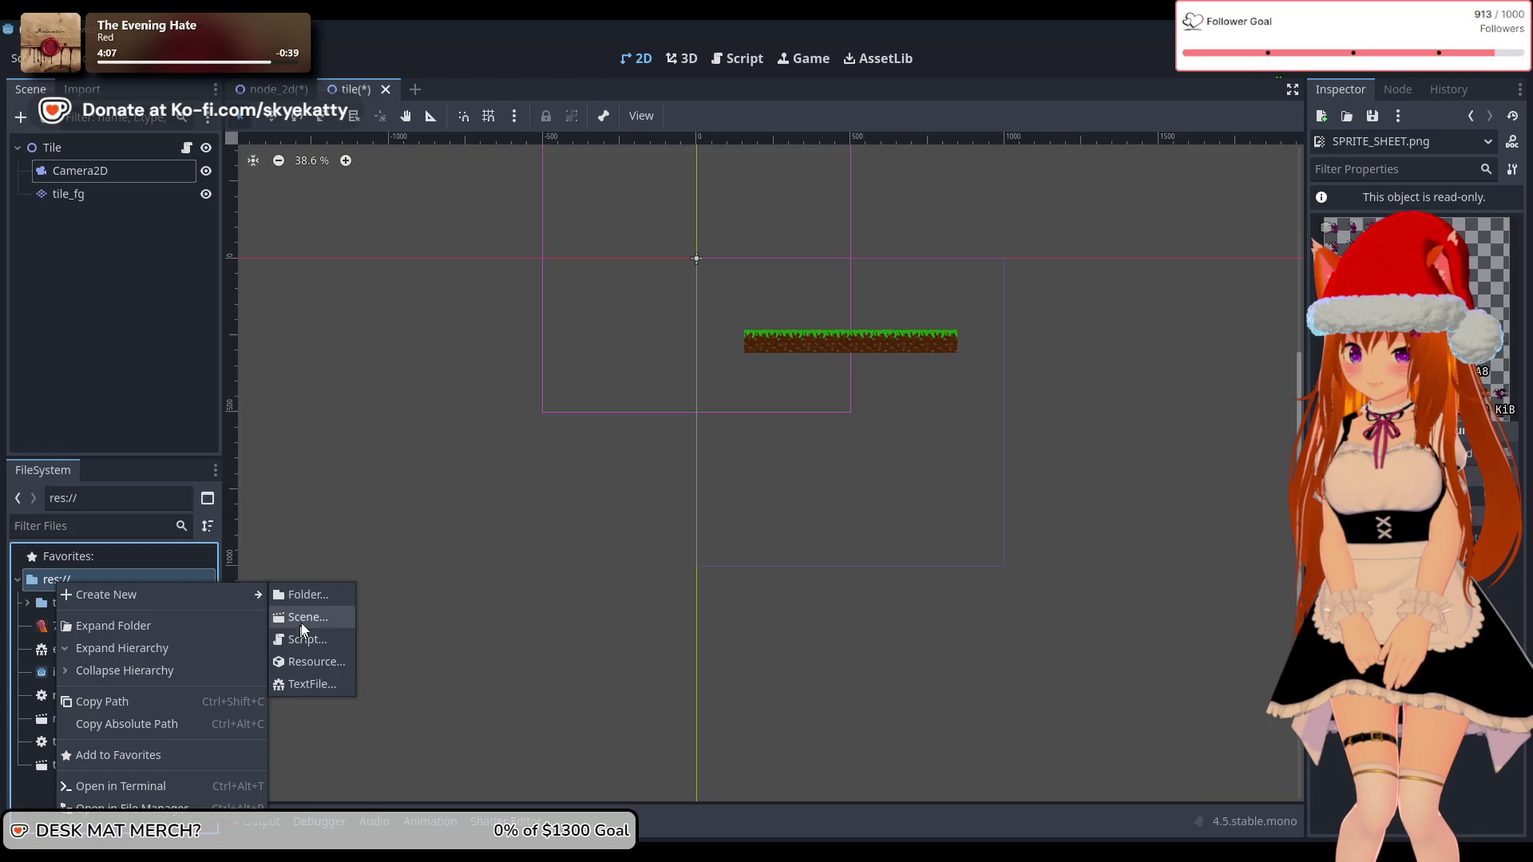
click(300, 621)
text(char)
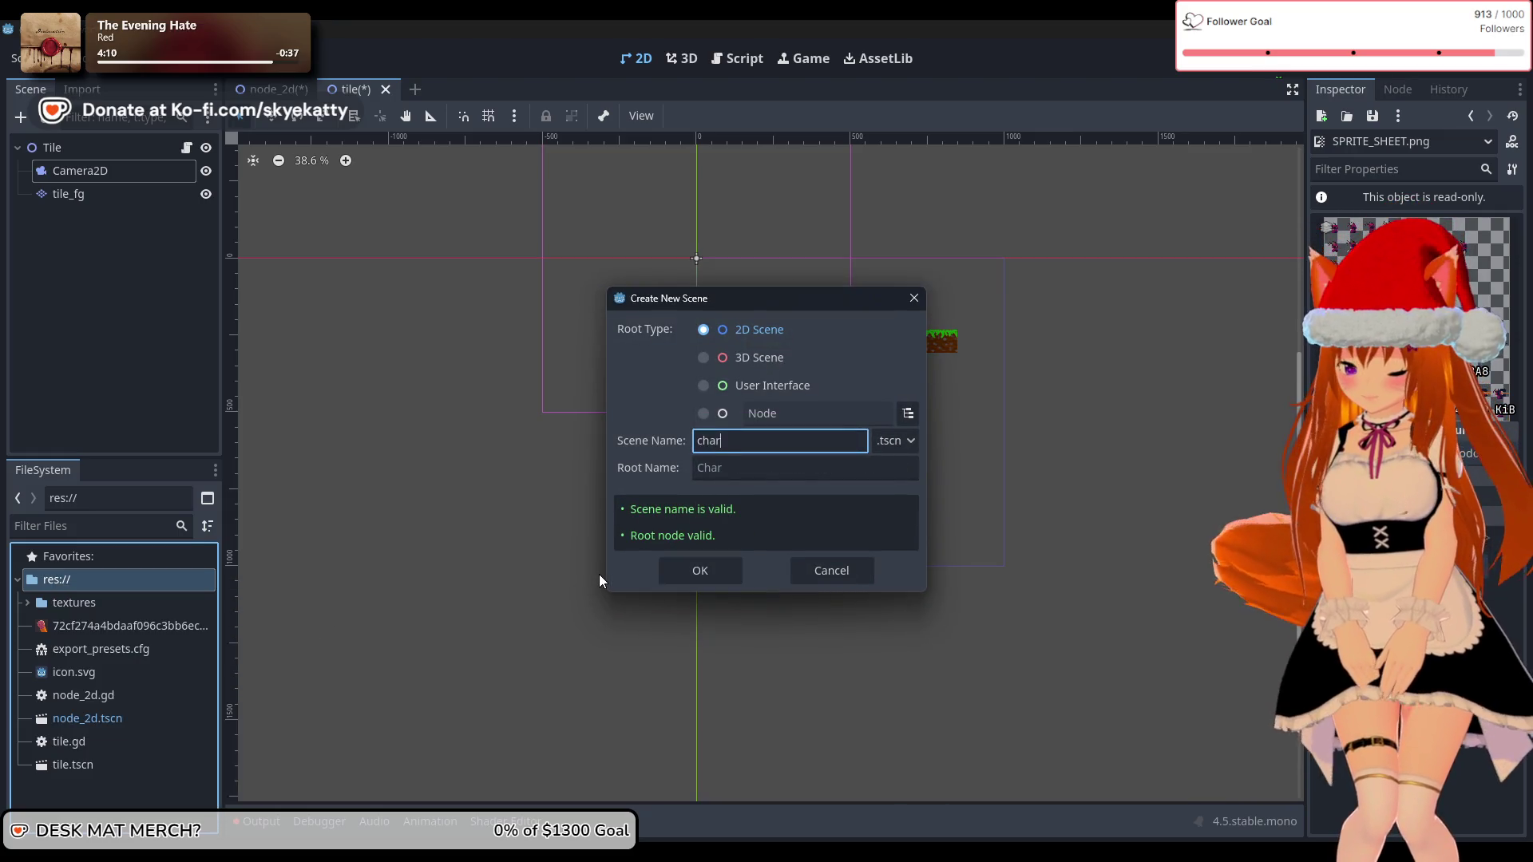
text(acter)
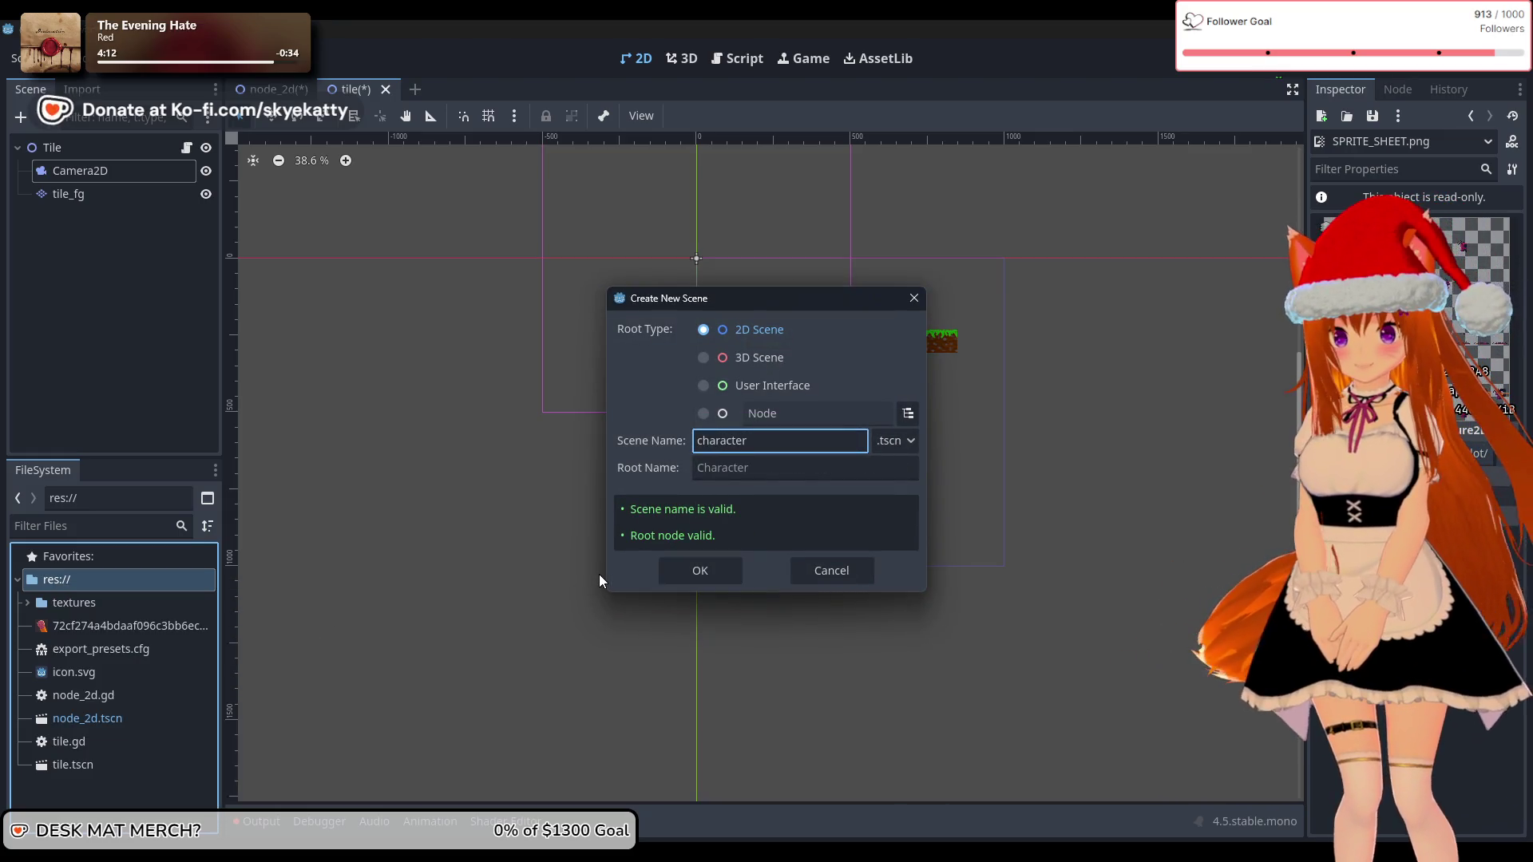
text(2D)
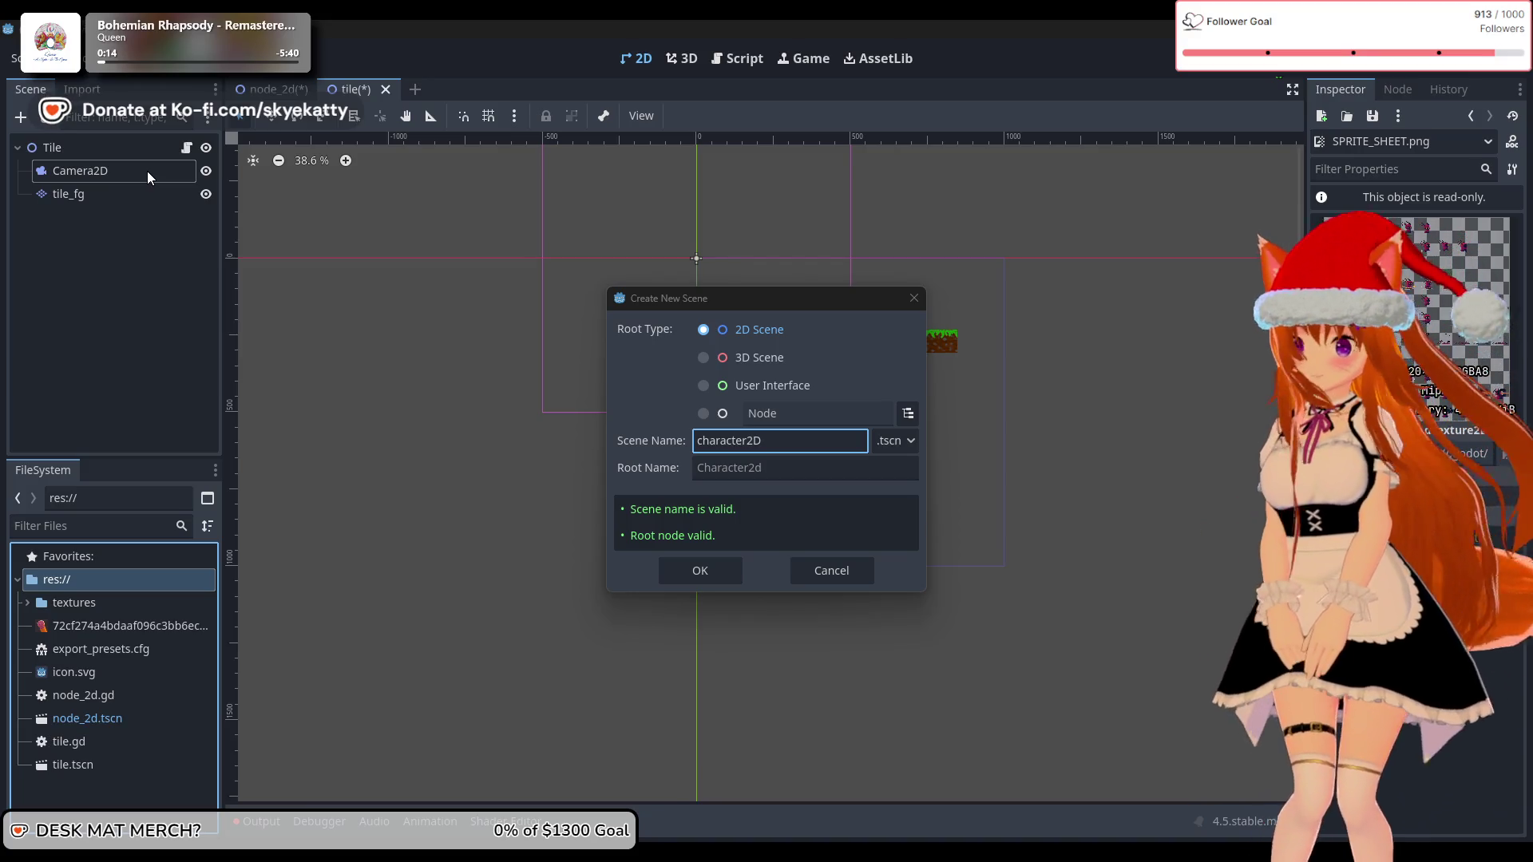
Step: Confirm the character2D scene, zoom into the canvas origin, and select the Character2d root node
click(727, 570)
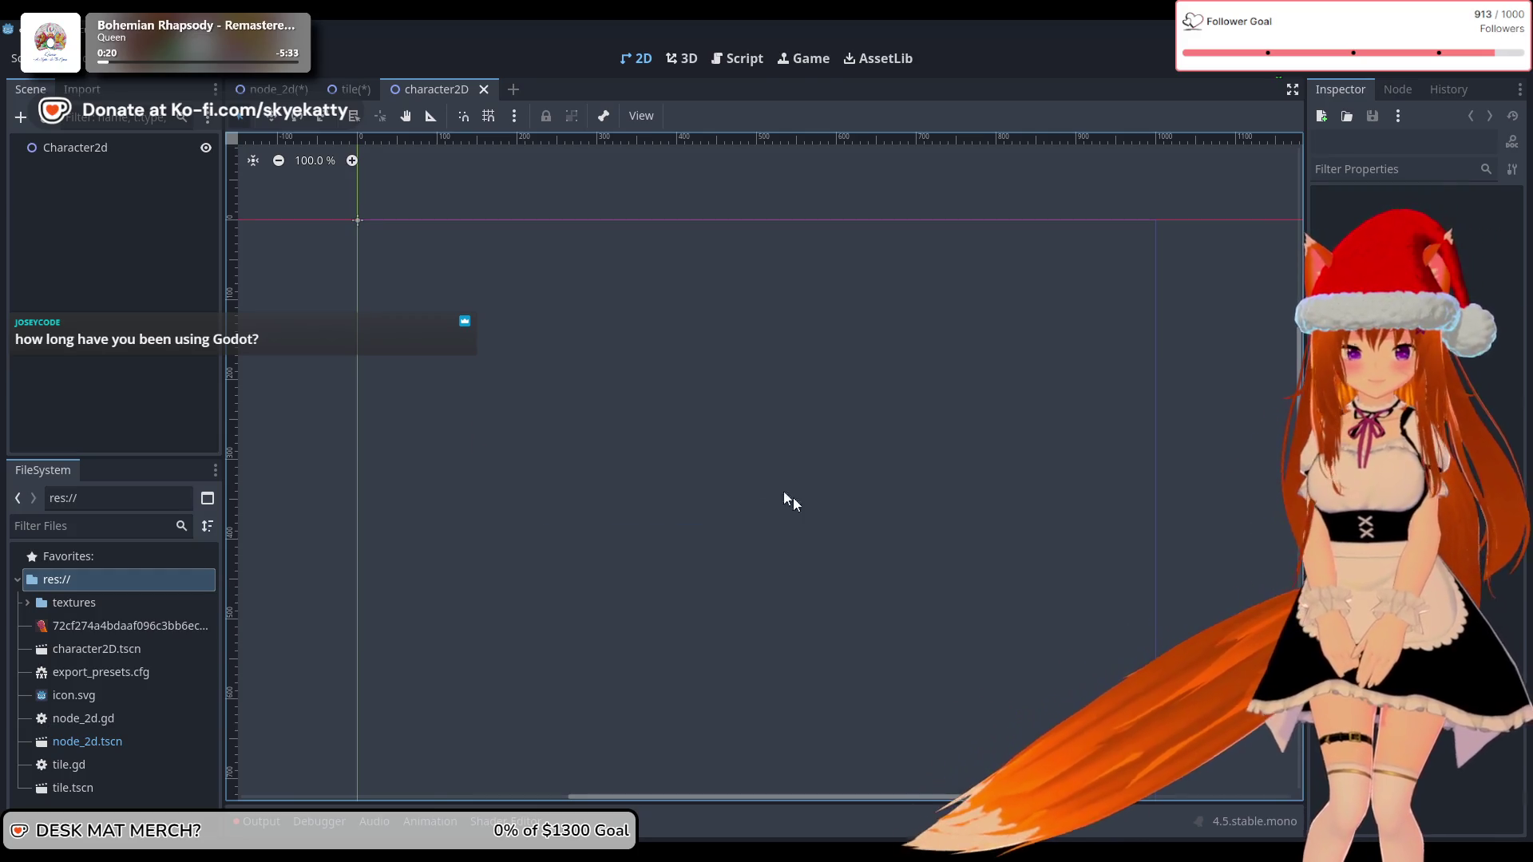
scroll(855, 541, up, 4)
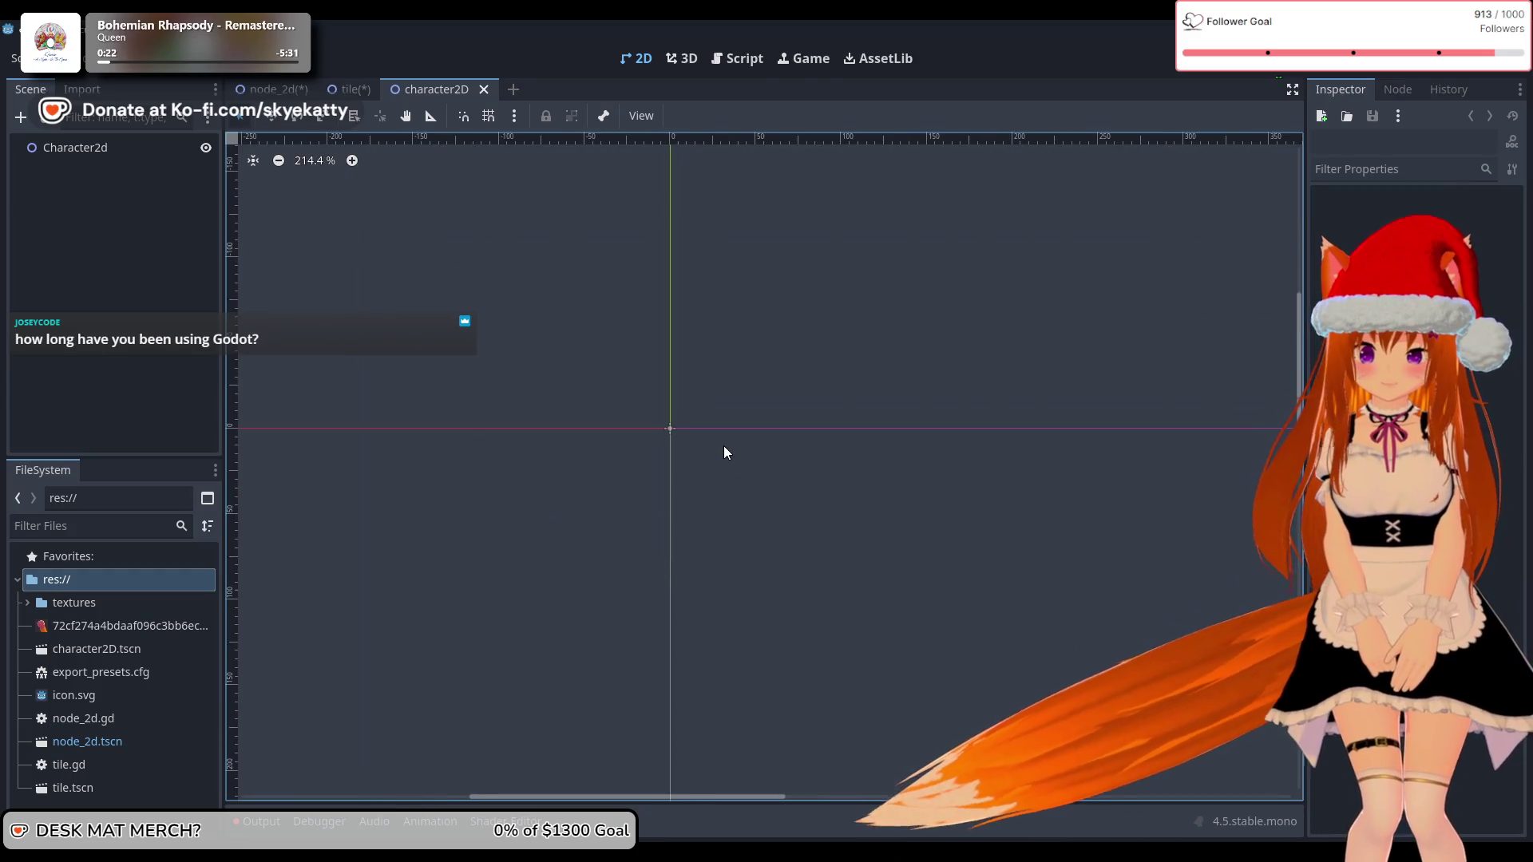
scroll(724, 445, up, 1)
drag(684, 433, 840, 530)
scroll(855, 551, up, 1)
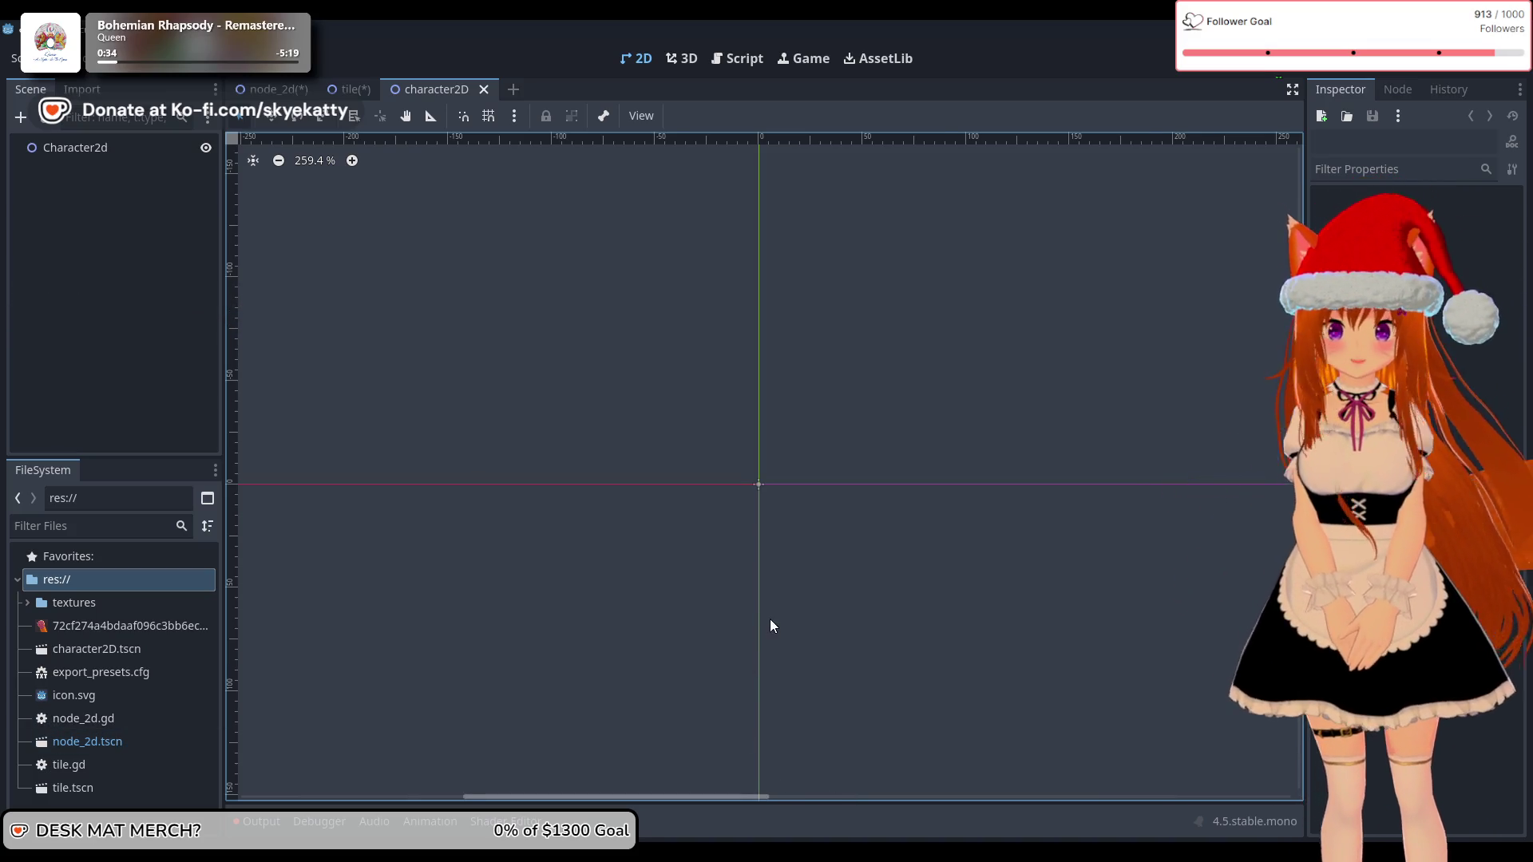
scroll(778, 609, up, 1)
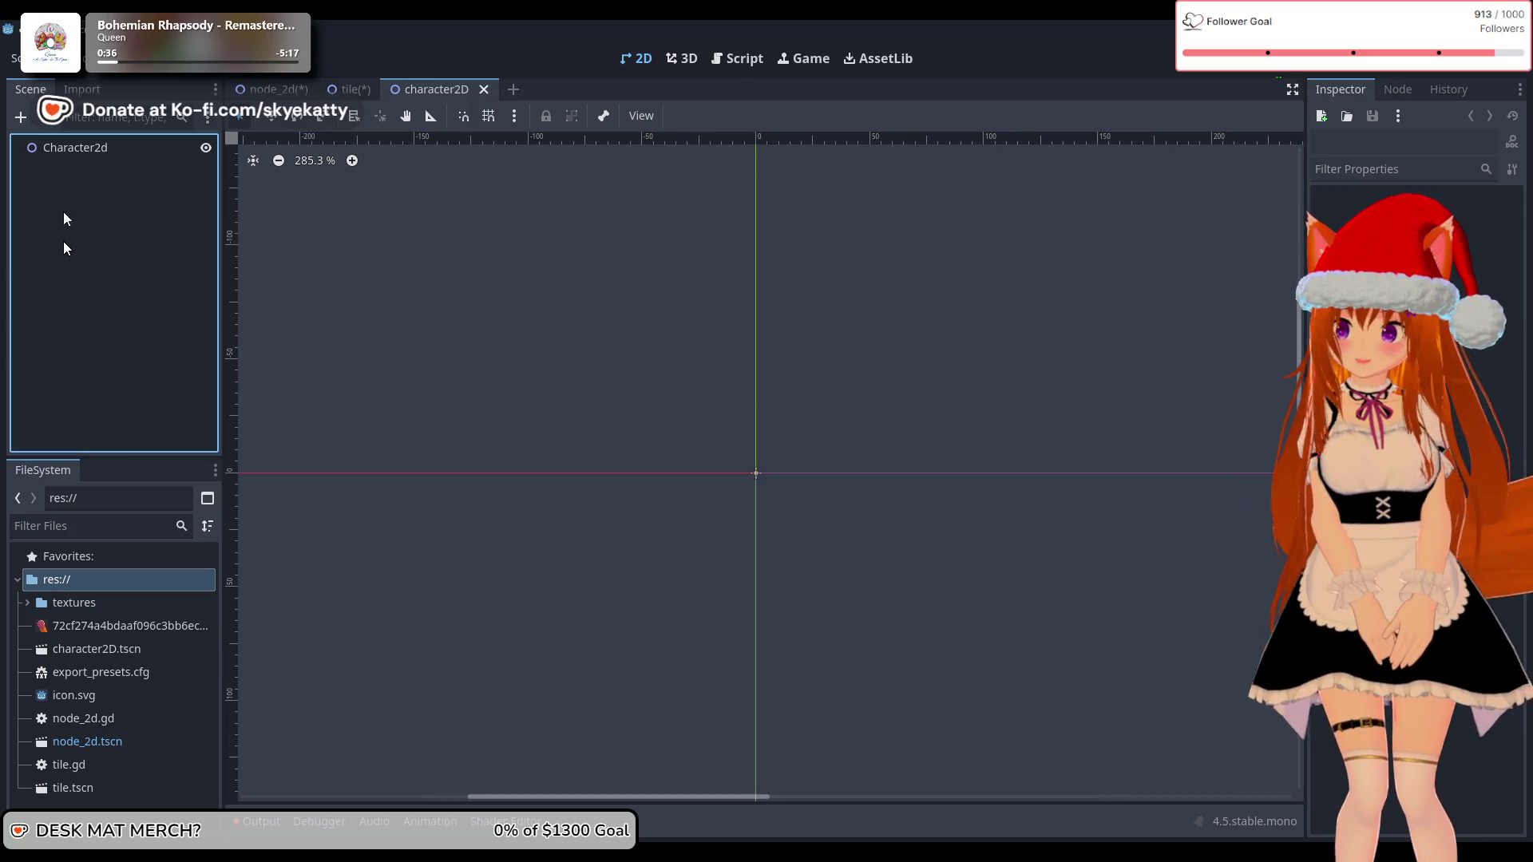
click(76, 148)
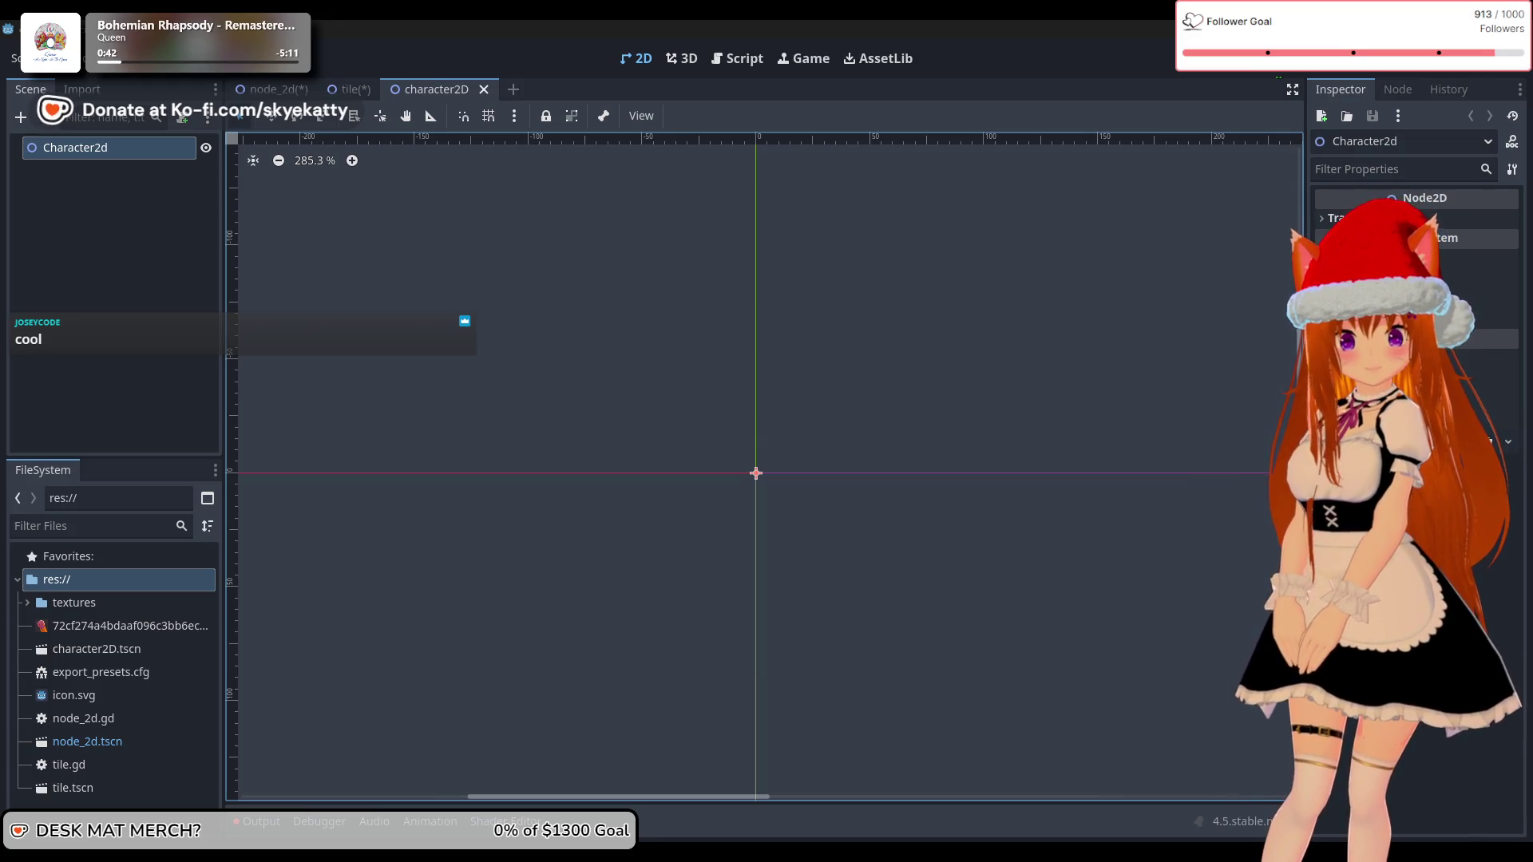
right_click(73, 225)
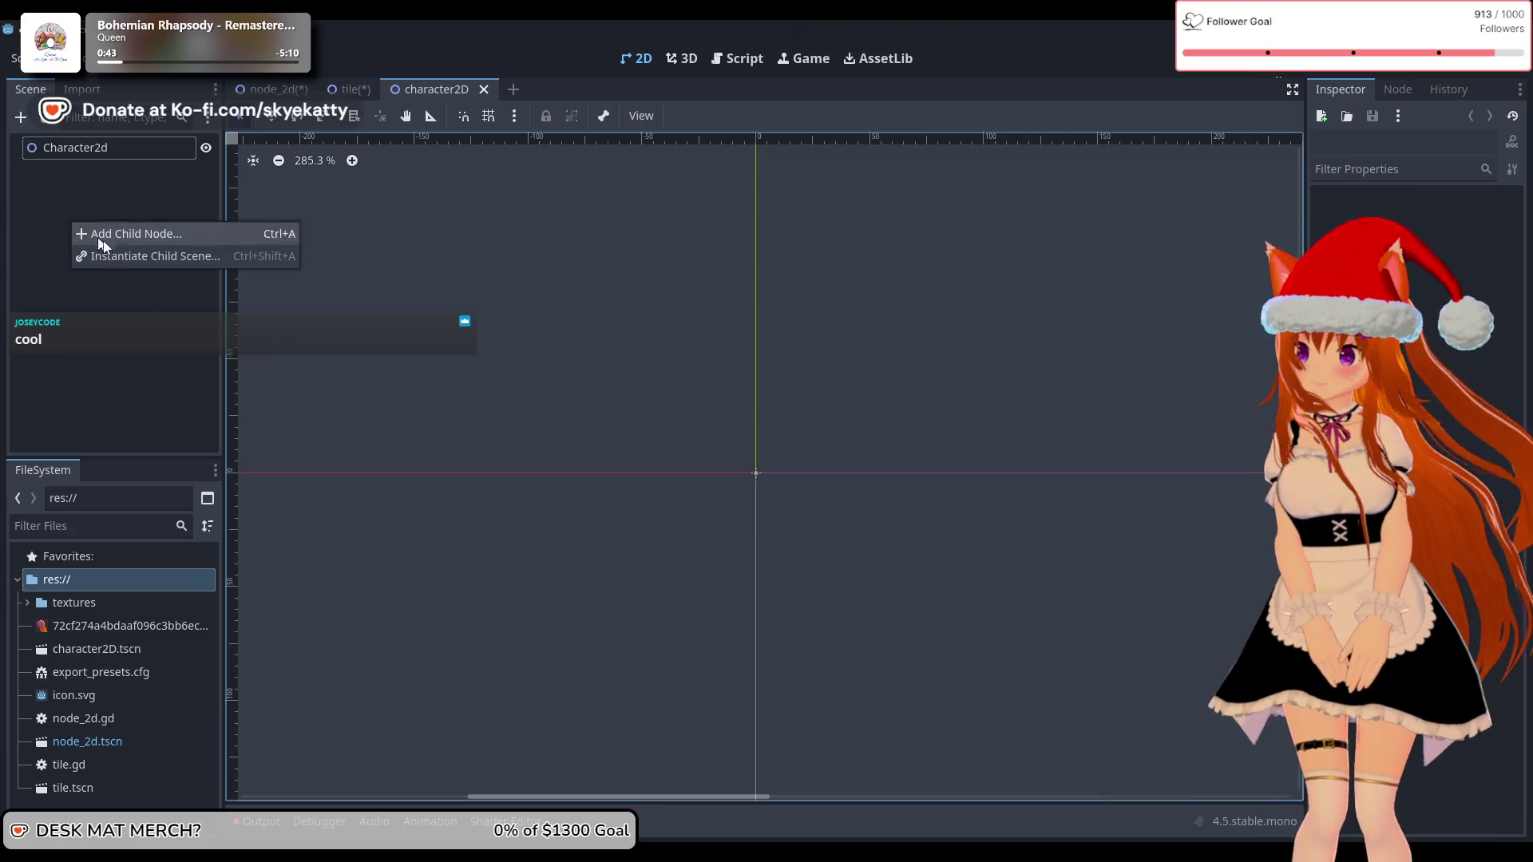
Step: Add a CharacterBody2D child under Character2d using the 'char' node search
click(128, 232)
click(653, 225)
key(BackSpace)
key(BackSpace)
key(BackSpace)
key(BackSpace)
text(char)
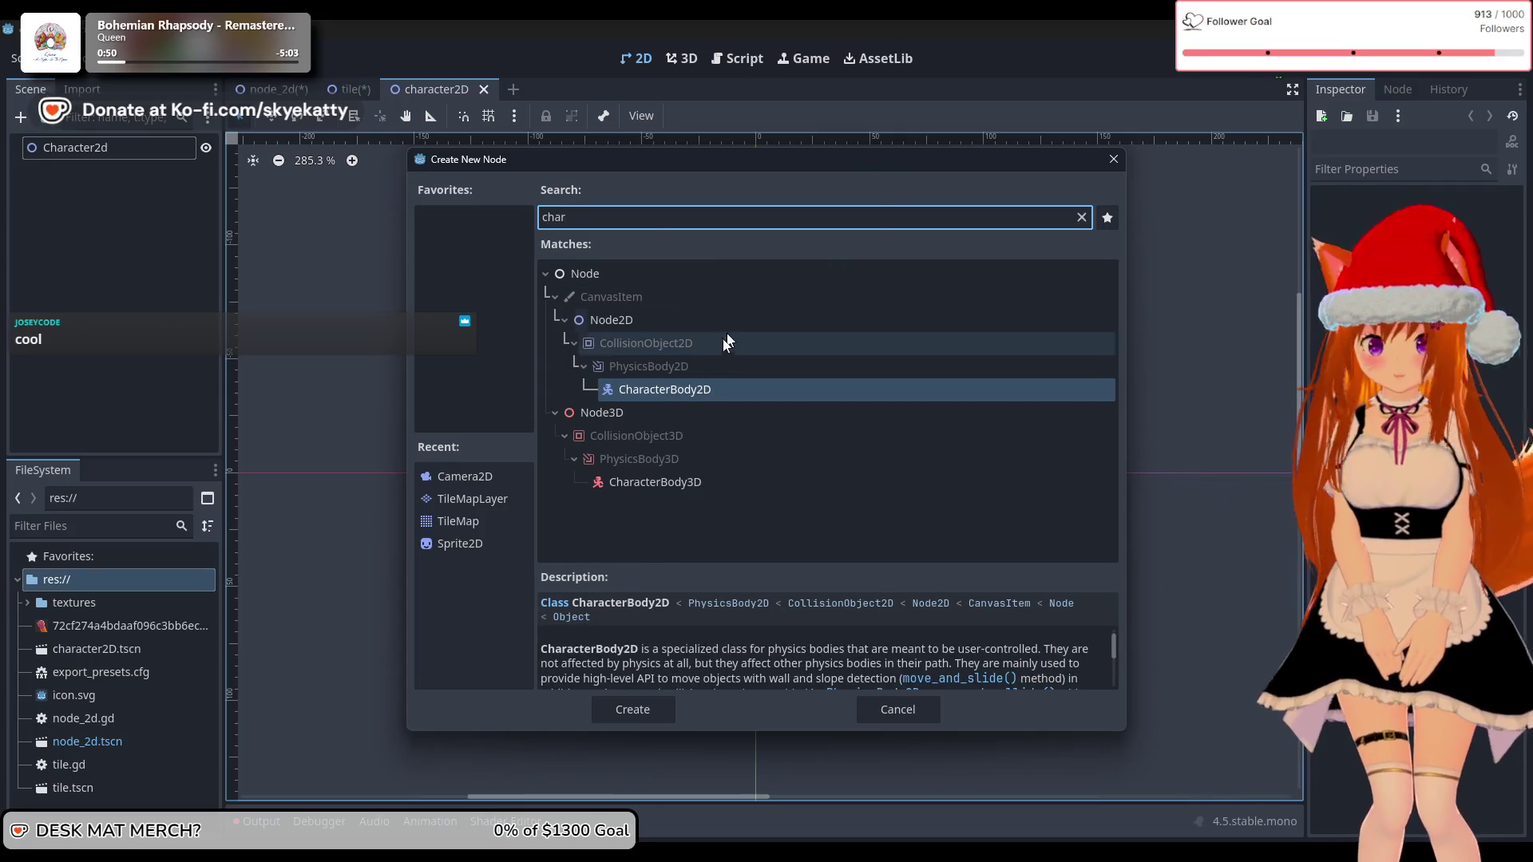
double_click(692, 388)
click(150, 224)
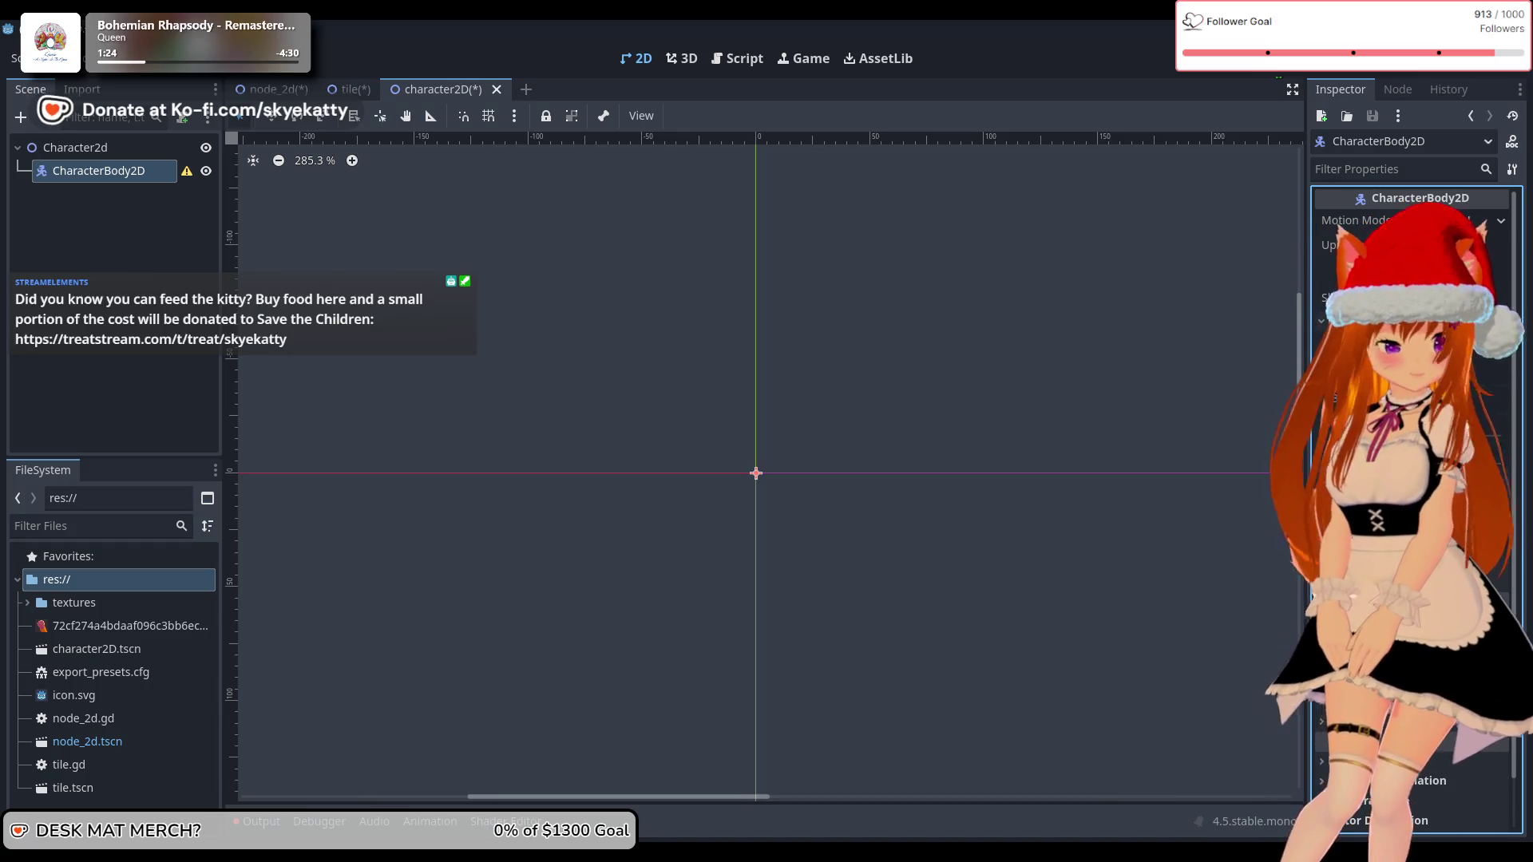
scroll(1413, 511, down, 5)
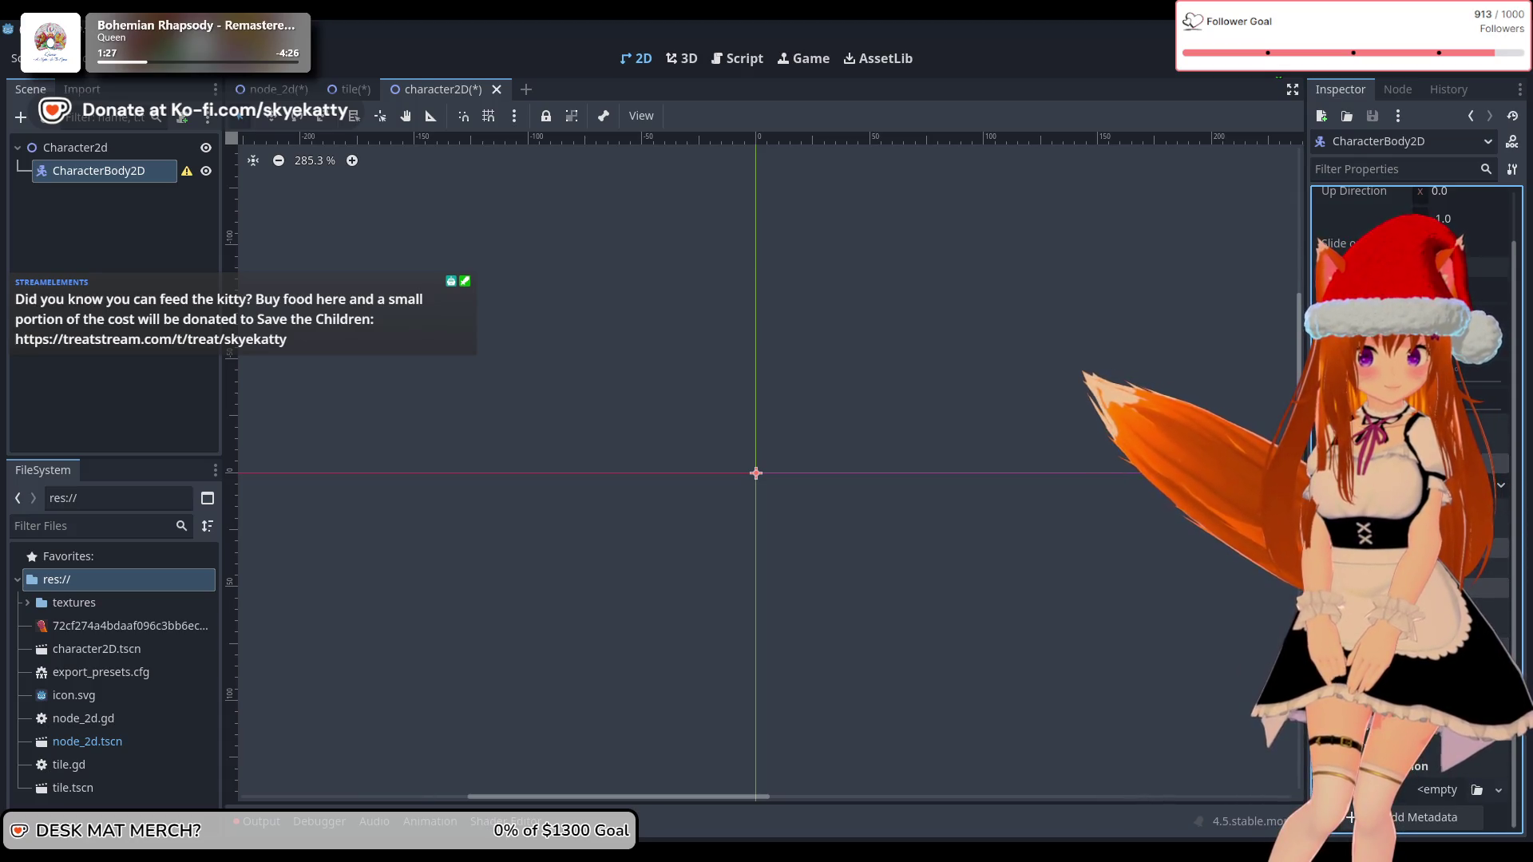
scroll(1413, 511, up, 5)
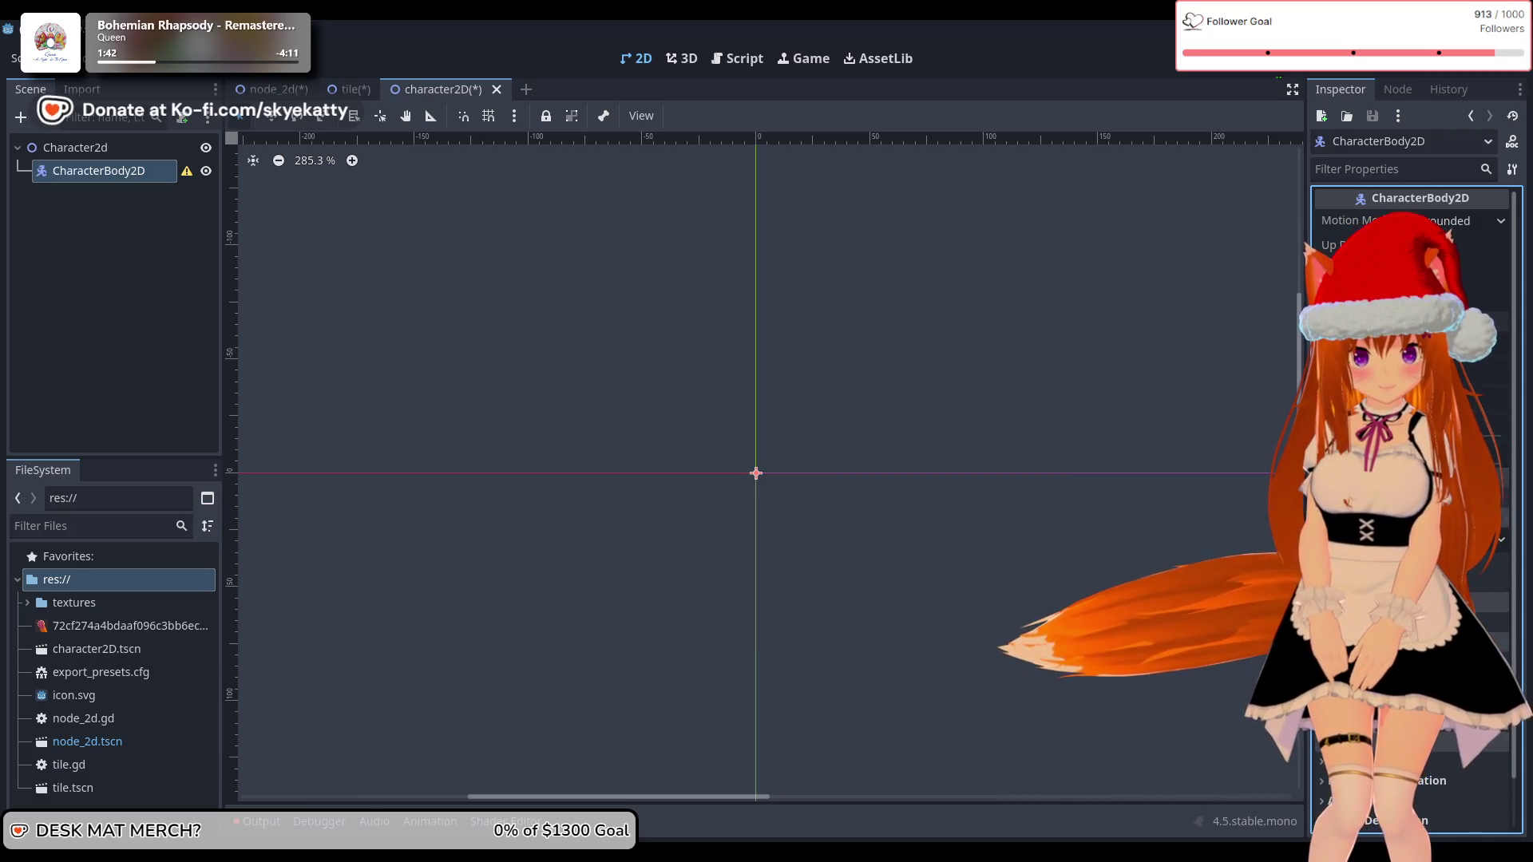
click(103, 170)
mouse_move(185, 174)
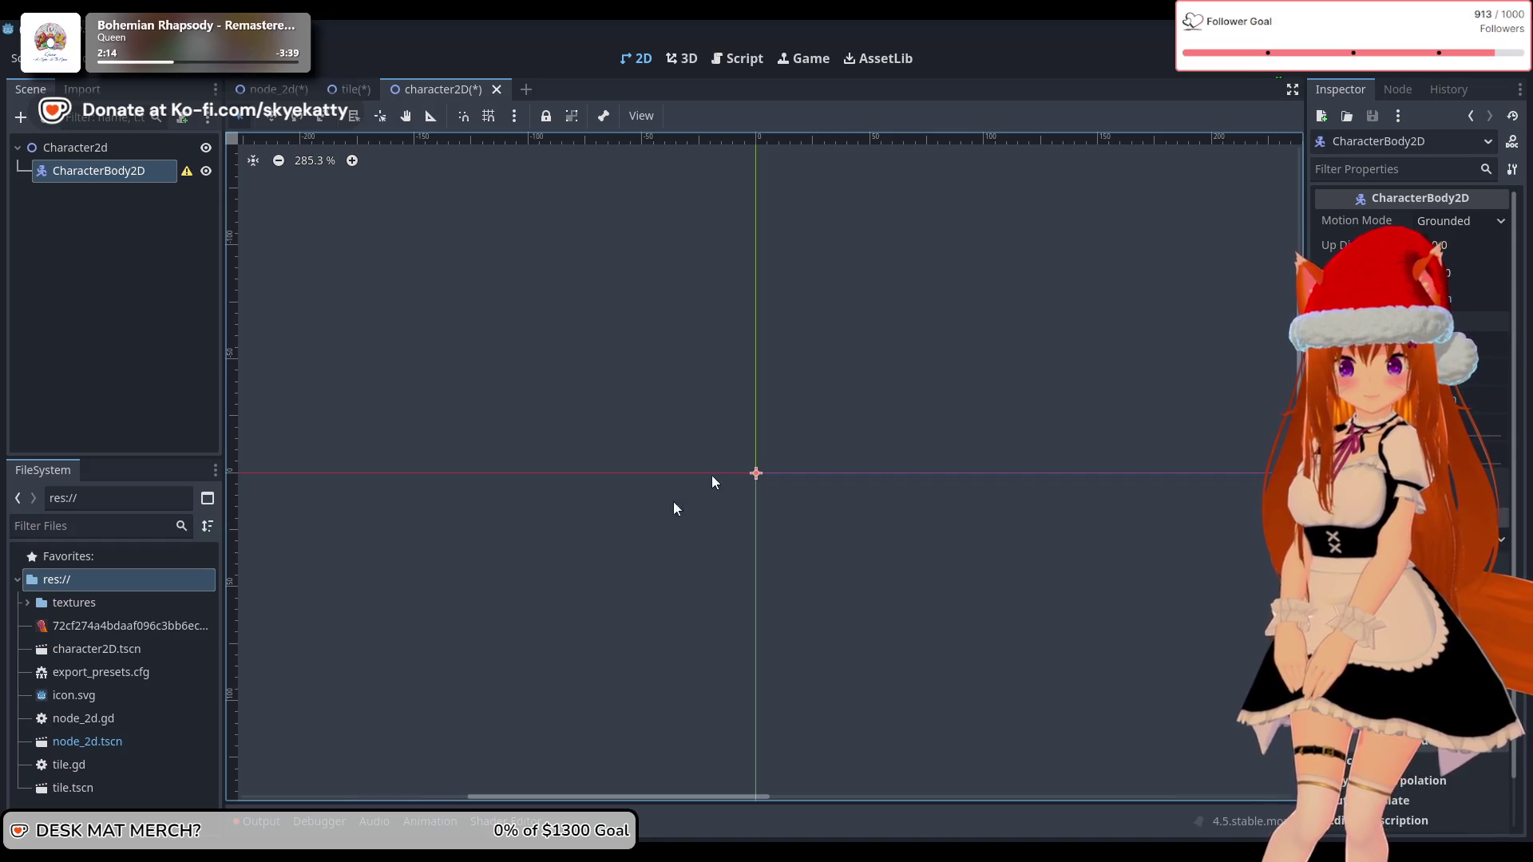
Step: Expand textures and show SPRITE_SHEET.png's texture properties in the Inspector
click(26, 603)
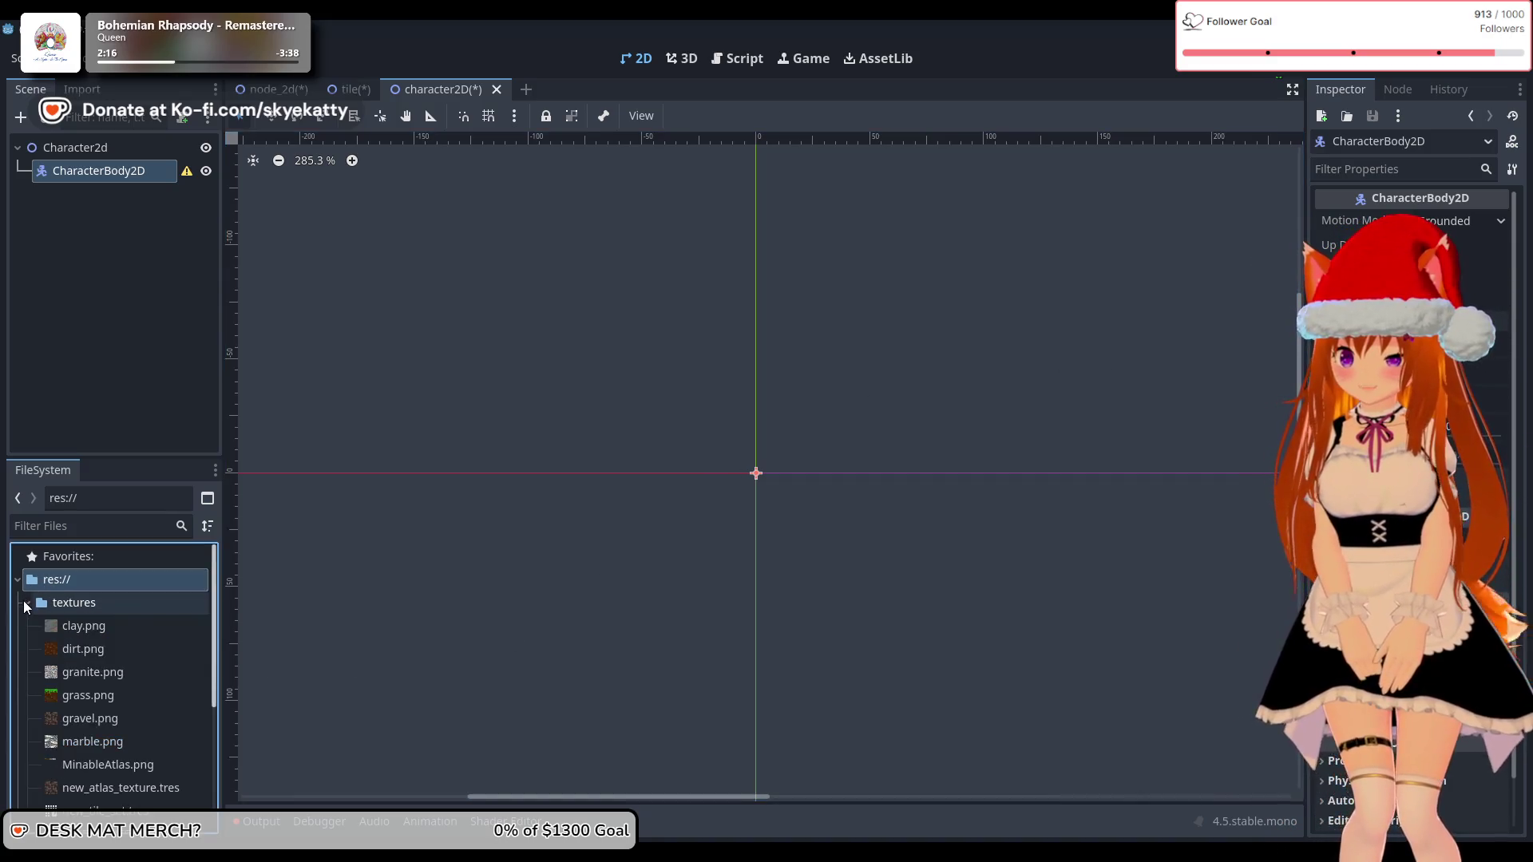
scroll(130, 706, down, 4)
click(120, 658)
right_click(118, 658)
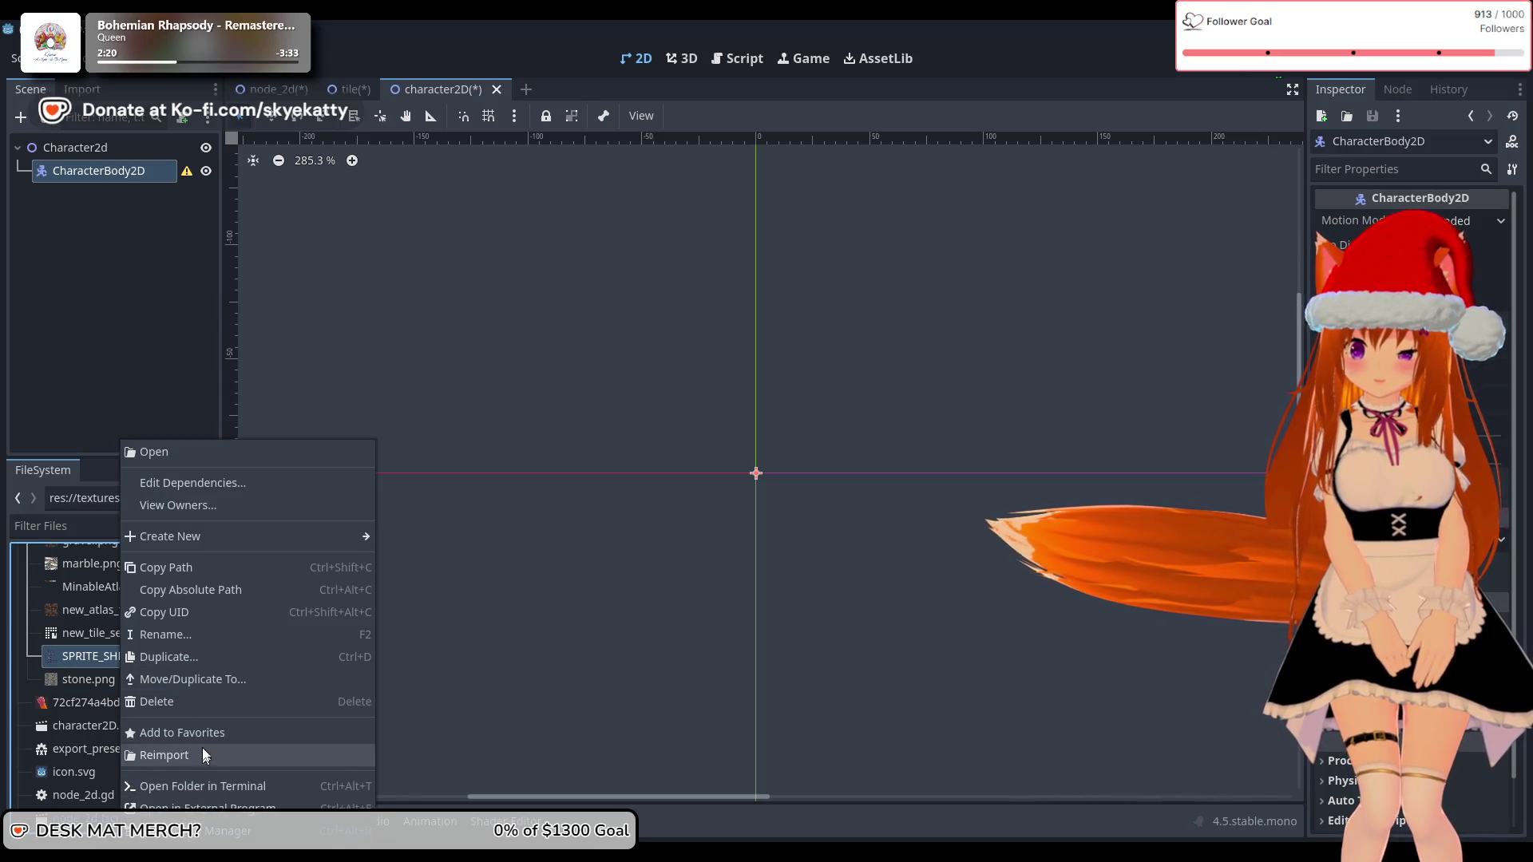
mouse_move(199, 543)
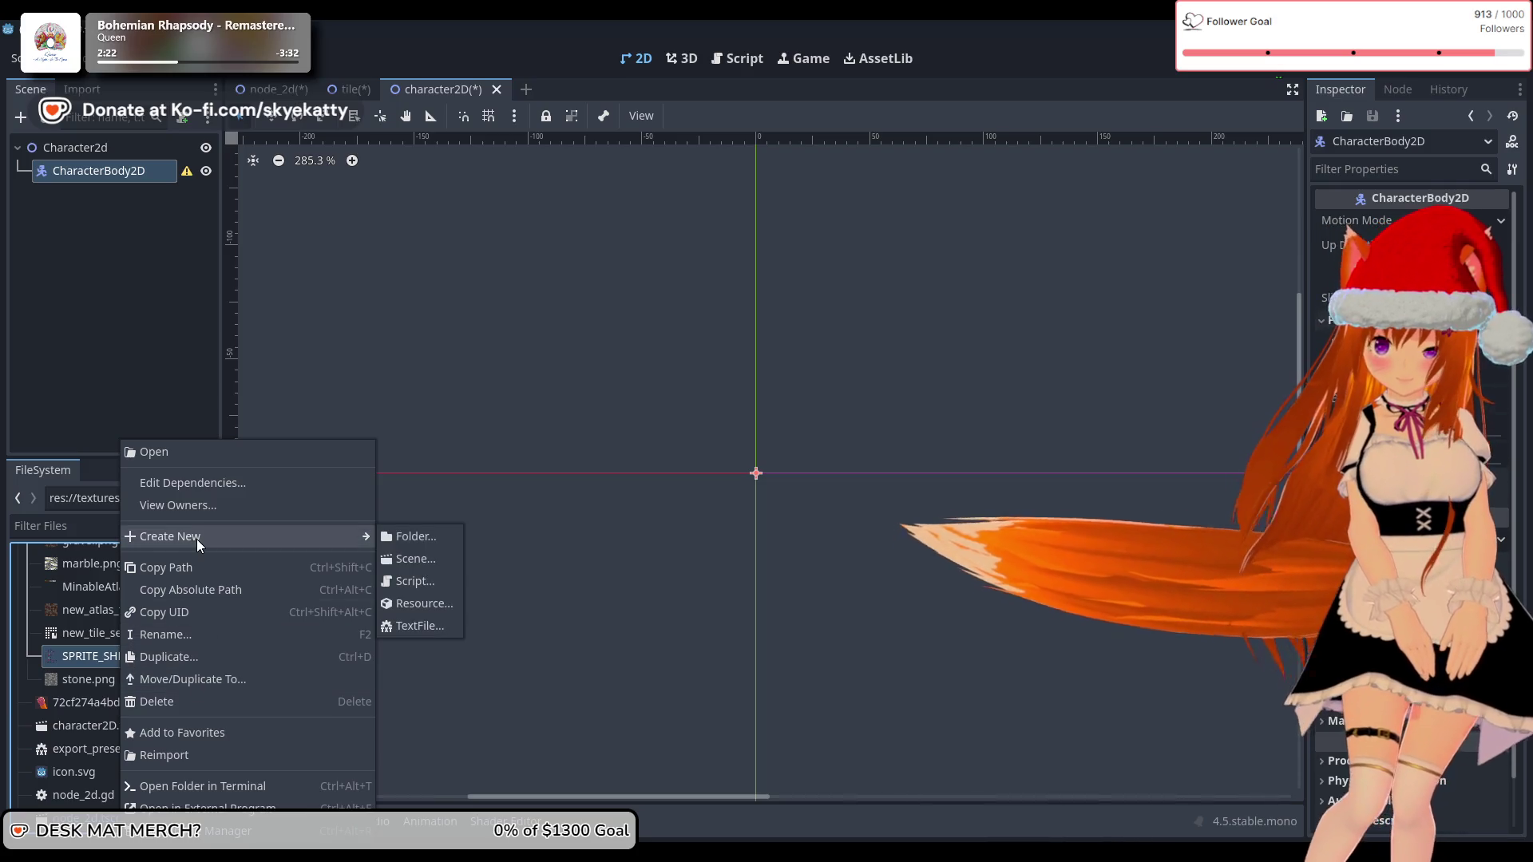
click(82, 659)
click(83, 660)
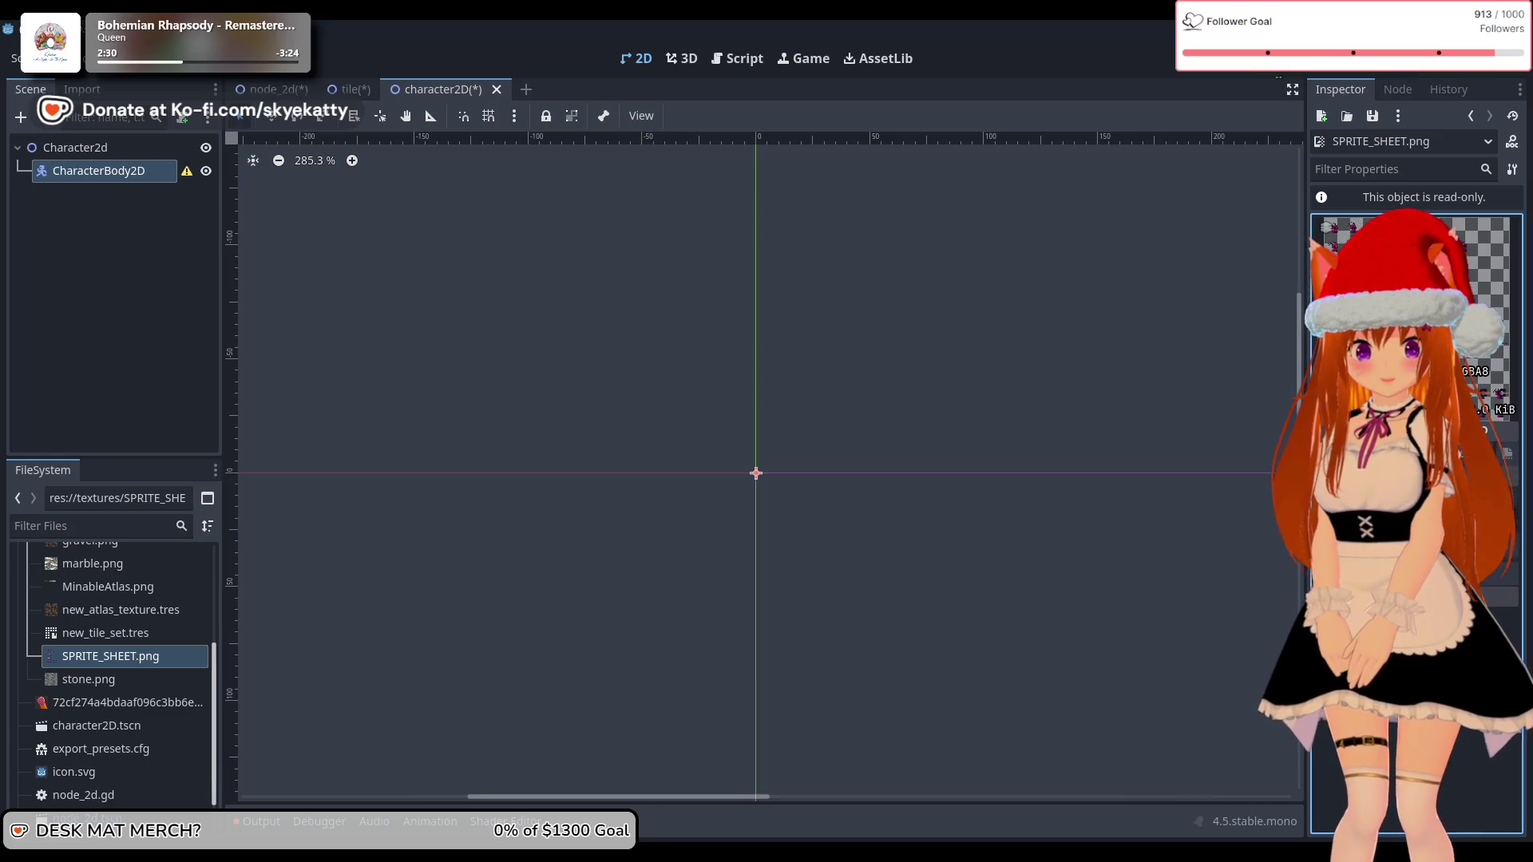
mouse_move(1479, 473)
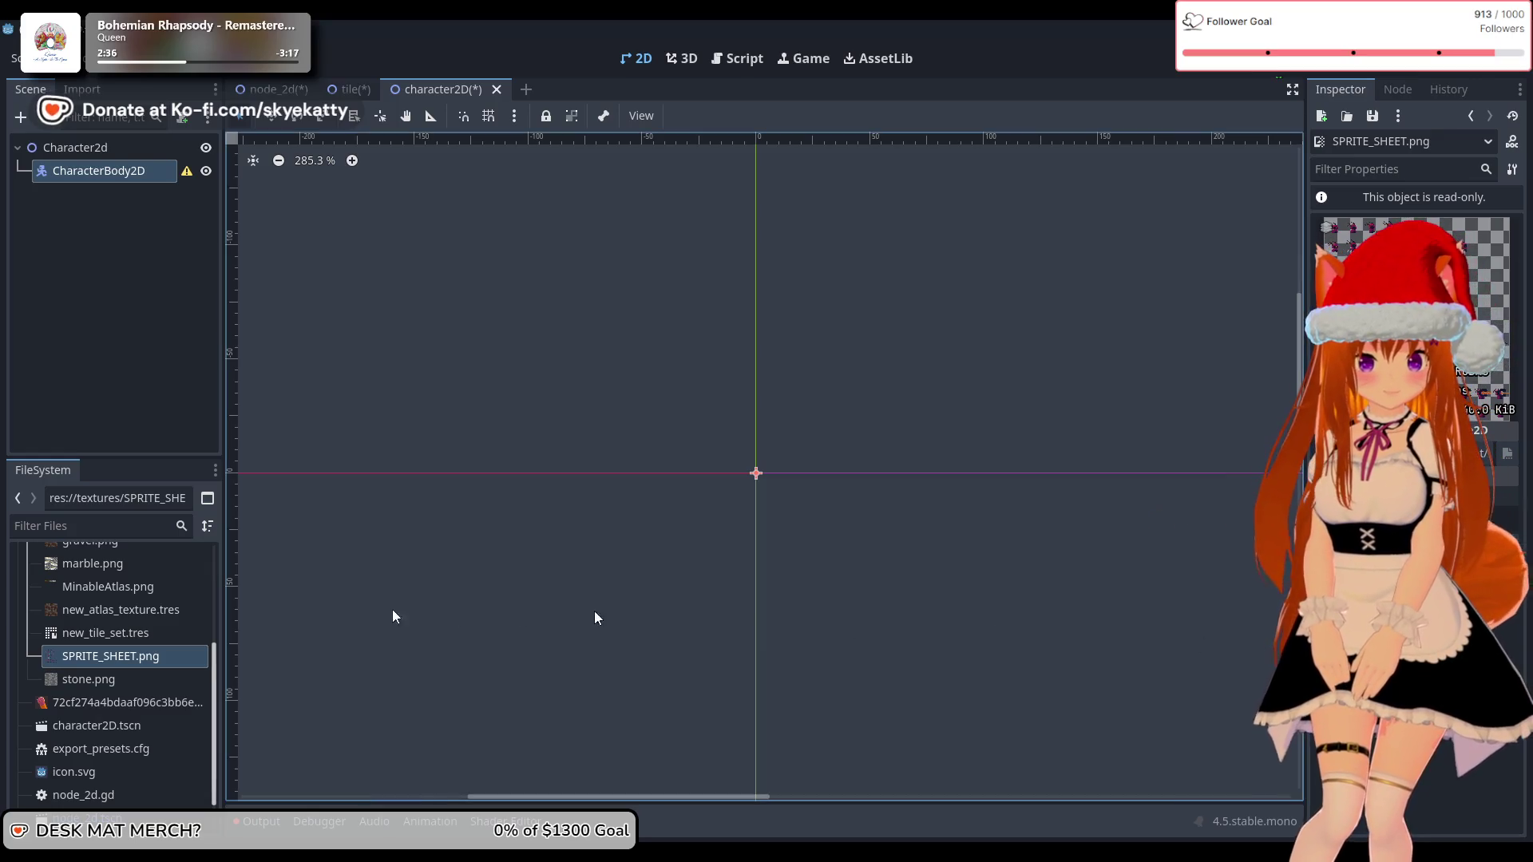
mouse_move(65, 666)
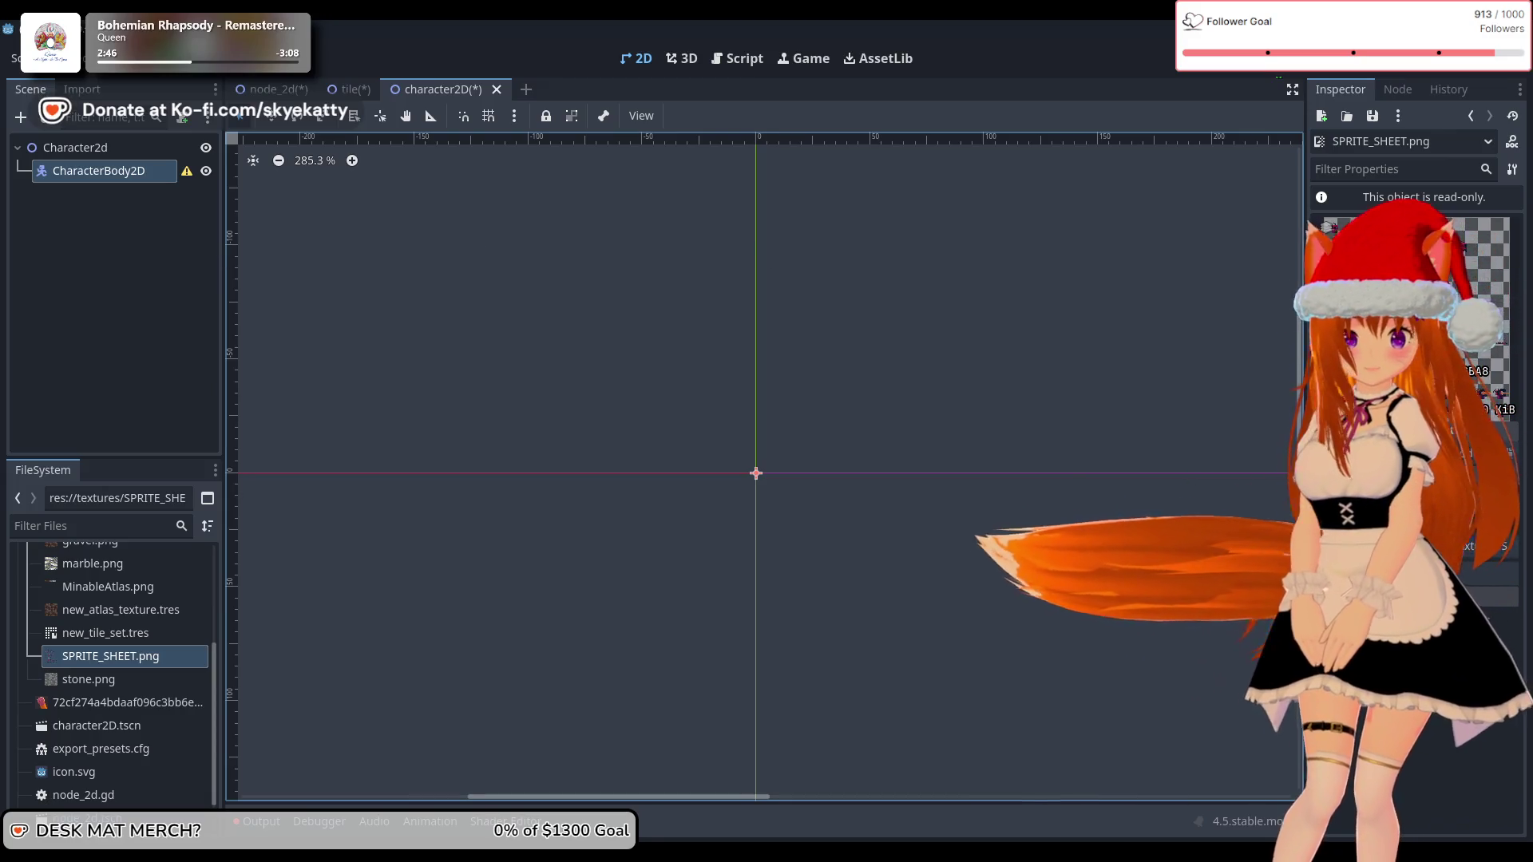
right_click(118, 177)
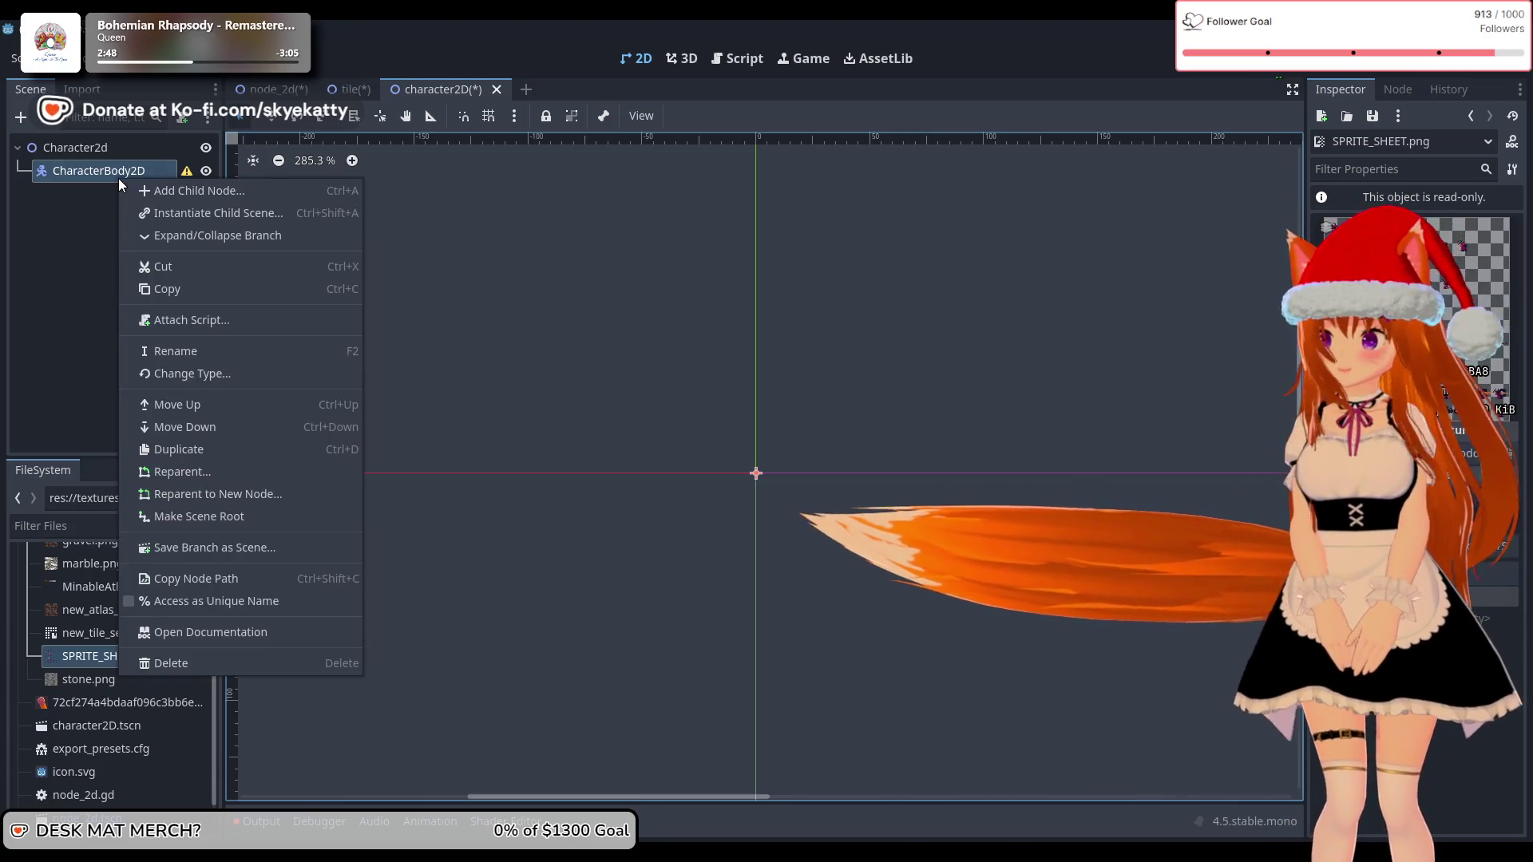
Step: Create an AnimatedSprite2D node via the 'animate' search and place it under CharacterBody2D
click(176, 190)
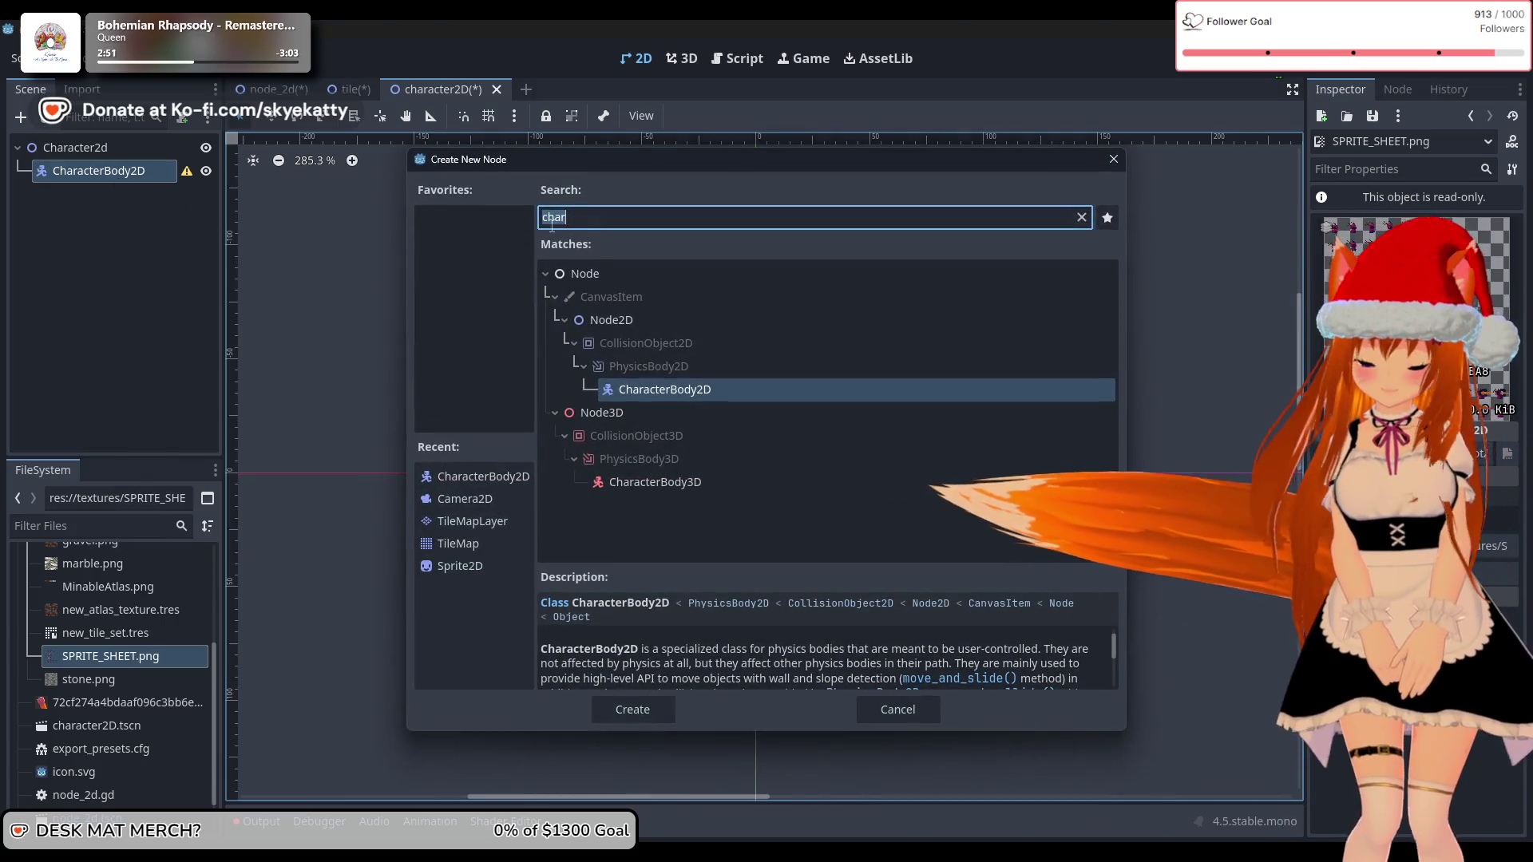
text(animate)
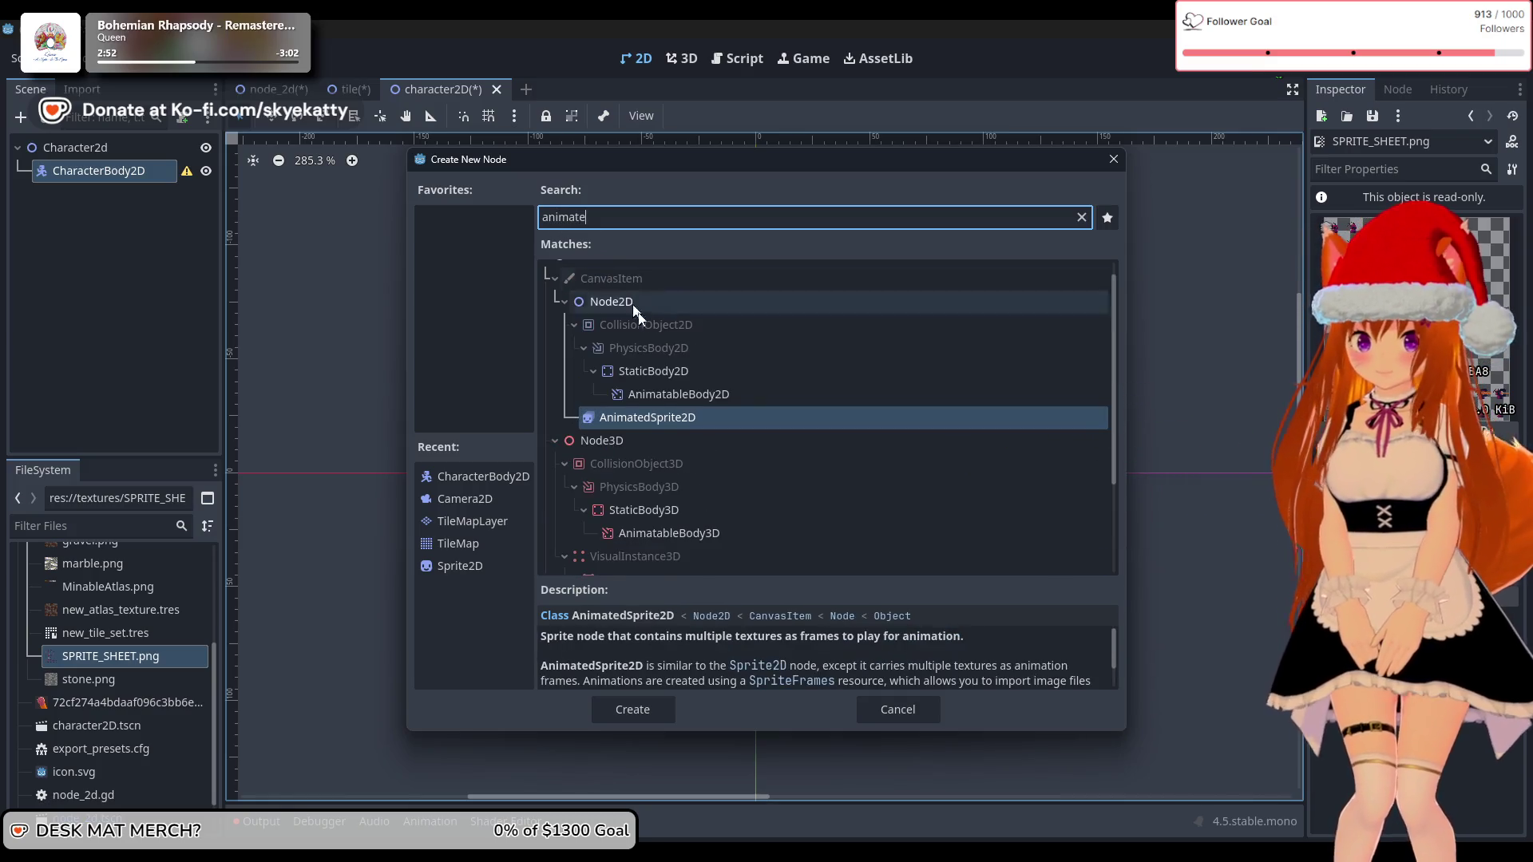
click(695, 417)
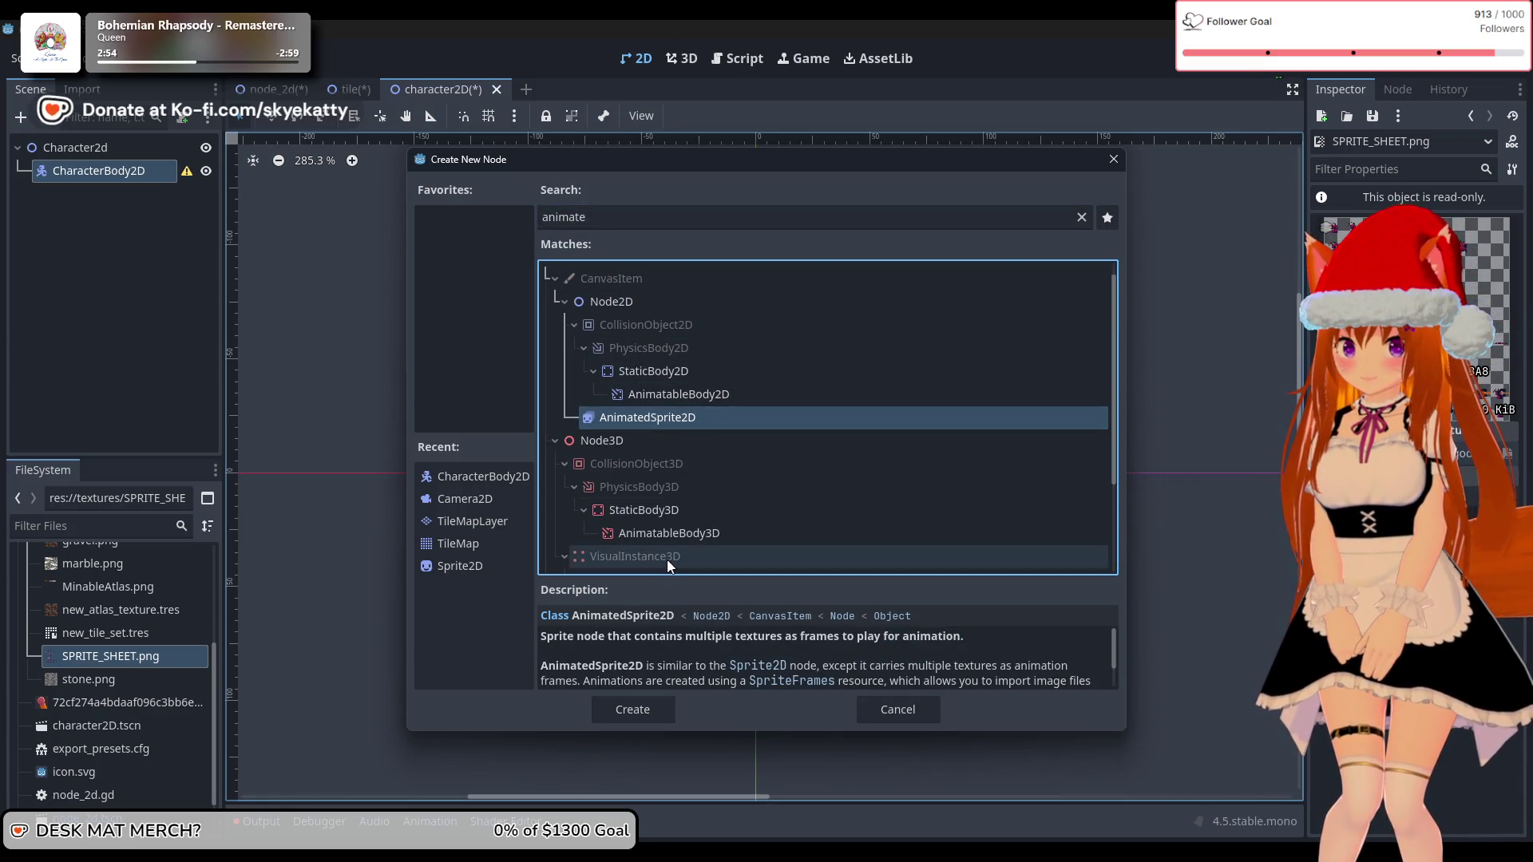
click(662, 721)
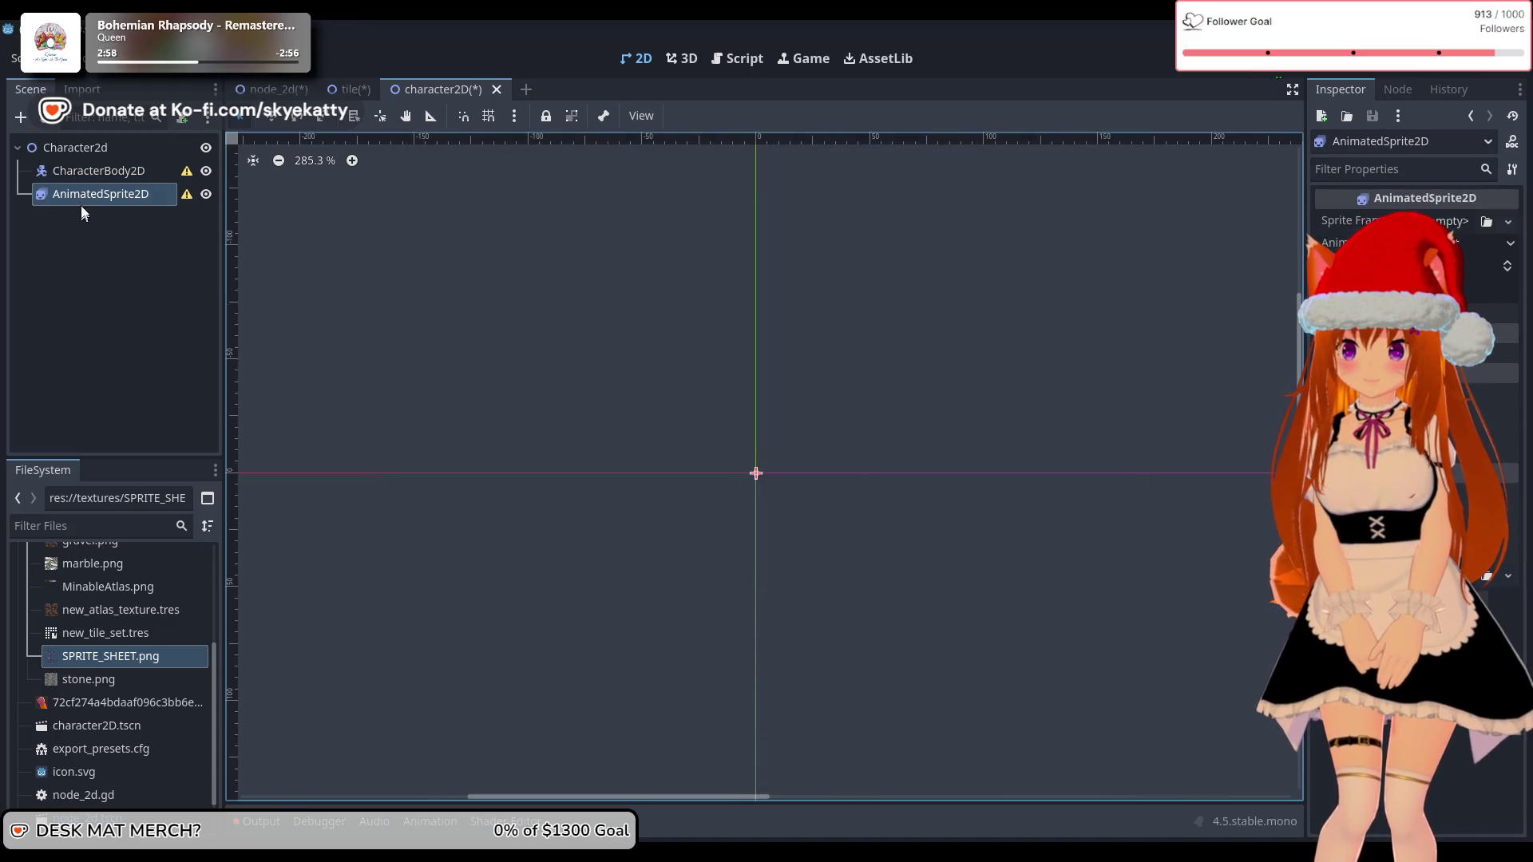
drag(80, 199, 110, 176)
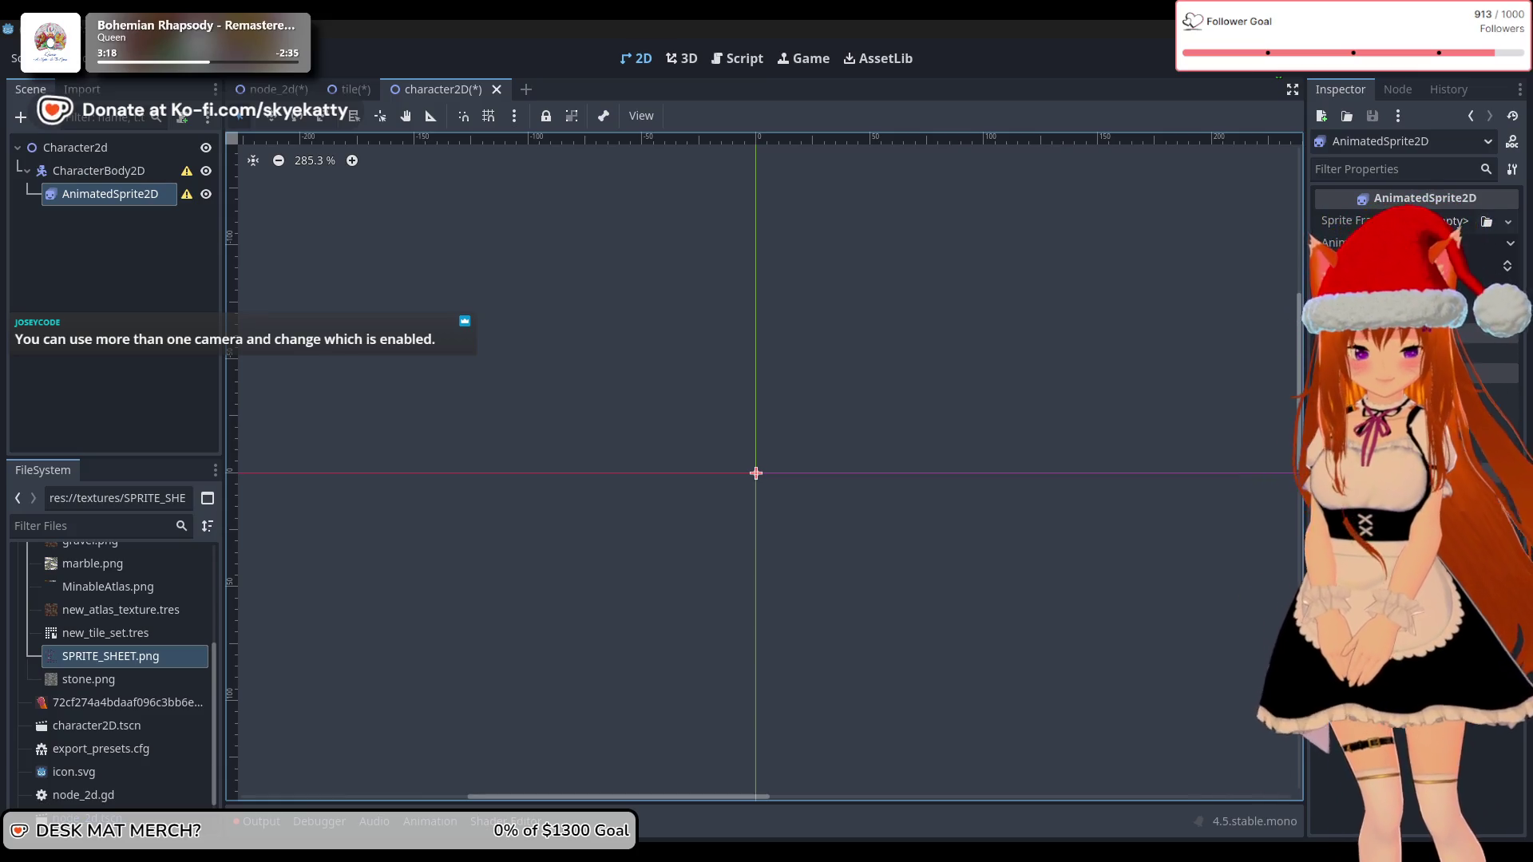
Step: Select the AnimatedSprite2D node so its properties appear in the Inspector
click(81, 286)
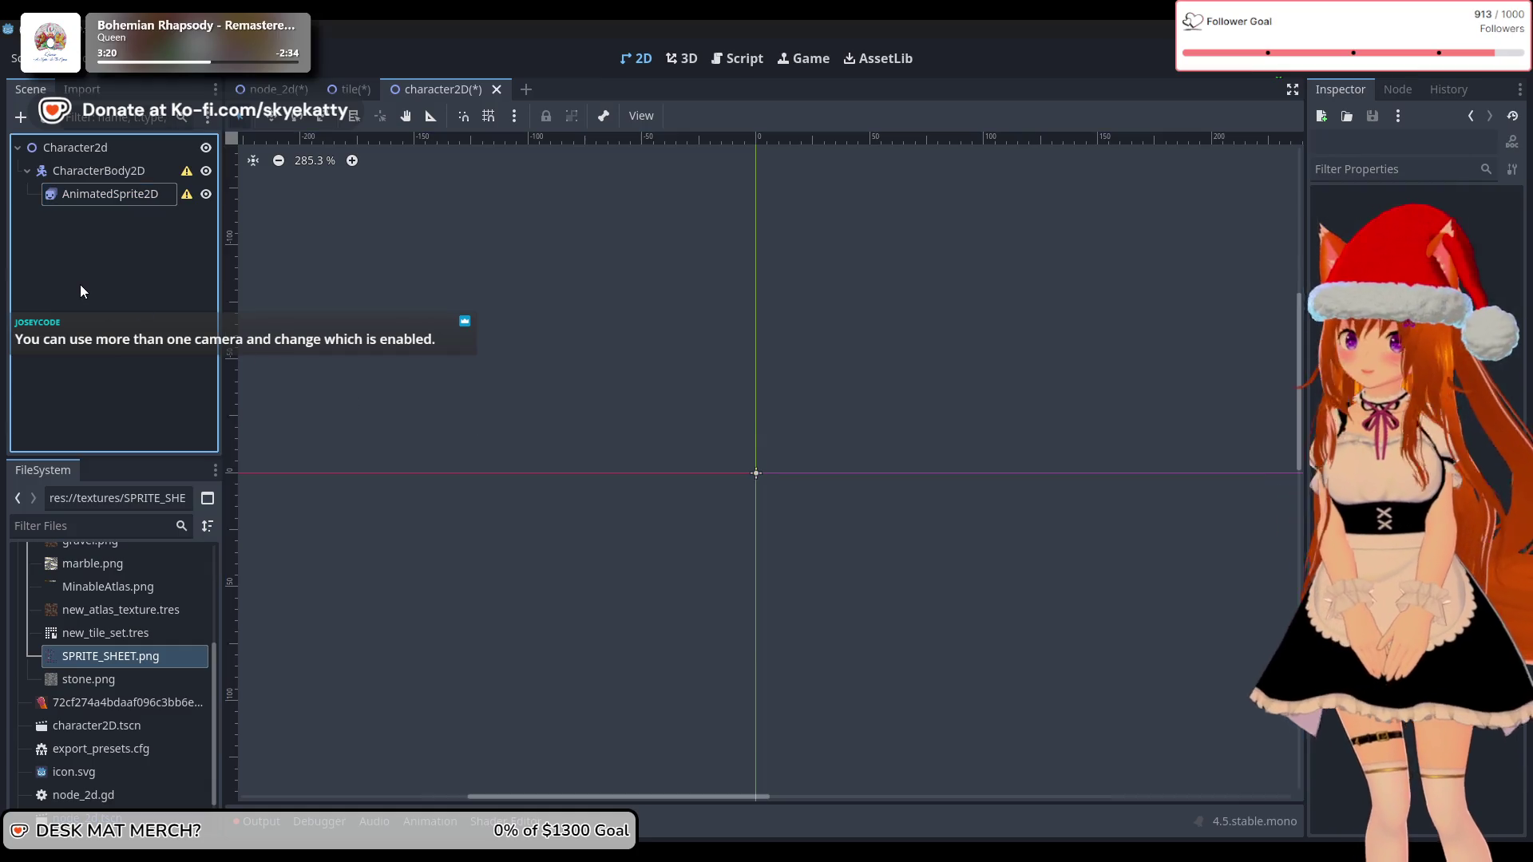
click(120, 203)
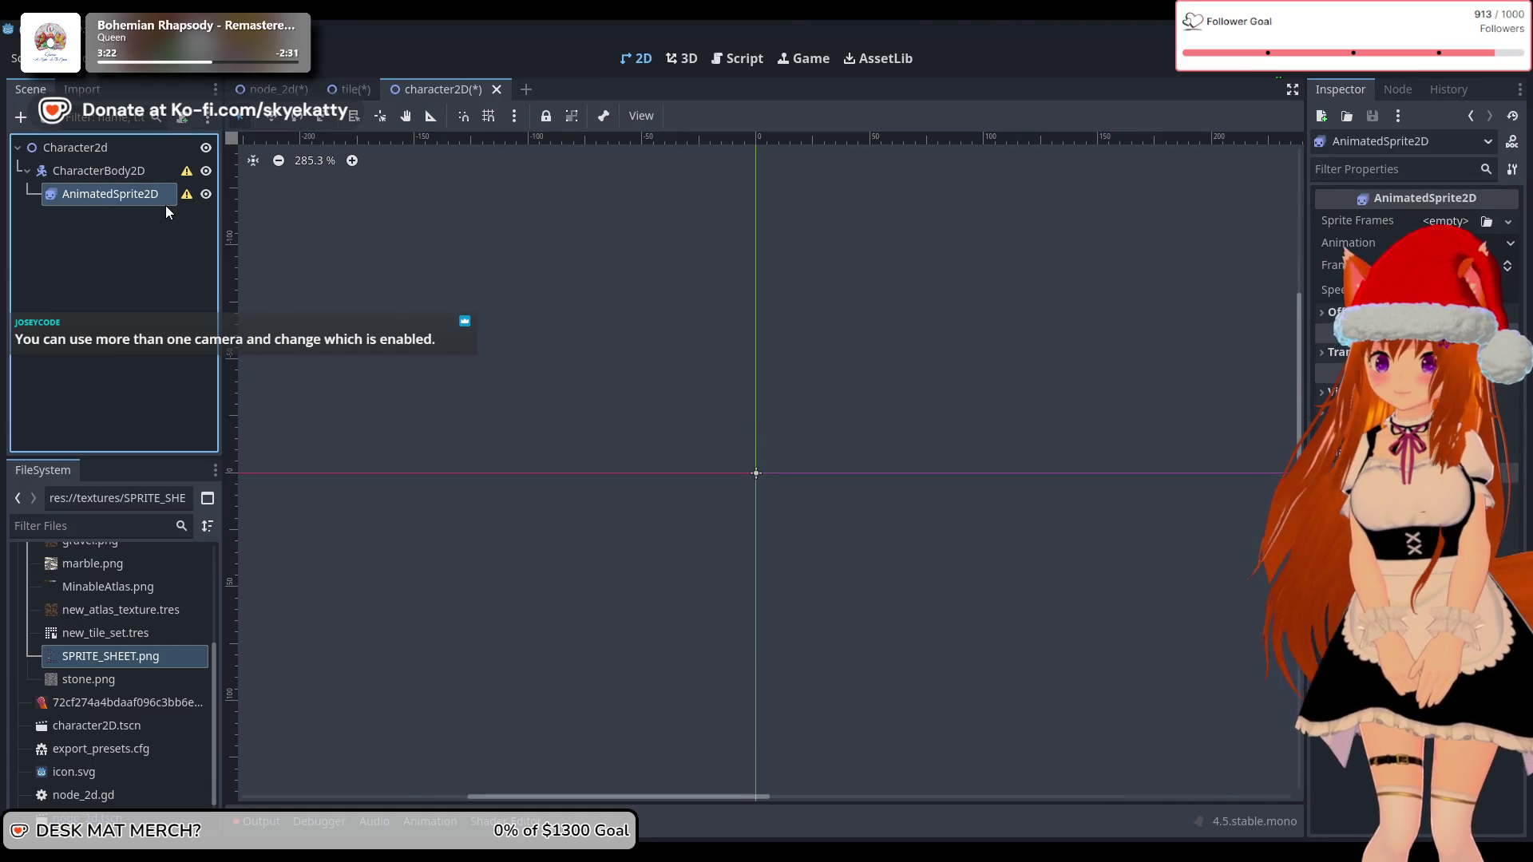
click(74, 244)
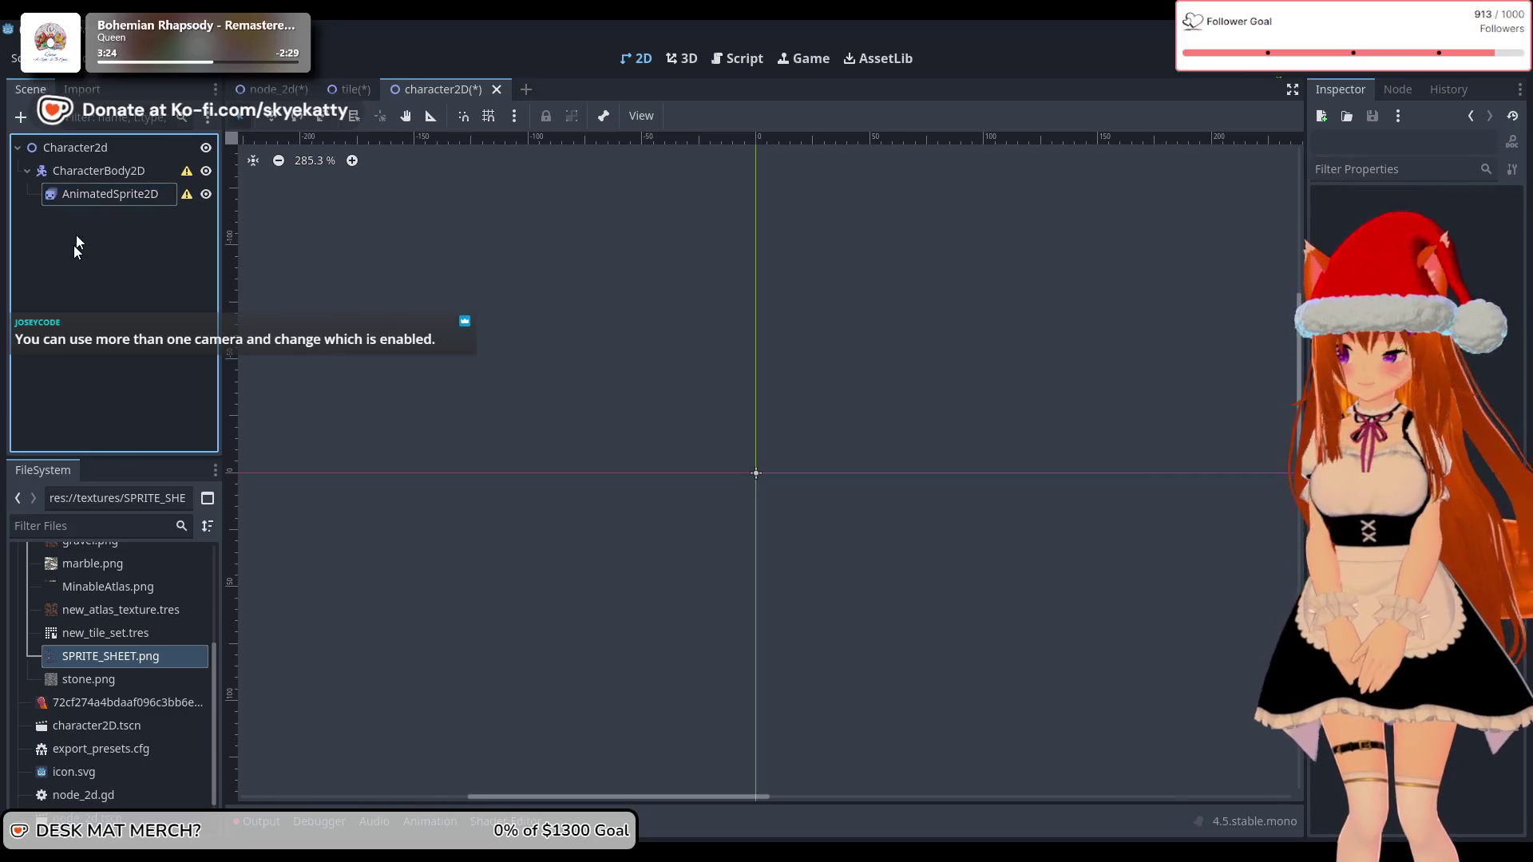
click(88, 198)
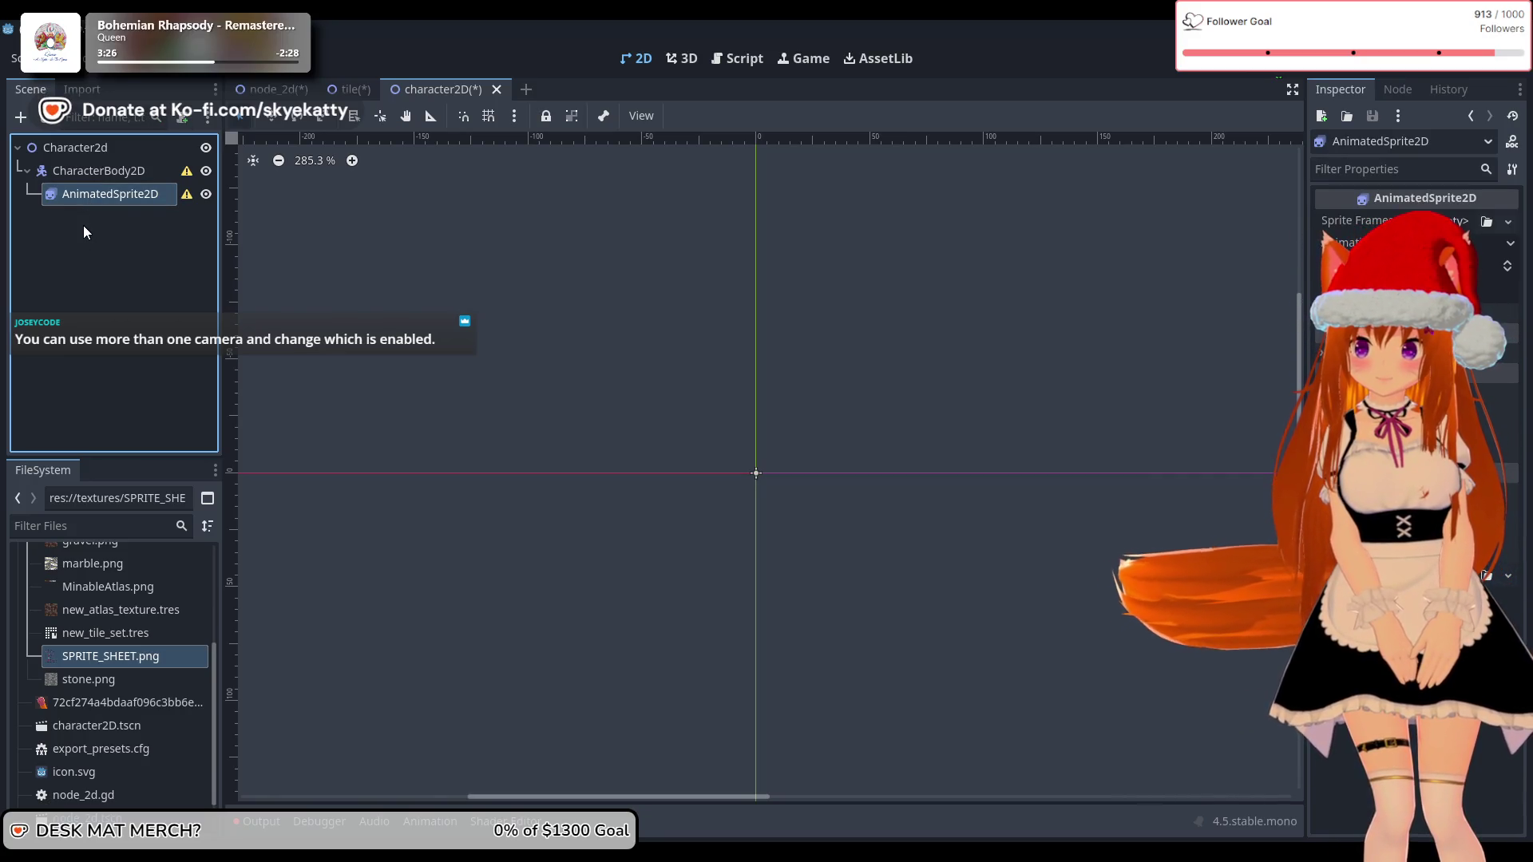
click(128, 273)
click(104, 199)
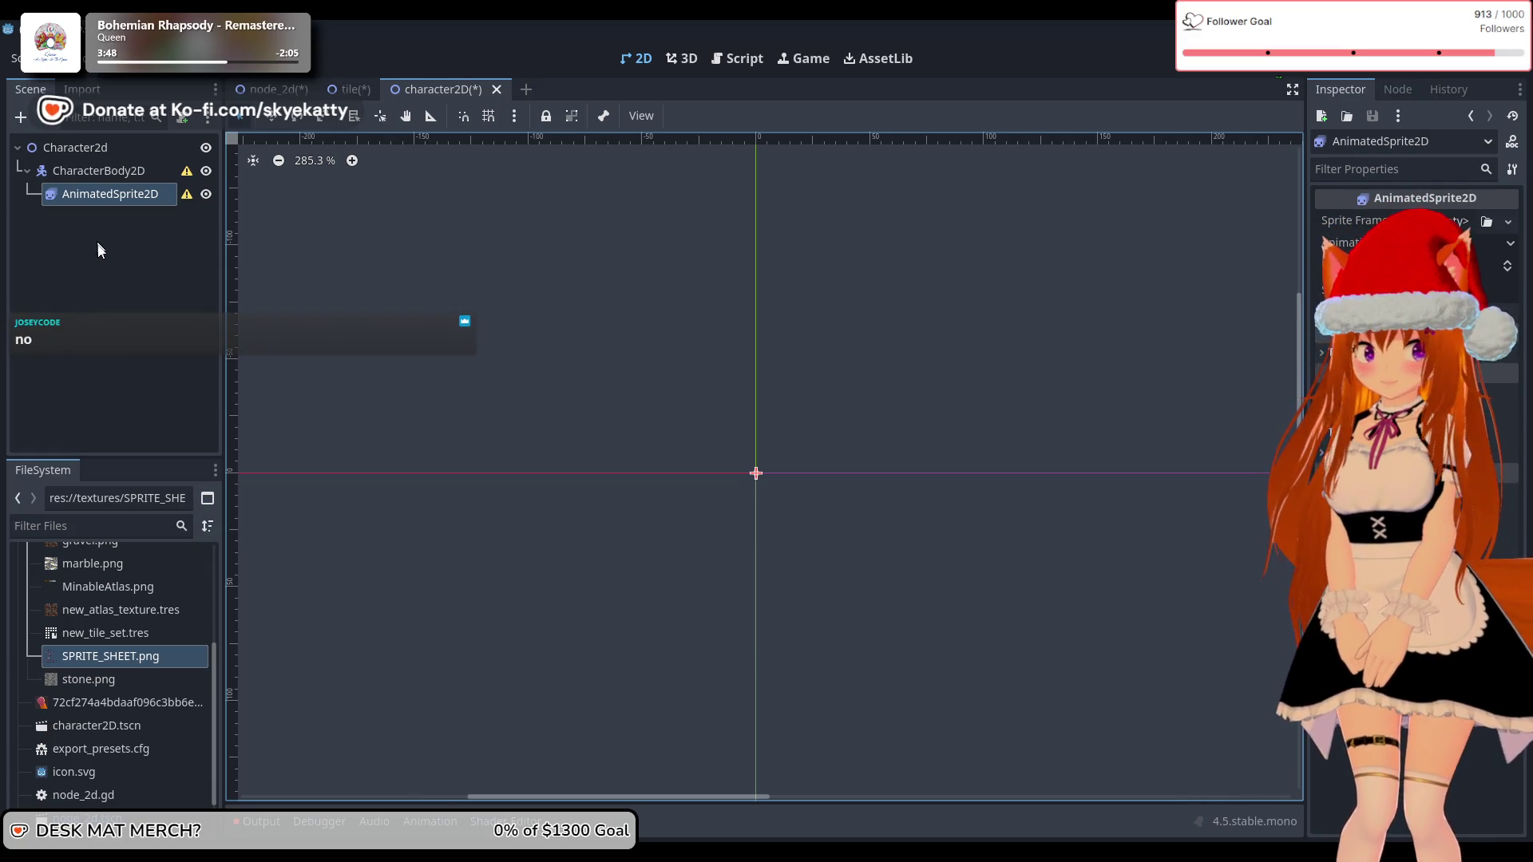
click(123, 372)
click(111, 194)
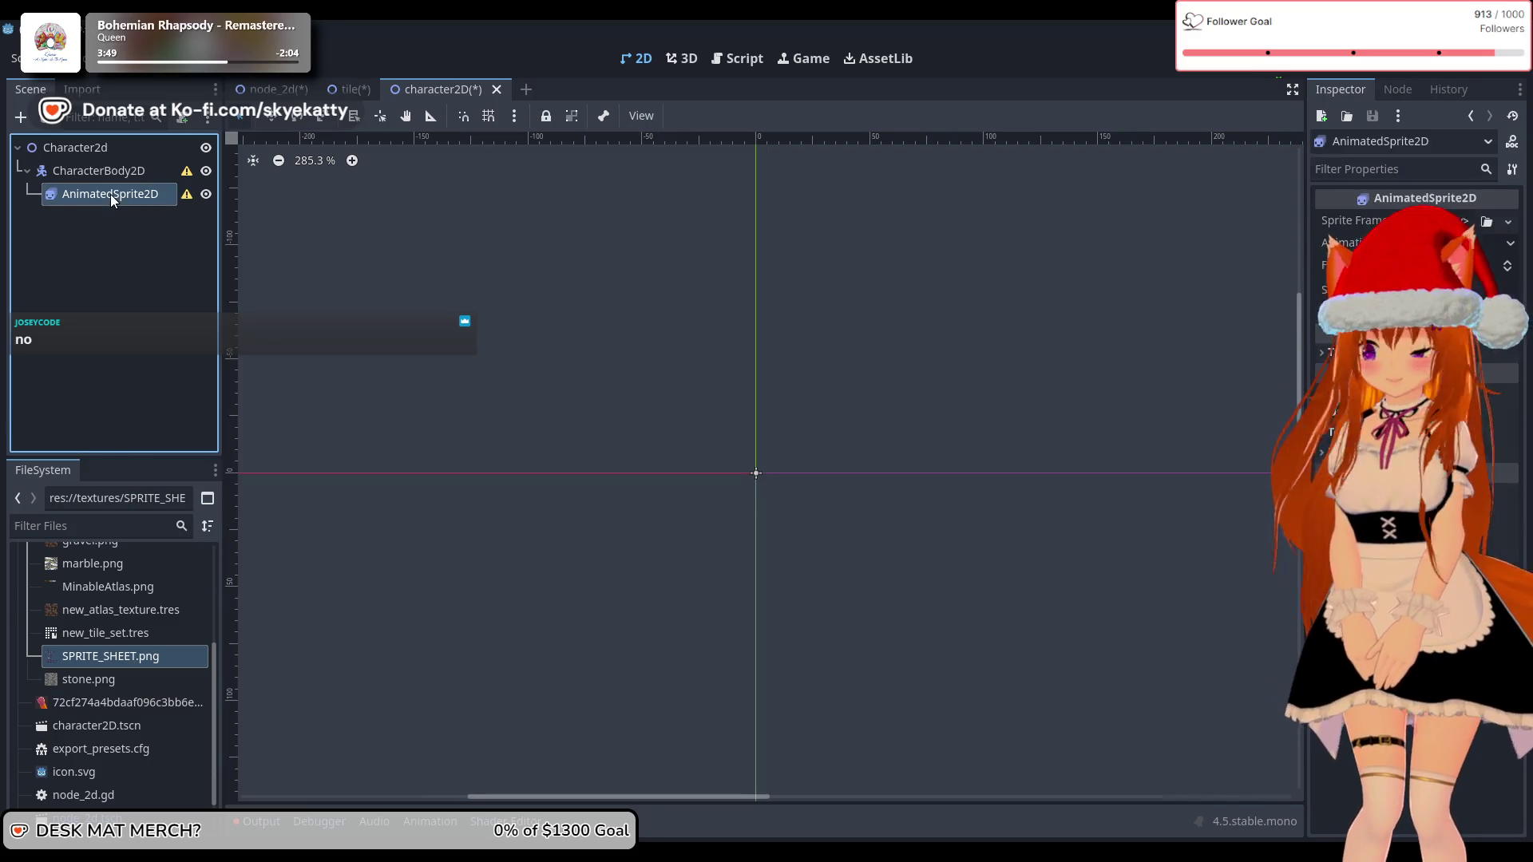
click(130, 318)
click(147, 170)
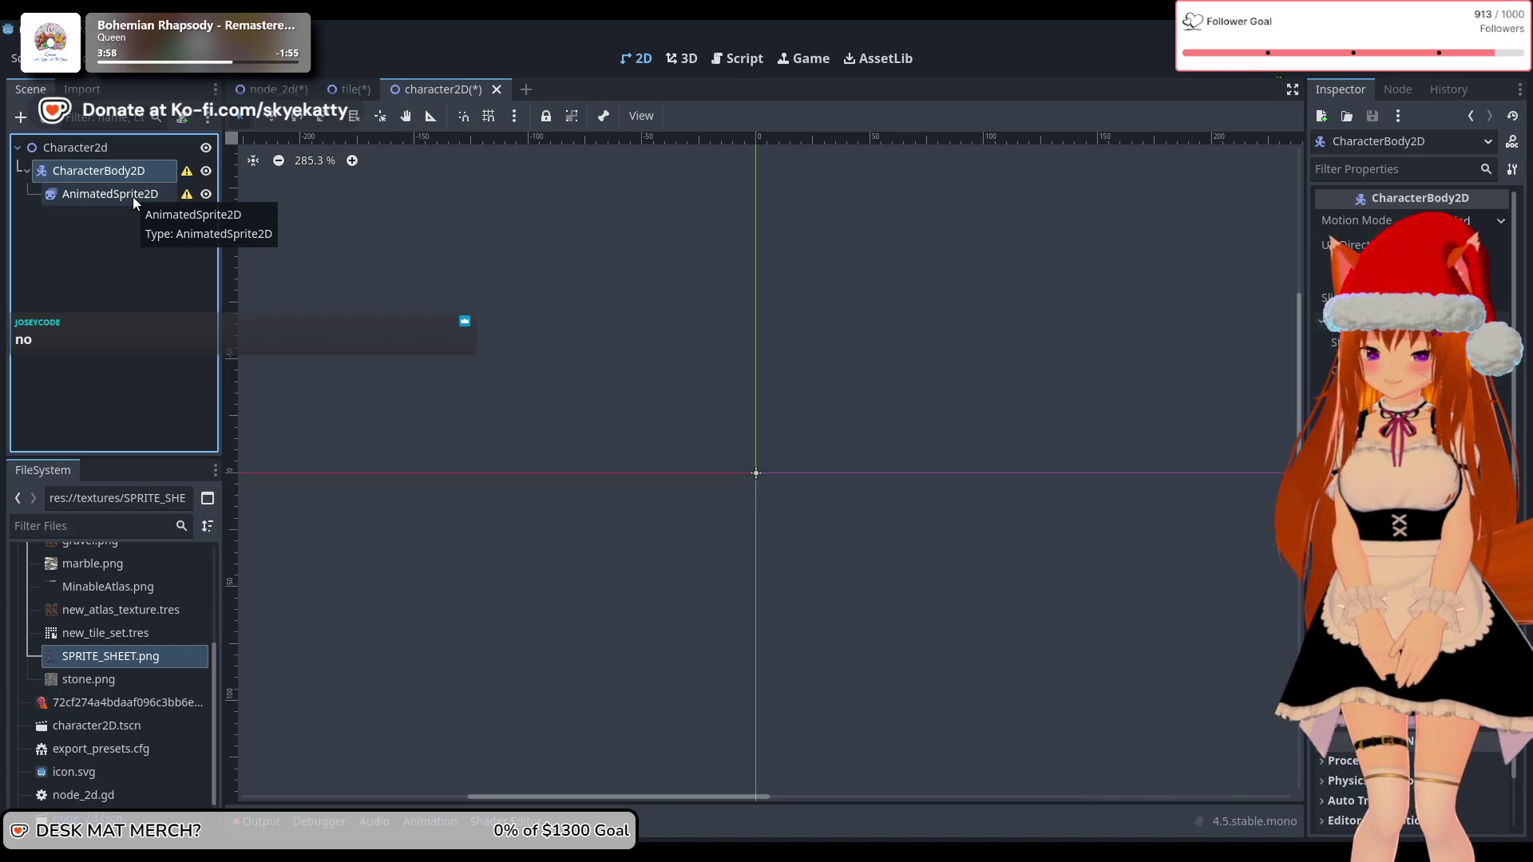
click(170, 238)
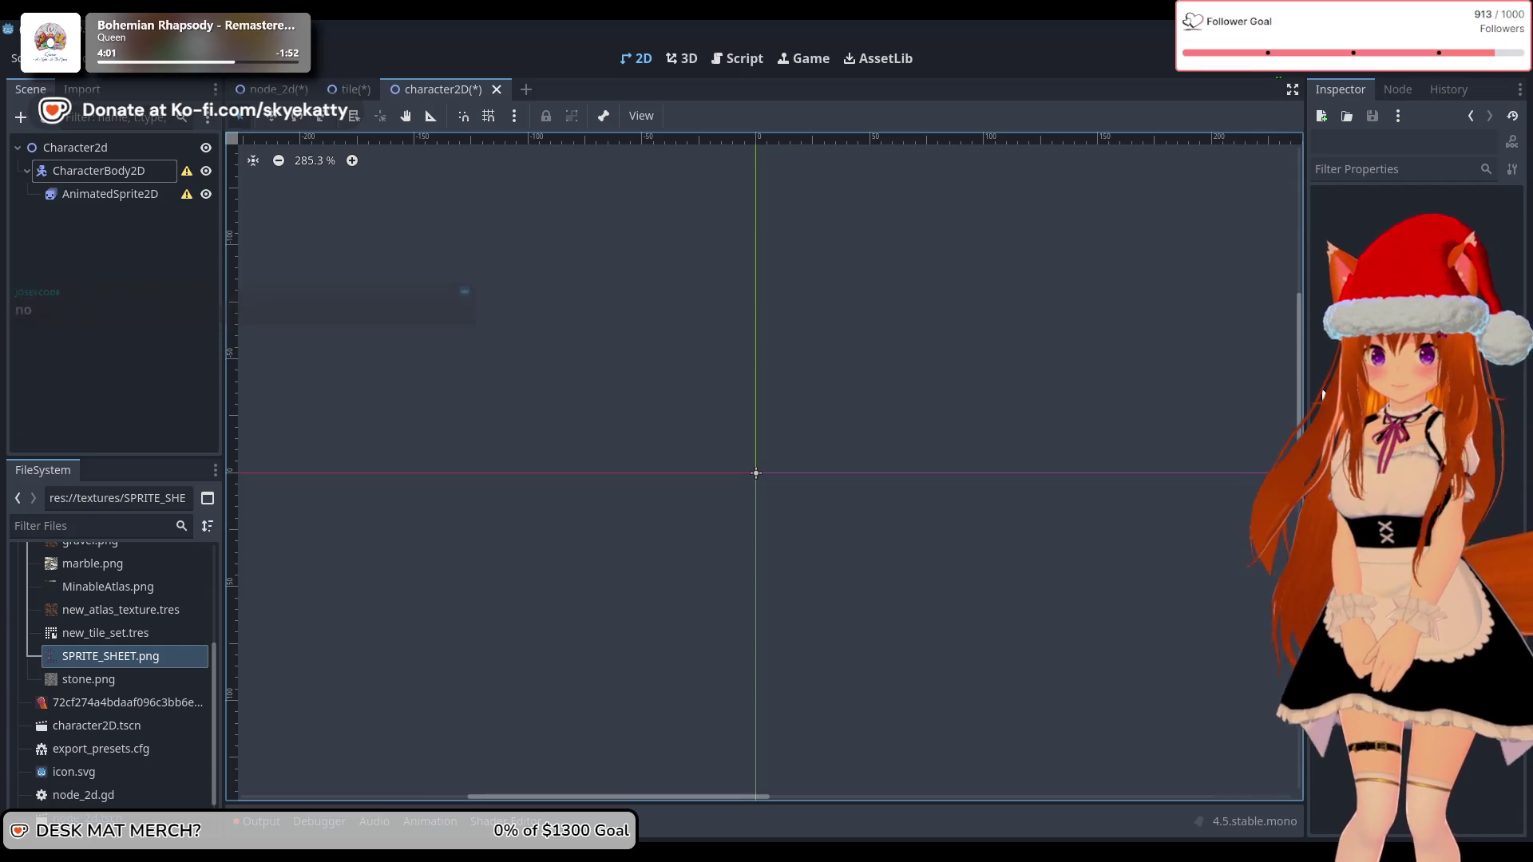
click(155, 278)
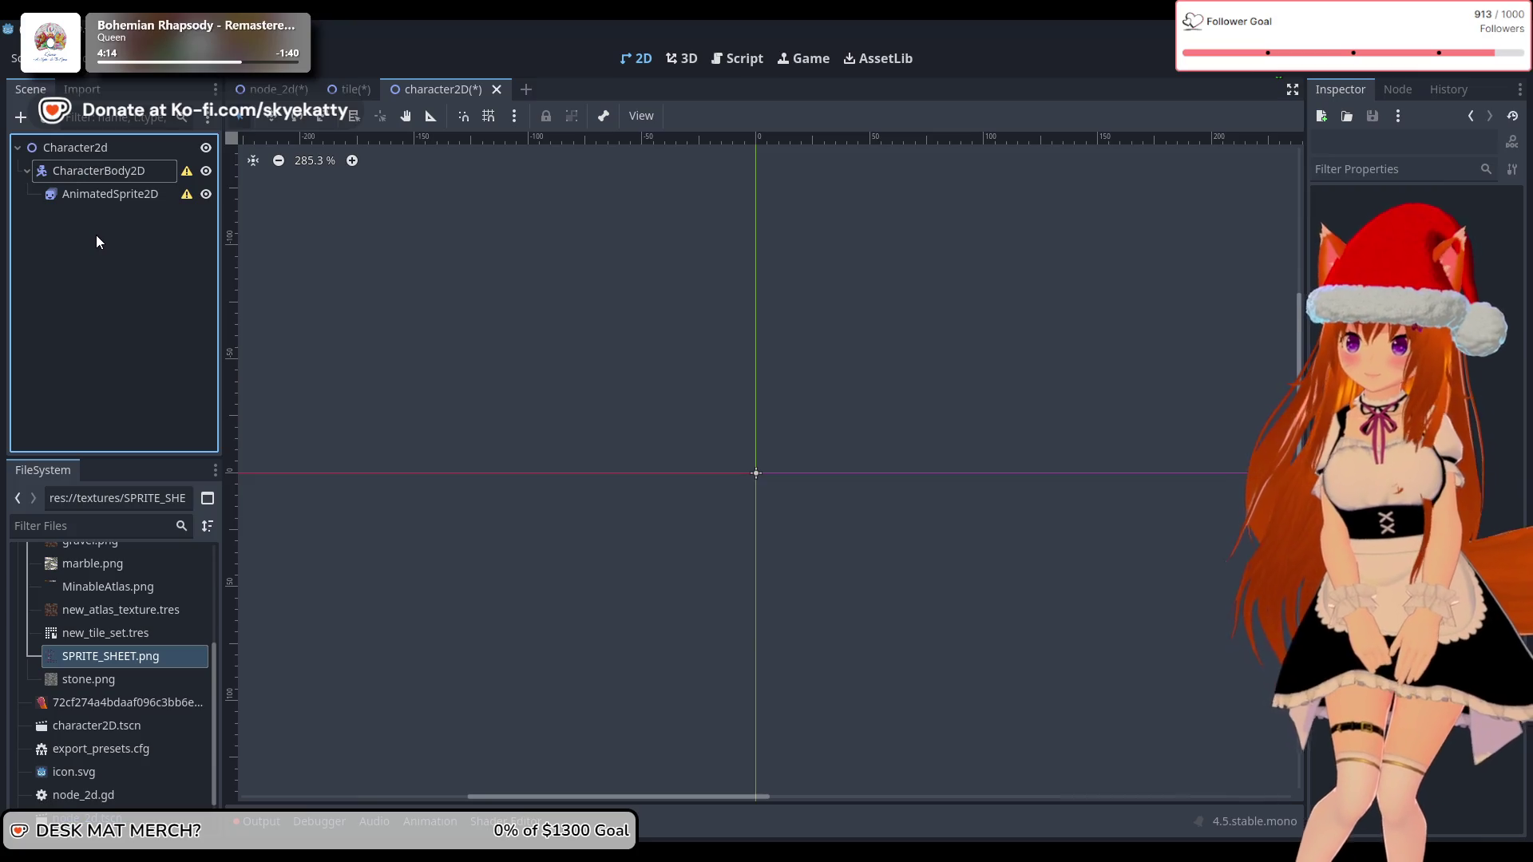
click(123, 196)
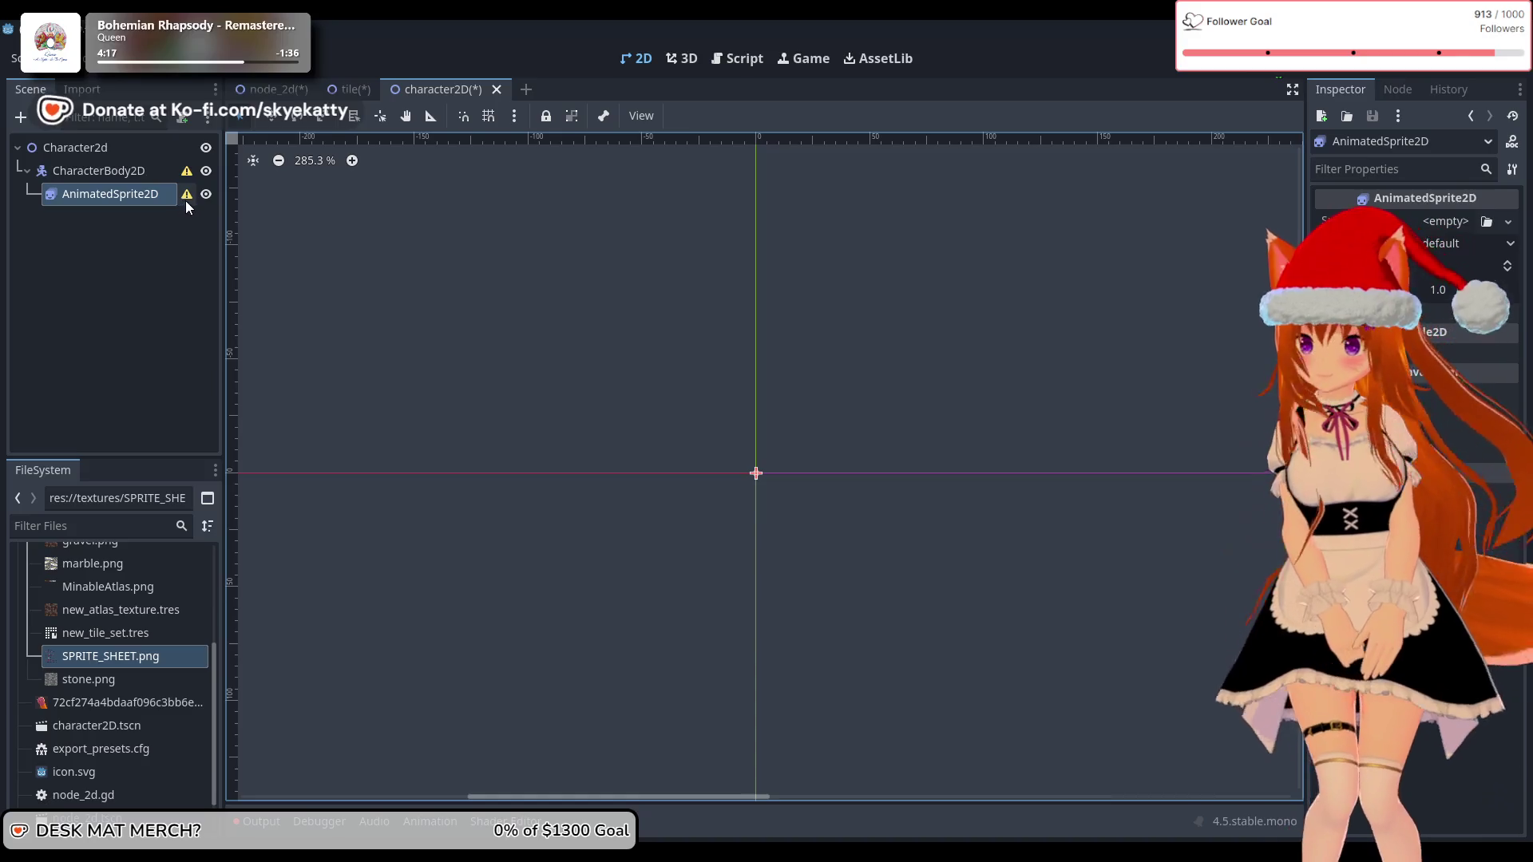
Step: Try dropping SPRITE_SHEET.png onto the empty Sprite Frames field, then bring up its resource menu
click(144, 660)
mouse_move(144, 660)
mouse_down()
mouse_move(799, 399)
mouse_move(1458, 227)
mouse_up()
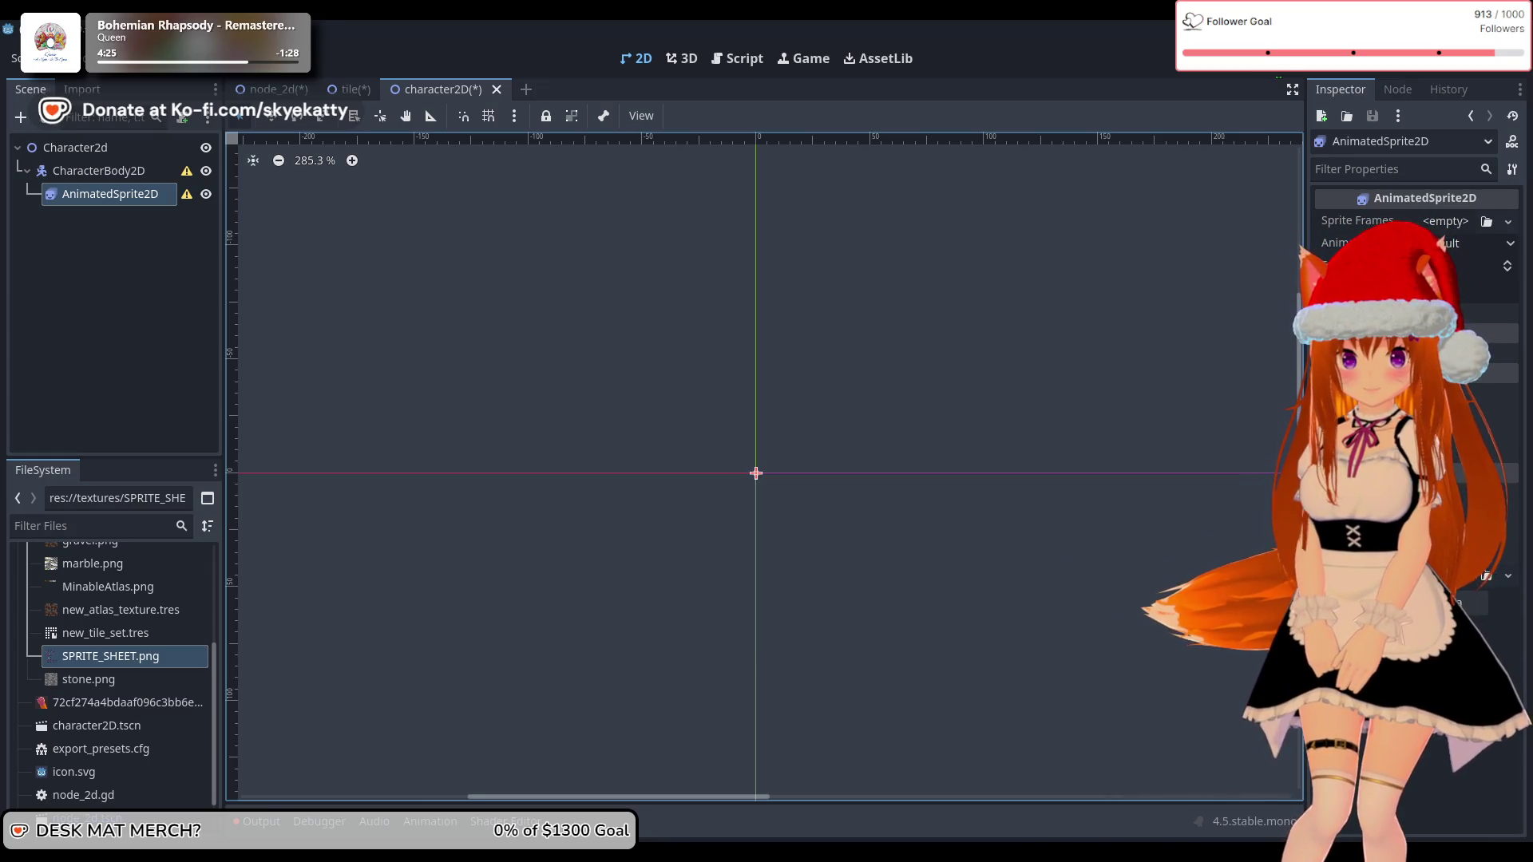
click(1415, 320)
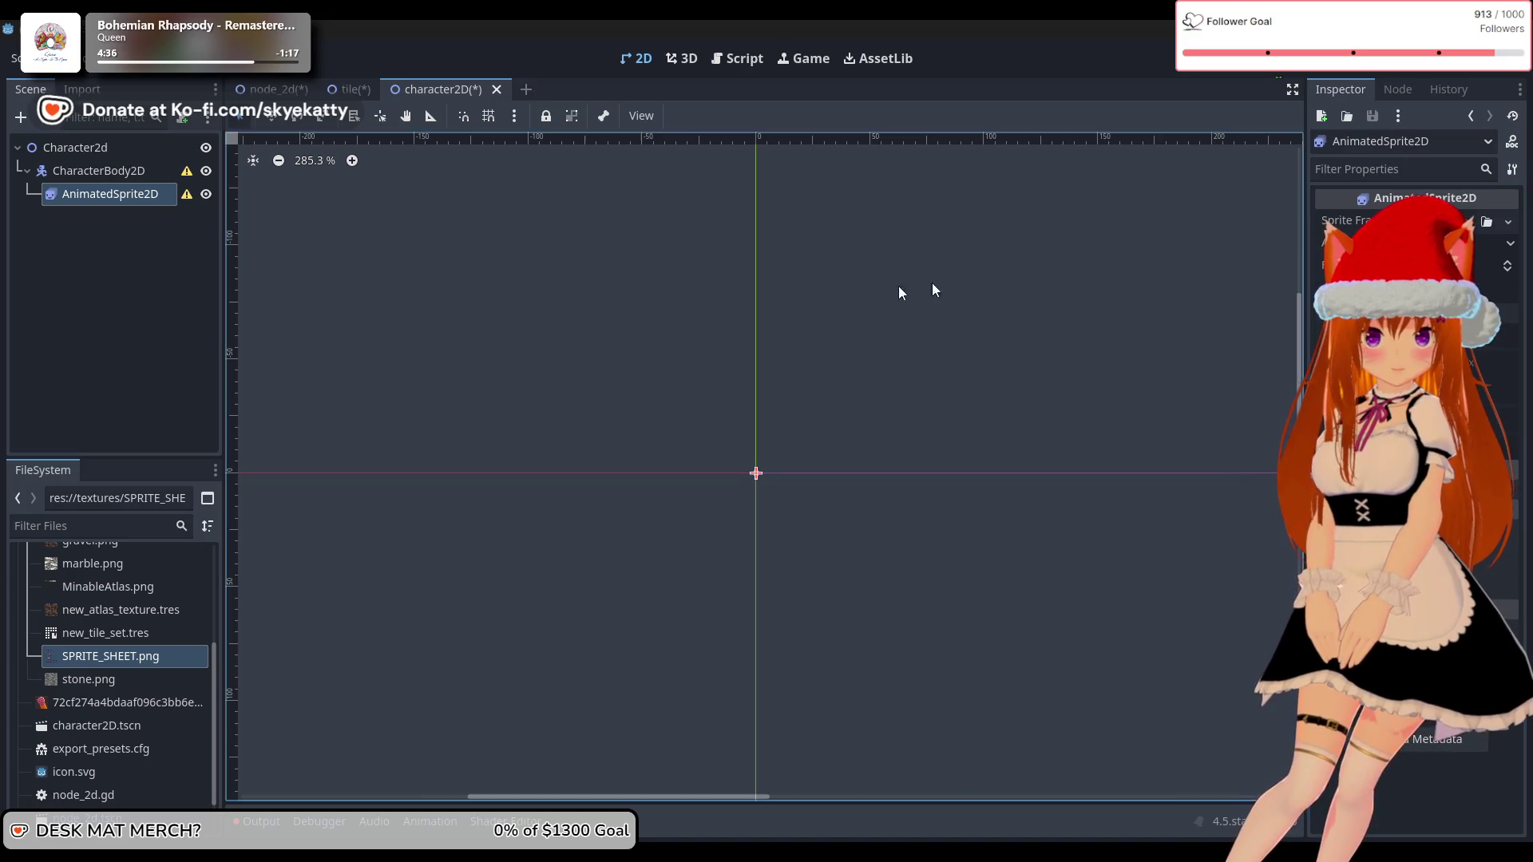
click(1455, 221)
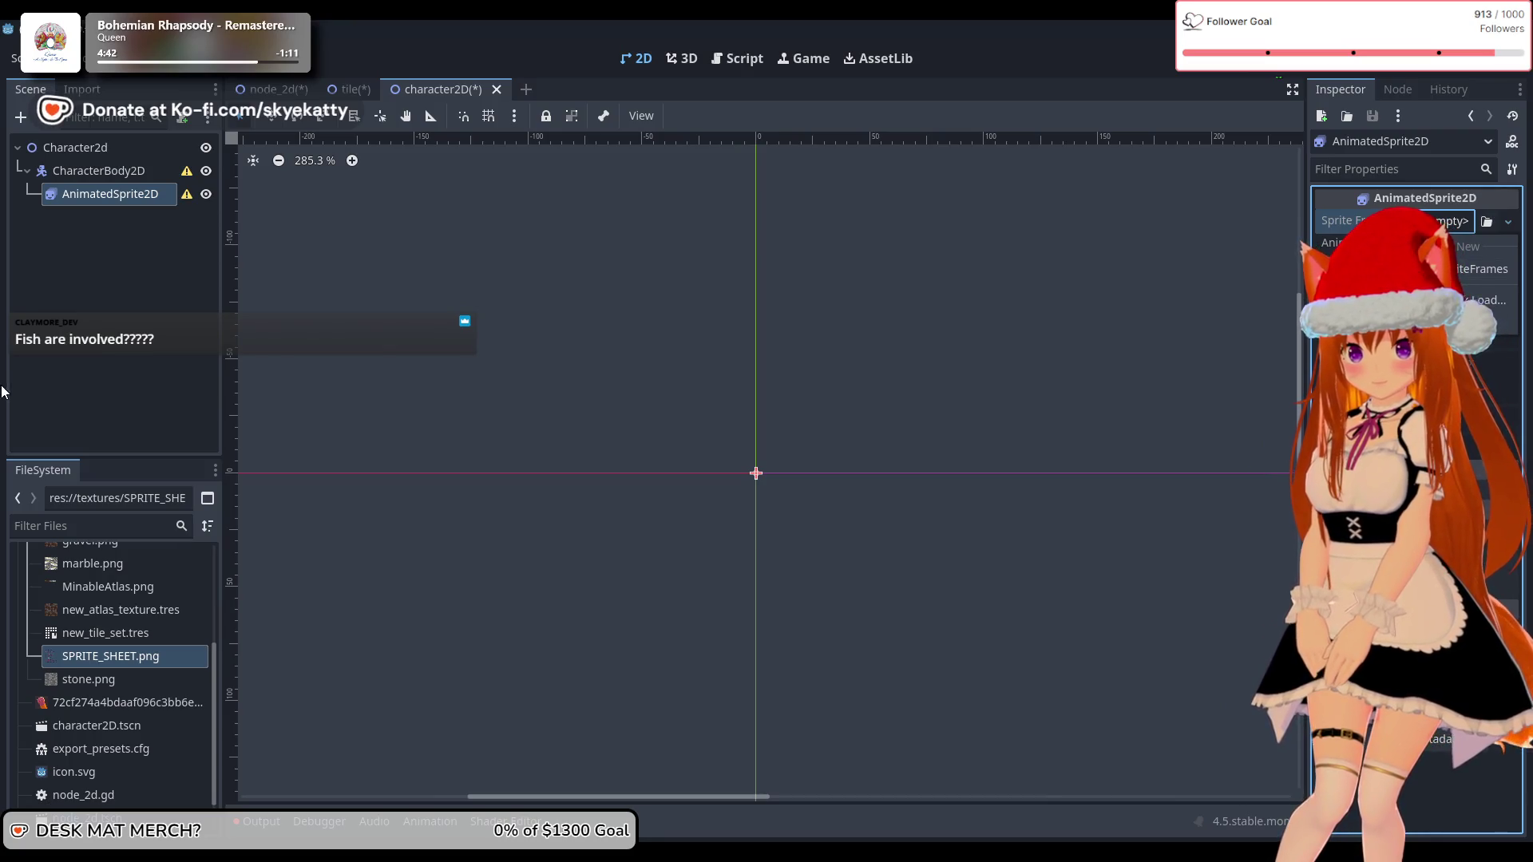
Step: Create a SpriteFrames resource in textures via a 'sprite' search and save it as new_sprite_frames.tres
click(114, 658)
scroll(111, 647, up, 5)
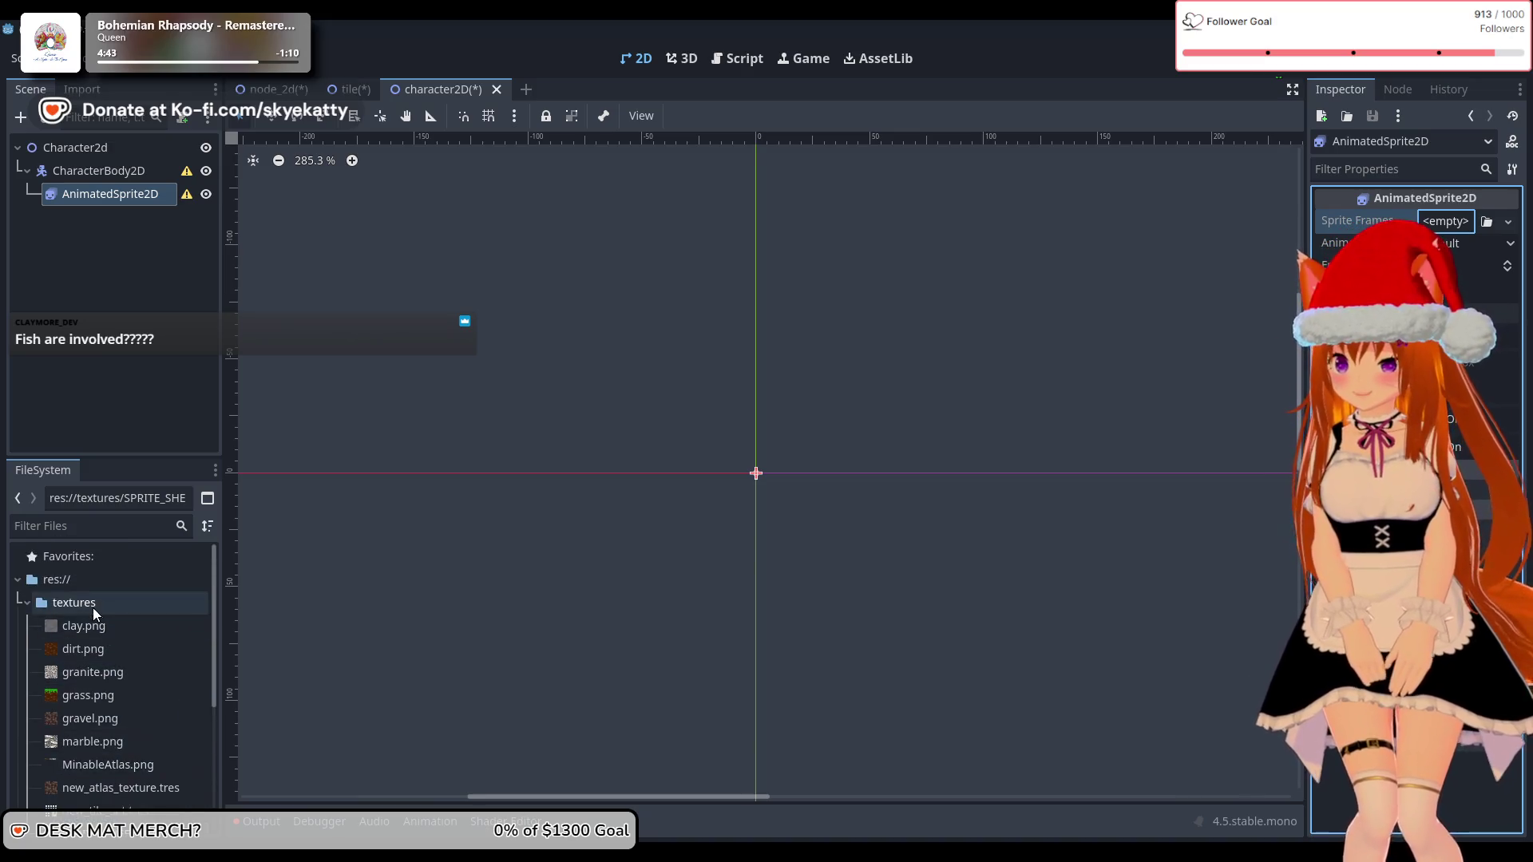
right_click(92, 604)
mouse_move(170, 514)
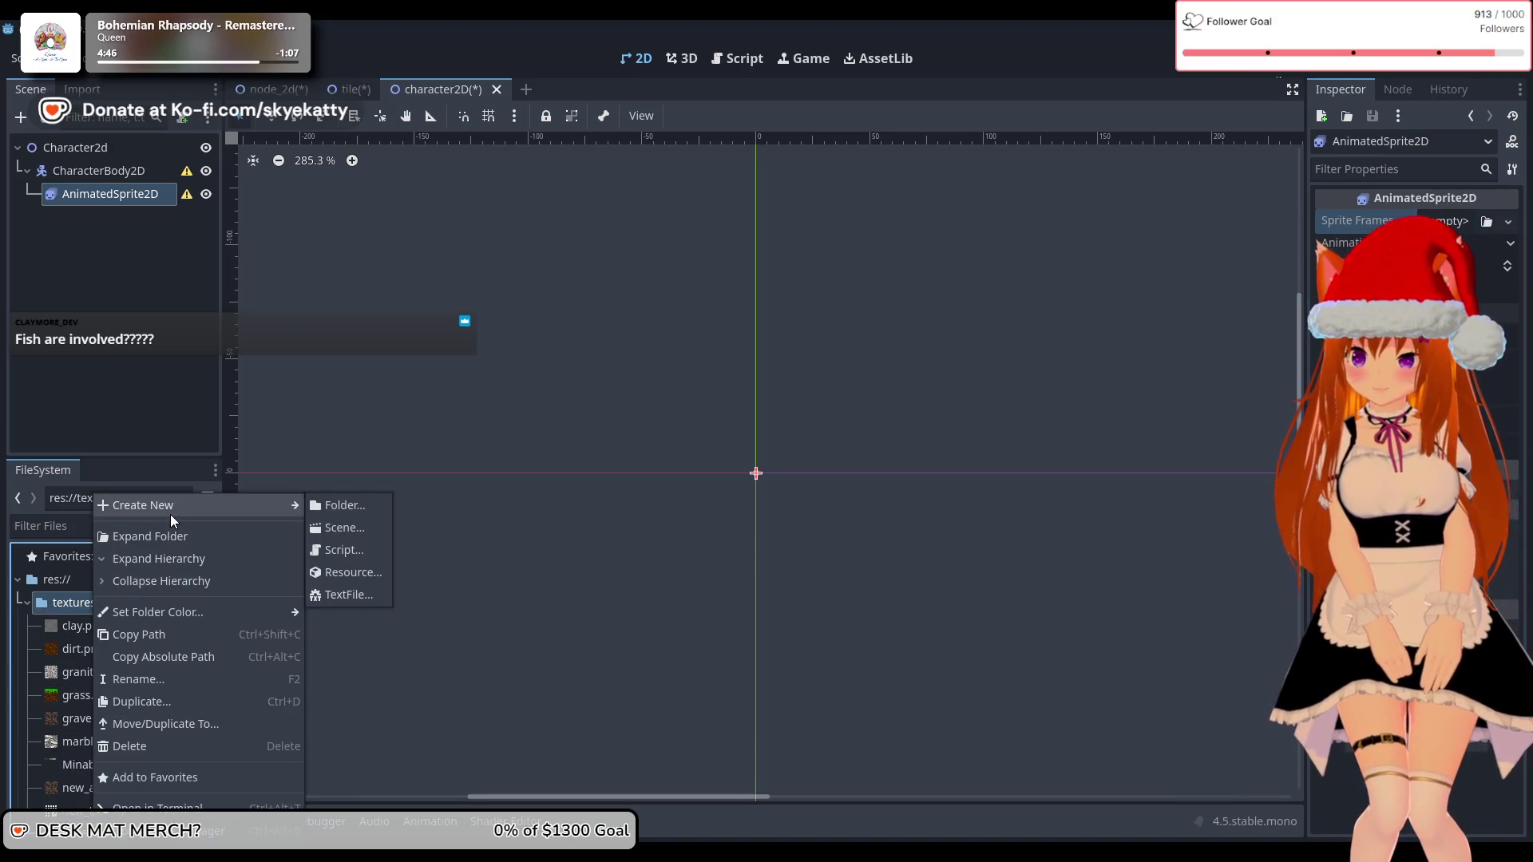
click(338, 572)
text(sprite)
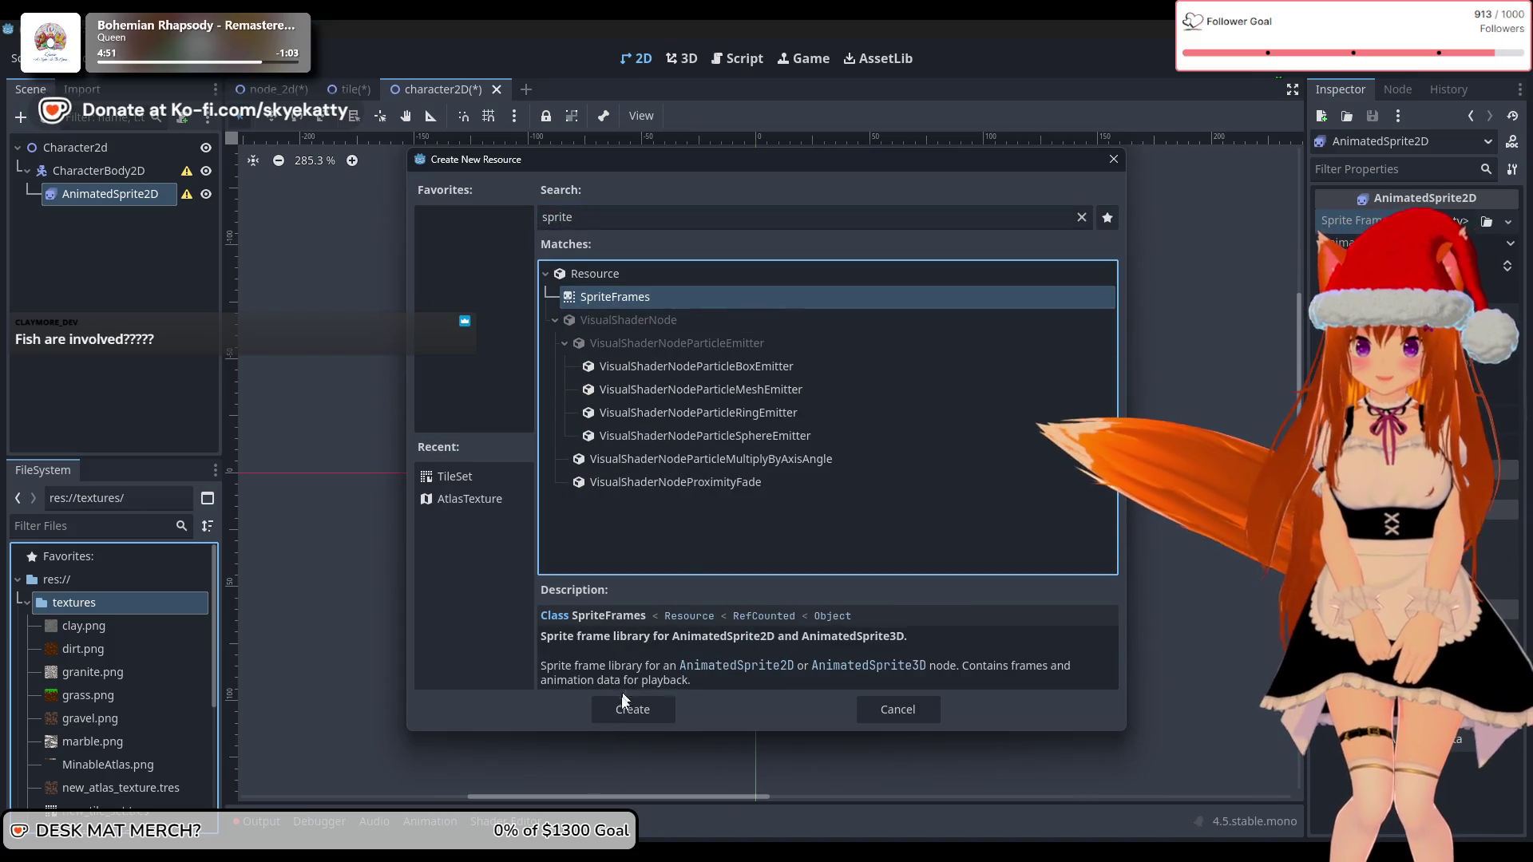
click(627, 707)
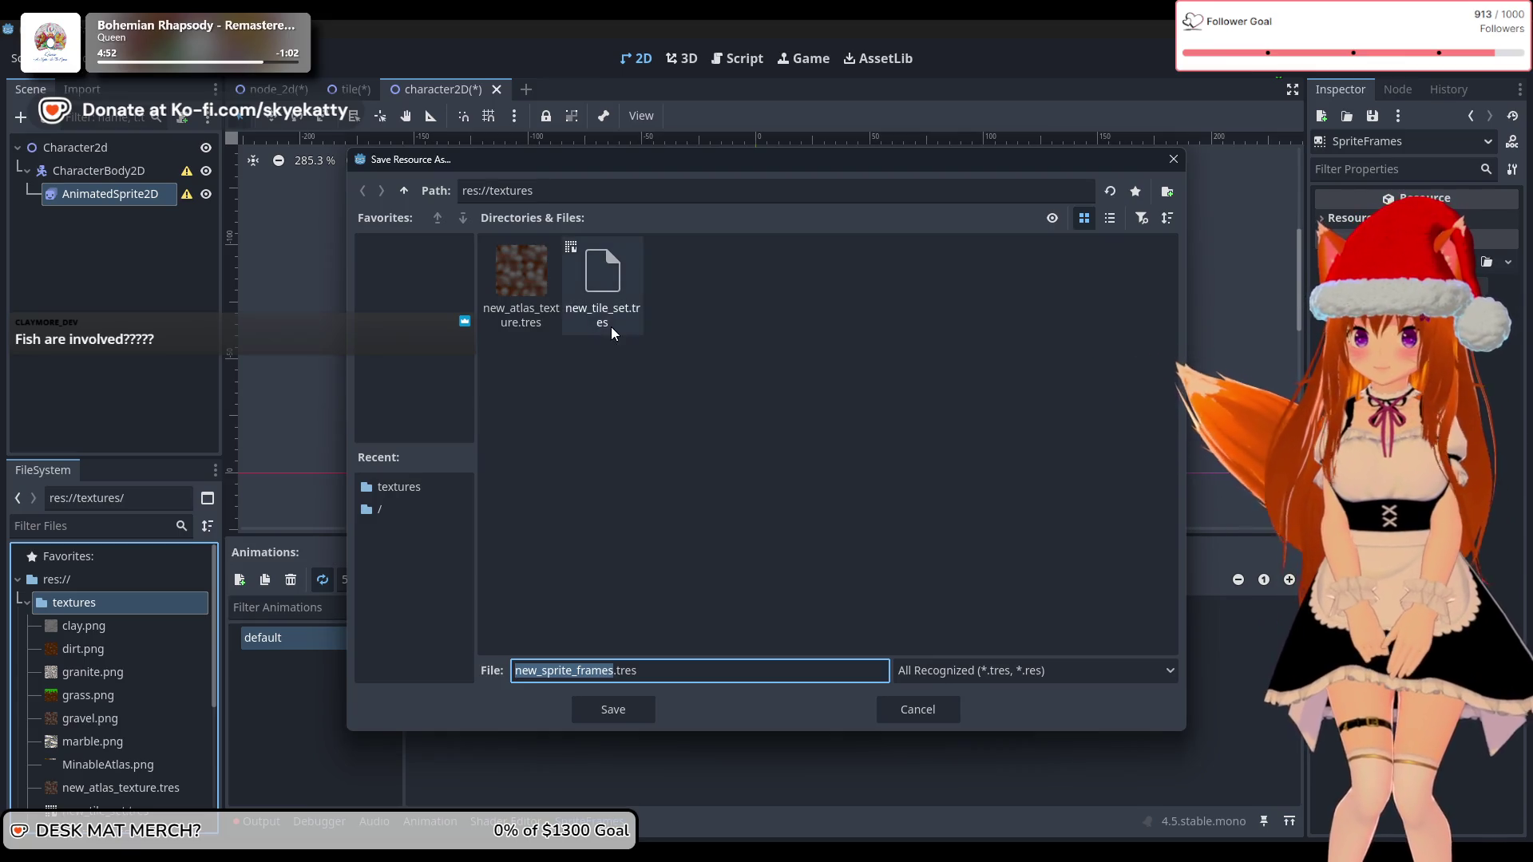
click(688, 492)
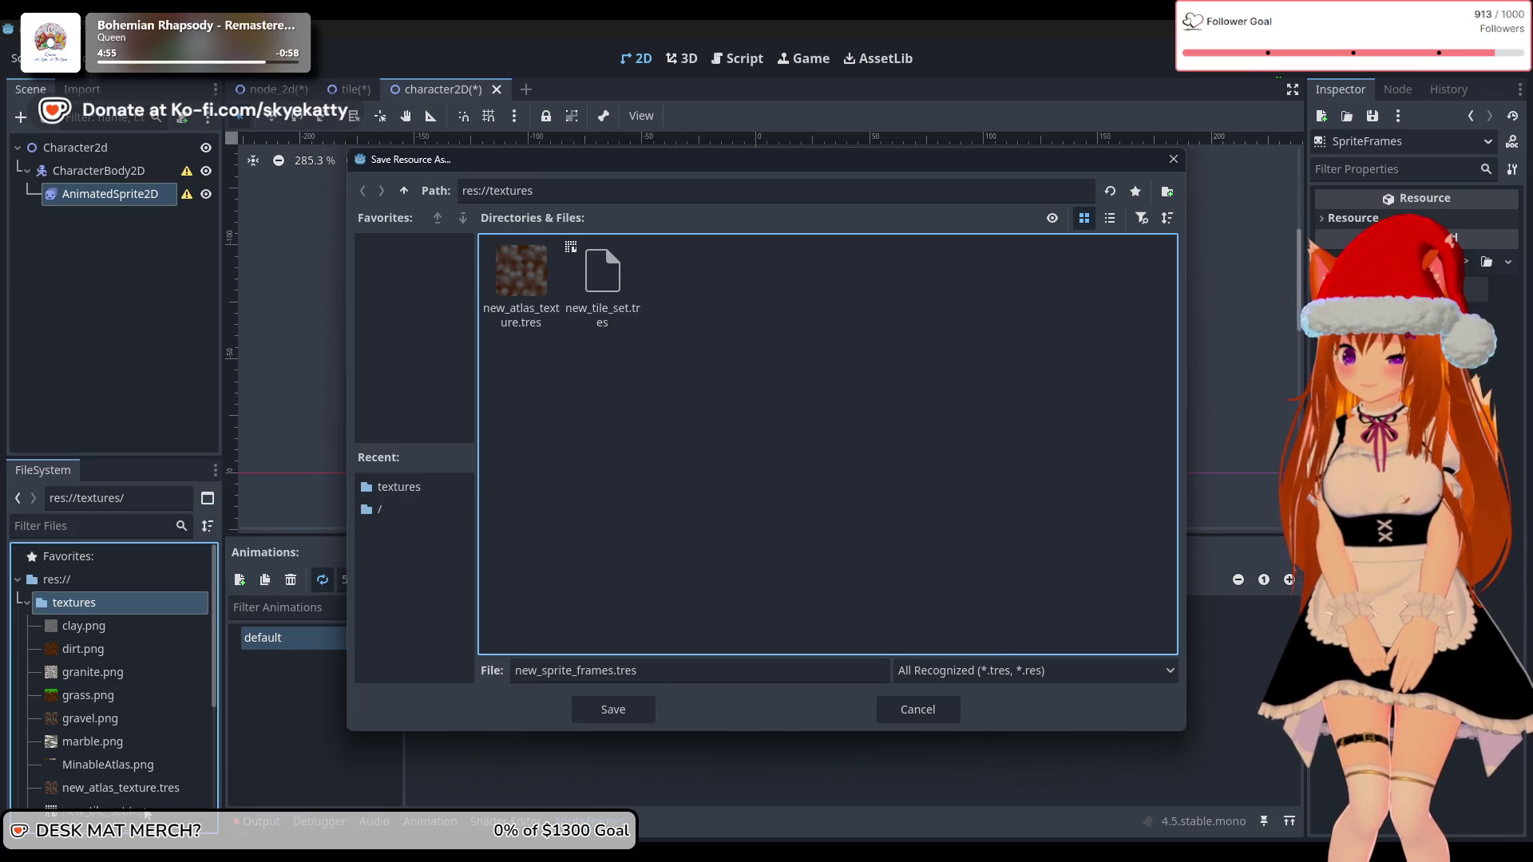
click(215, 696)
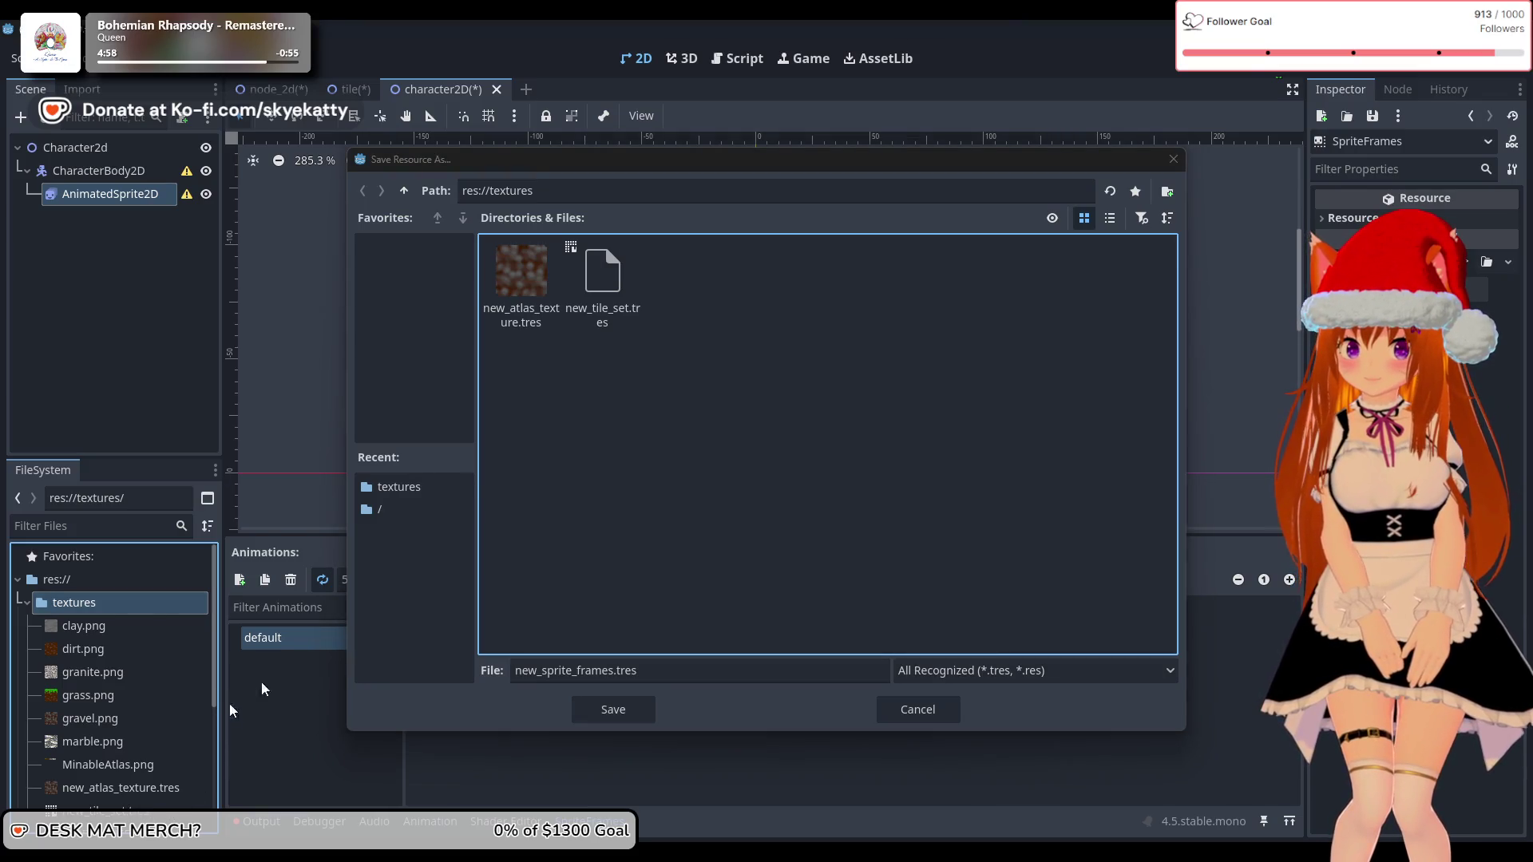
click(615, 708)
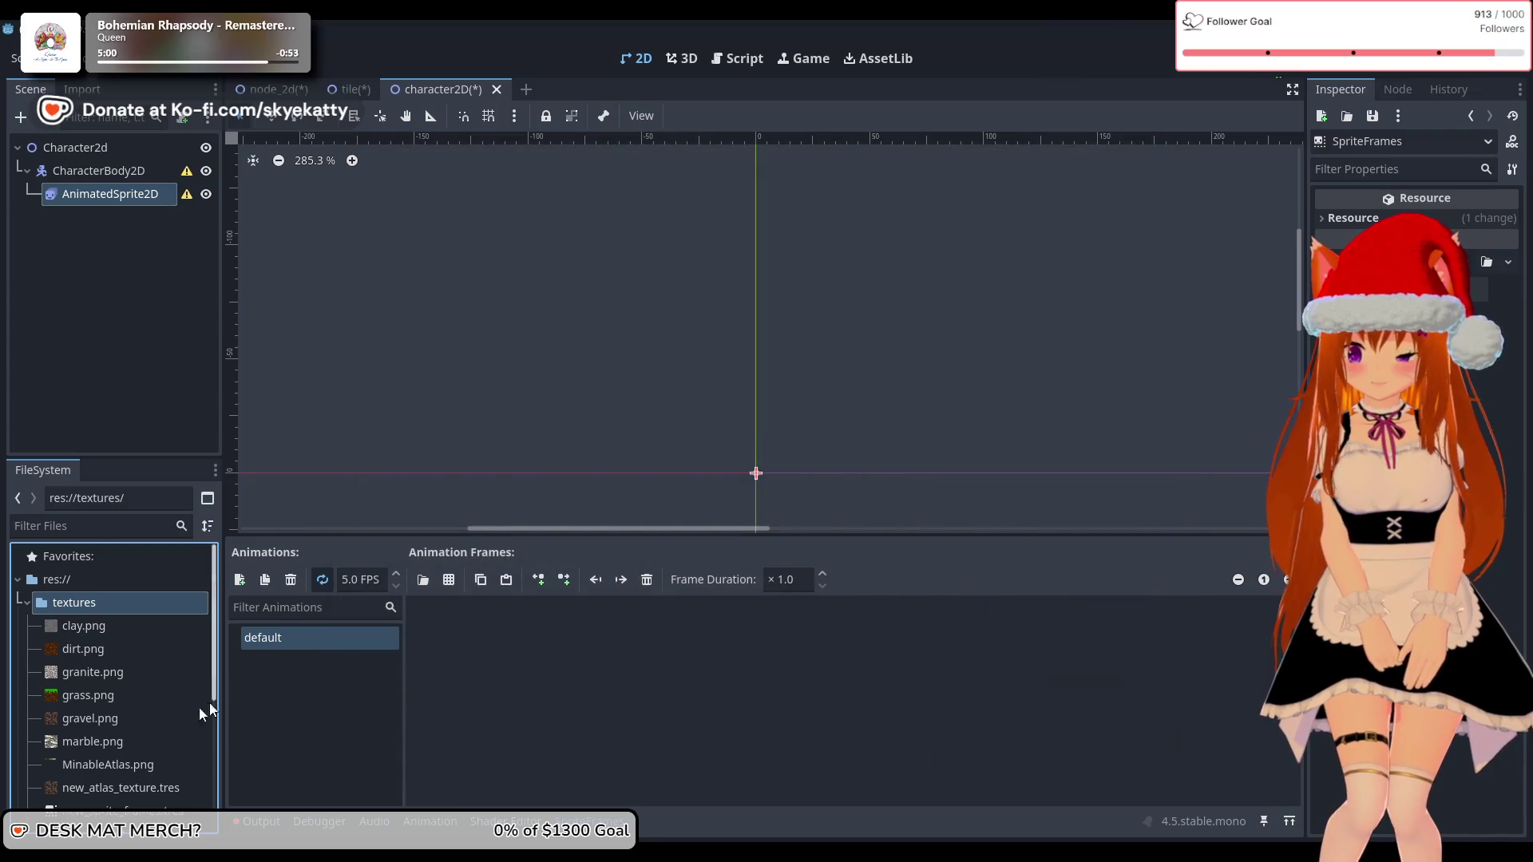
scroll(128, 720, down, 3)
Step: Rename new_sprite_frames.tres to char.tres
click(150, 711)
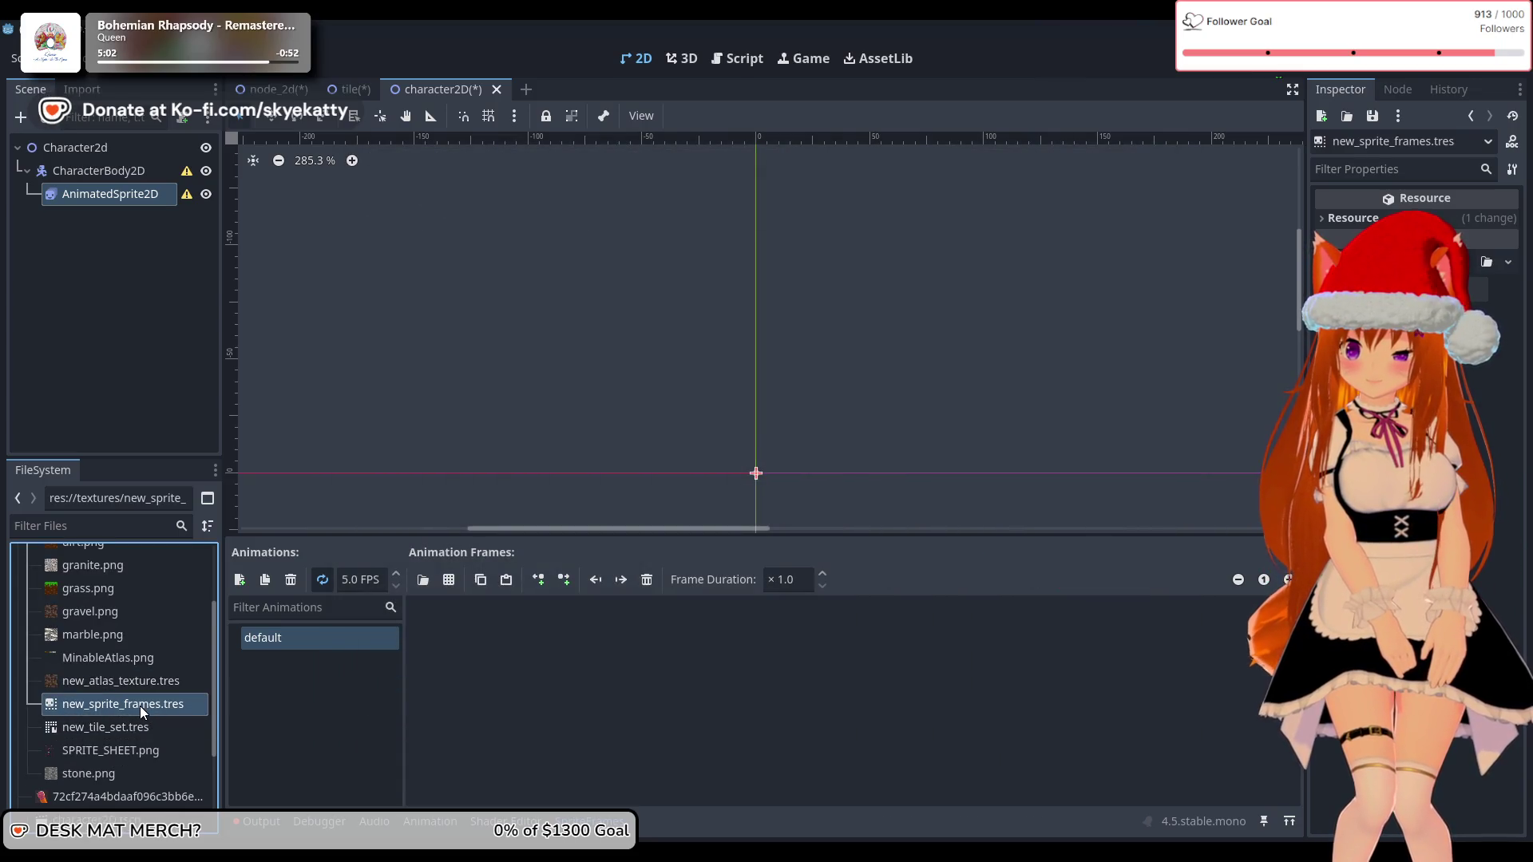
right_click(118, 707)
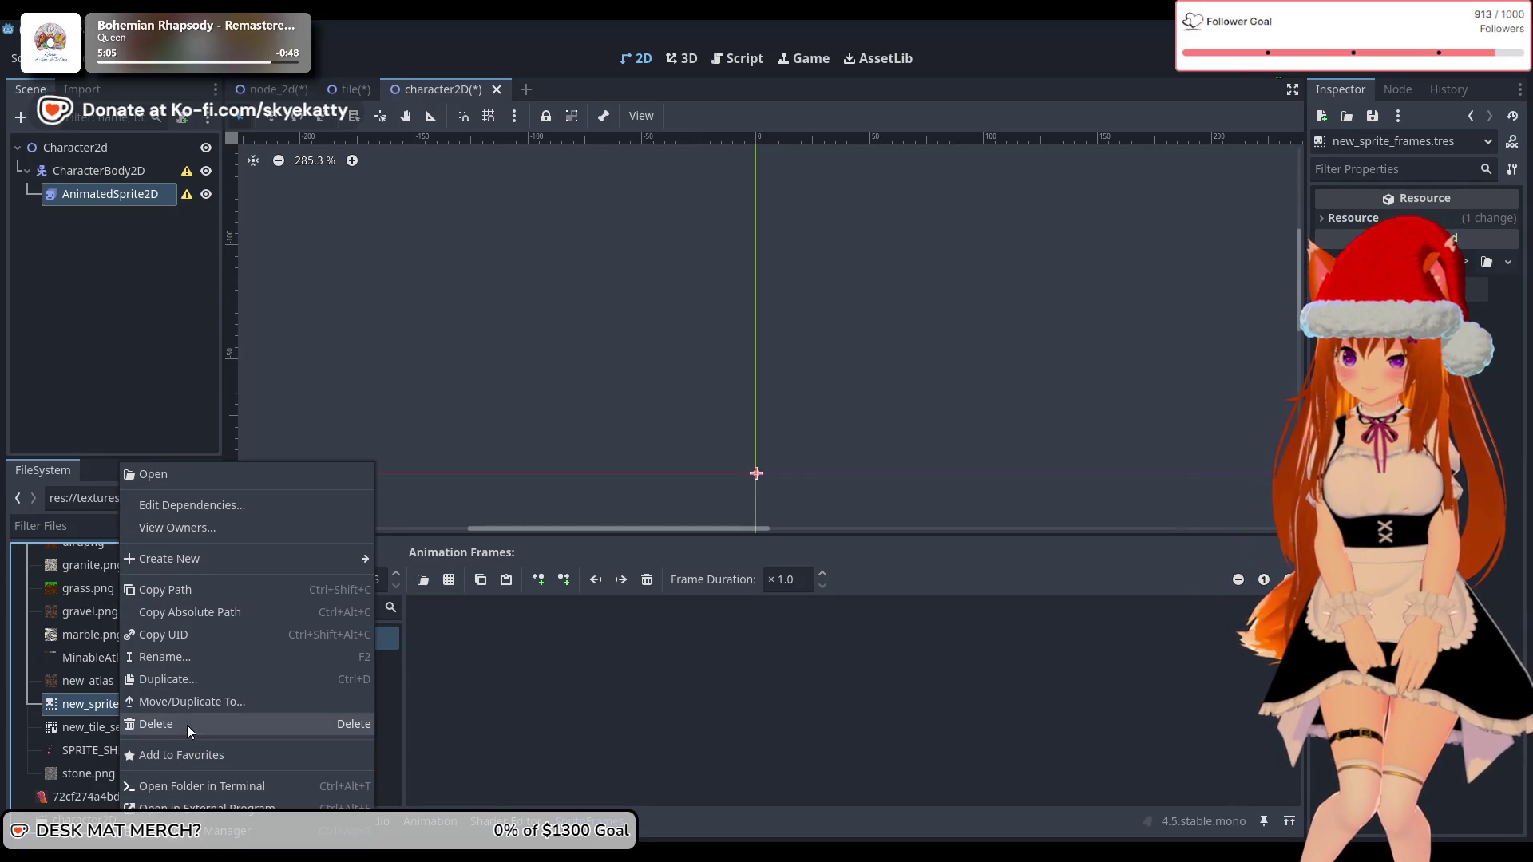
click(57, 706)
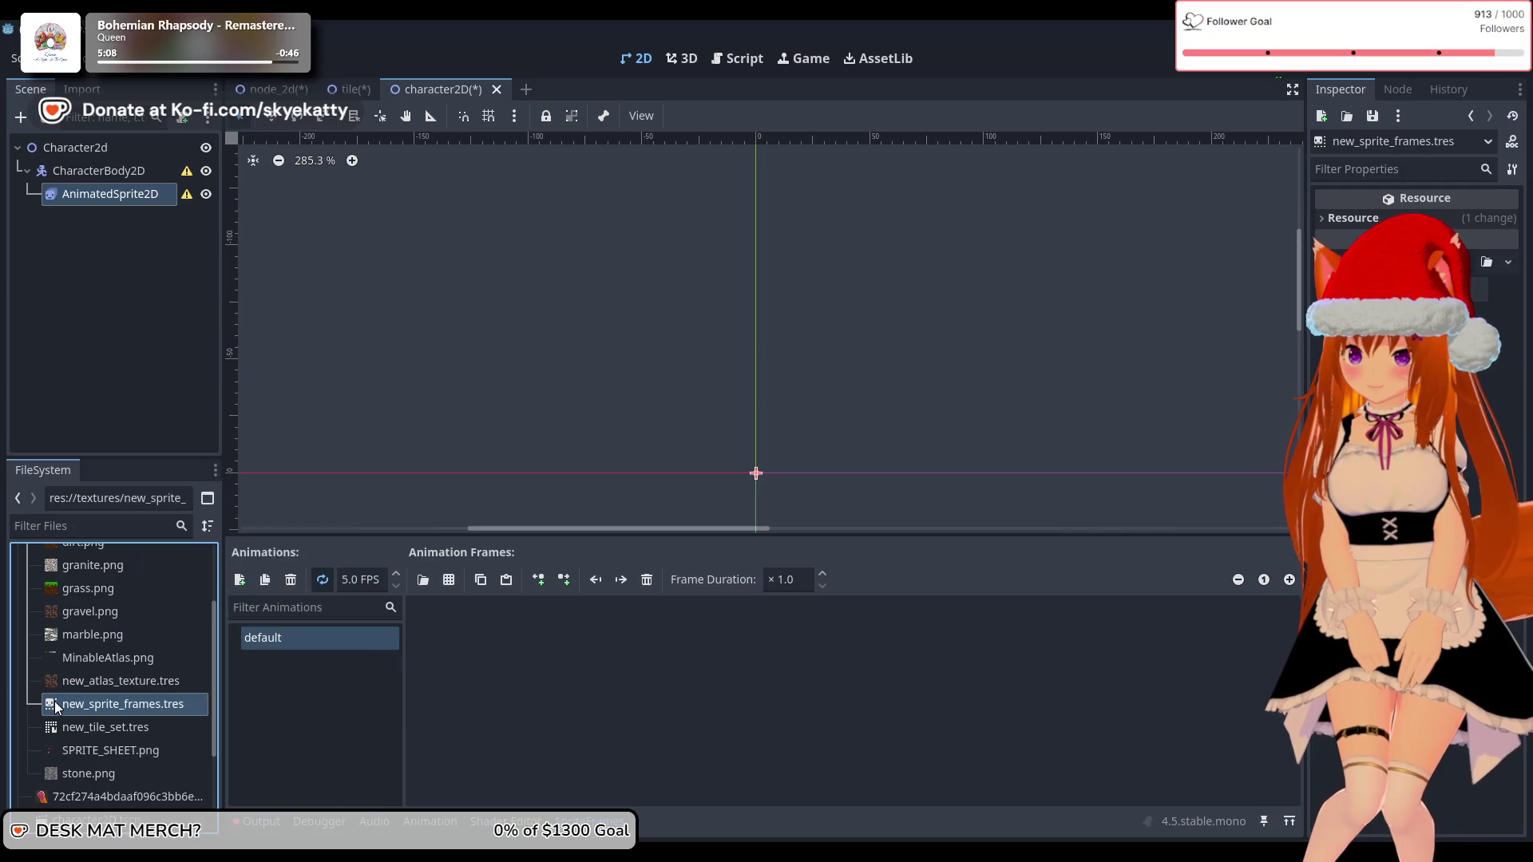
right_click(71, 709)
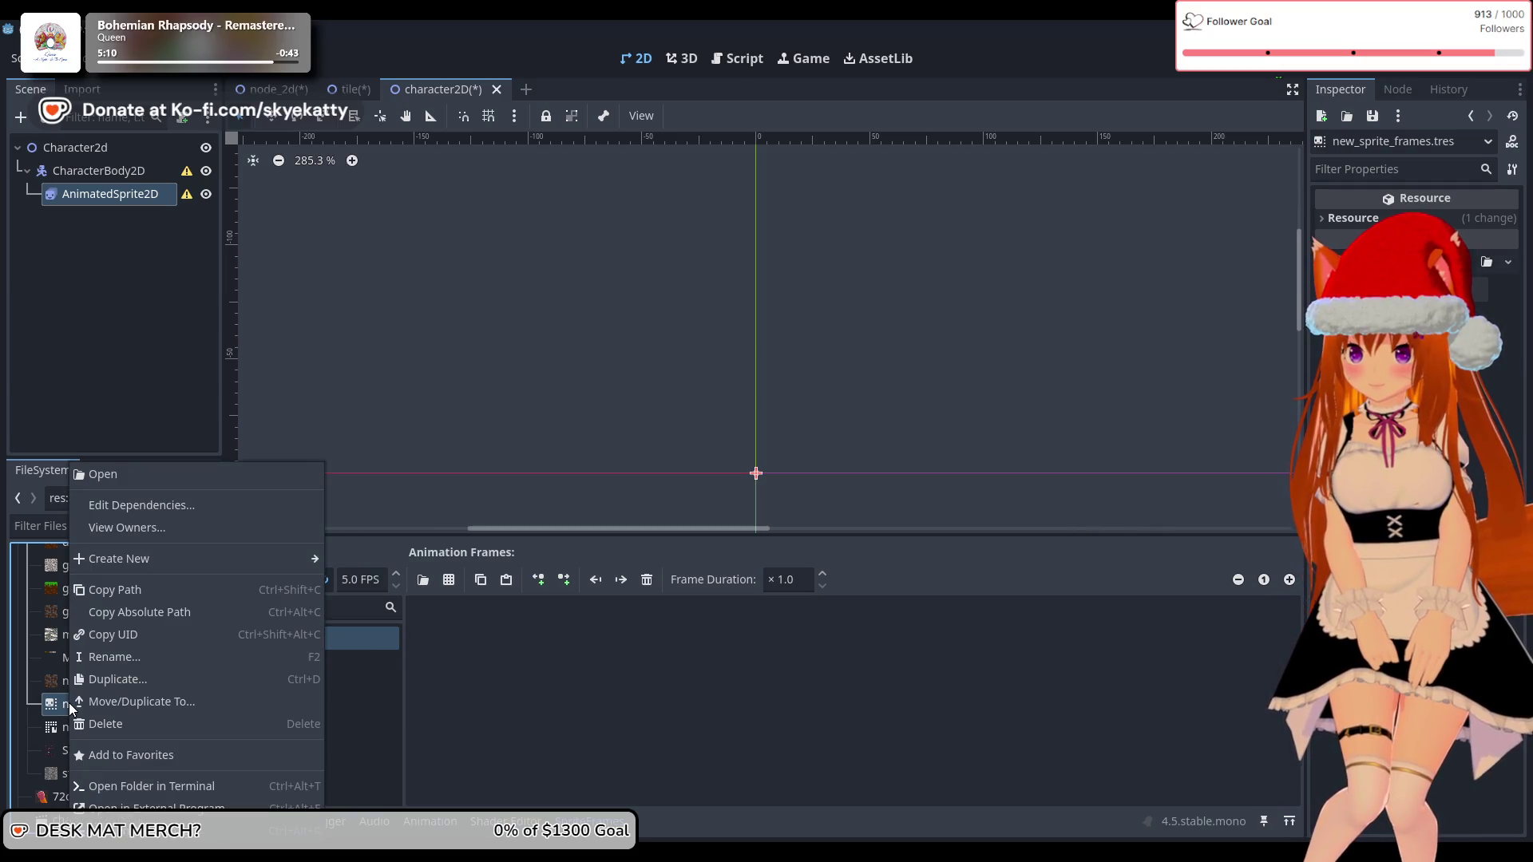
click(112, 659)
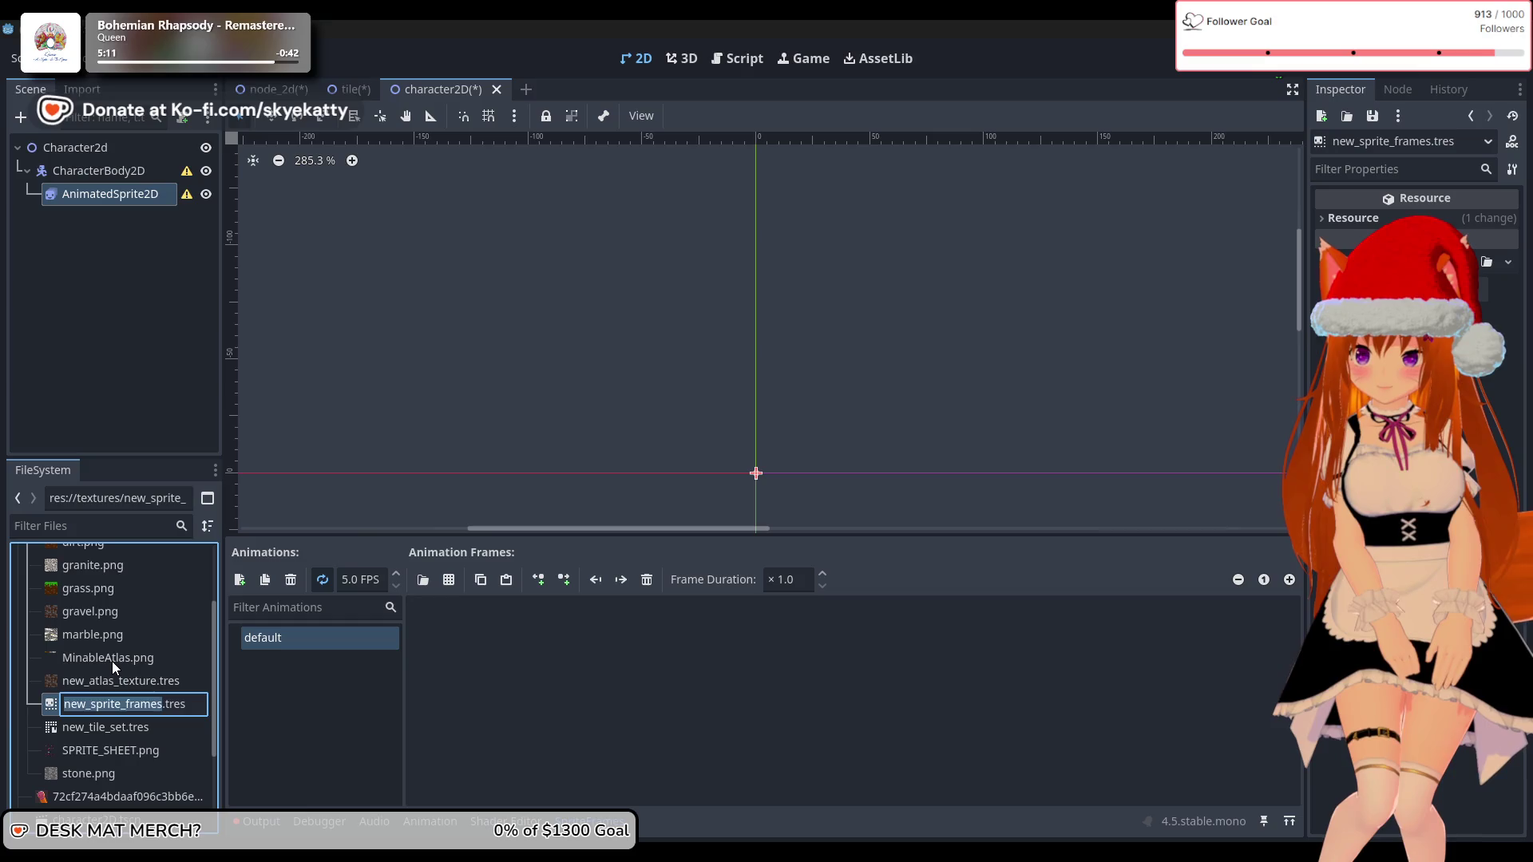
key(BackSpace)
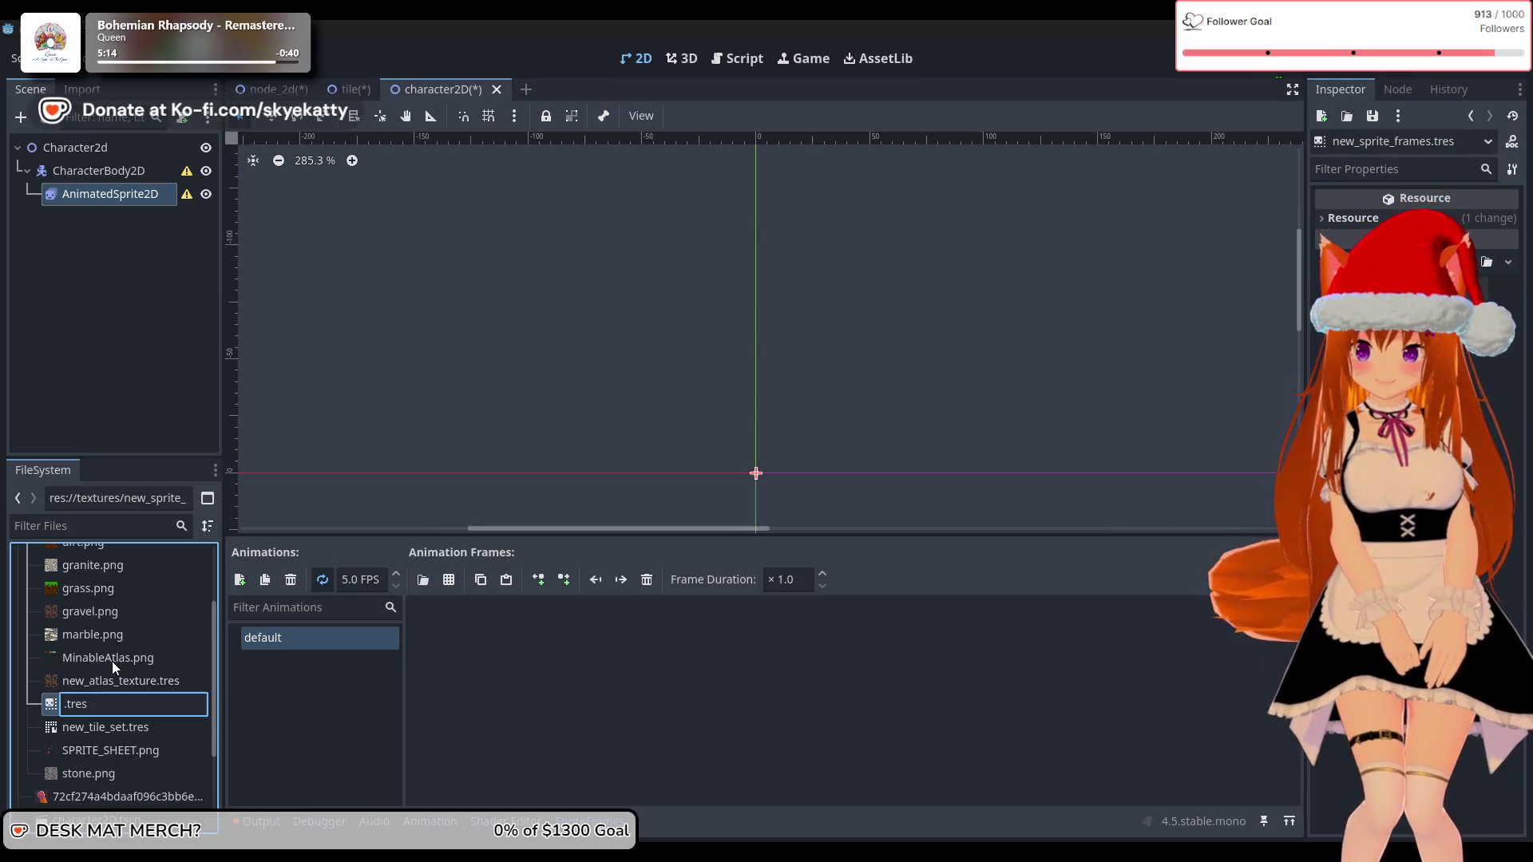
text(char)
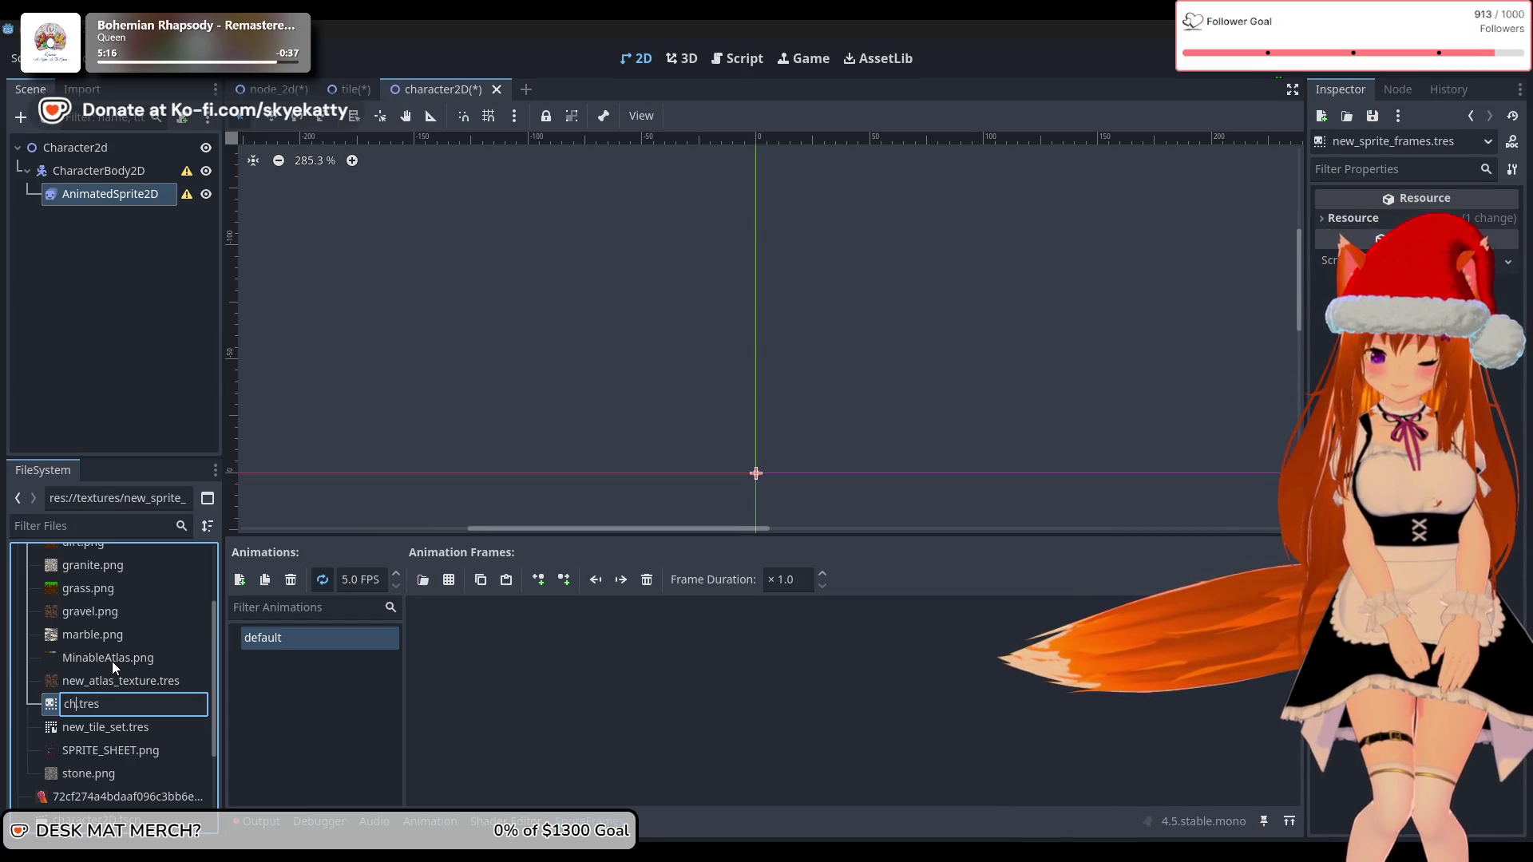
key(Return)
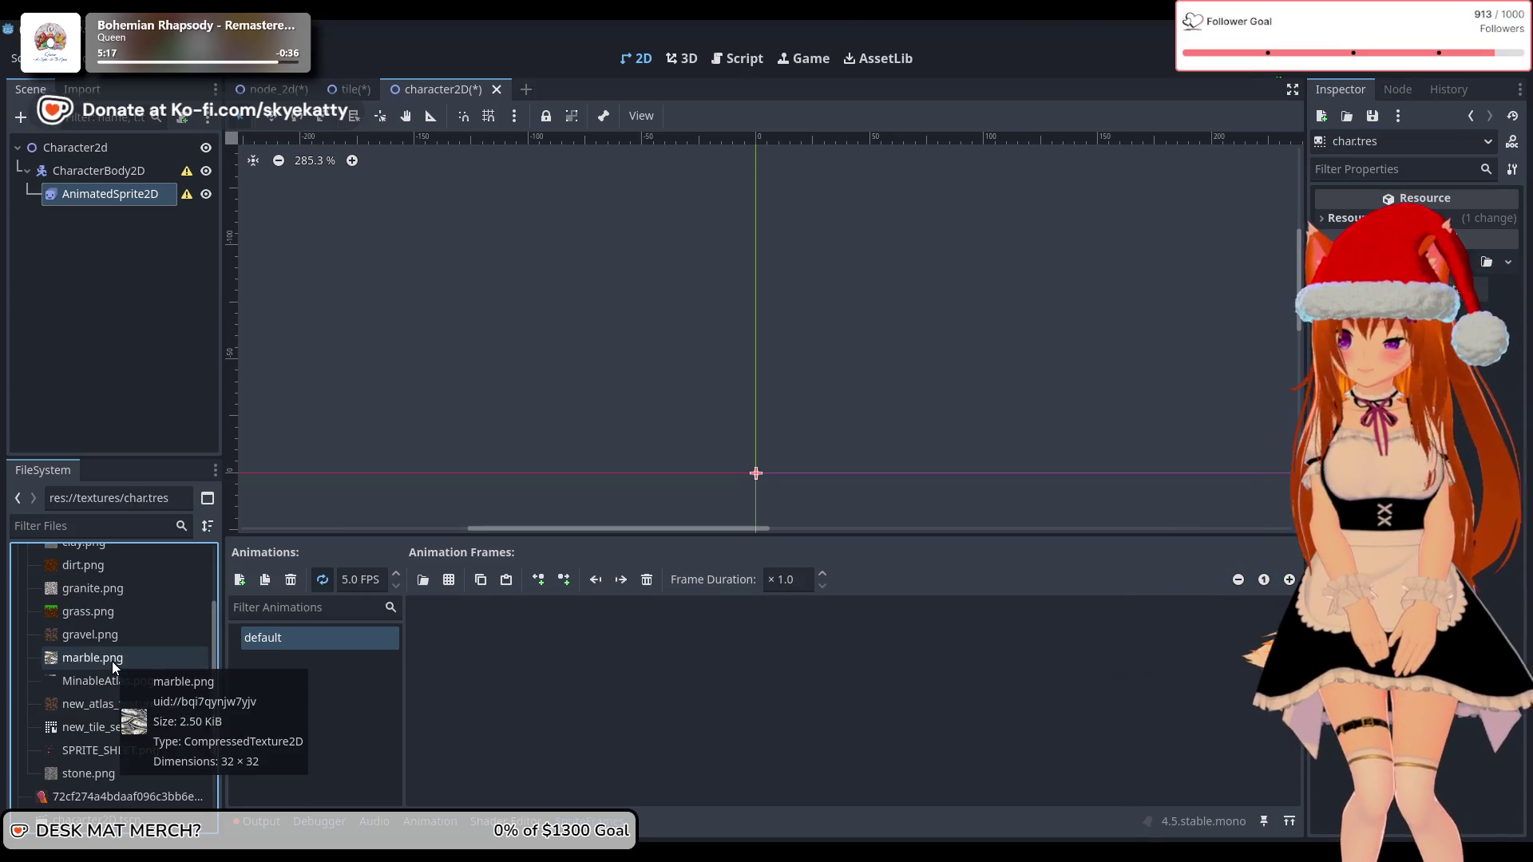
Step: Rename SPRITE_SHEET.png to CHAR_SPRITE_SHEET.png by adding the CHAR_ prefix
right_click(92, 752)
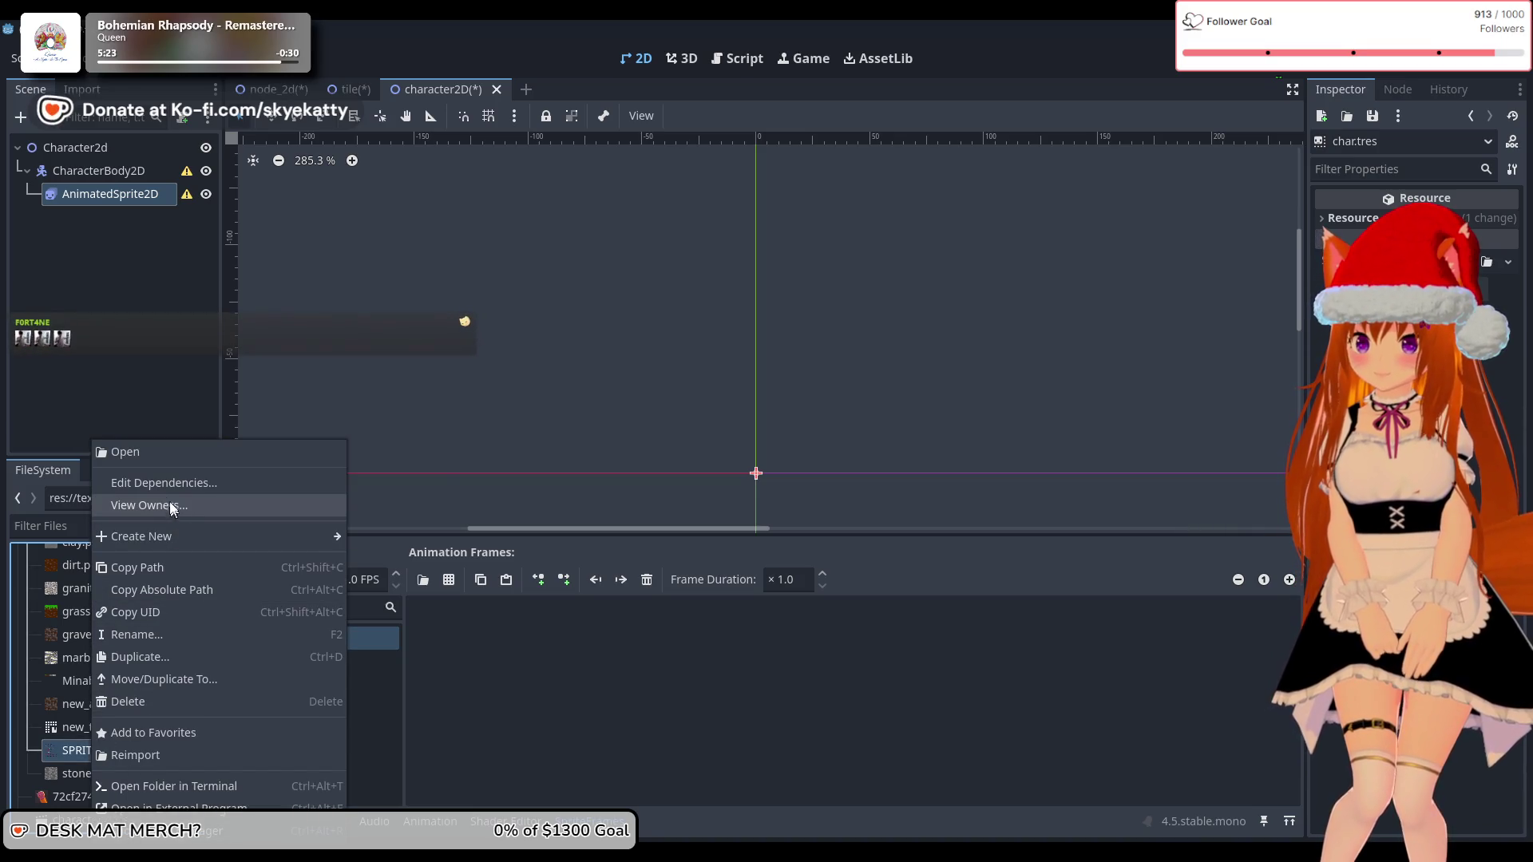
click(141, 634)
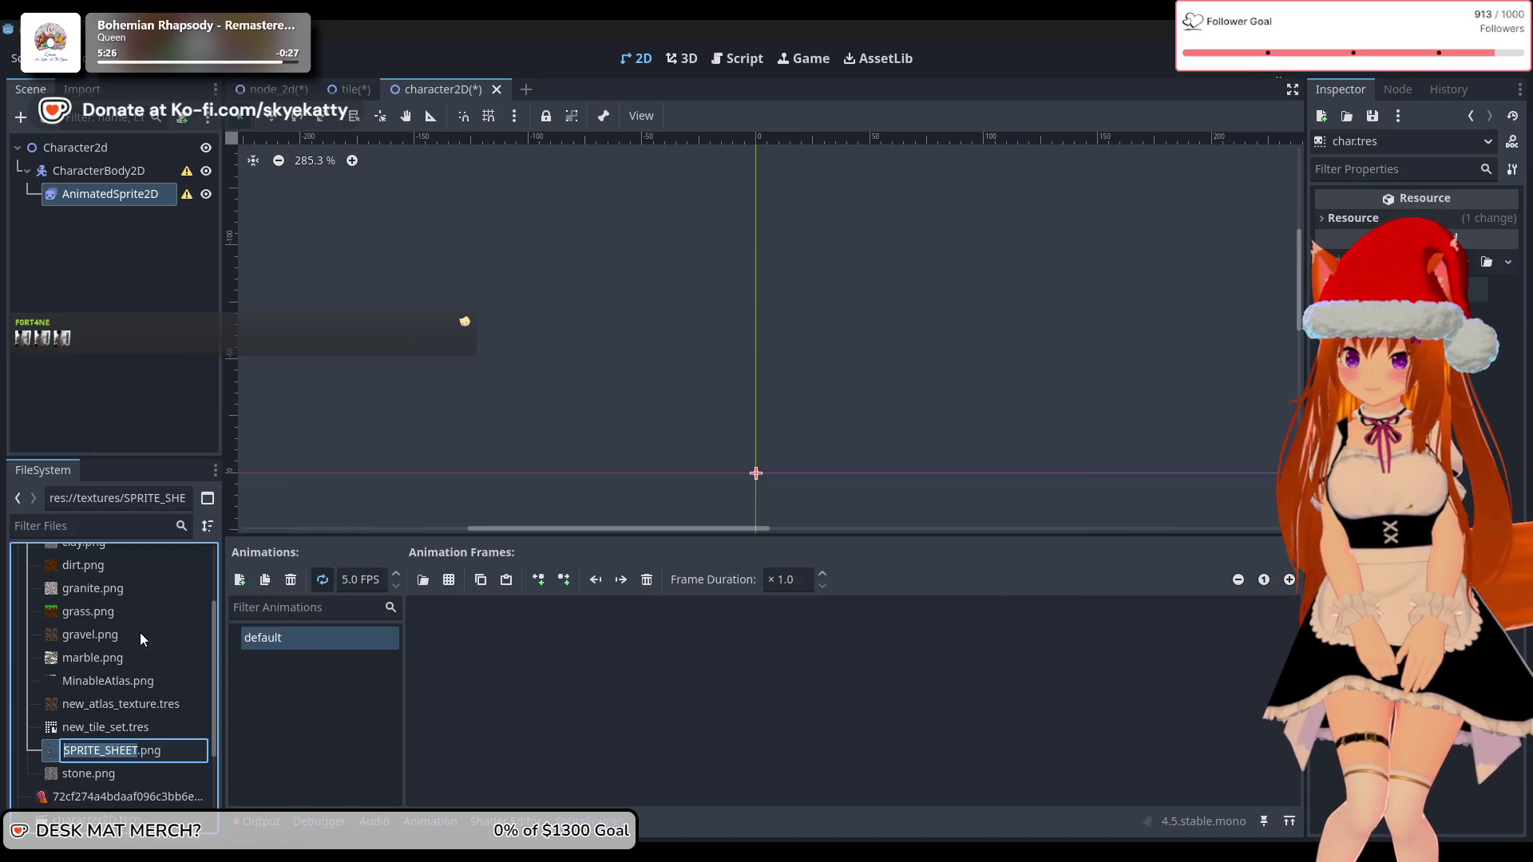
key(Home)
text(CHAR_)
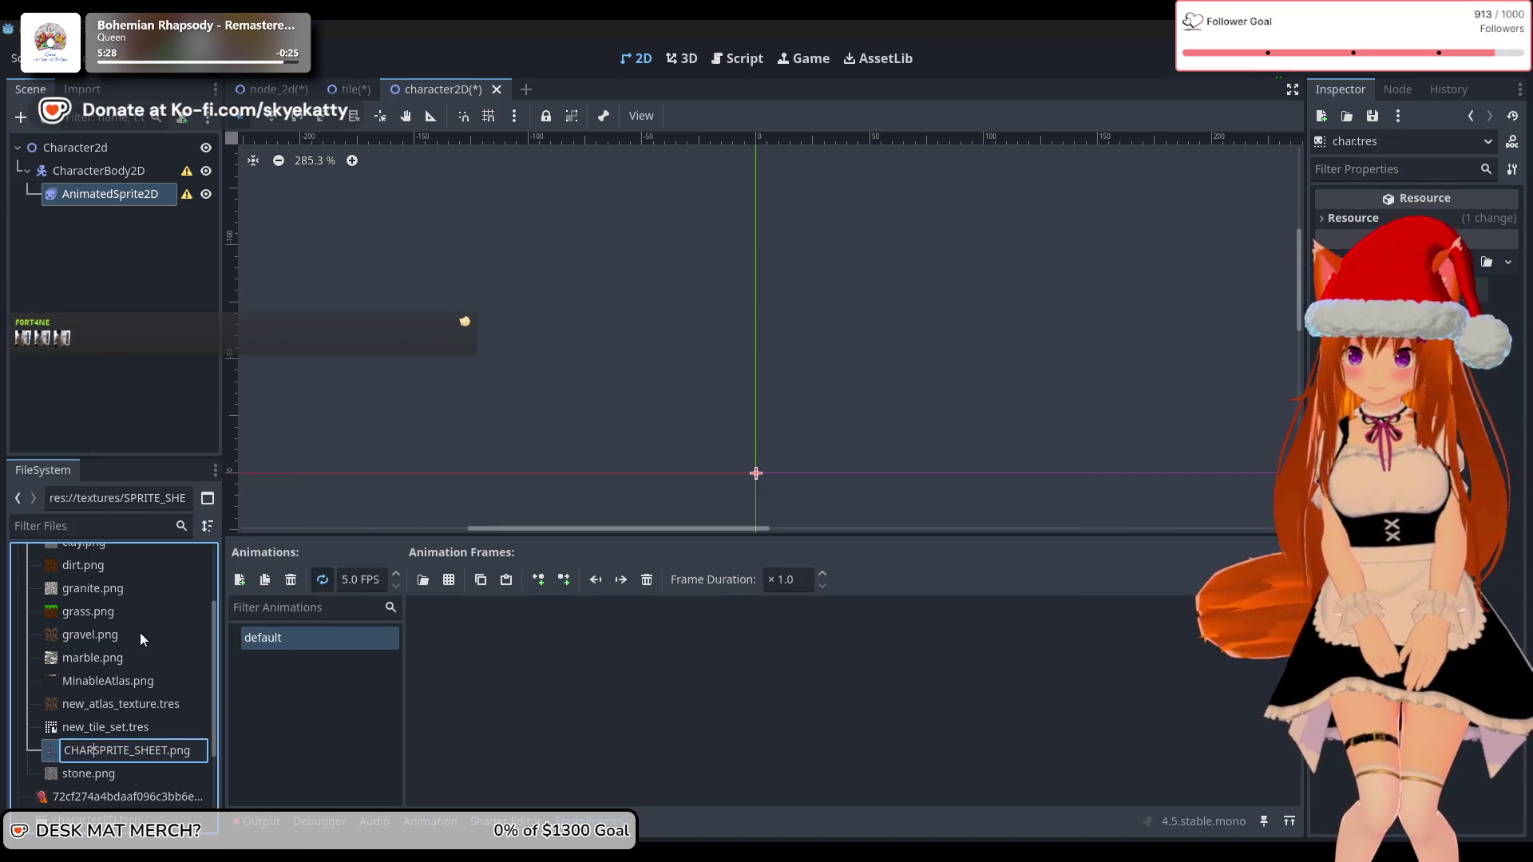
key(Return)
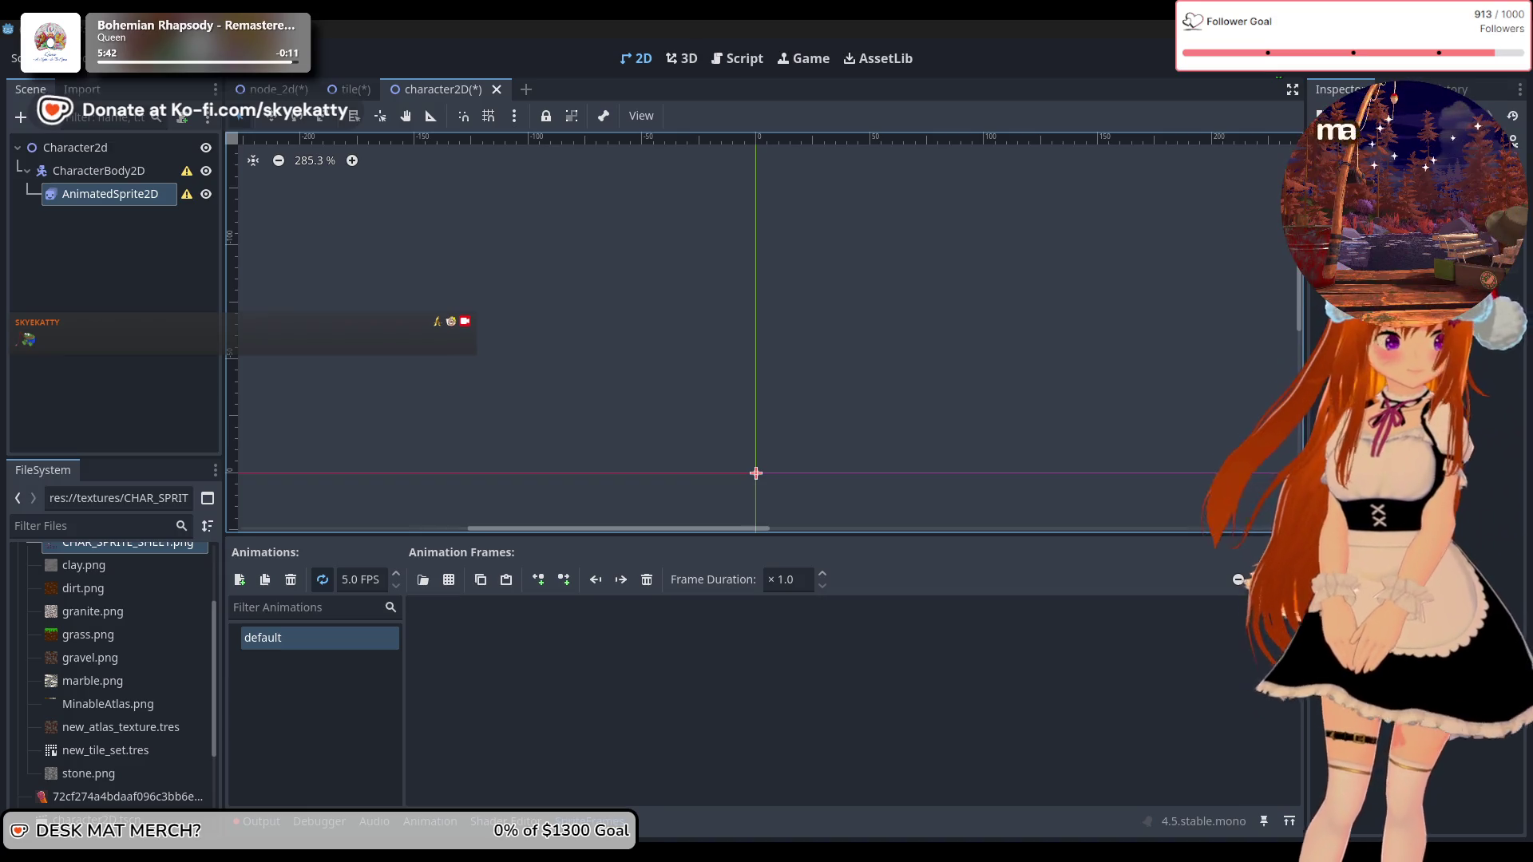
Step: Deselect the AnimatedSprite2D and scroll the FileSystem dock to show both renamed files
click(183, 320)
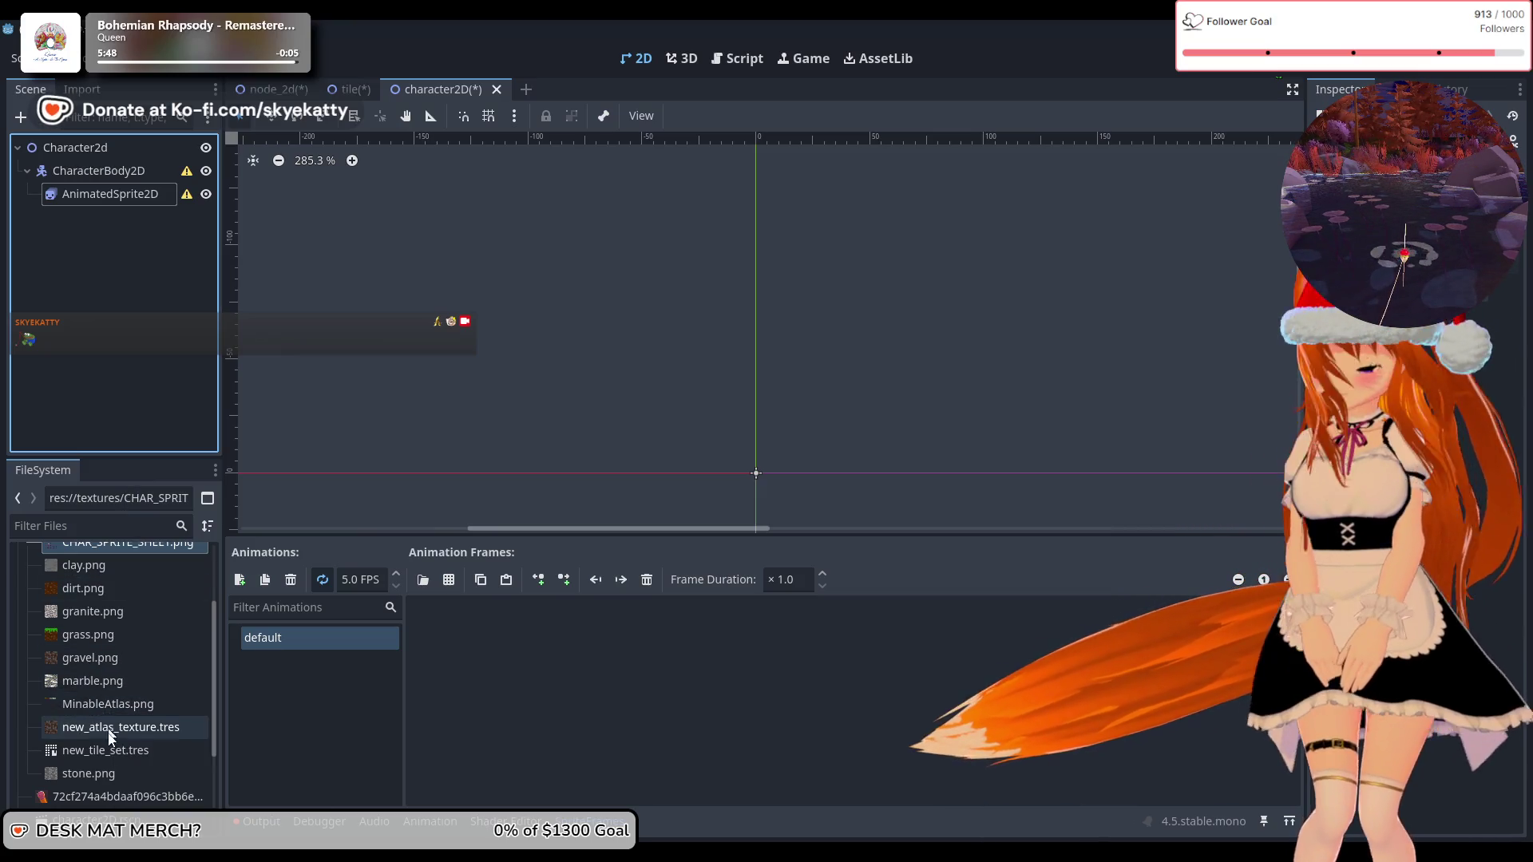
scroll(88, 691, up, 3)
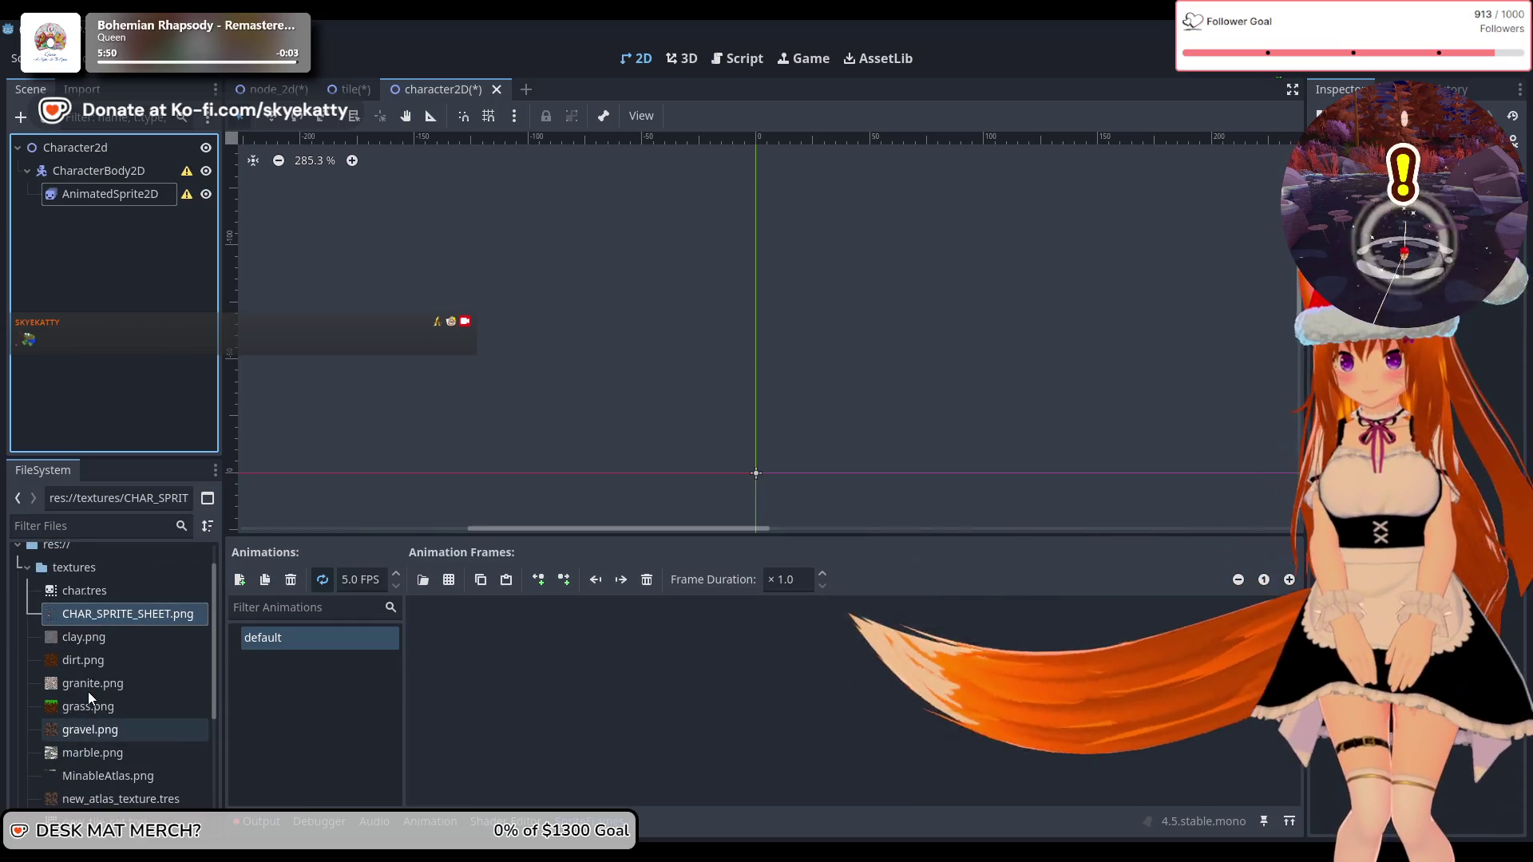
scroll(96, 668, down, 2)
scroll(96, 665, up, 2)
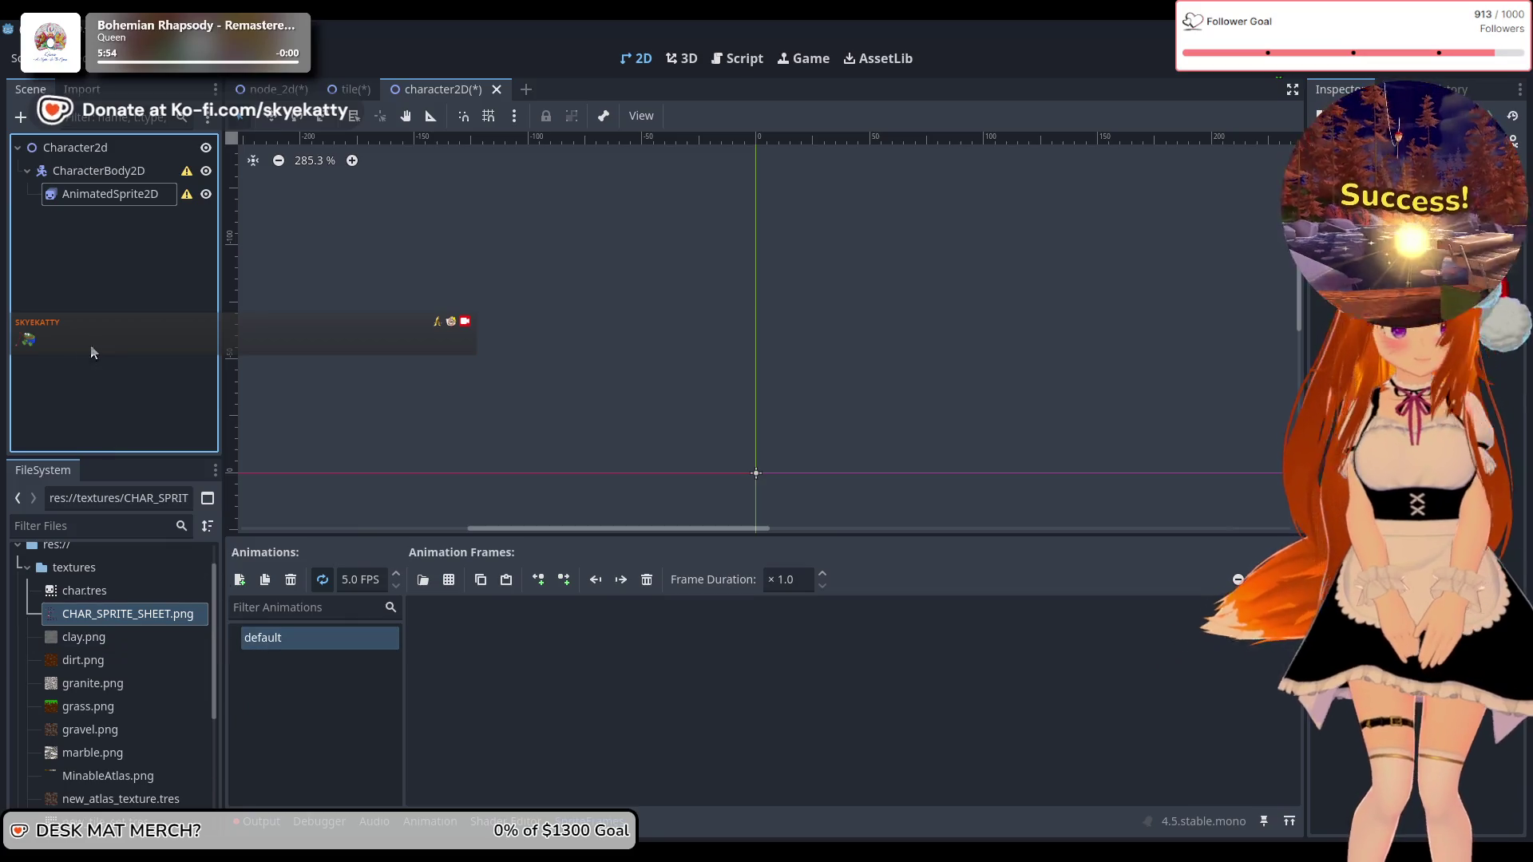
Step: Drag CHAR_SPRITE_SHEET.png into char.tres's default animation as frame 0
click(94, 593)
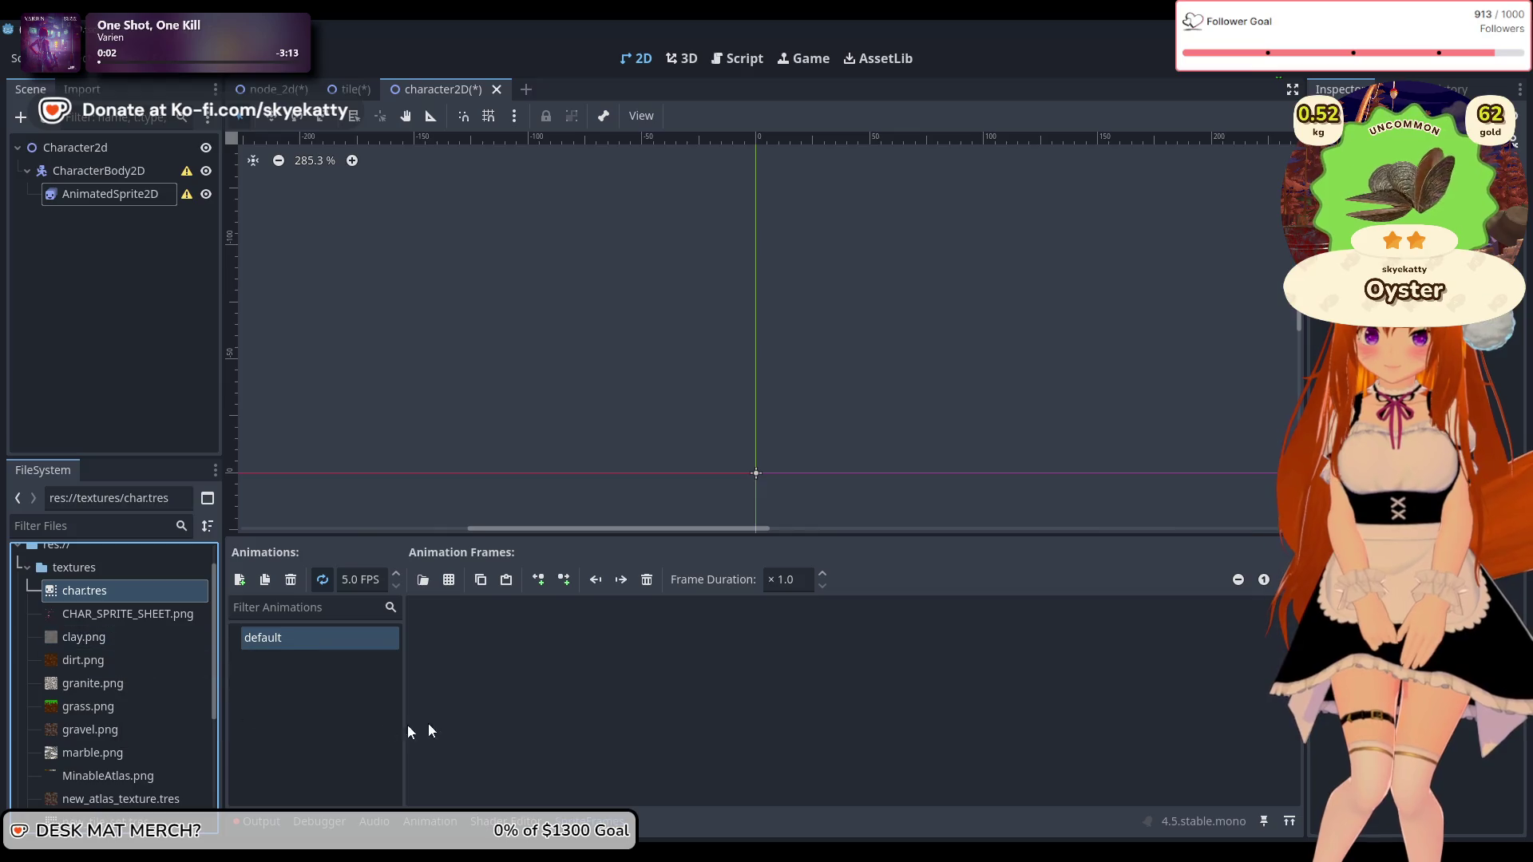
drag(124, 613, 304, 663)
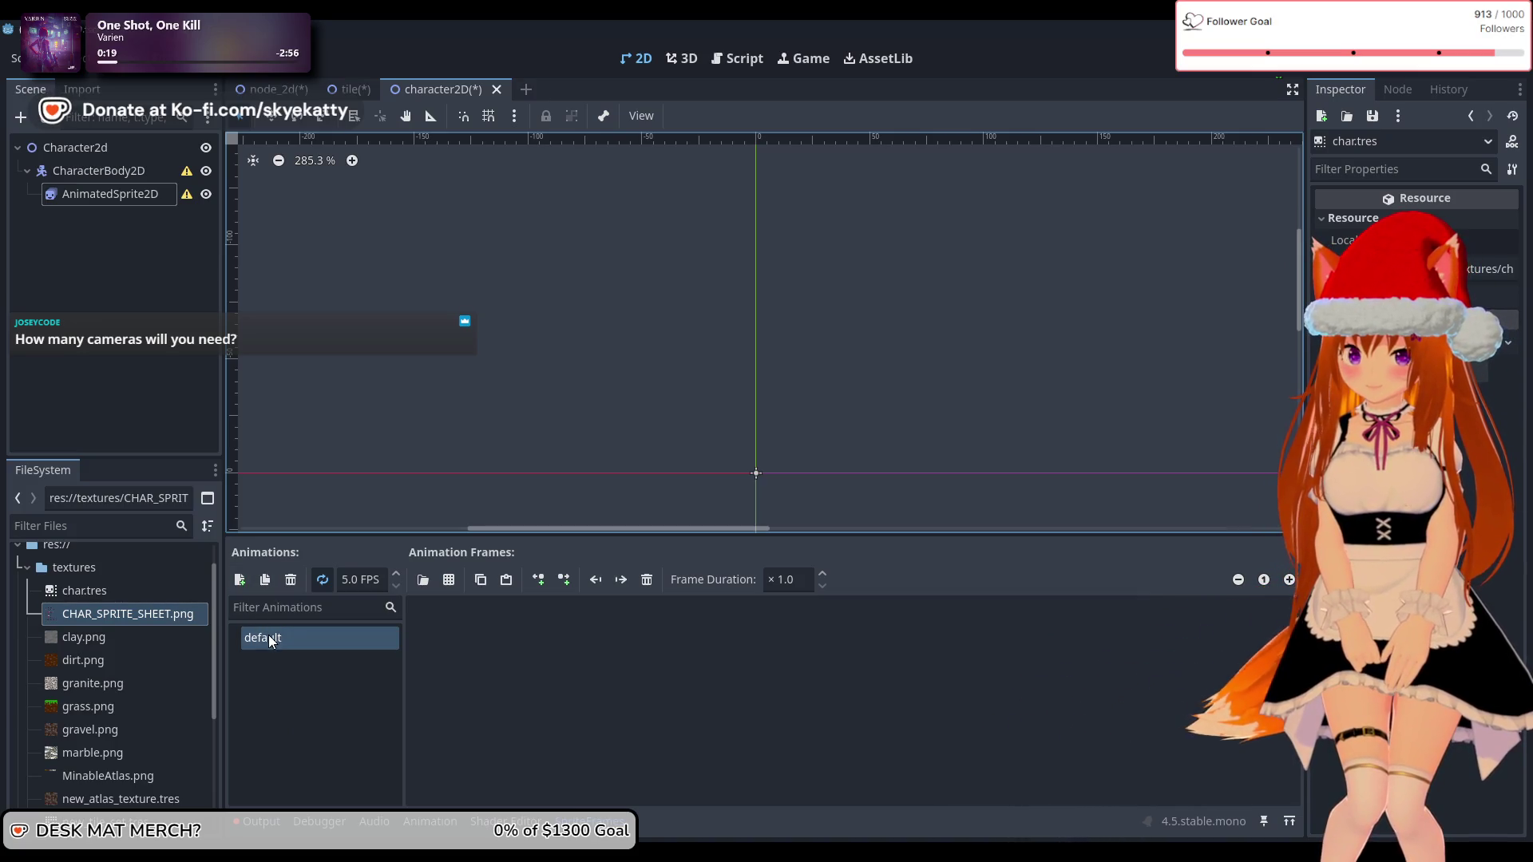
drag(133, 614, 510, 631)
click(499, 671)
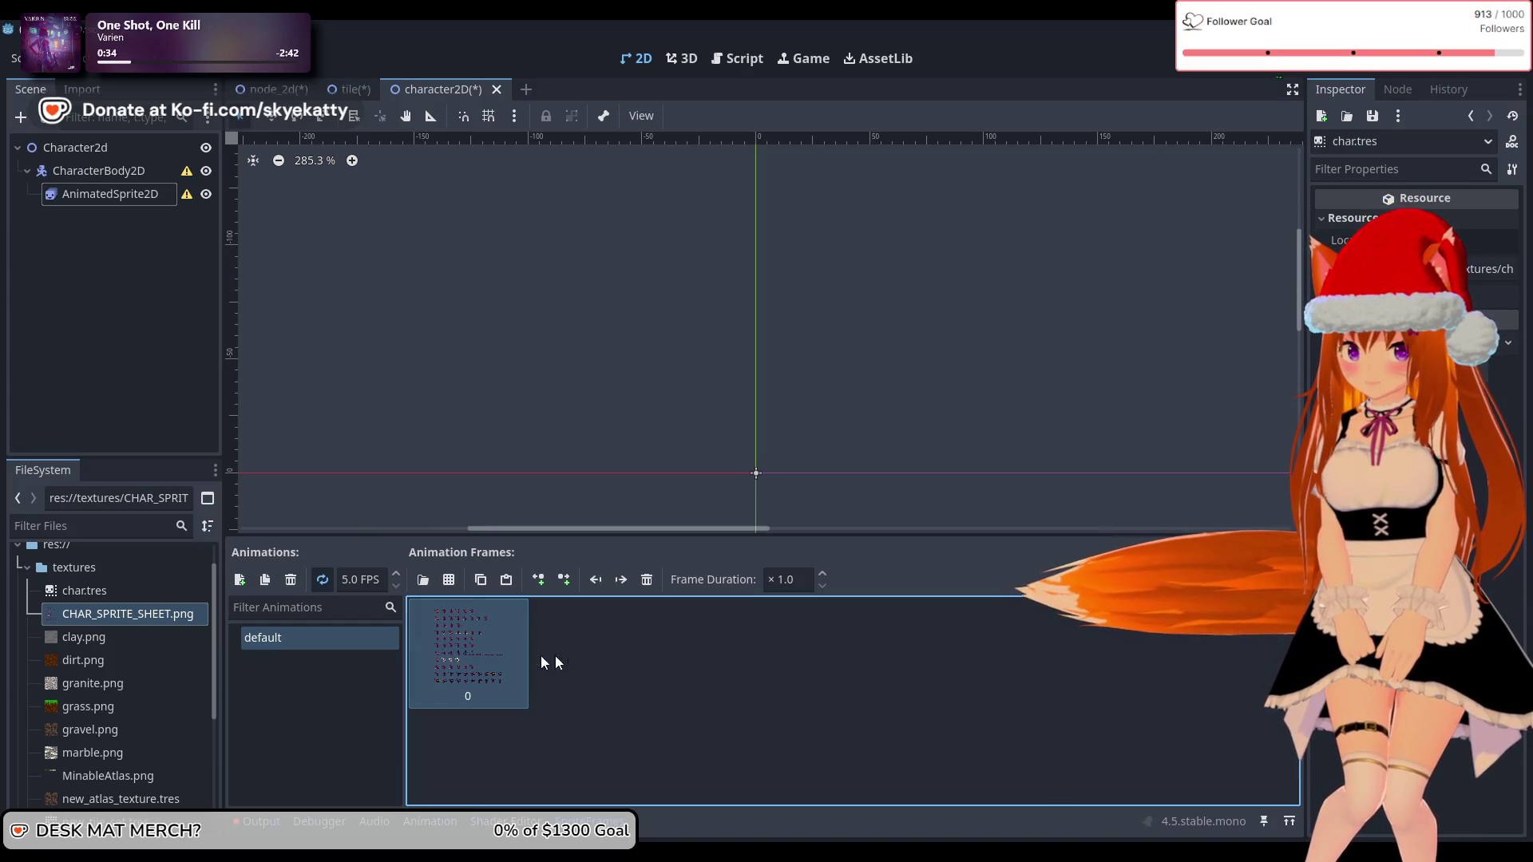
right_click(511, 661)
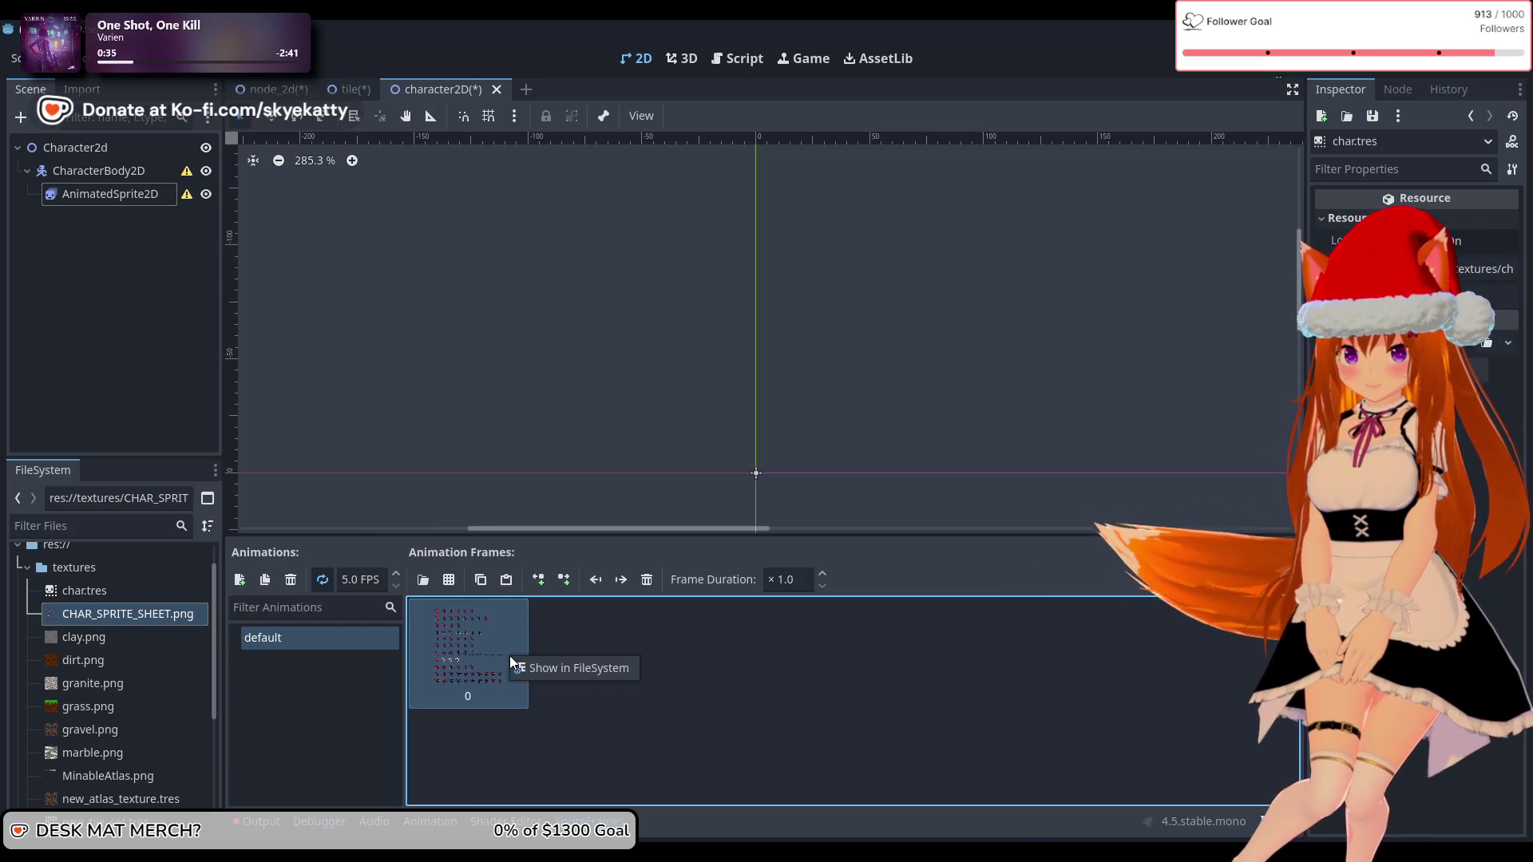
click(469, 645)
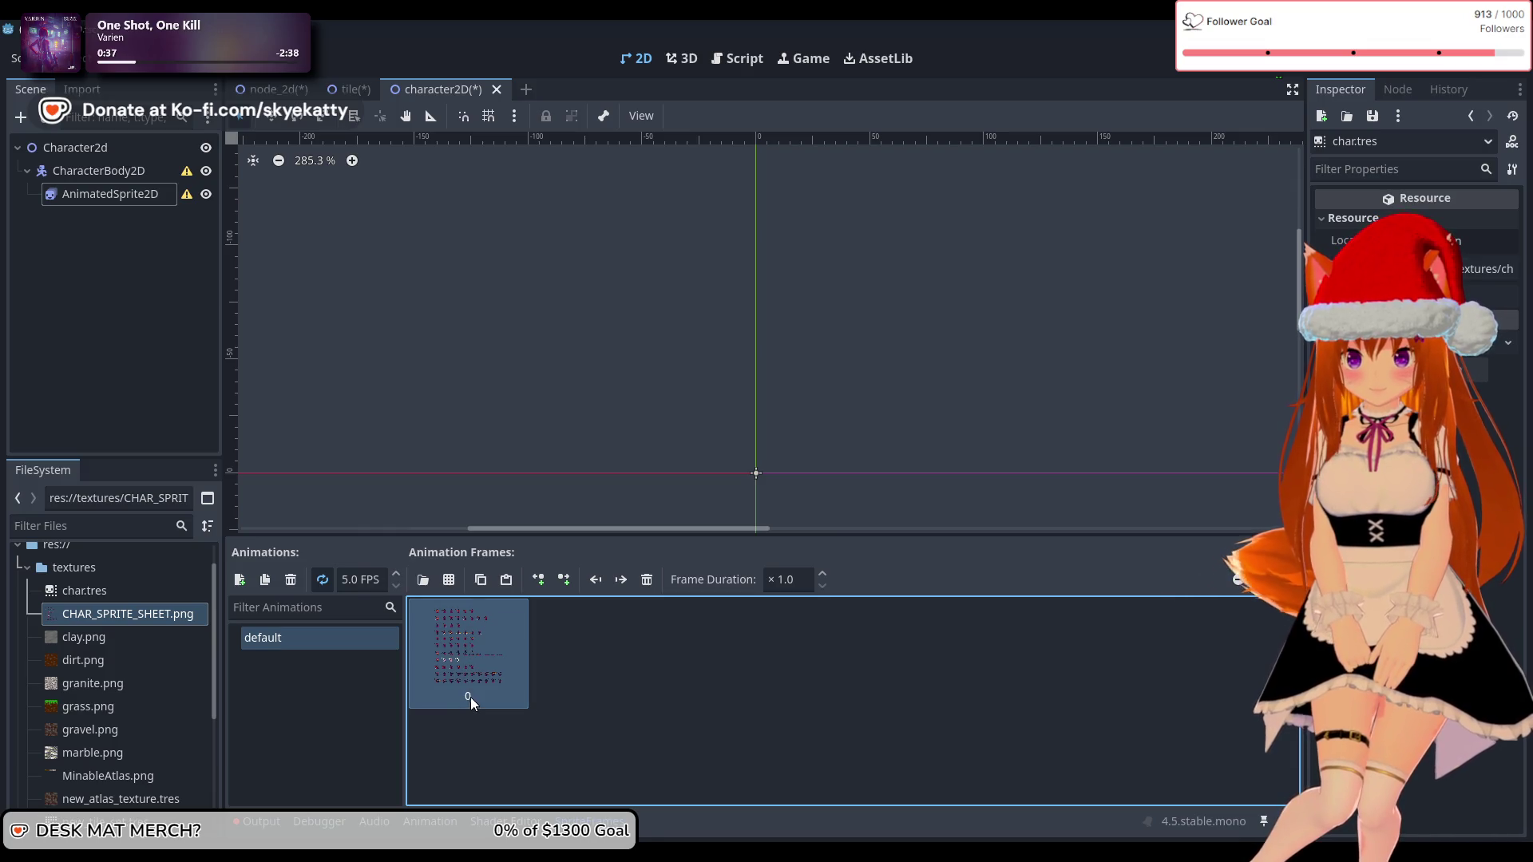
click(320, 642)
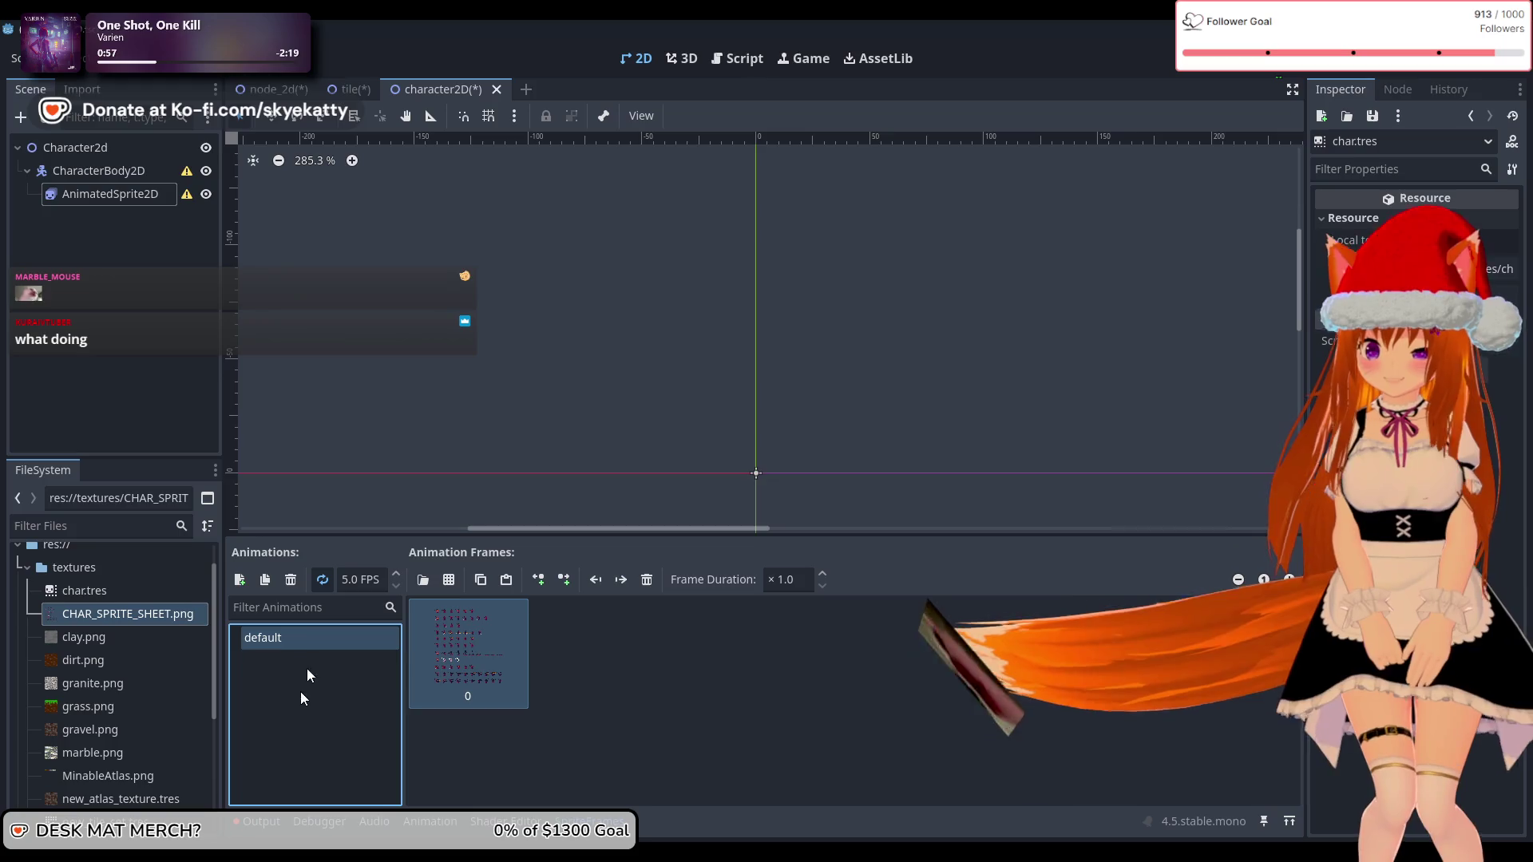
Step: Rename the default animation to idle
click(314, 639)
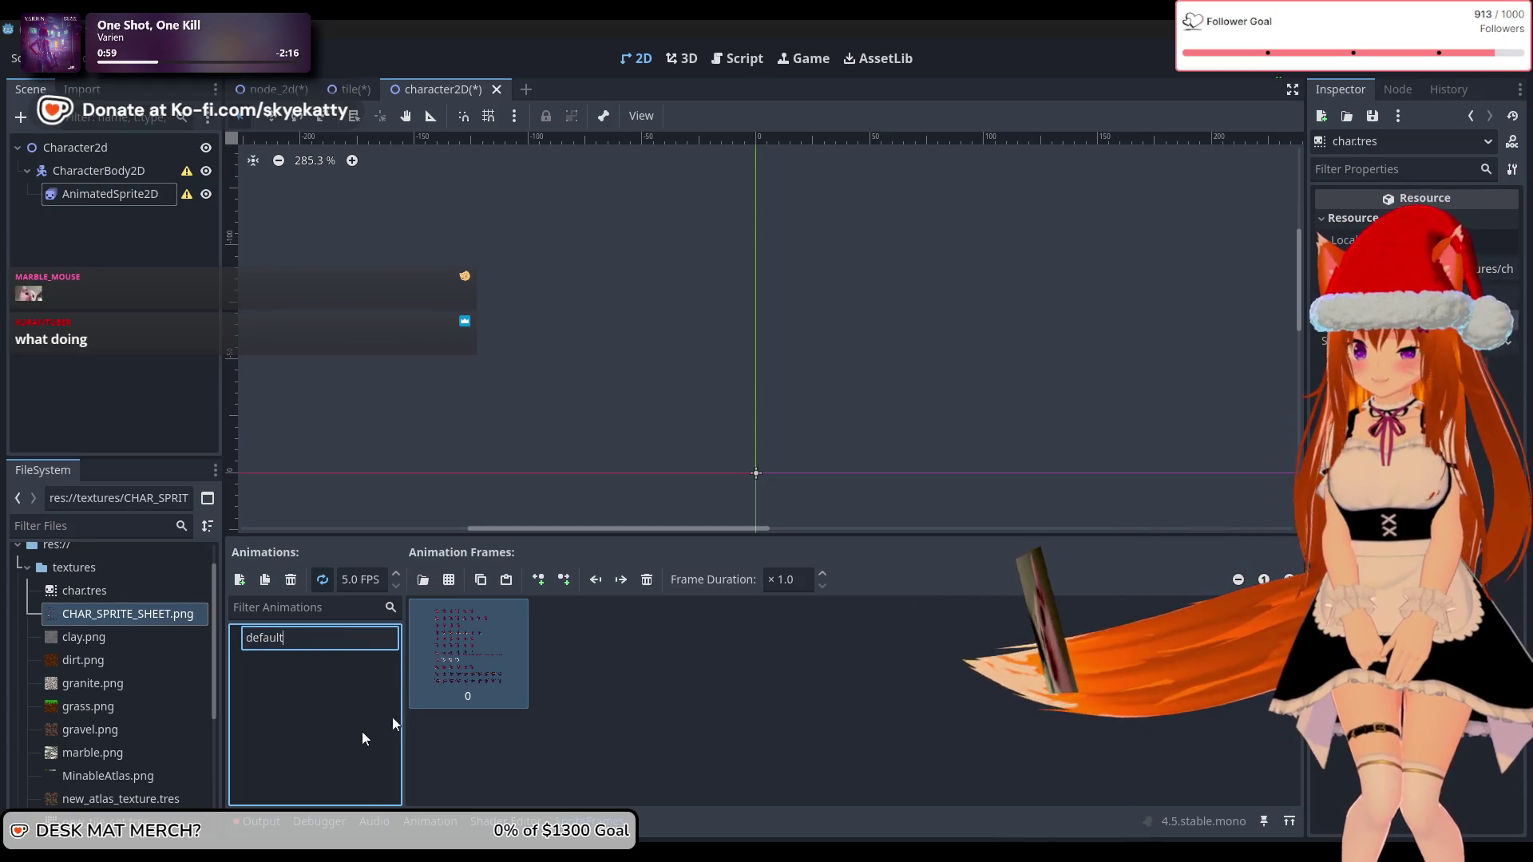
drag(323, 635, 226, 628)
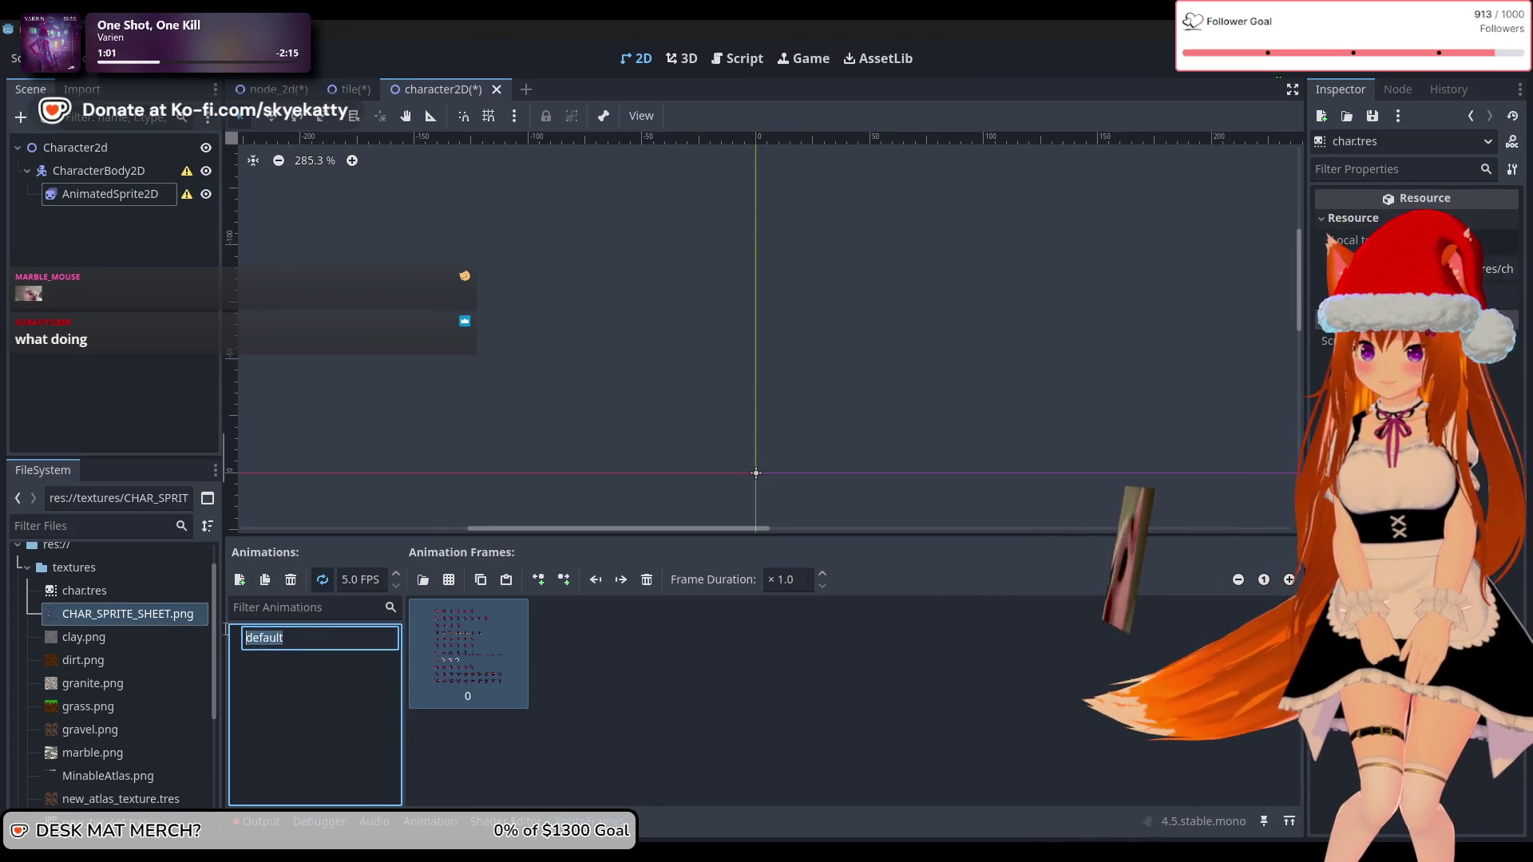
text(idle)
key(Return)
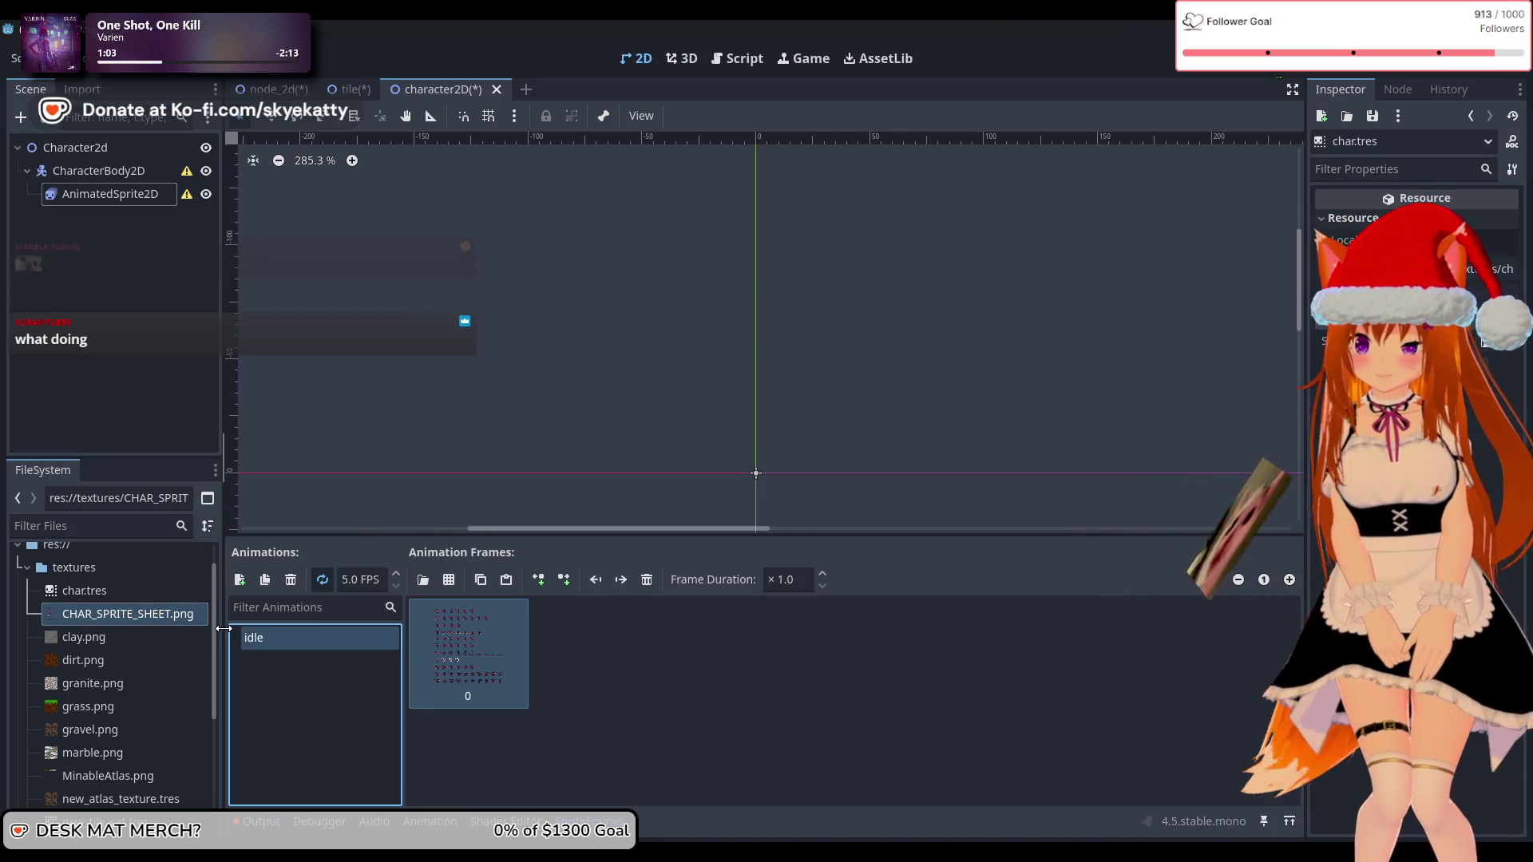
click(455, 718)
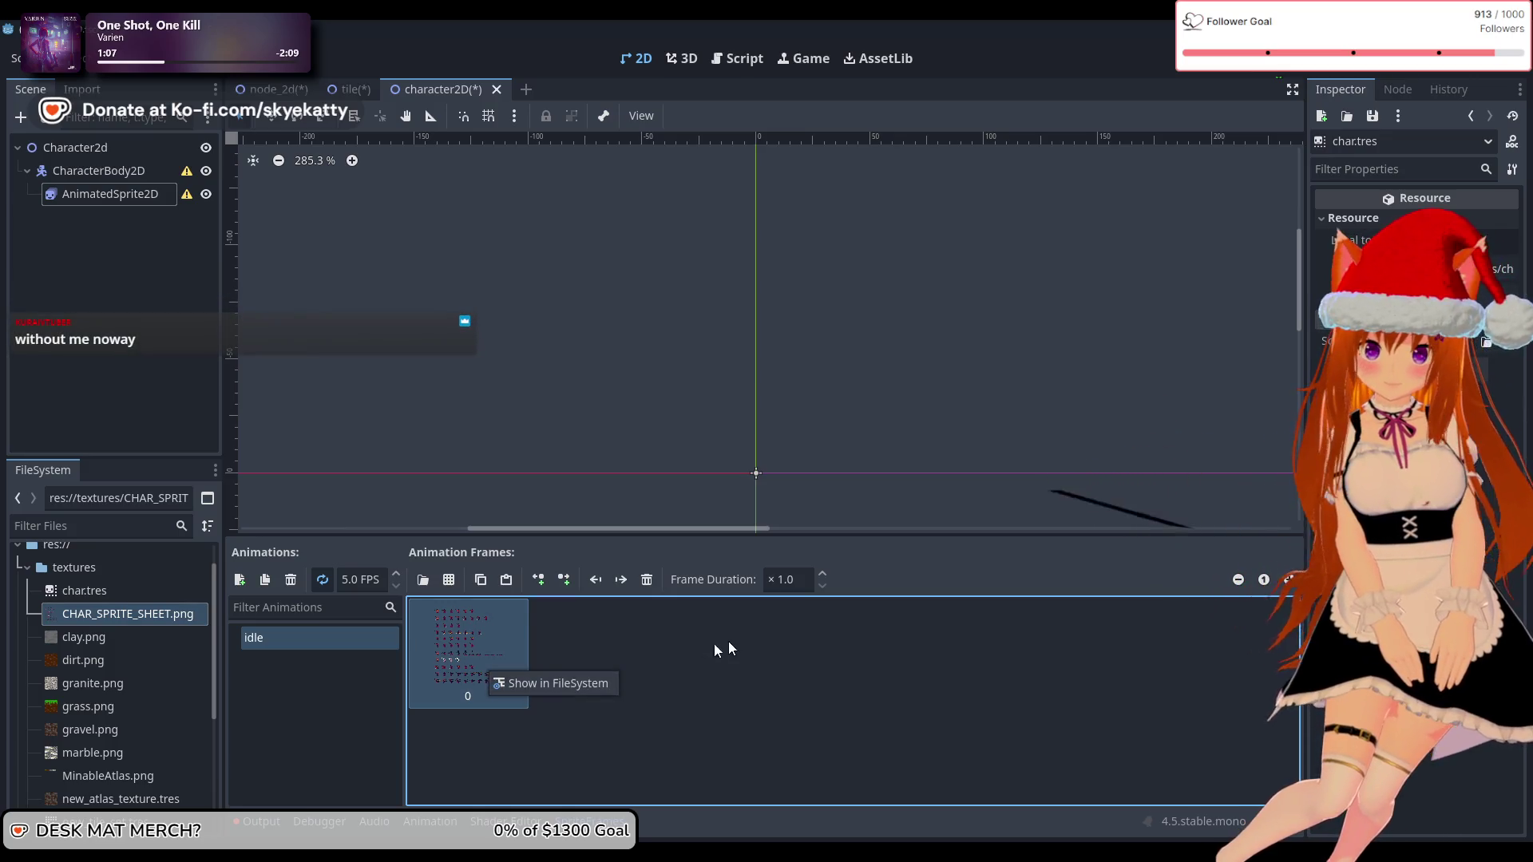
Step: Drag the panel splitter upward to enlarge the sprite frames editor, then inspect frame 0
click(813, 532)
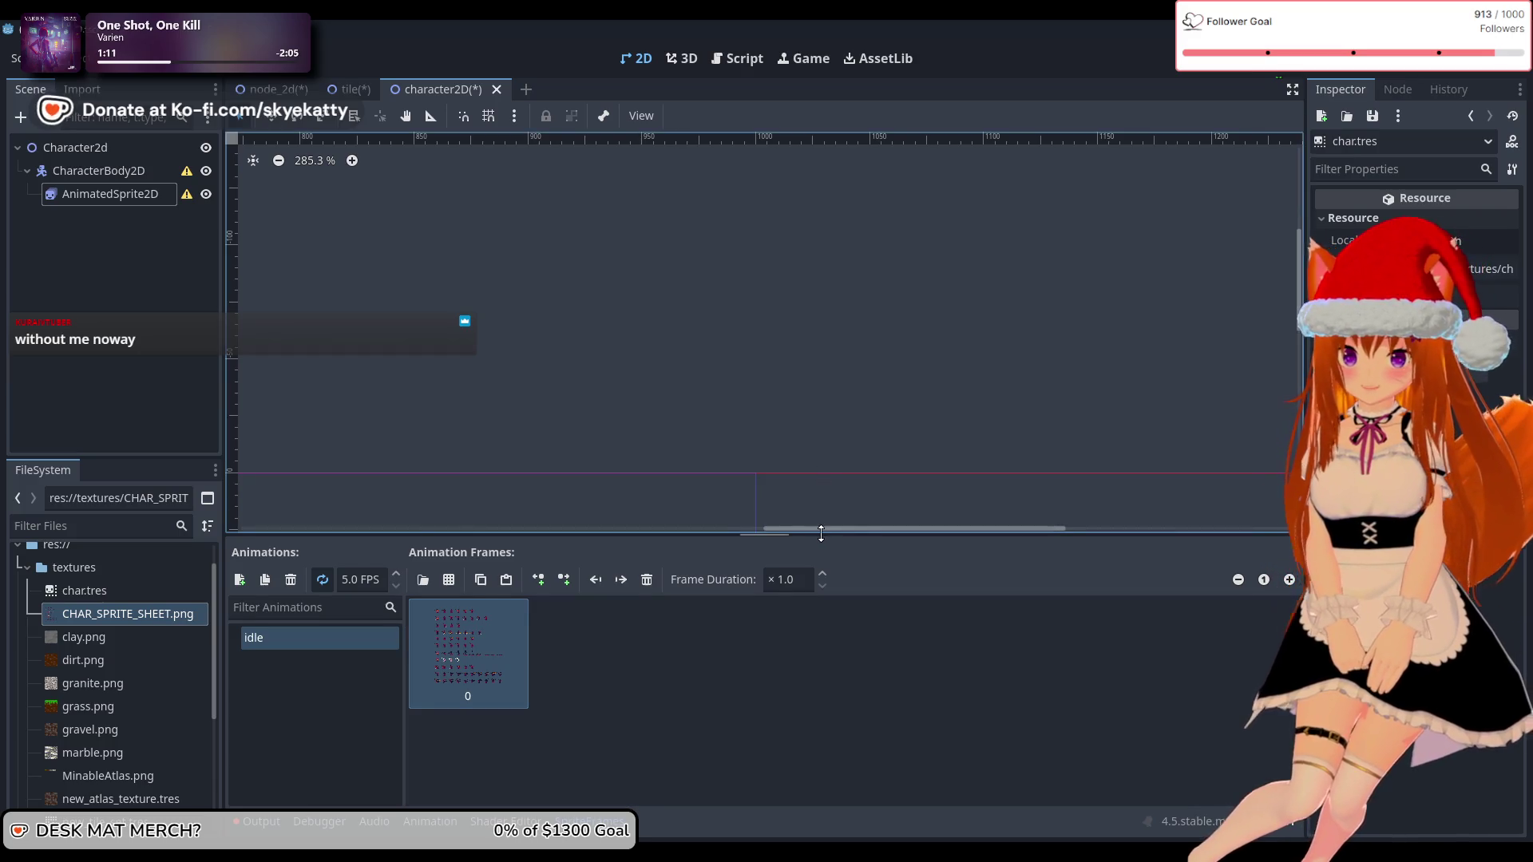
drag(819, 537, 820, 381)
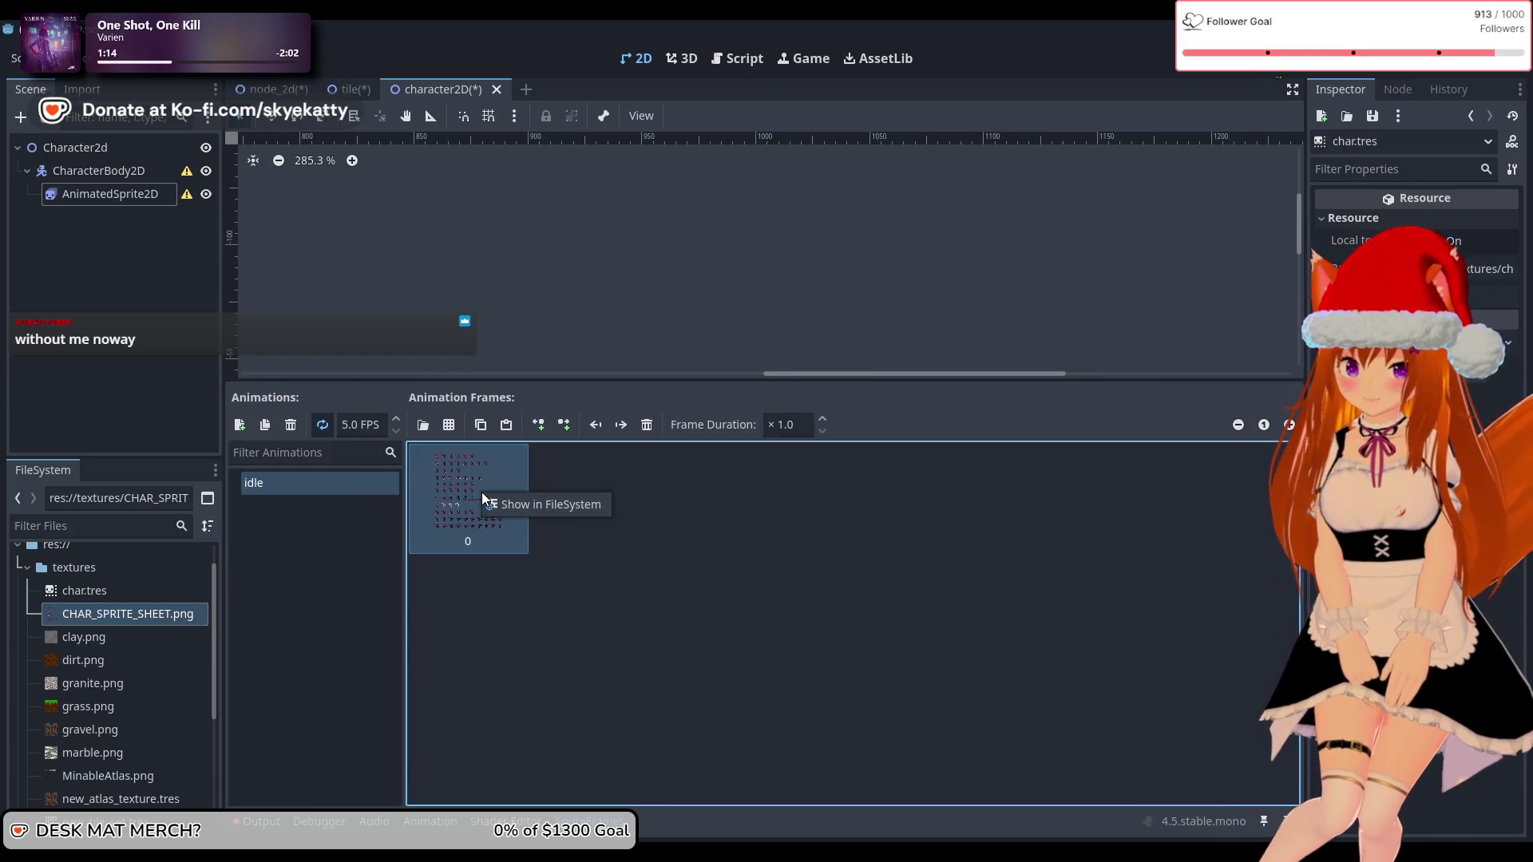
click(114, 601)
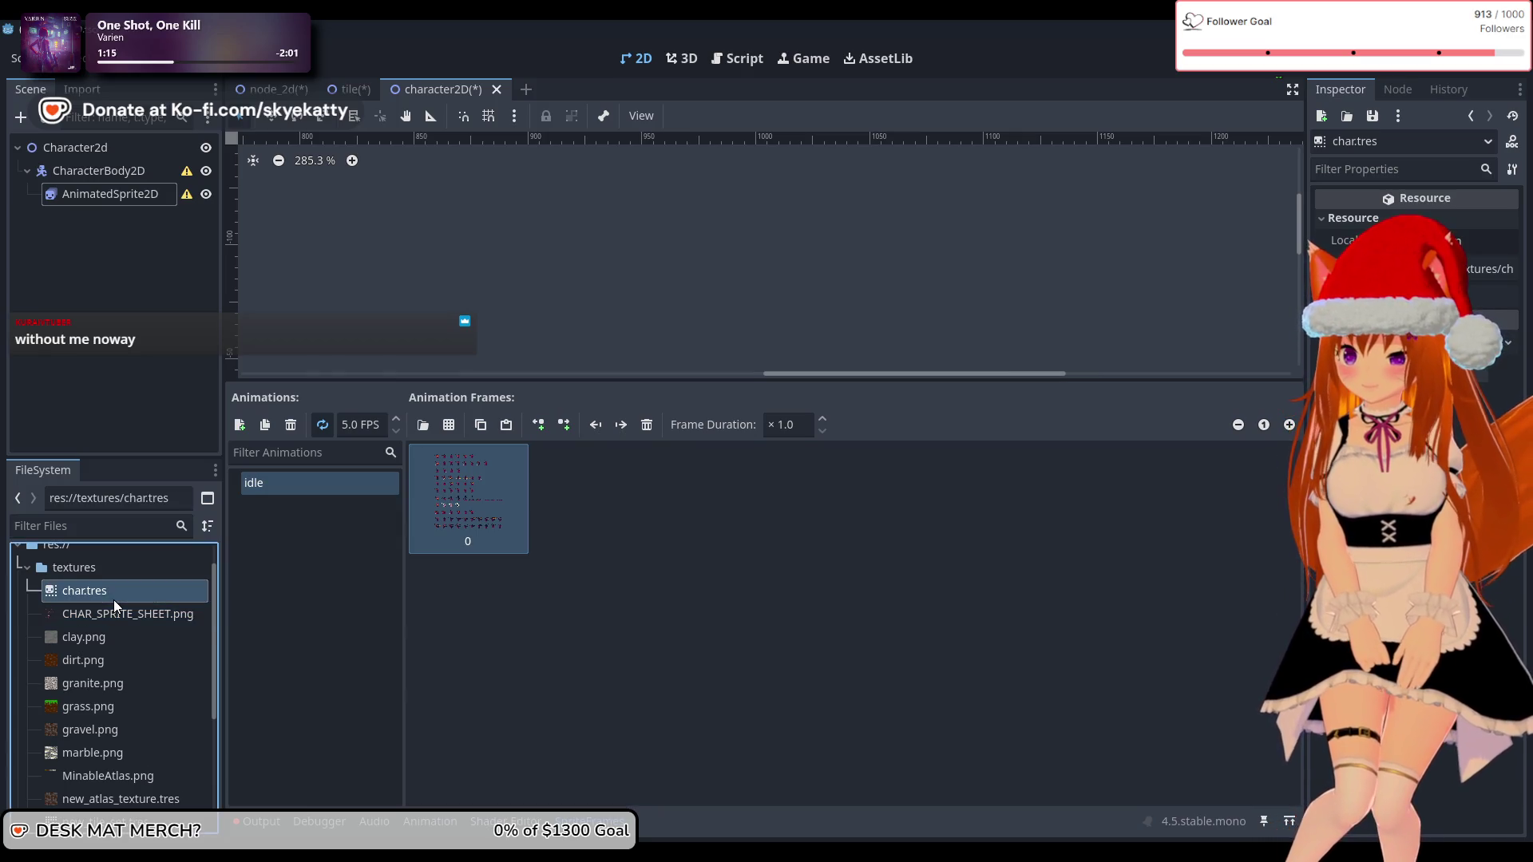
click(493, 521)
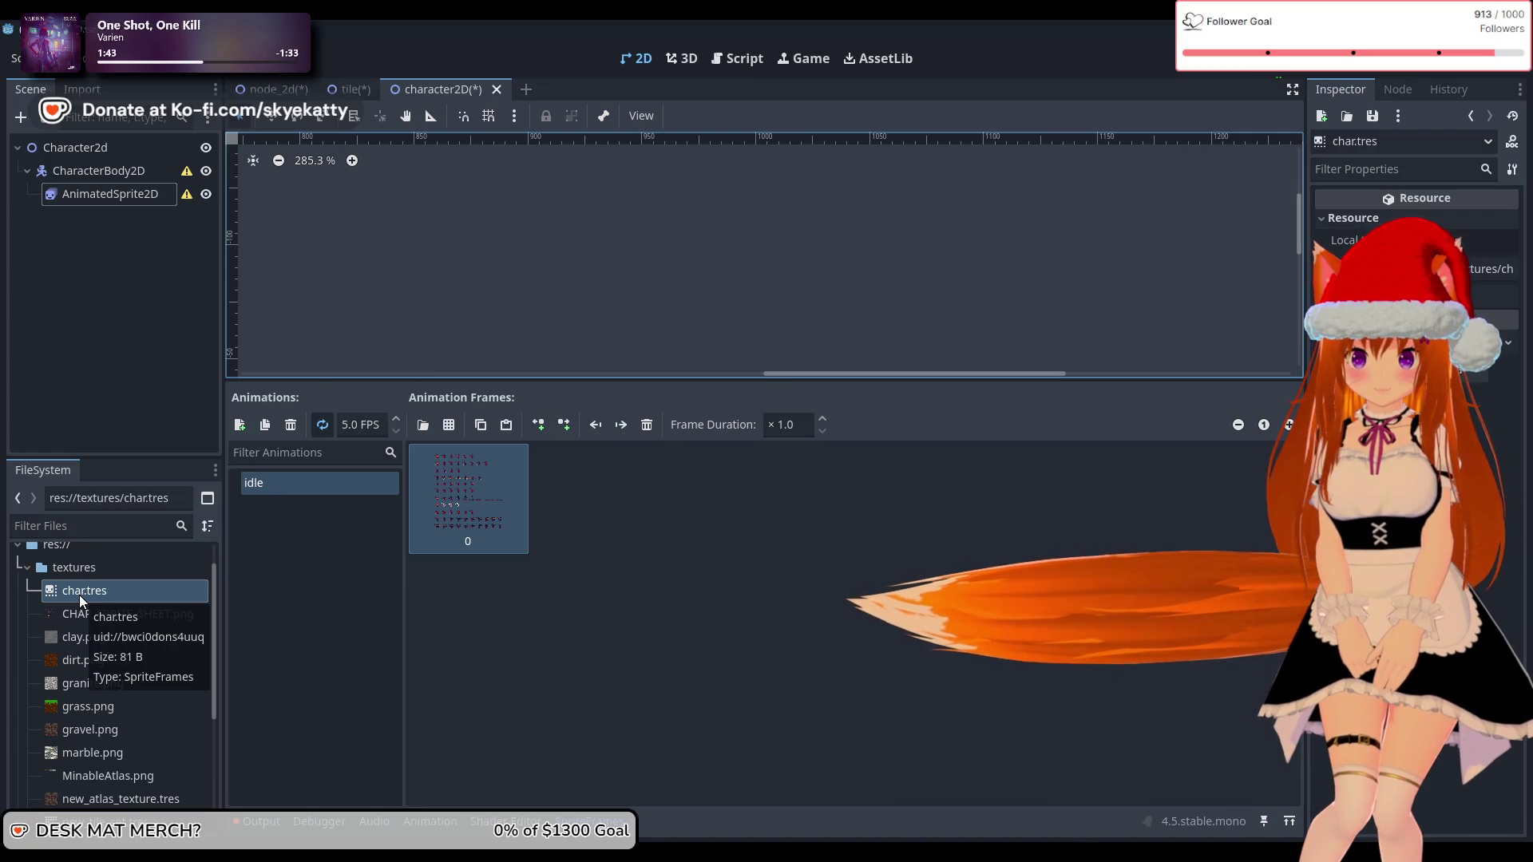
right_click(436, 505)
click(585, 484)
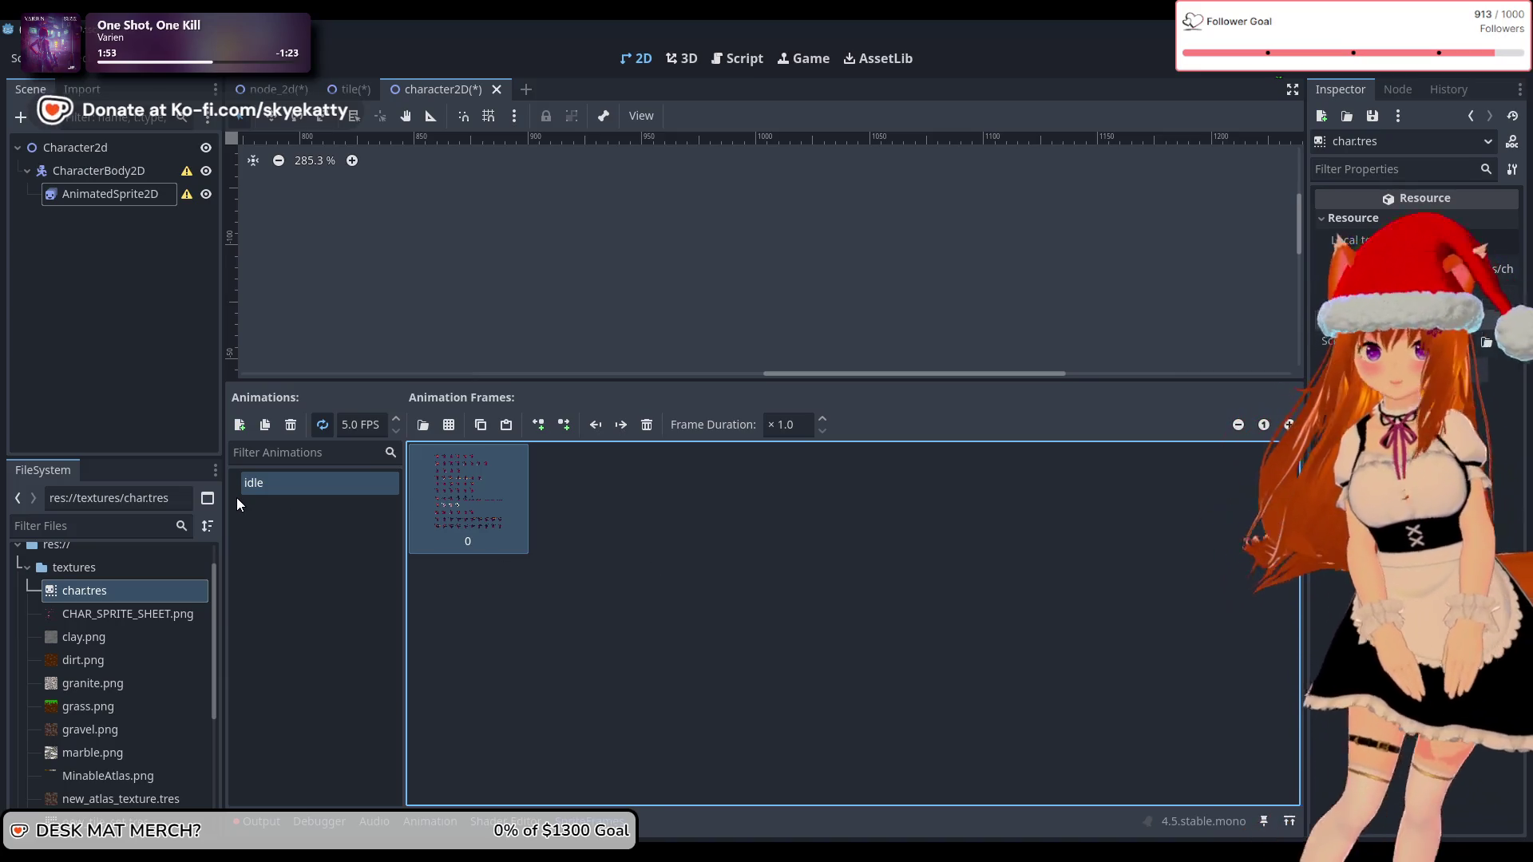
Step: Clear the AnimatedSprite2D's Sprite Frames and assign char.tres, then view the tile scene
click(105, 253)
click(142, 198)
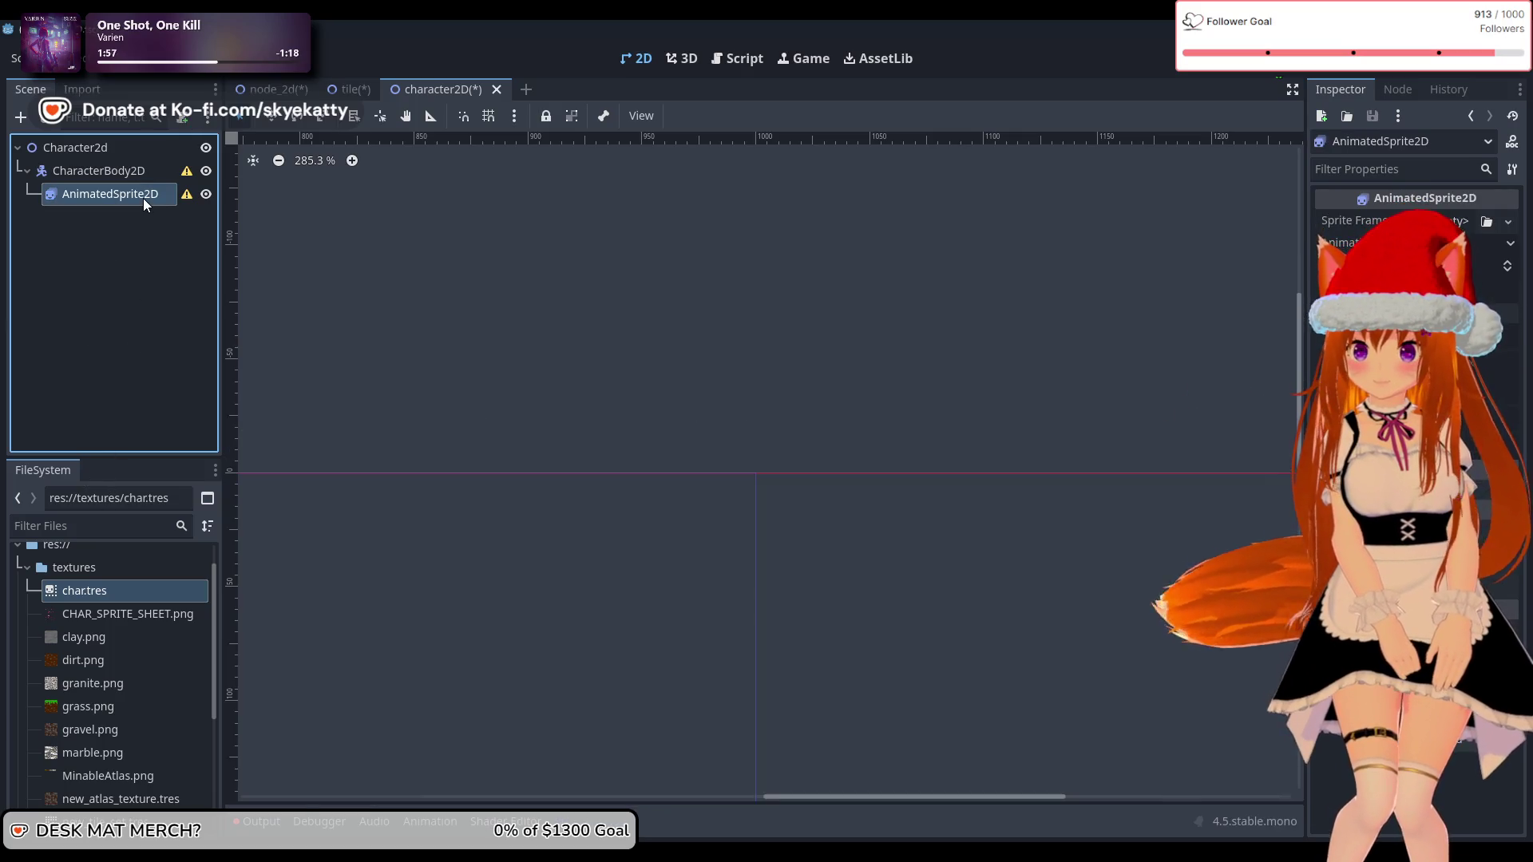
click(1457, 222)
click(1508, 221)
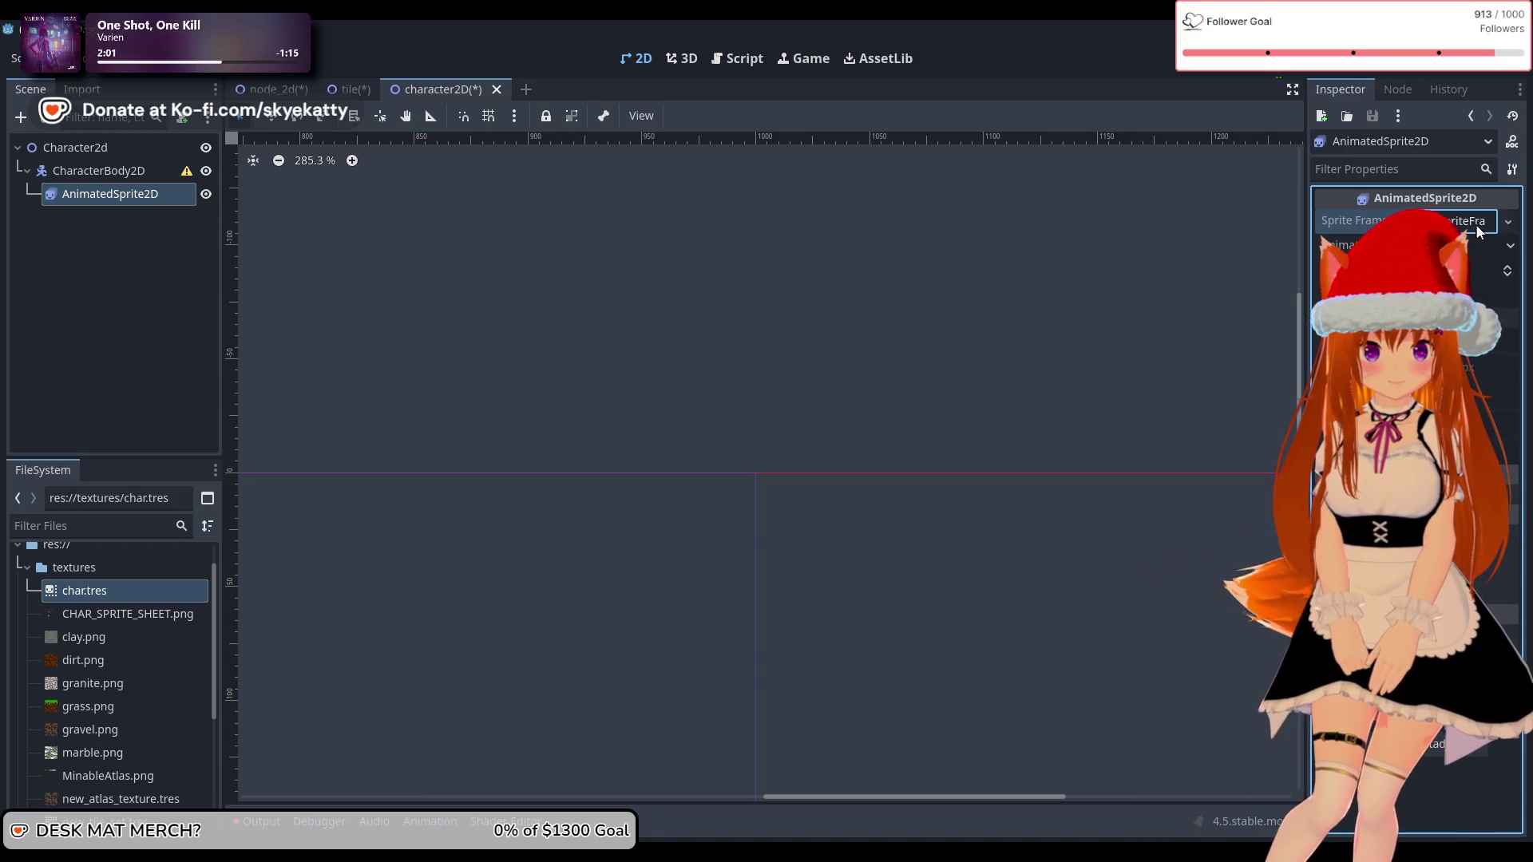
click(1437, 271)
click(1508, 224)
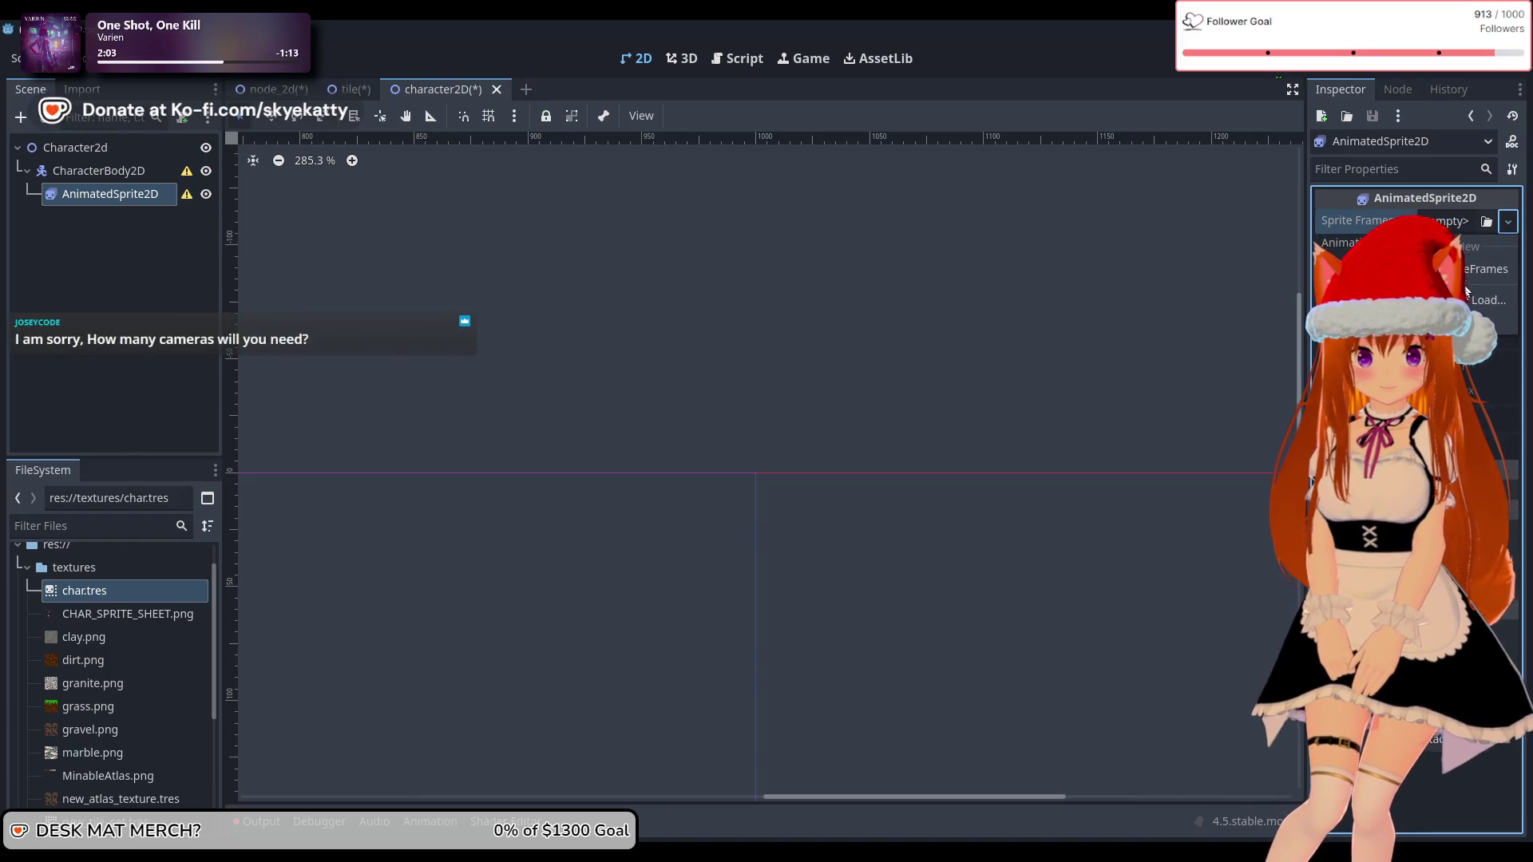
click(53, 693)
drag(83, 591, 1371, 223)
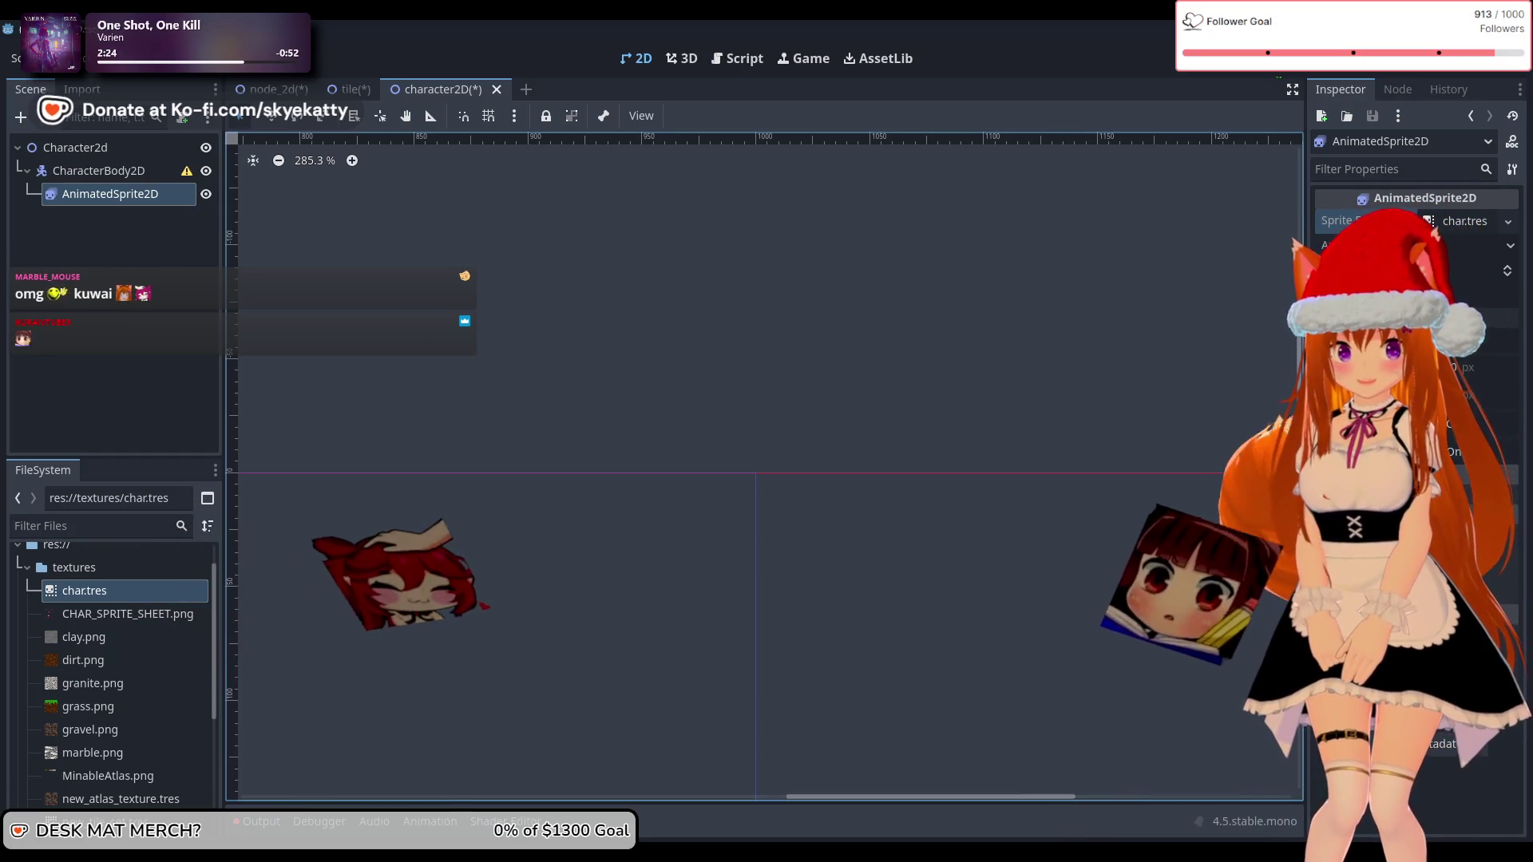
click(65, 171)
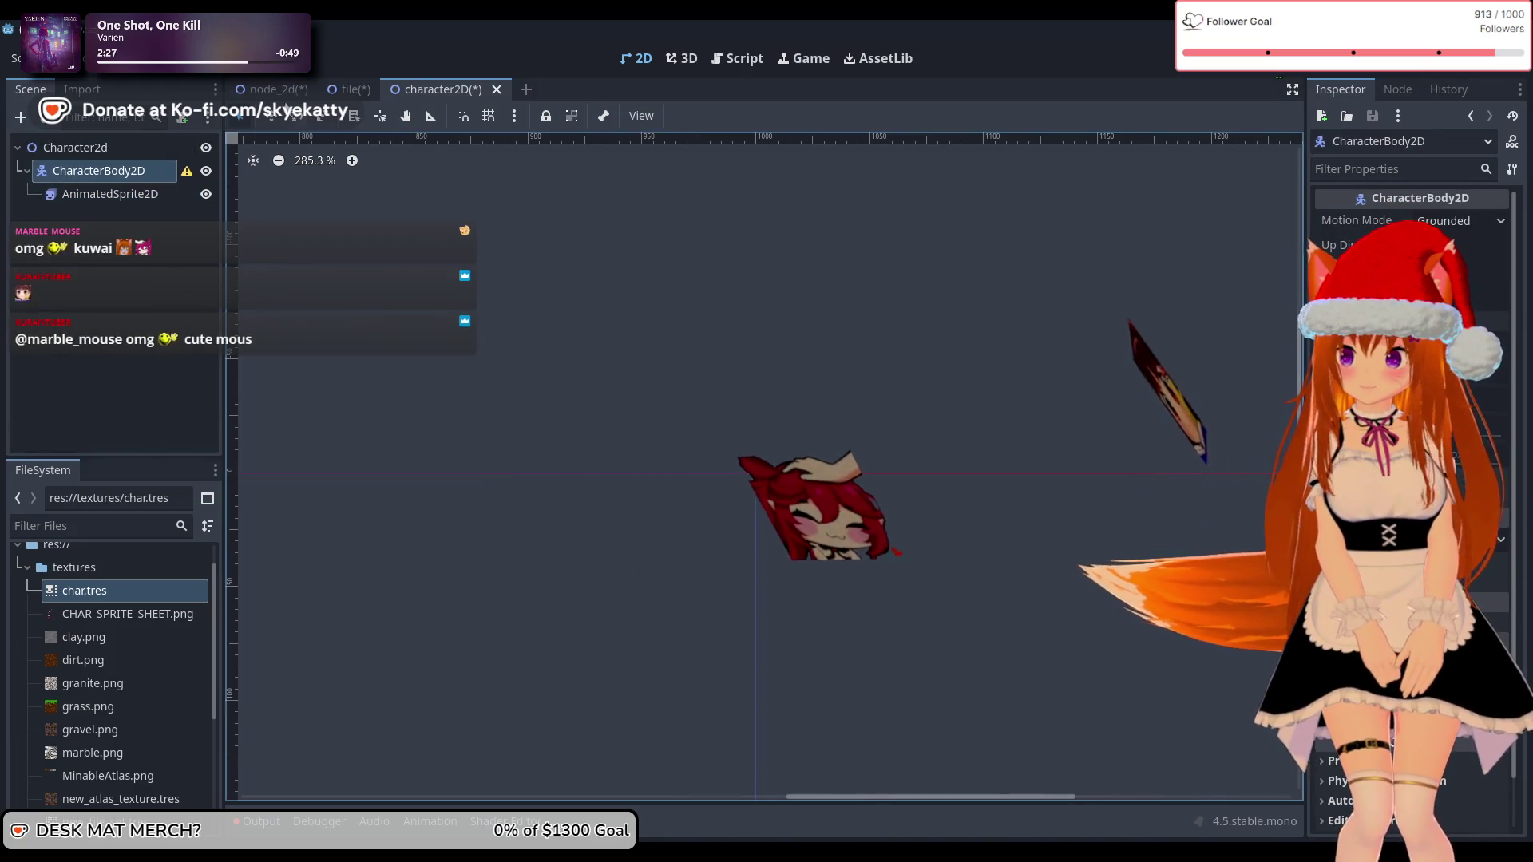
click(356, 89)
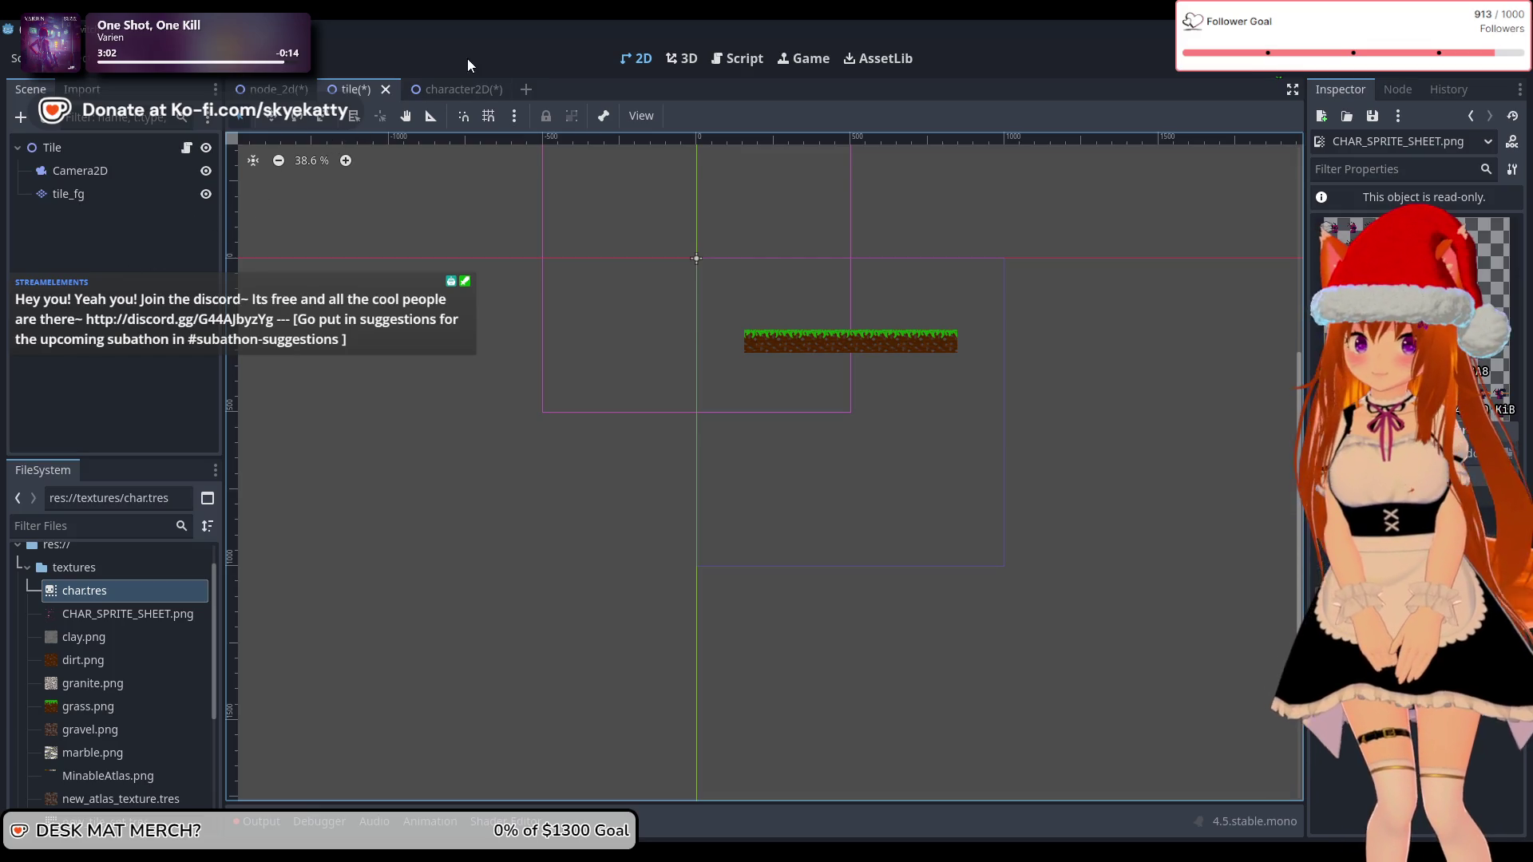
Step: Return to the character2D scene and zoom out and pan until the whole sprite sheet shows
click(457, 86)
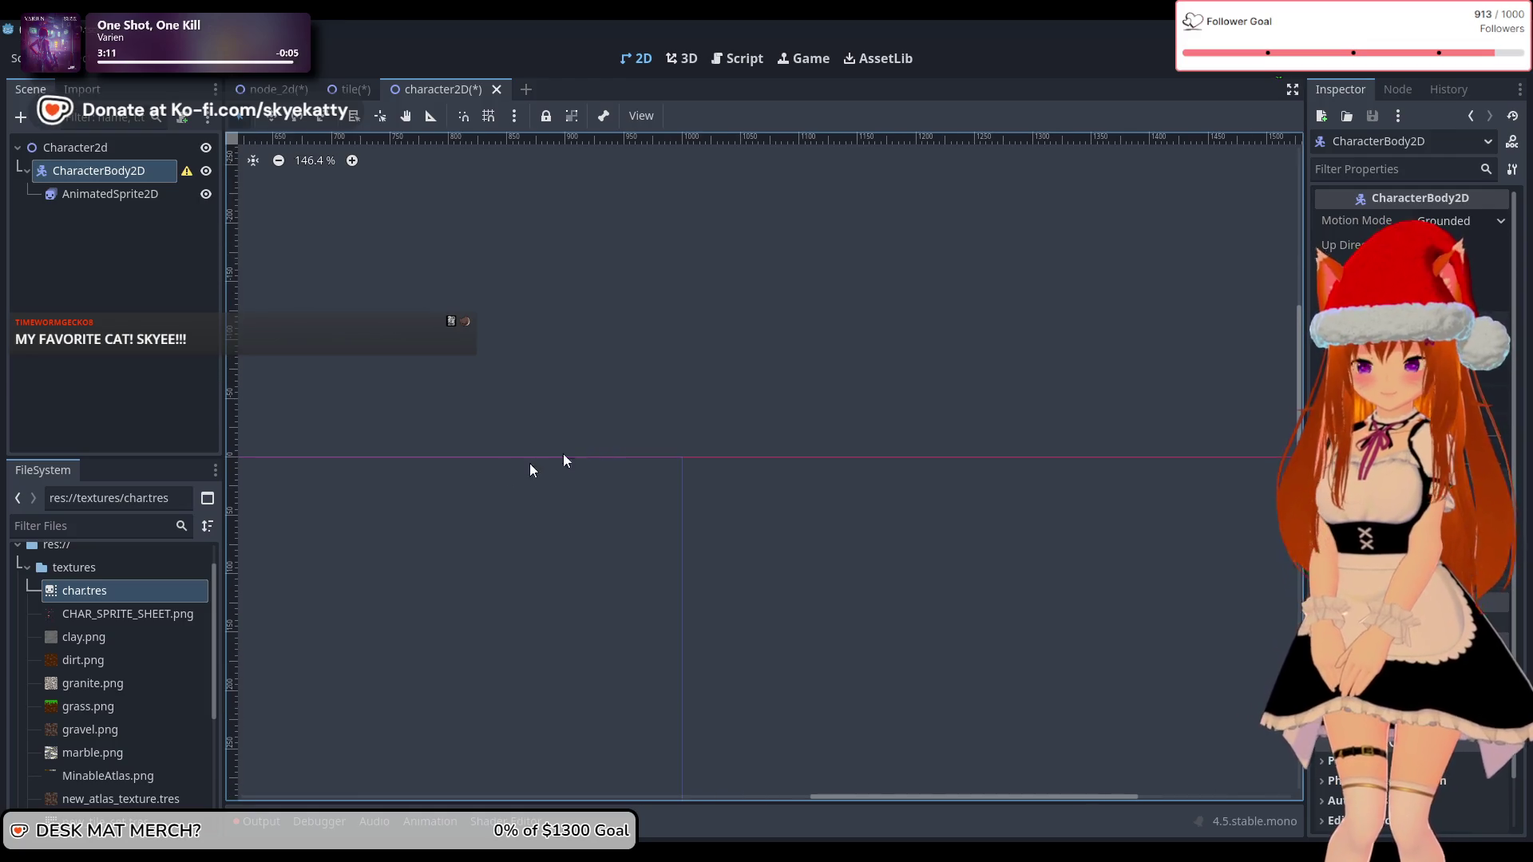
scroll(702, 472, down, 5)
drag(702, 473, 1120, 334)
drag(657, 424, 1152, 425)
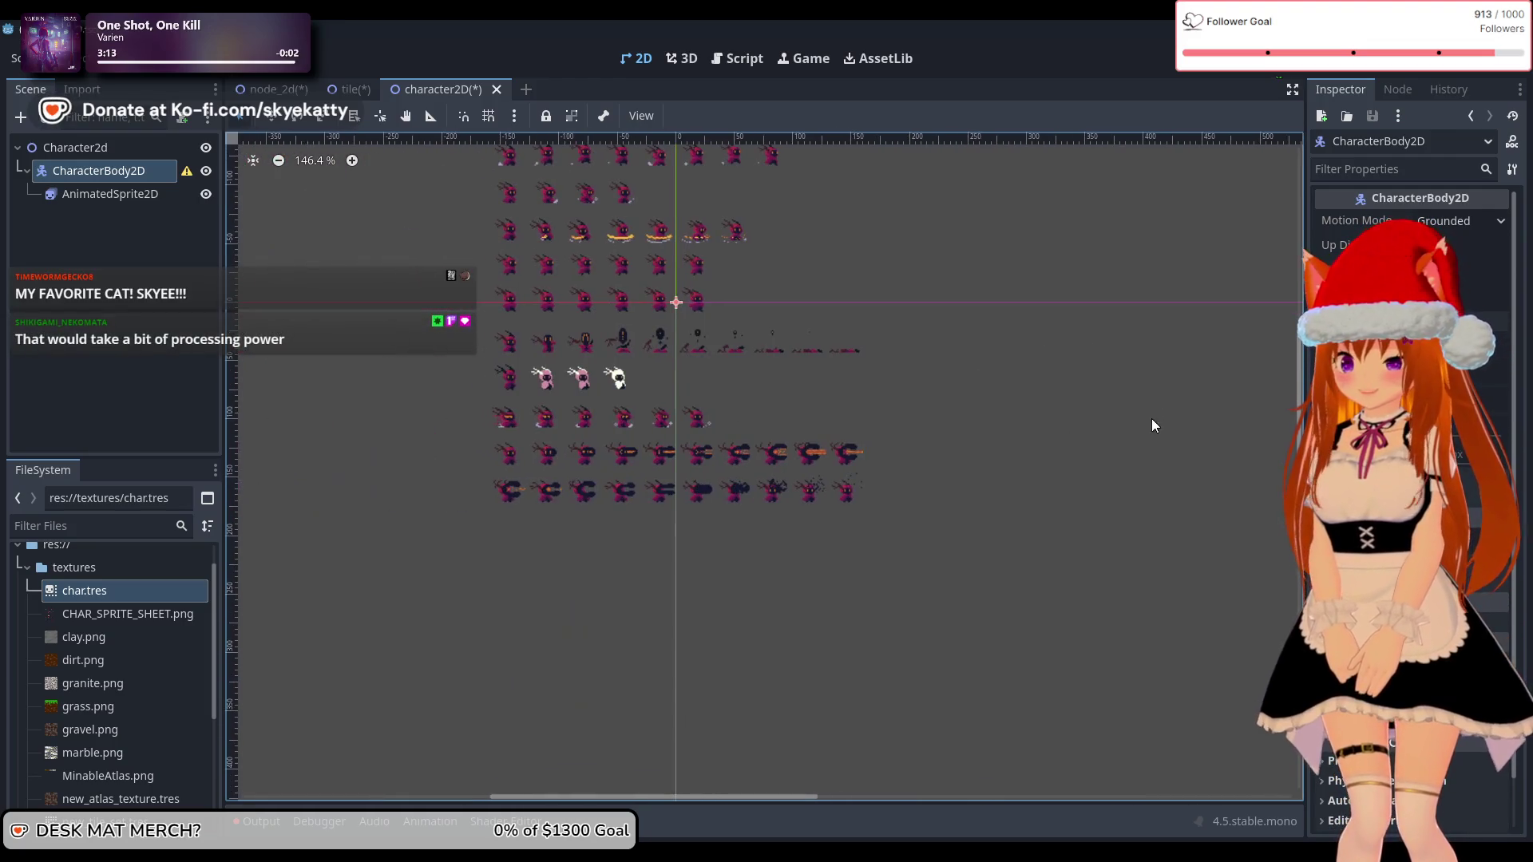
scroll(789, 451, down, 2)
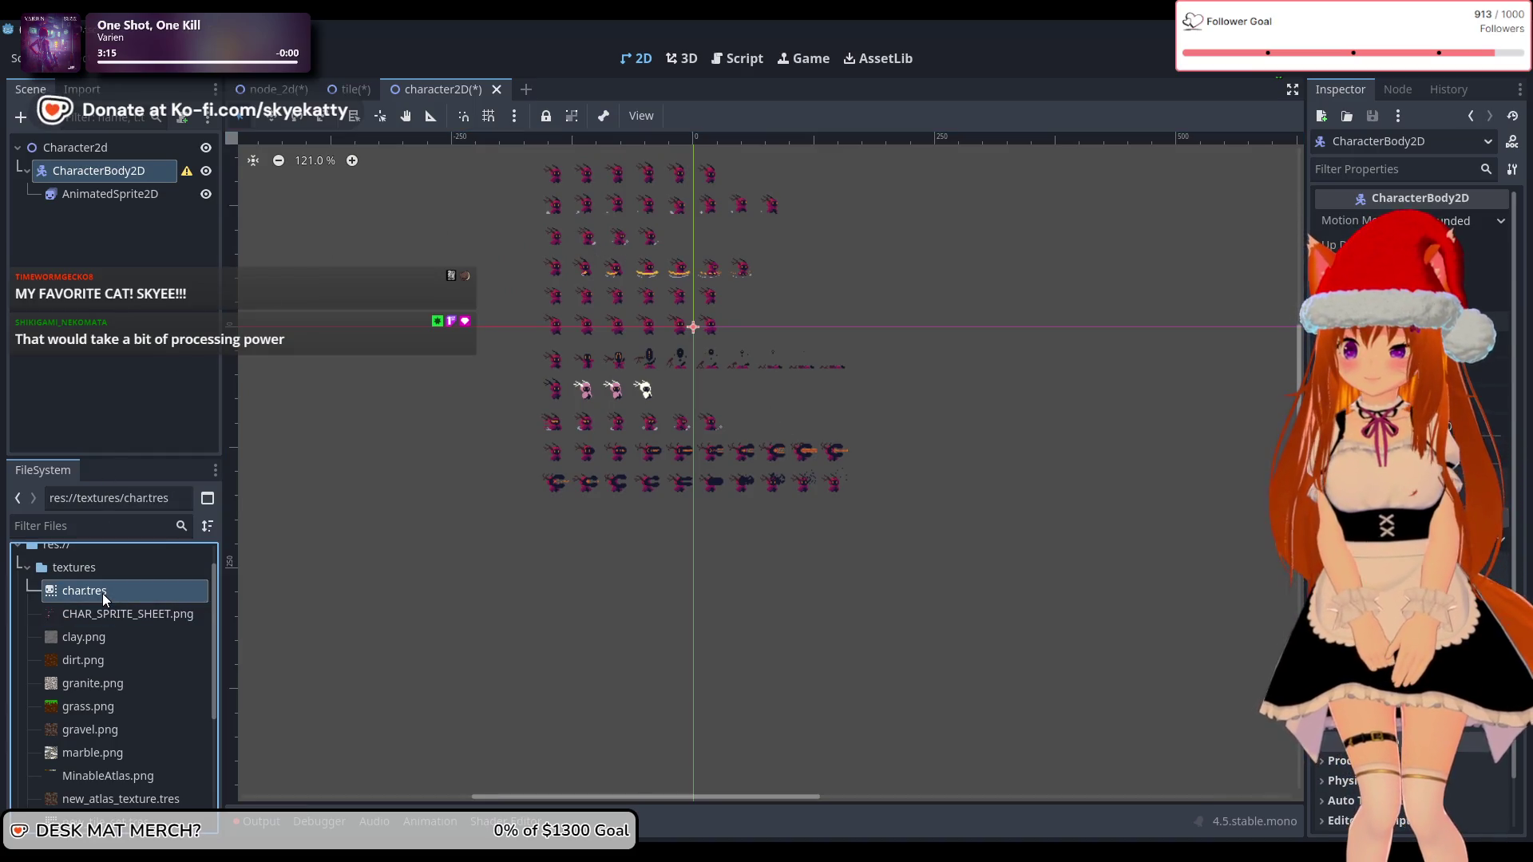
click(137, 192)
Step: Select the AnimatedSprite2D node to bring up its SpriteFrames panel
click(120, 177)
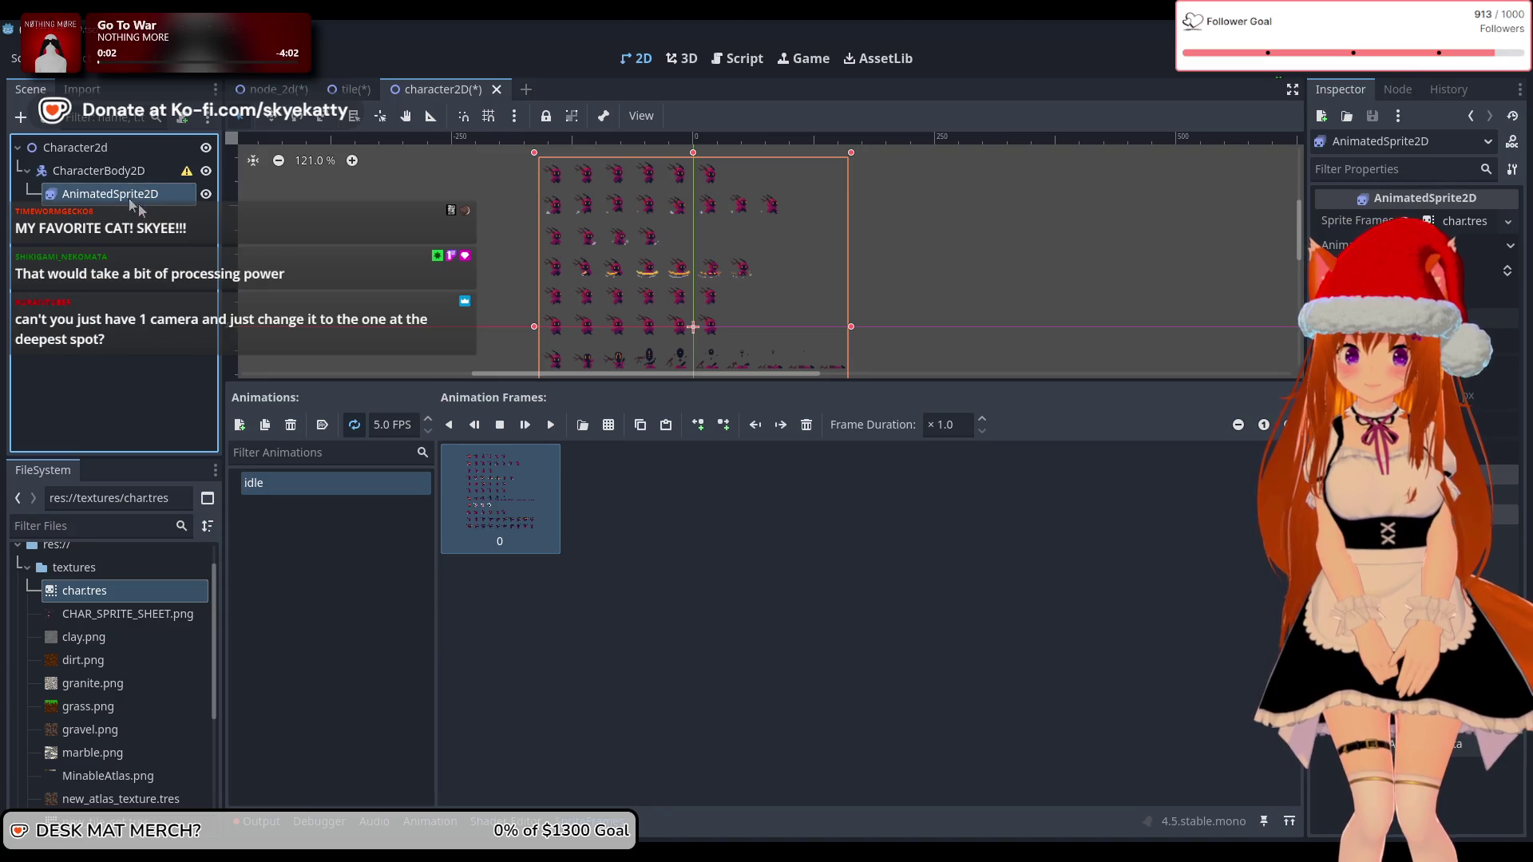
click(114, 223)
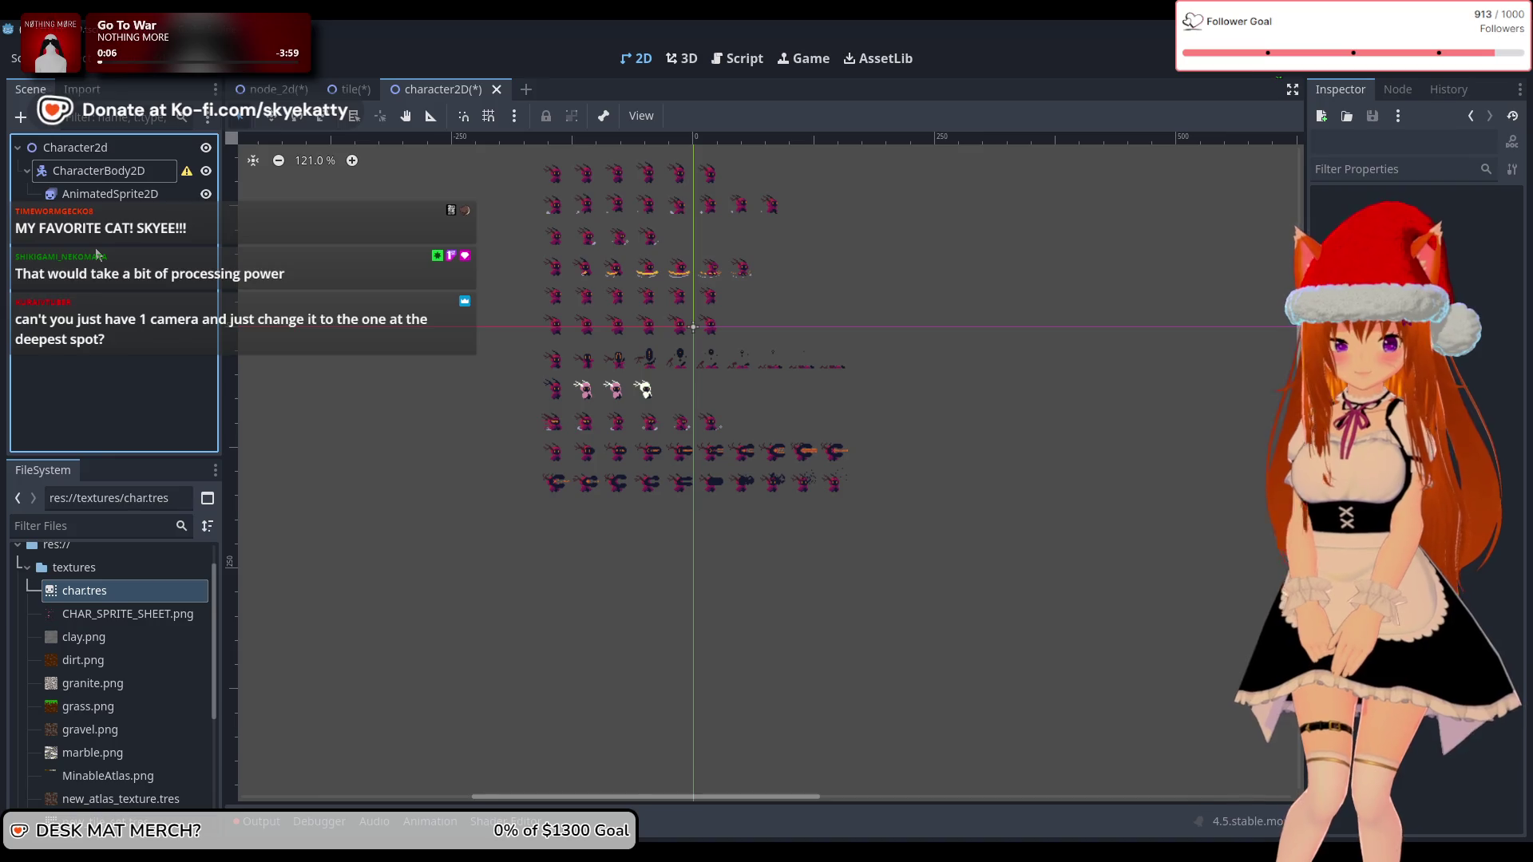
click(111, 194)
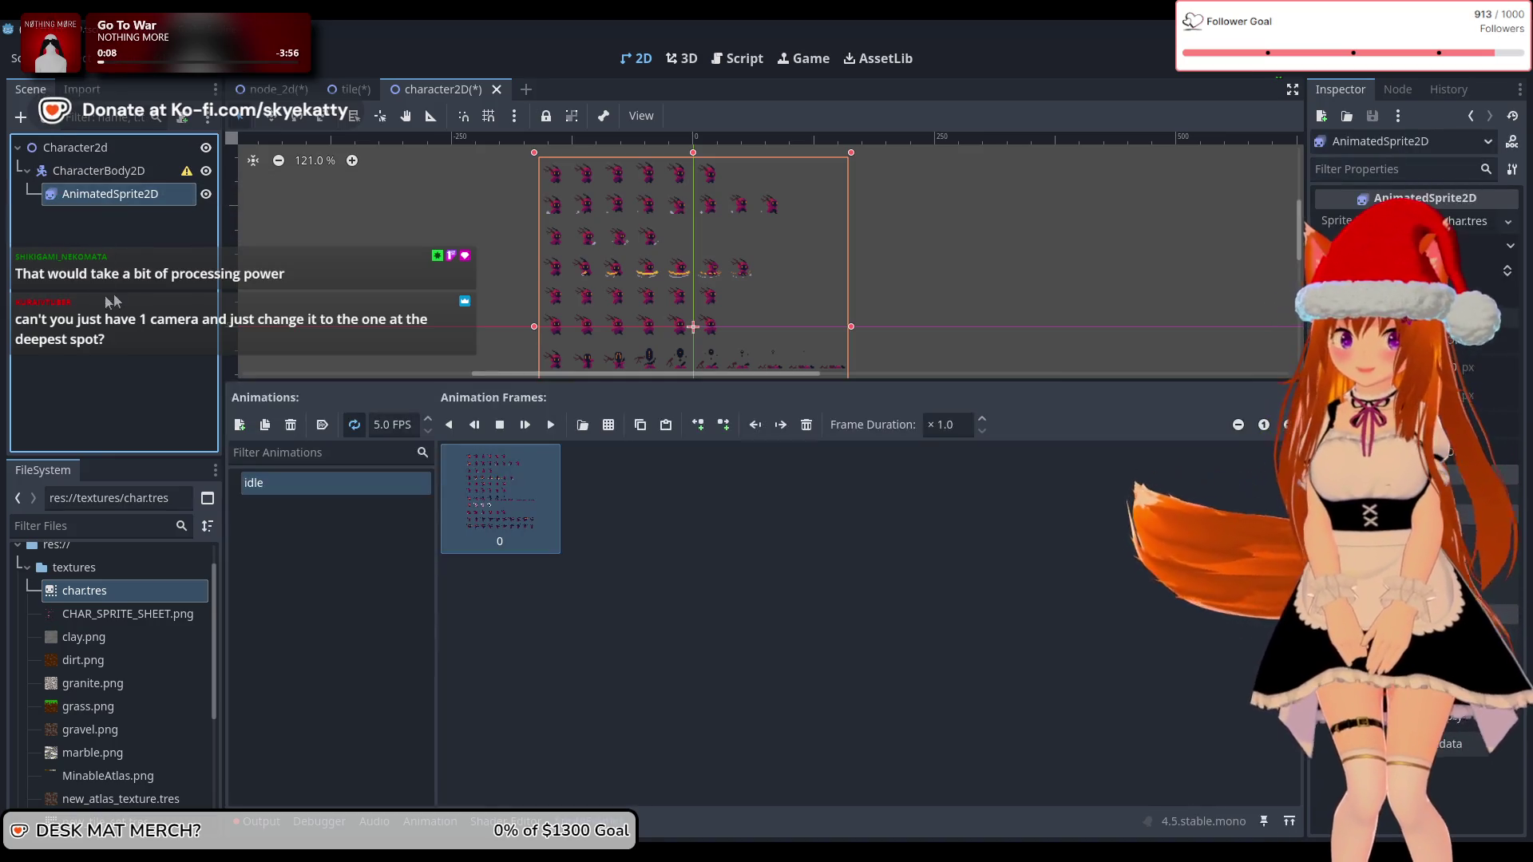
scroll(562, 323, up, 2)
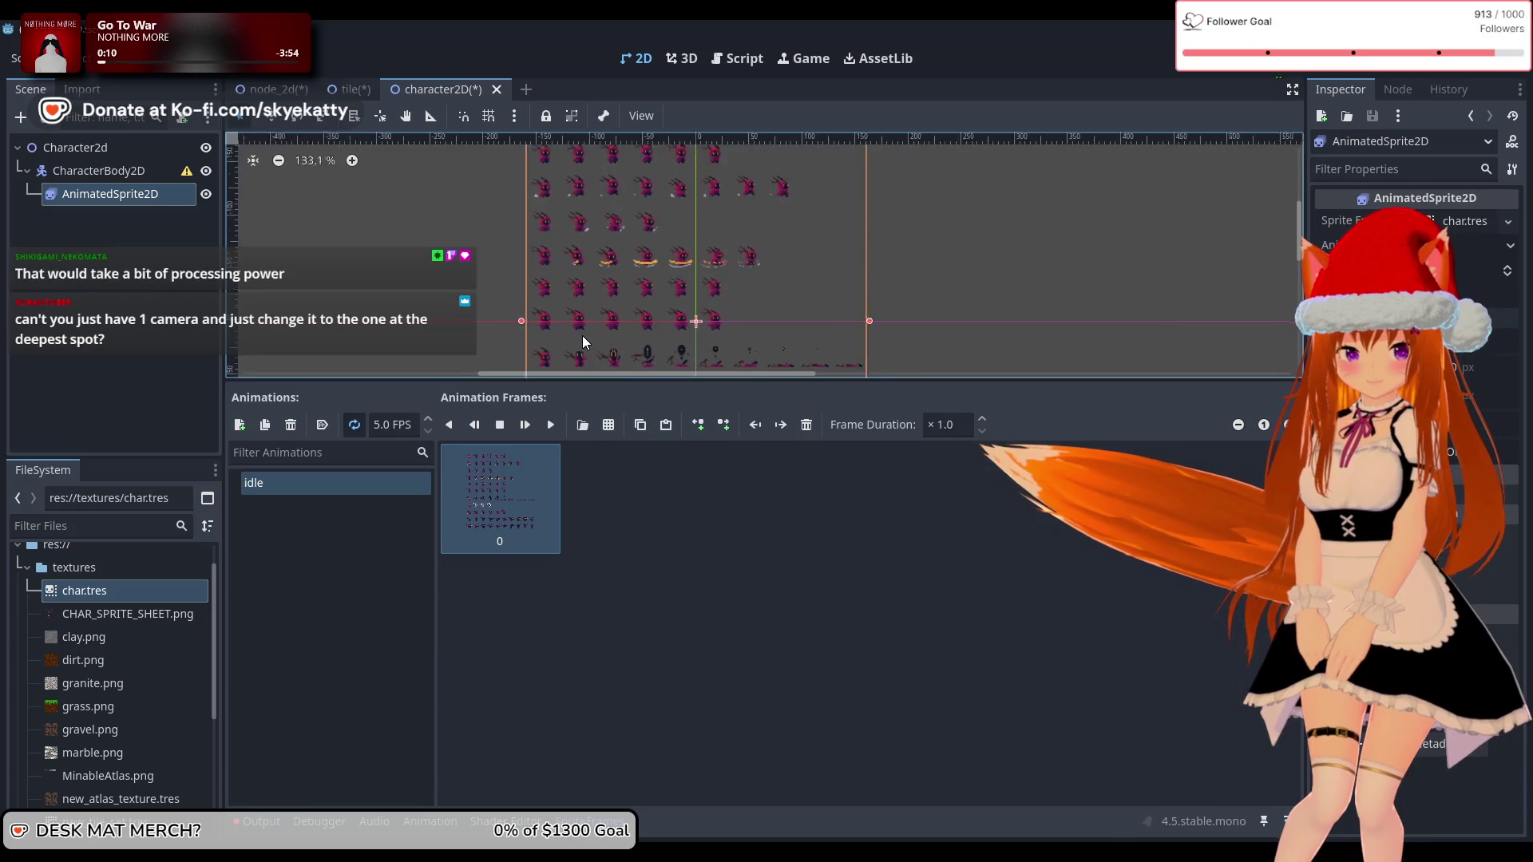
scroll(584, 342, up, 2)
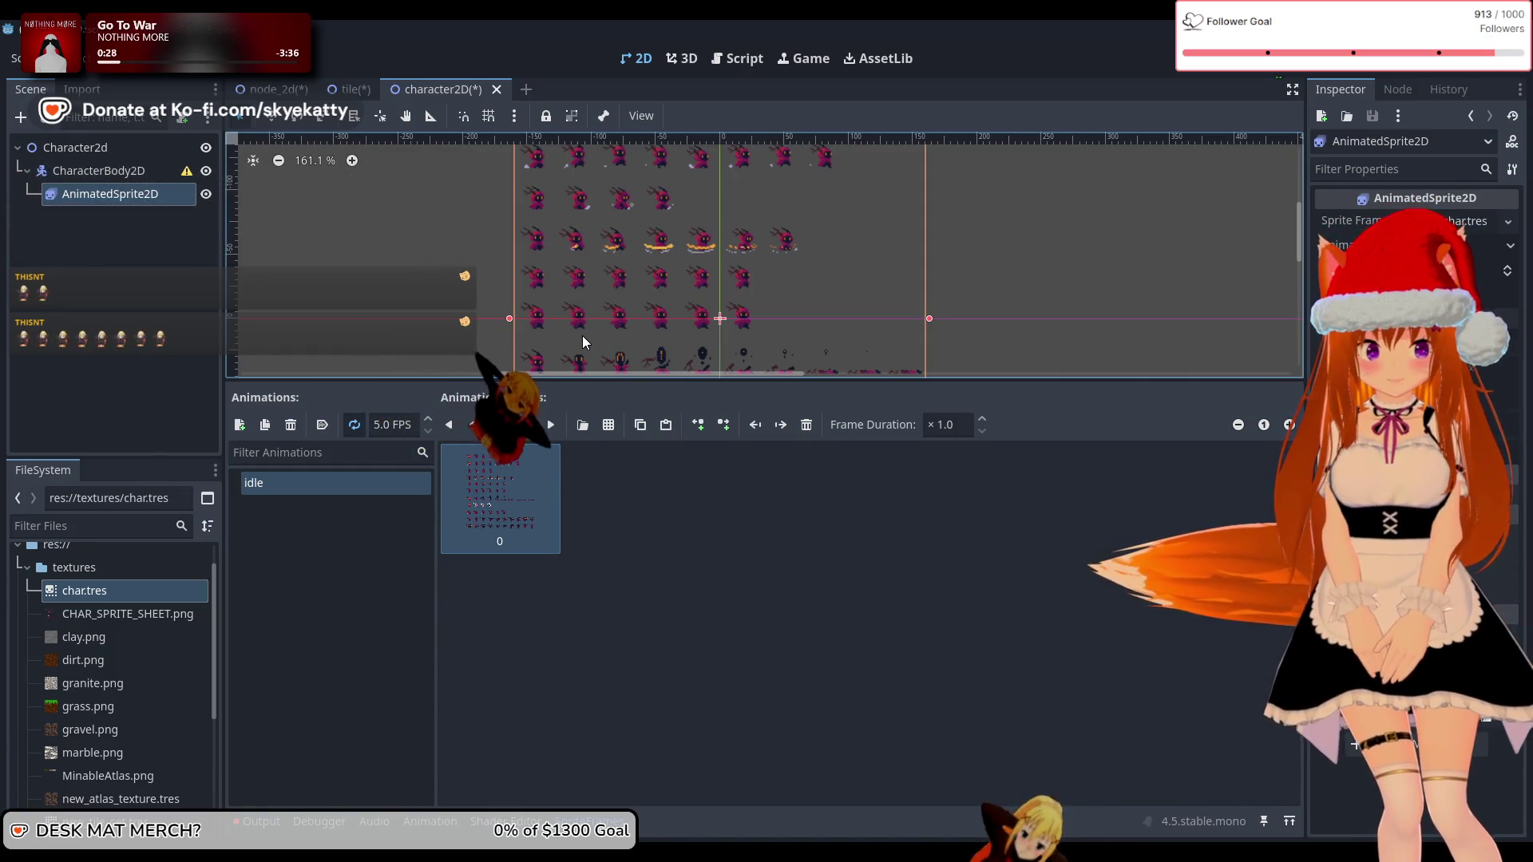
click(155, 246)
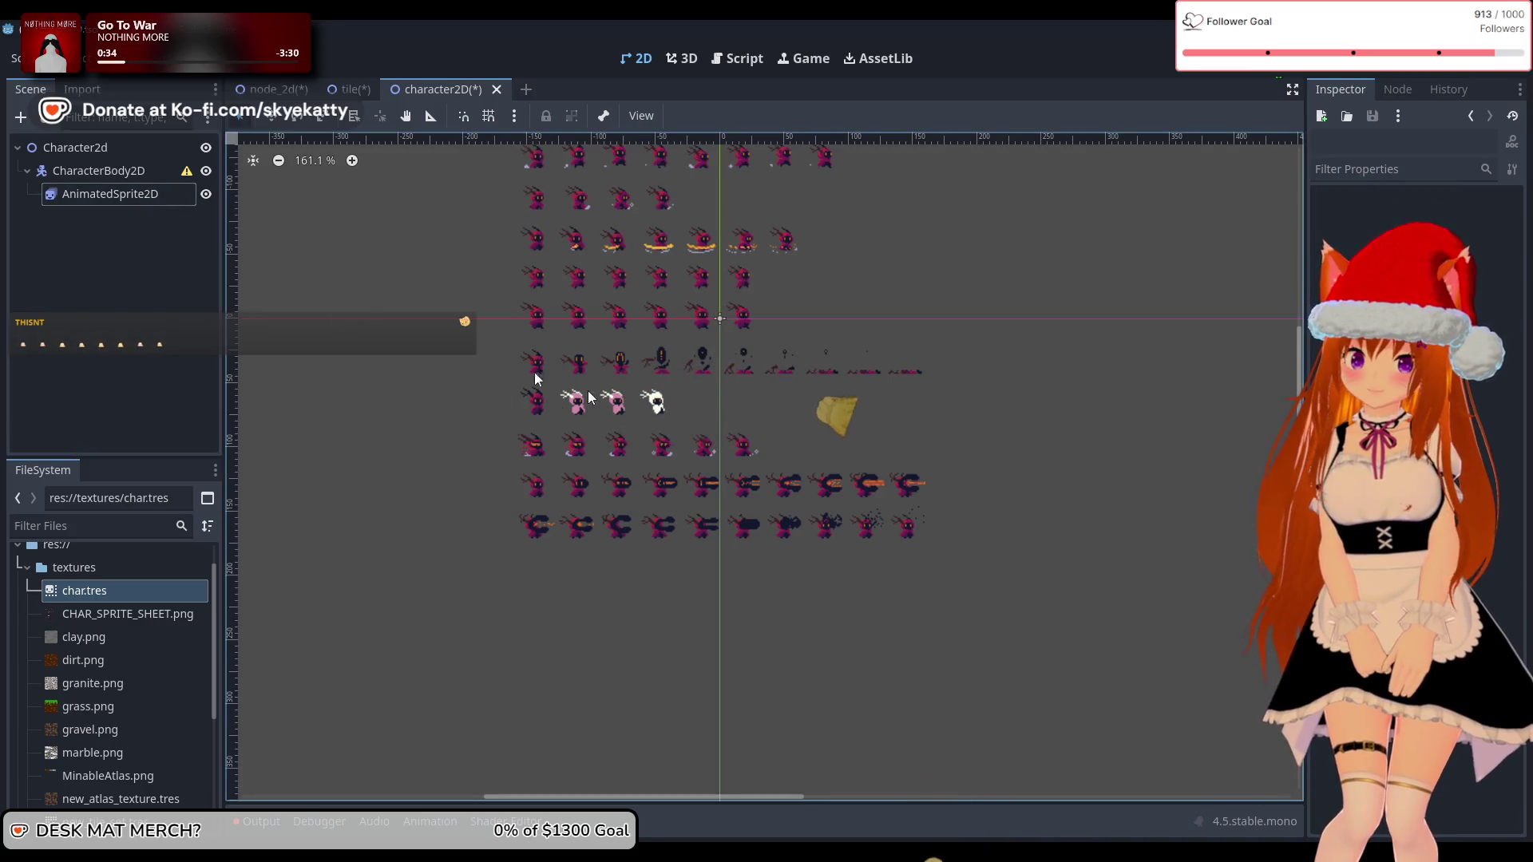
click(124, 193)
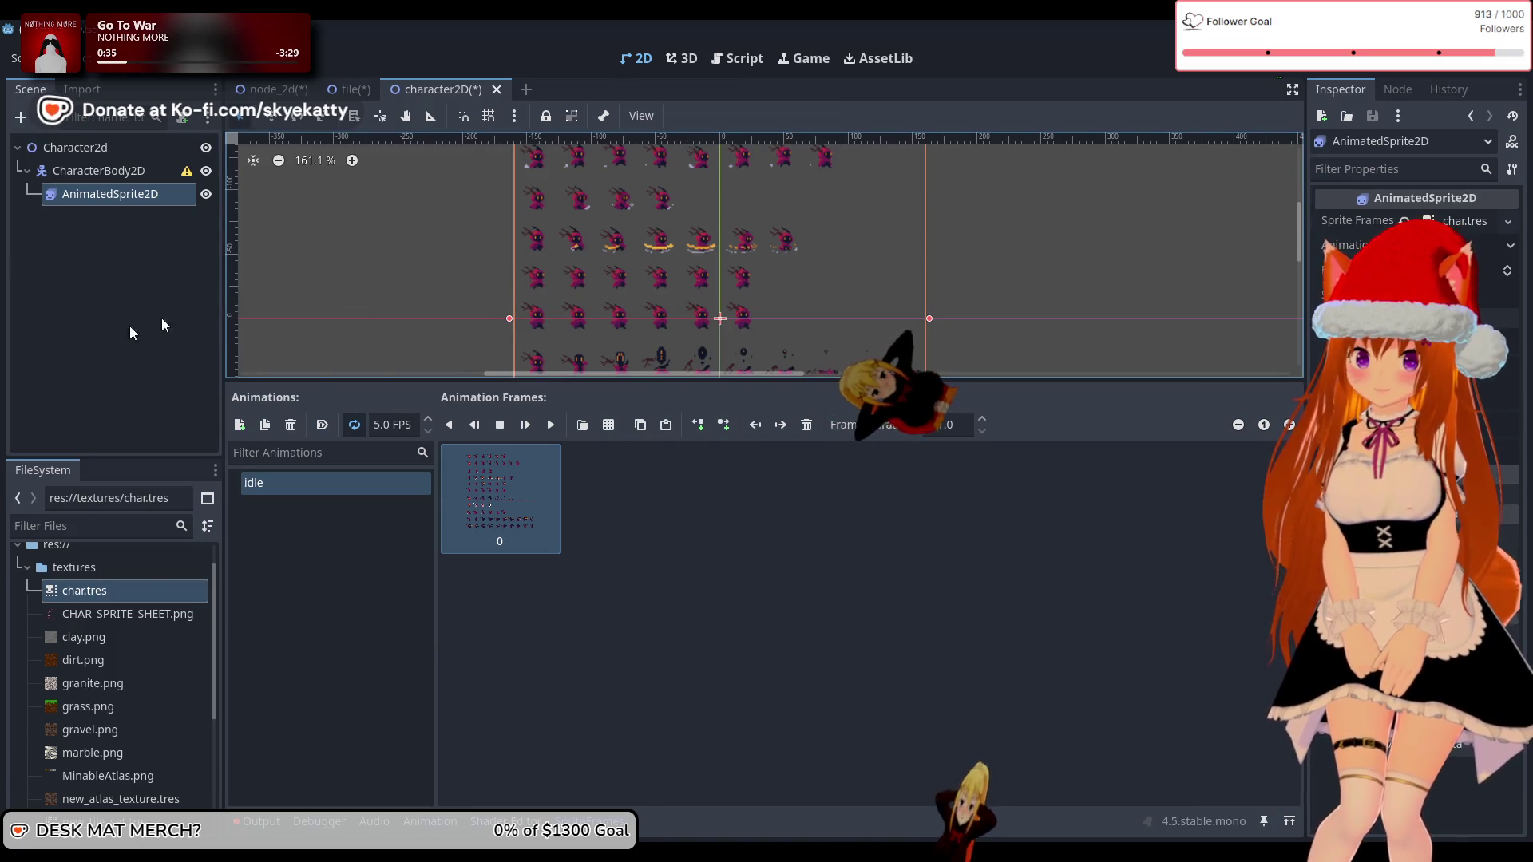
click(114, 329)
click(114, 195)
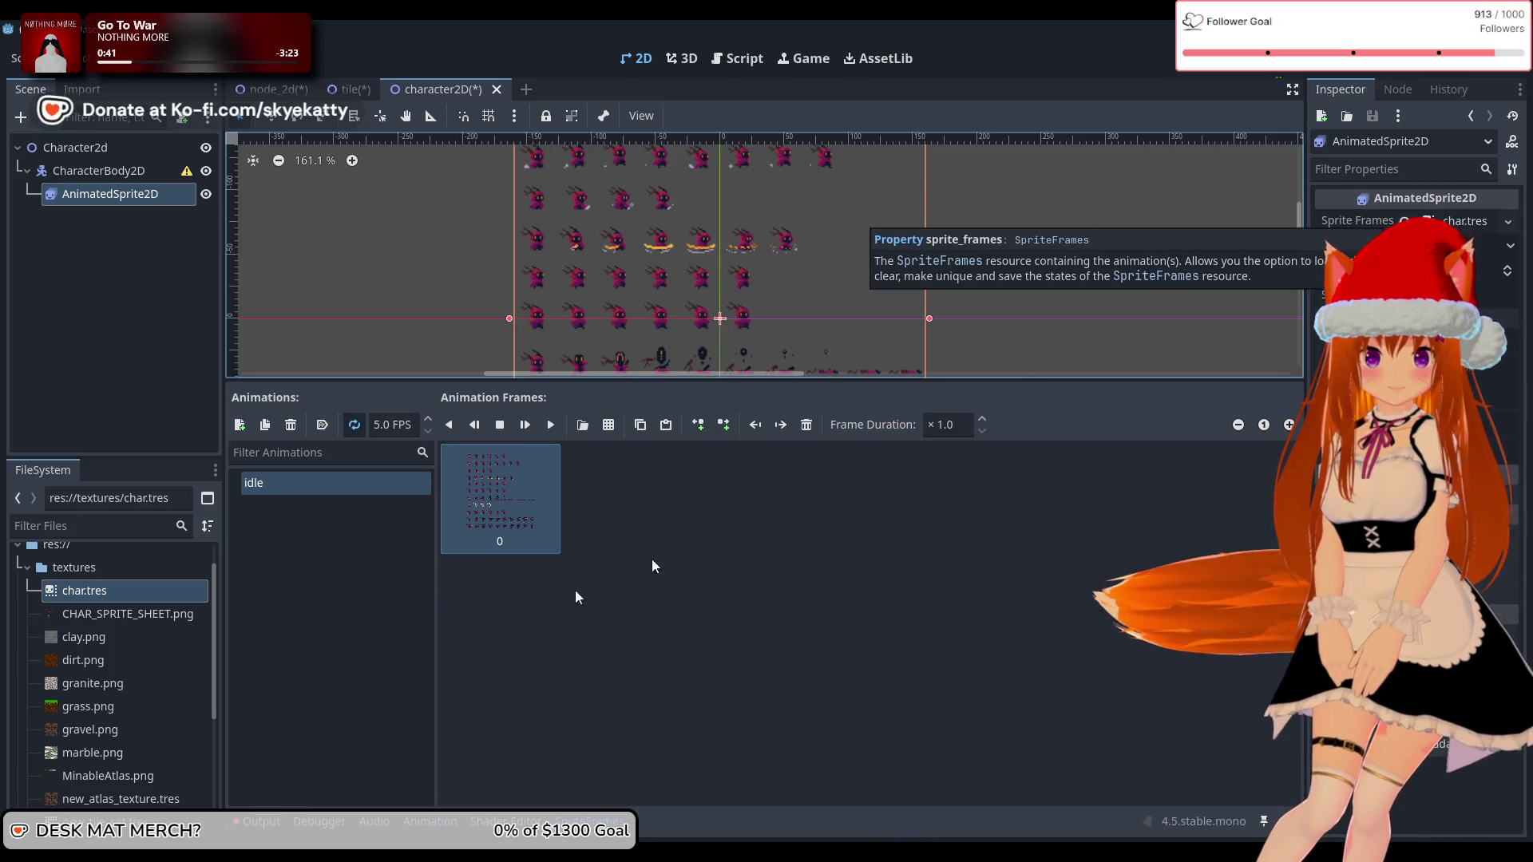
Step: Check the animations list and the sprite's Animation property in the Inspector
click(428, 674)
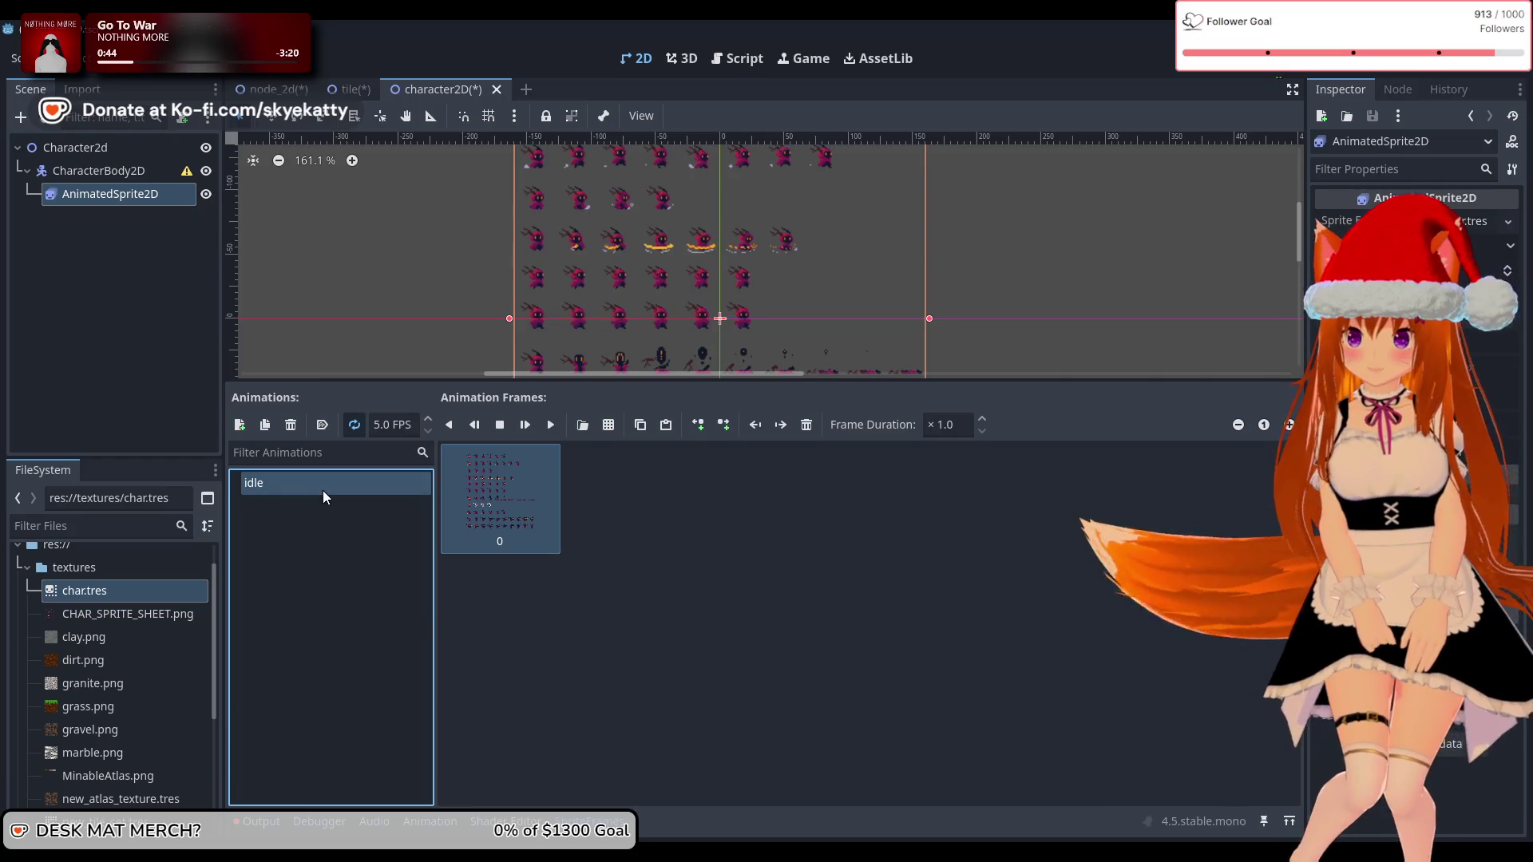
click(1413, 246)
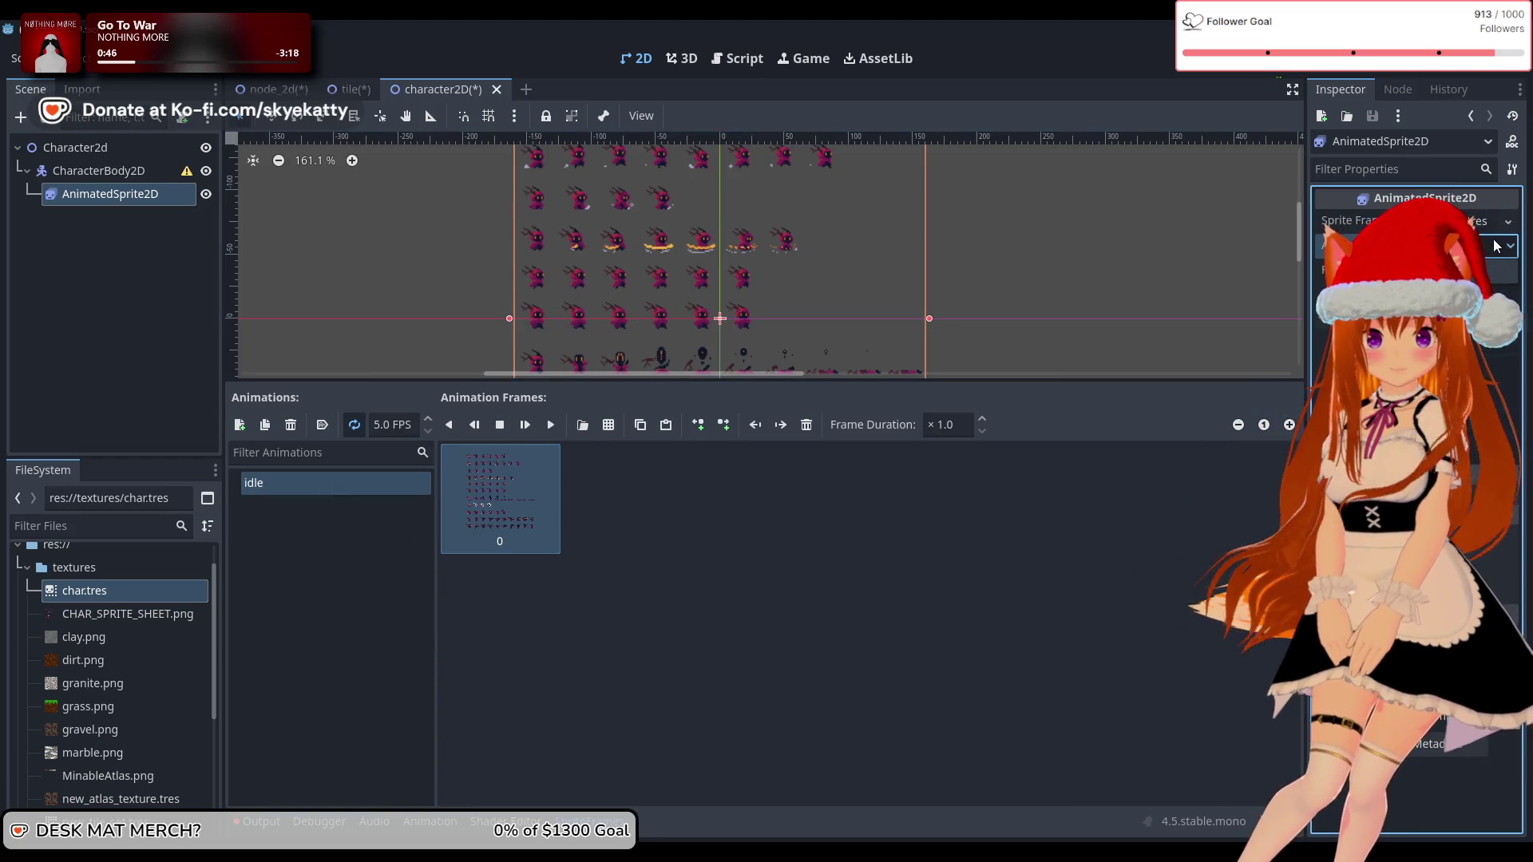
click(1473, 272)
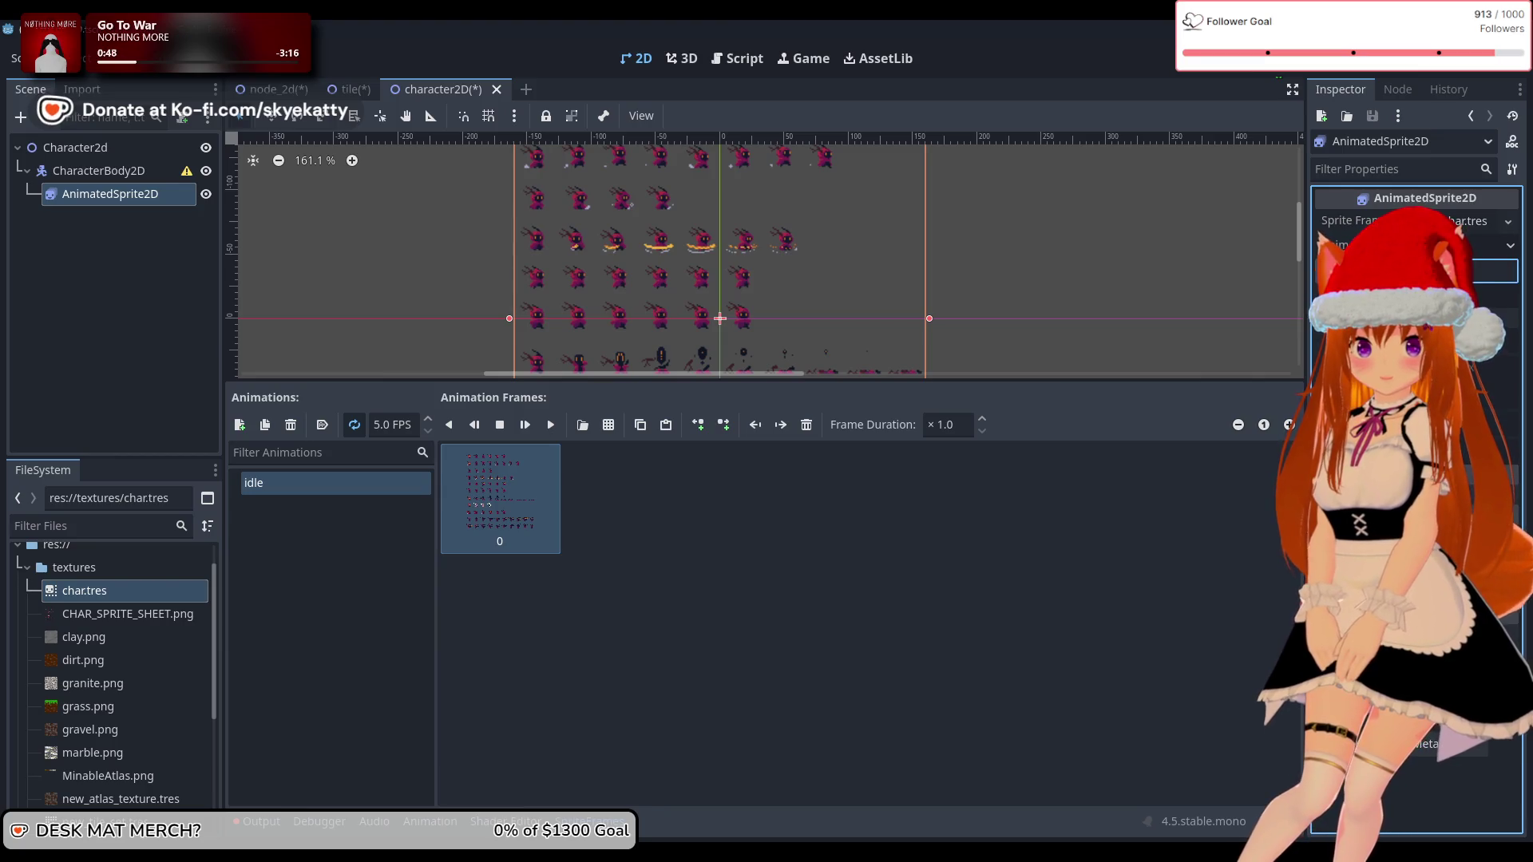
click(1058, 530)
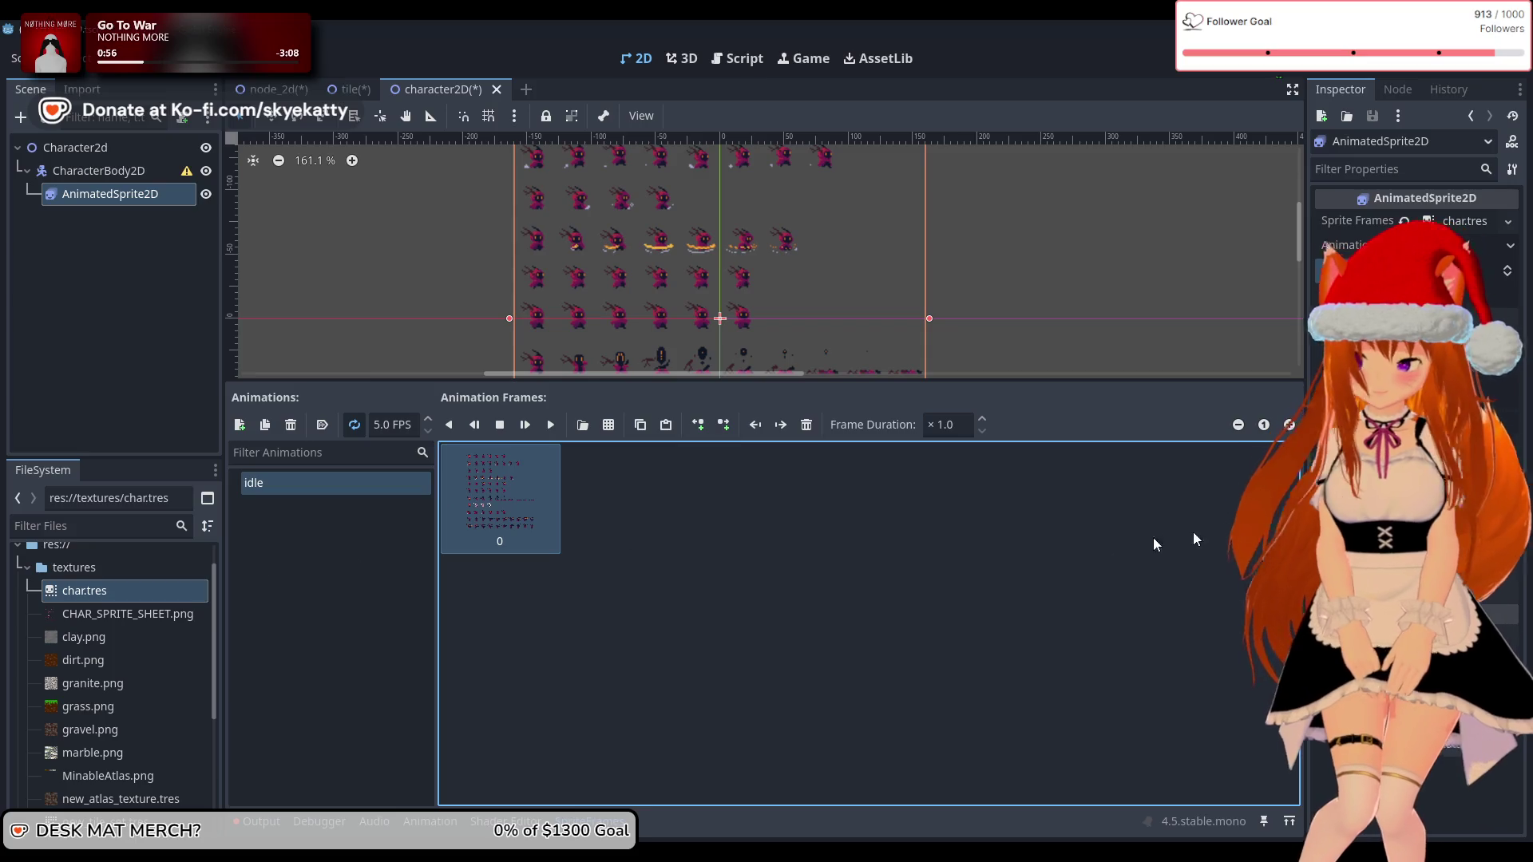
Step: Resize the frame thumbnails with the zoom buttons and open Add Frames from Sprite Sheet
click(1244, 425)
click(1245, 424)
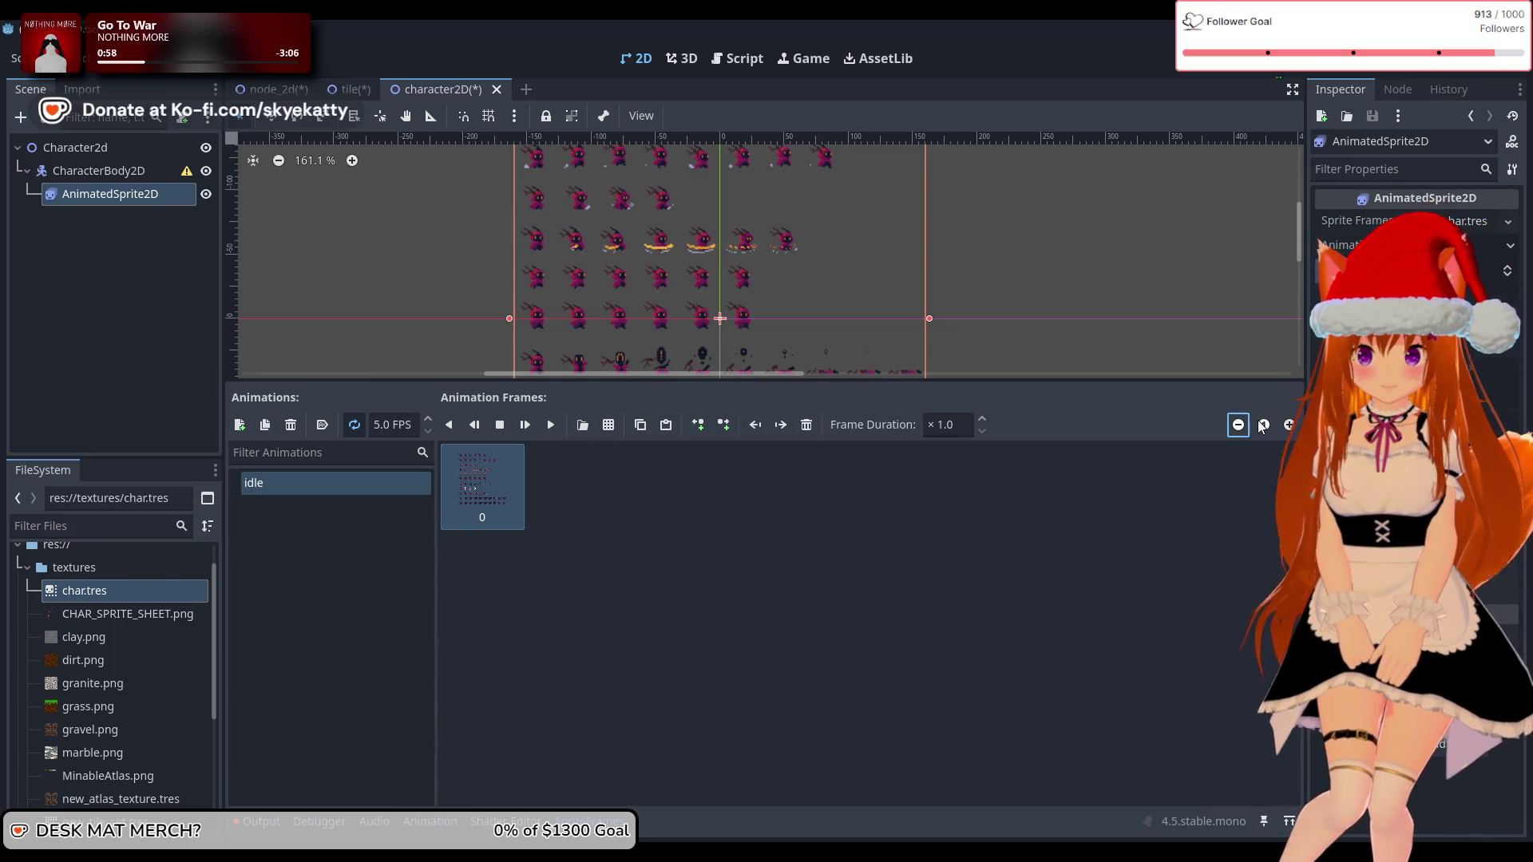
click(1246, 424)
click(1246, 424)
click(1246, 424)
click(1288, 425)
click(1288, 425)
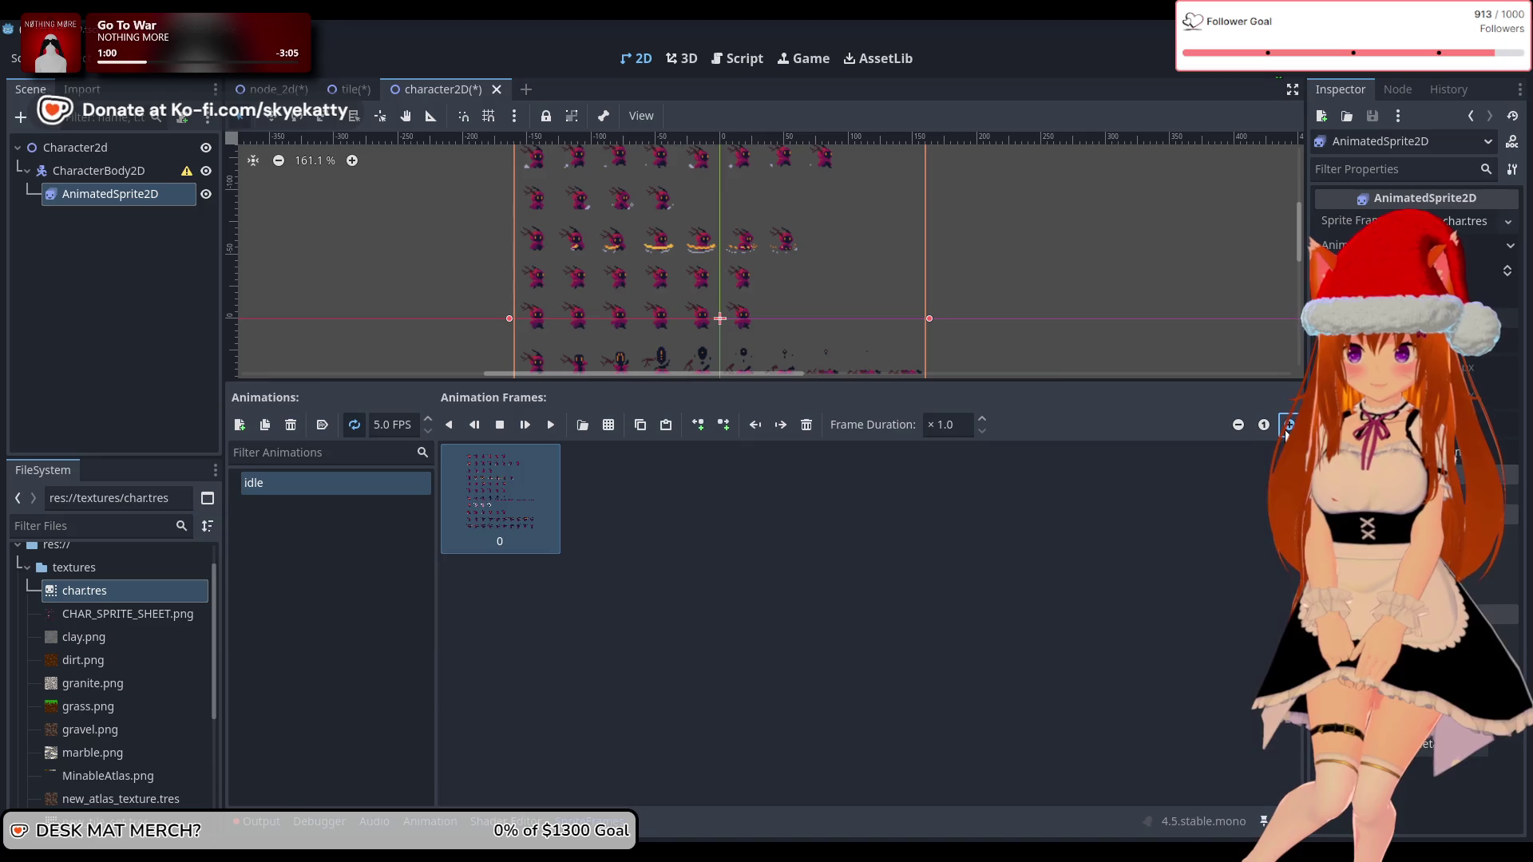
click(1288, 425)
click(1288, 426)
click(1288, 425)
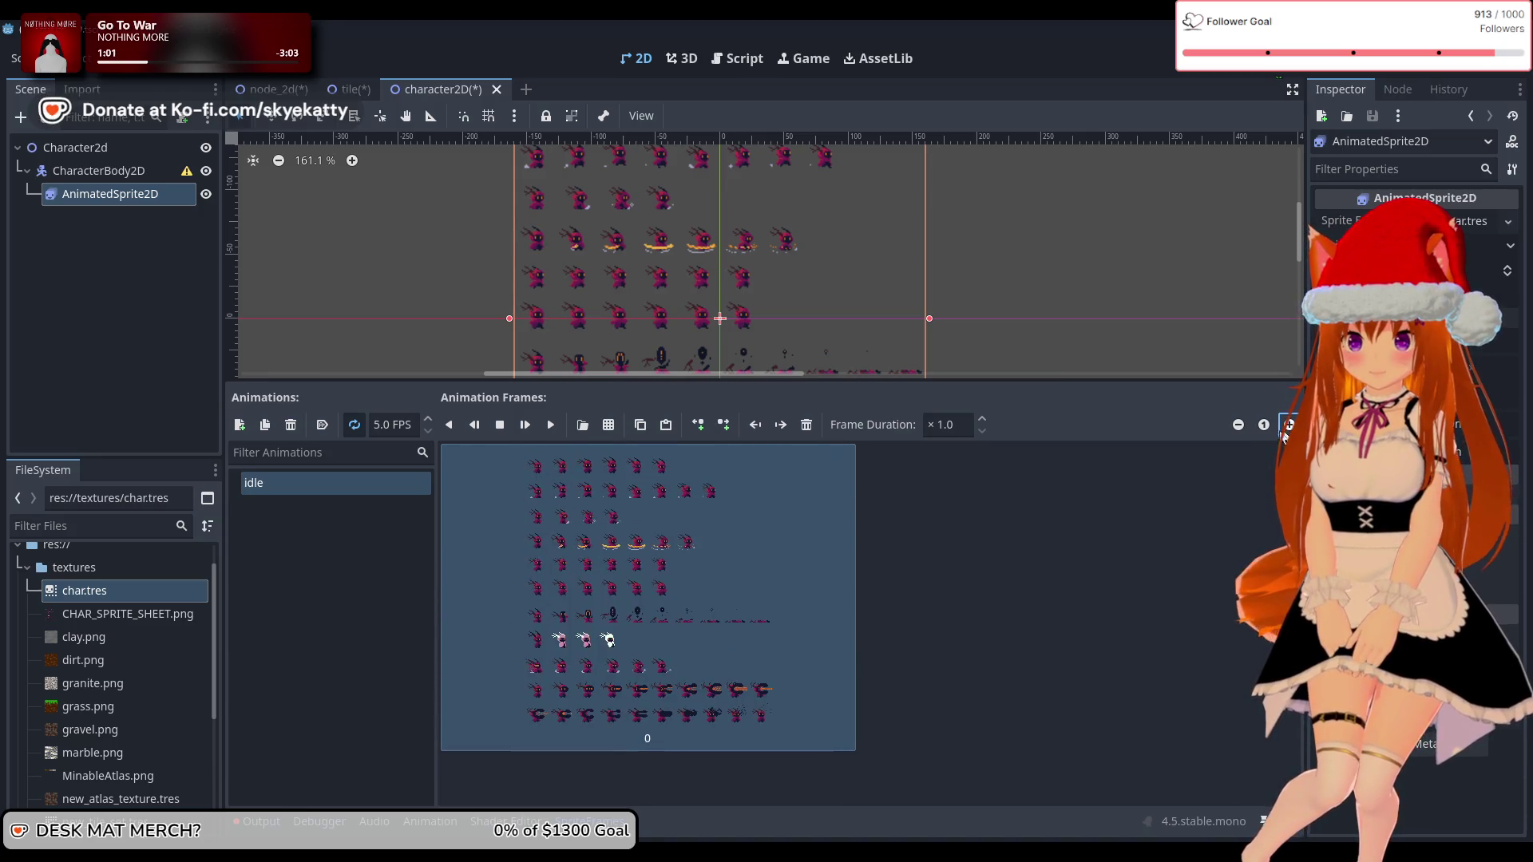
click(779, 496)
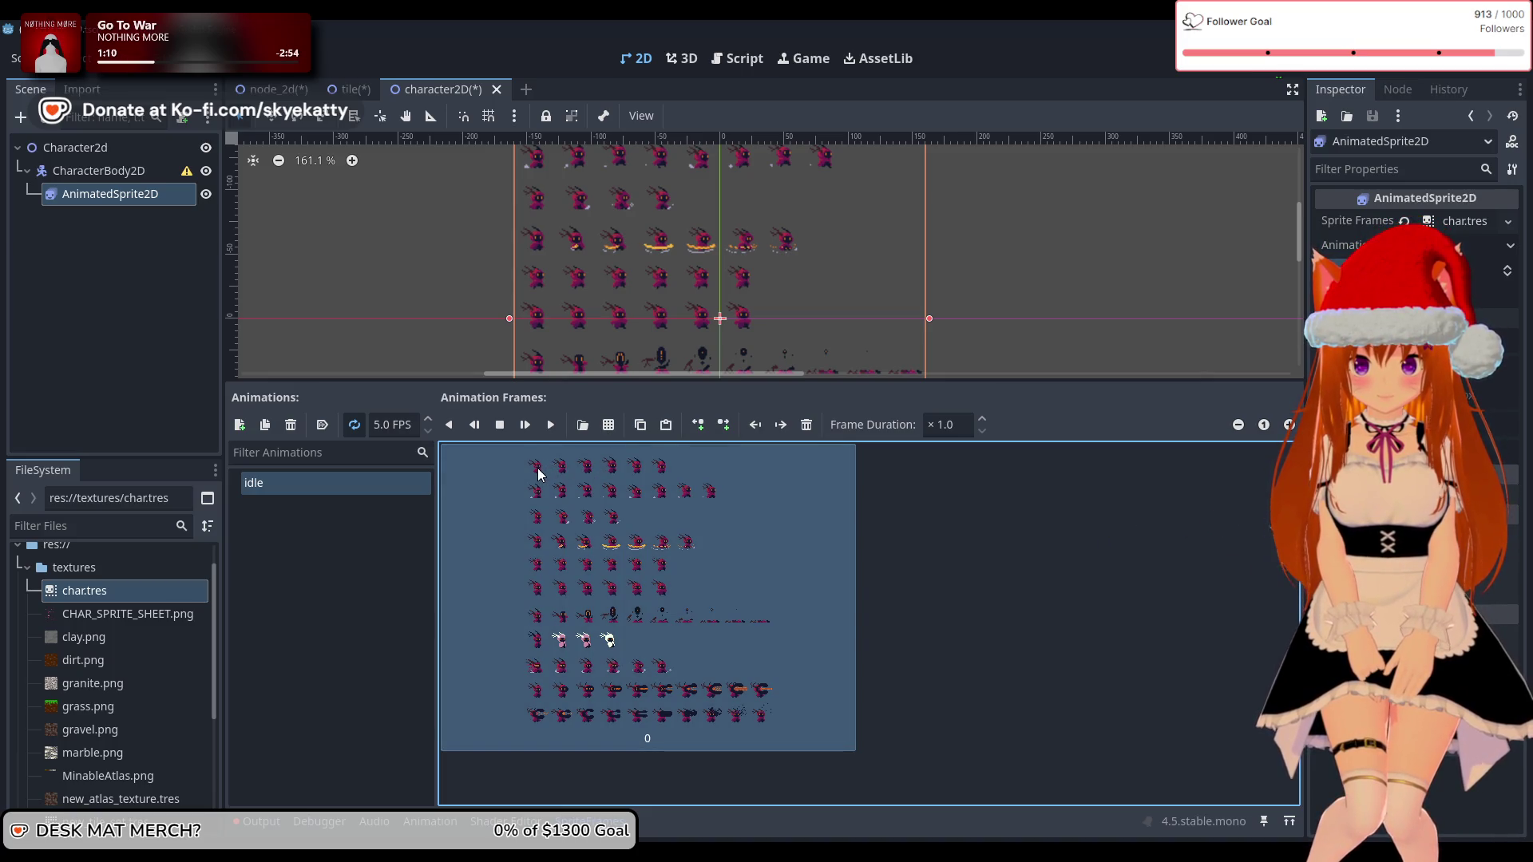
click(615, 430)
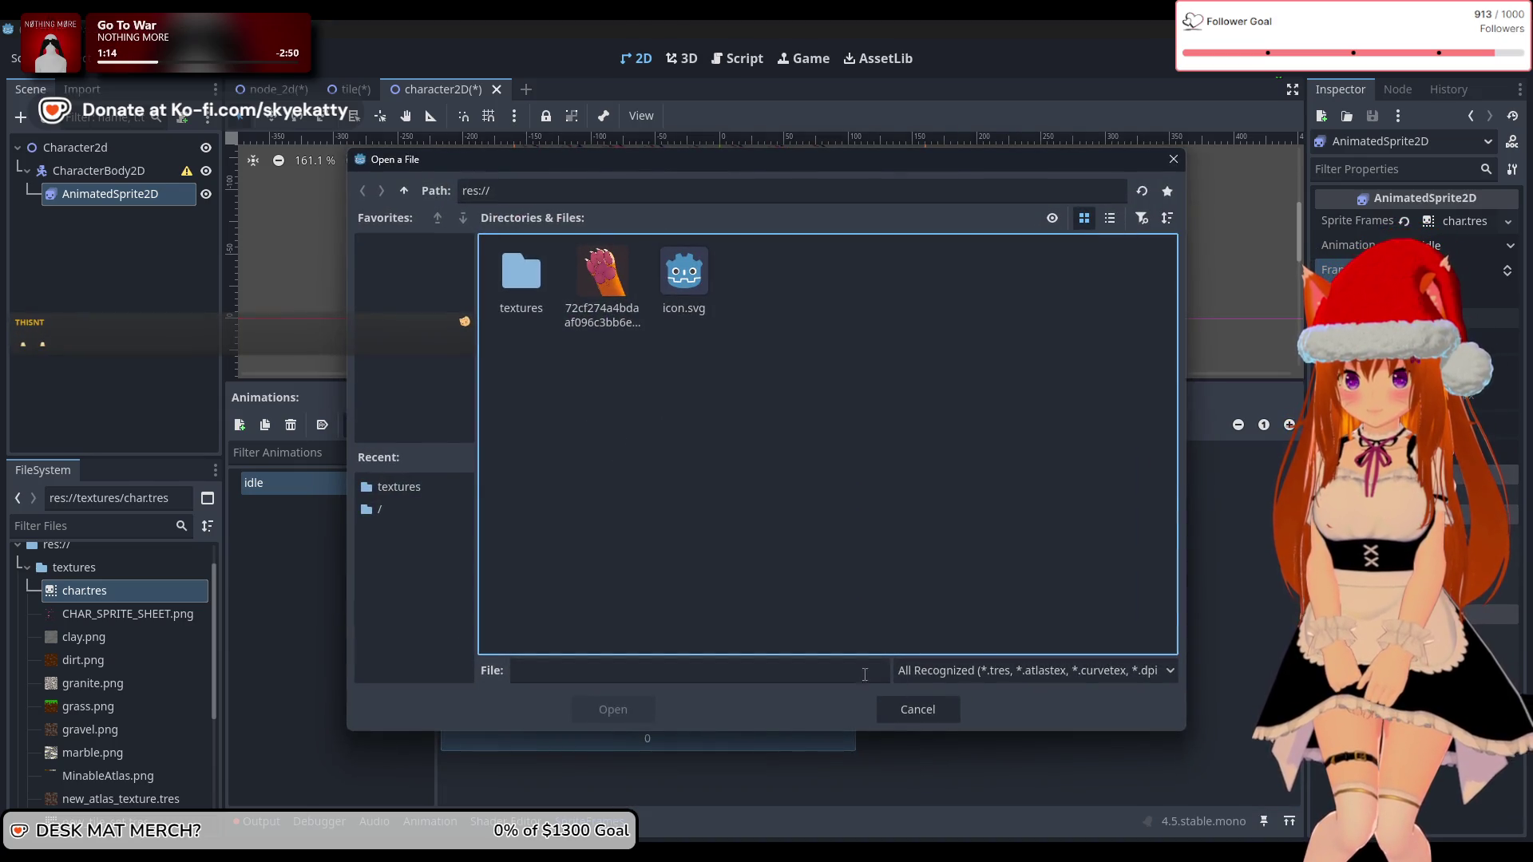
Step: Delete the whole-sheet frame and load textures/CHAR_SPRITE_SHEET.png for slicing
click(894, 707)
key(Delete)
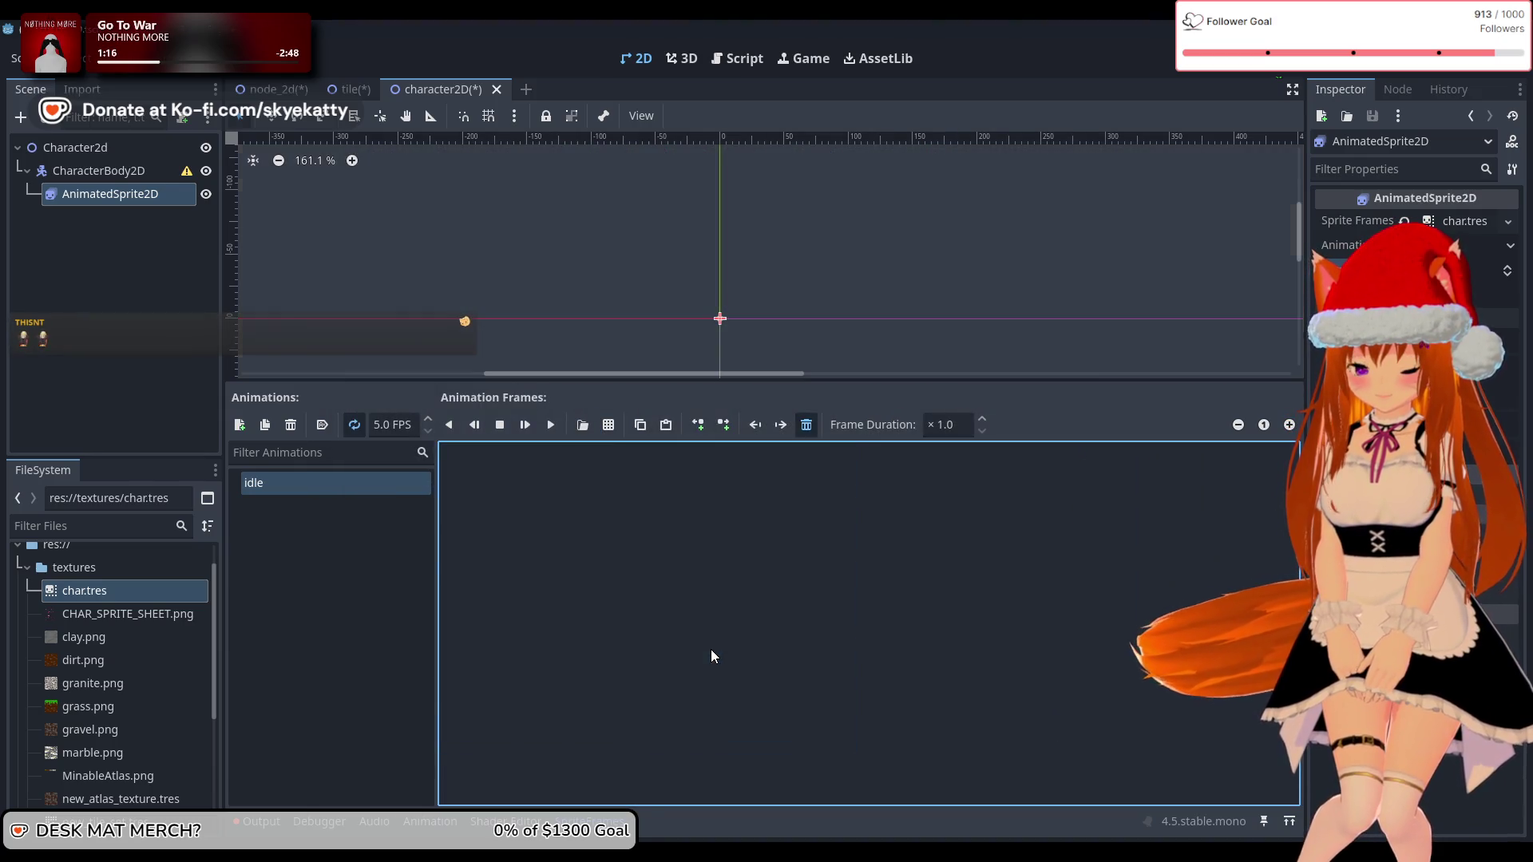
click(93, 614)
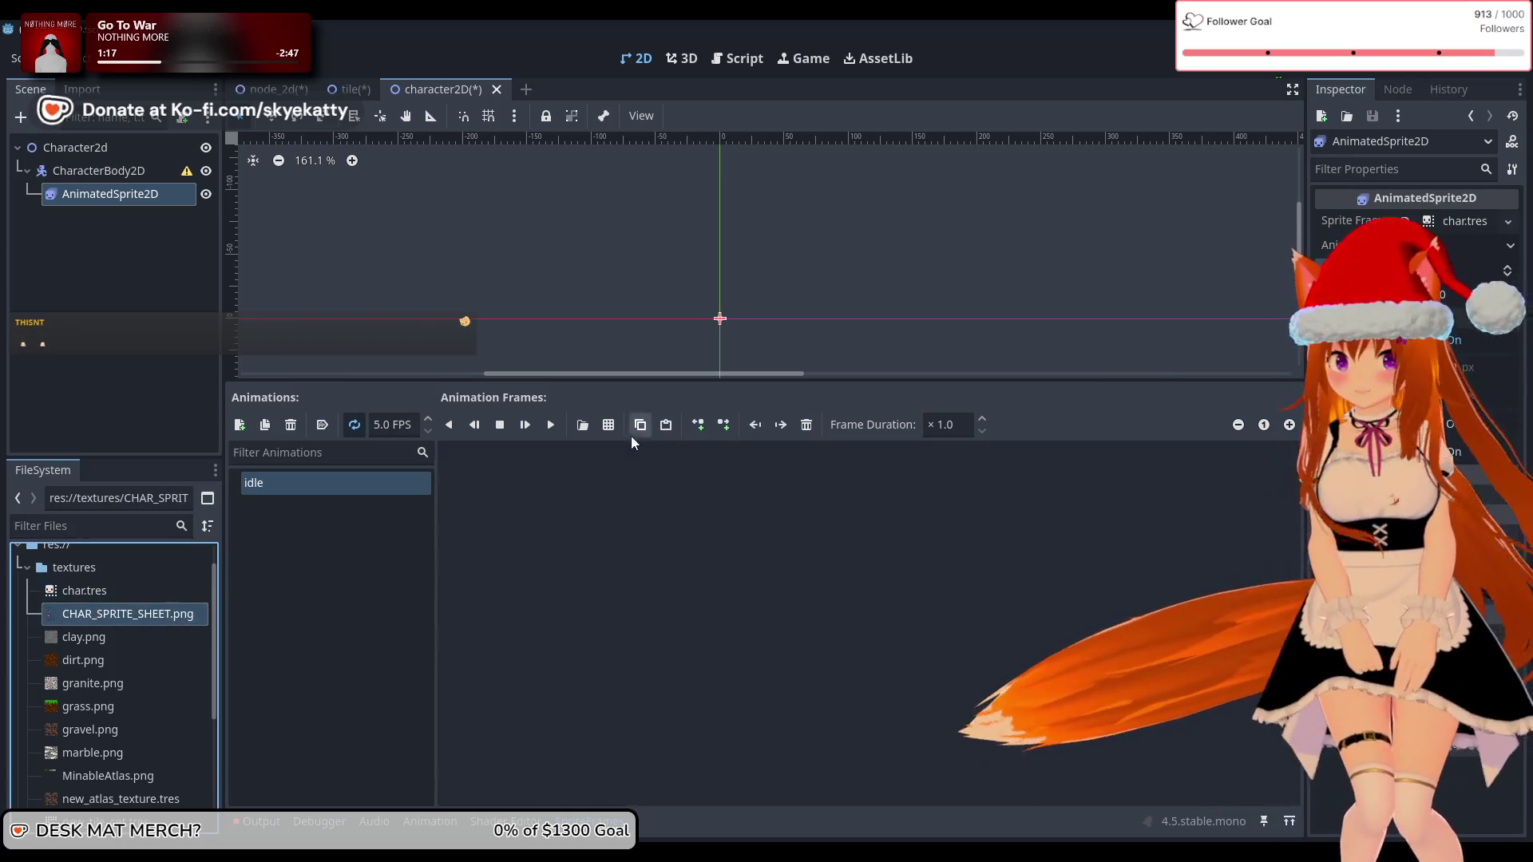
click(610, 424)
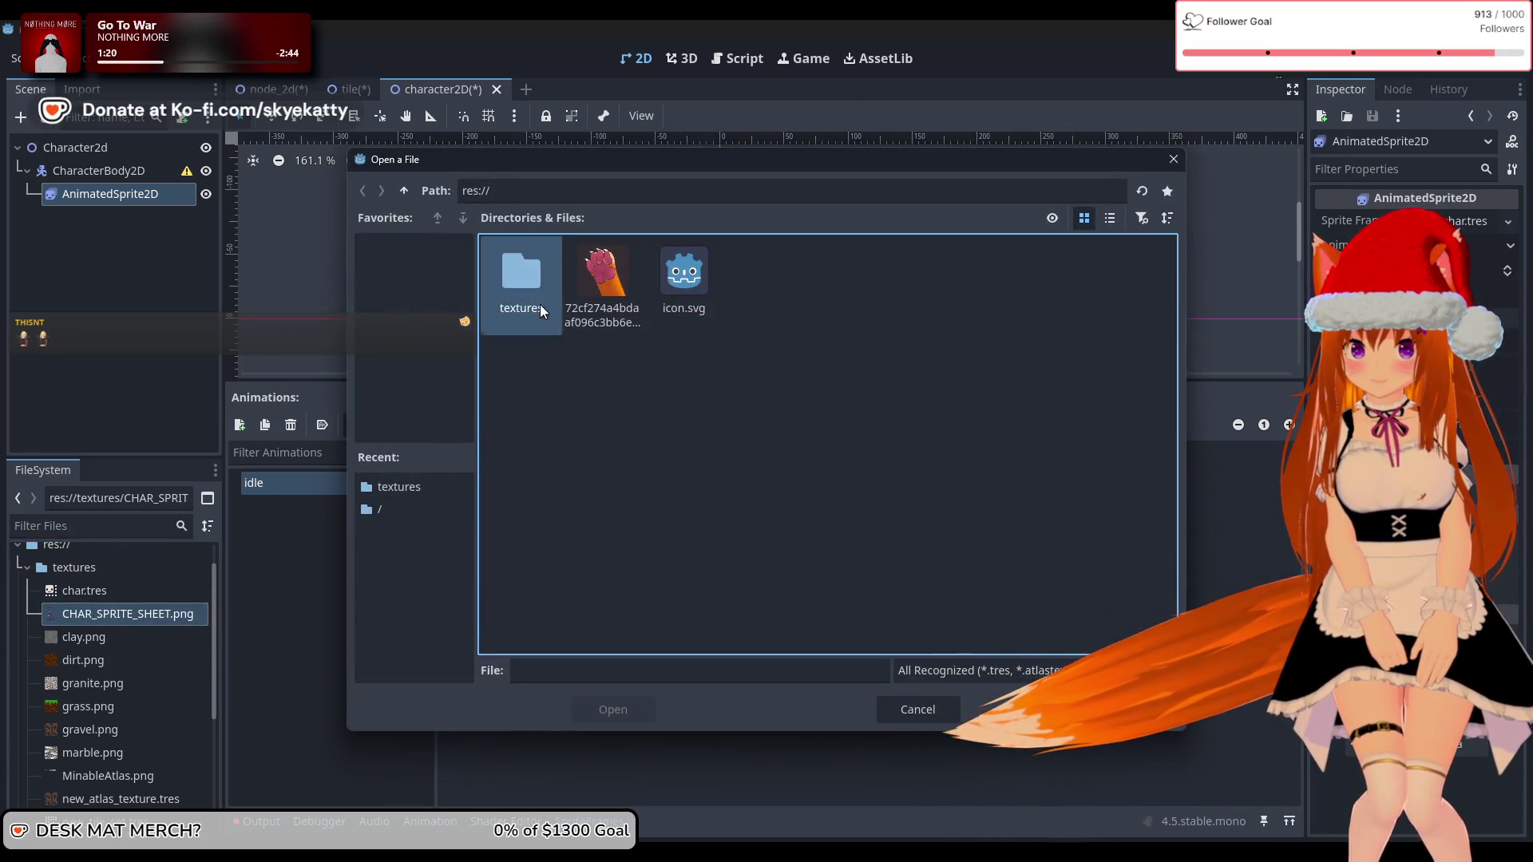
double_click(521, 275)
click(602, 284)
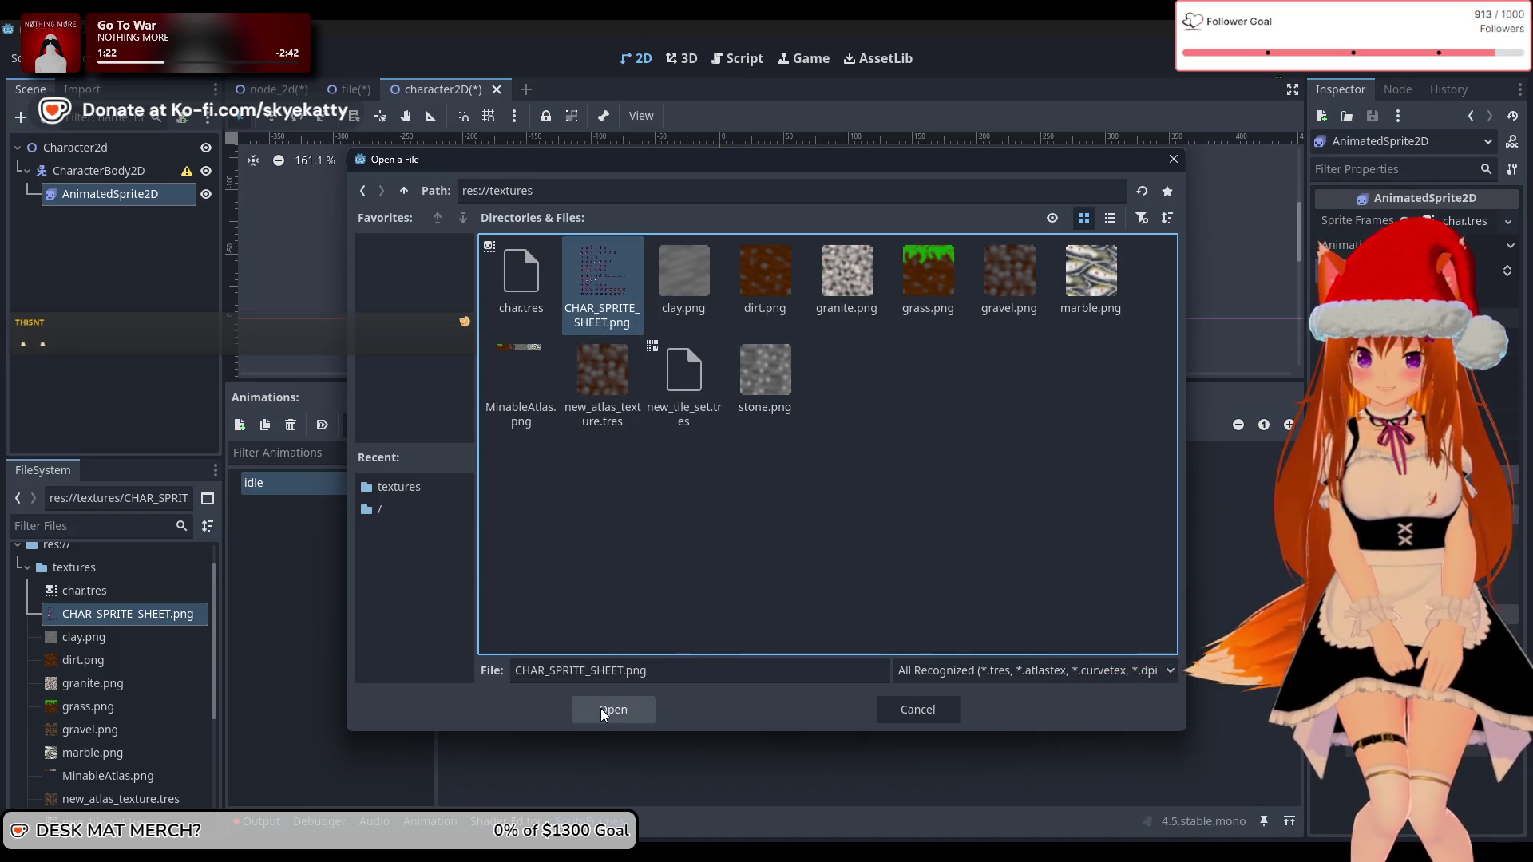
click(601, 708)
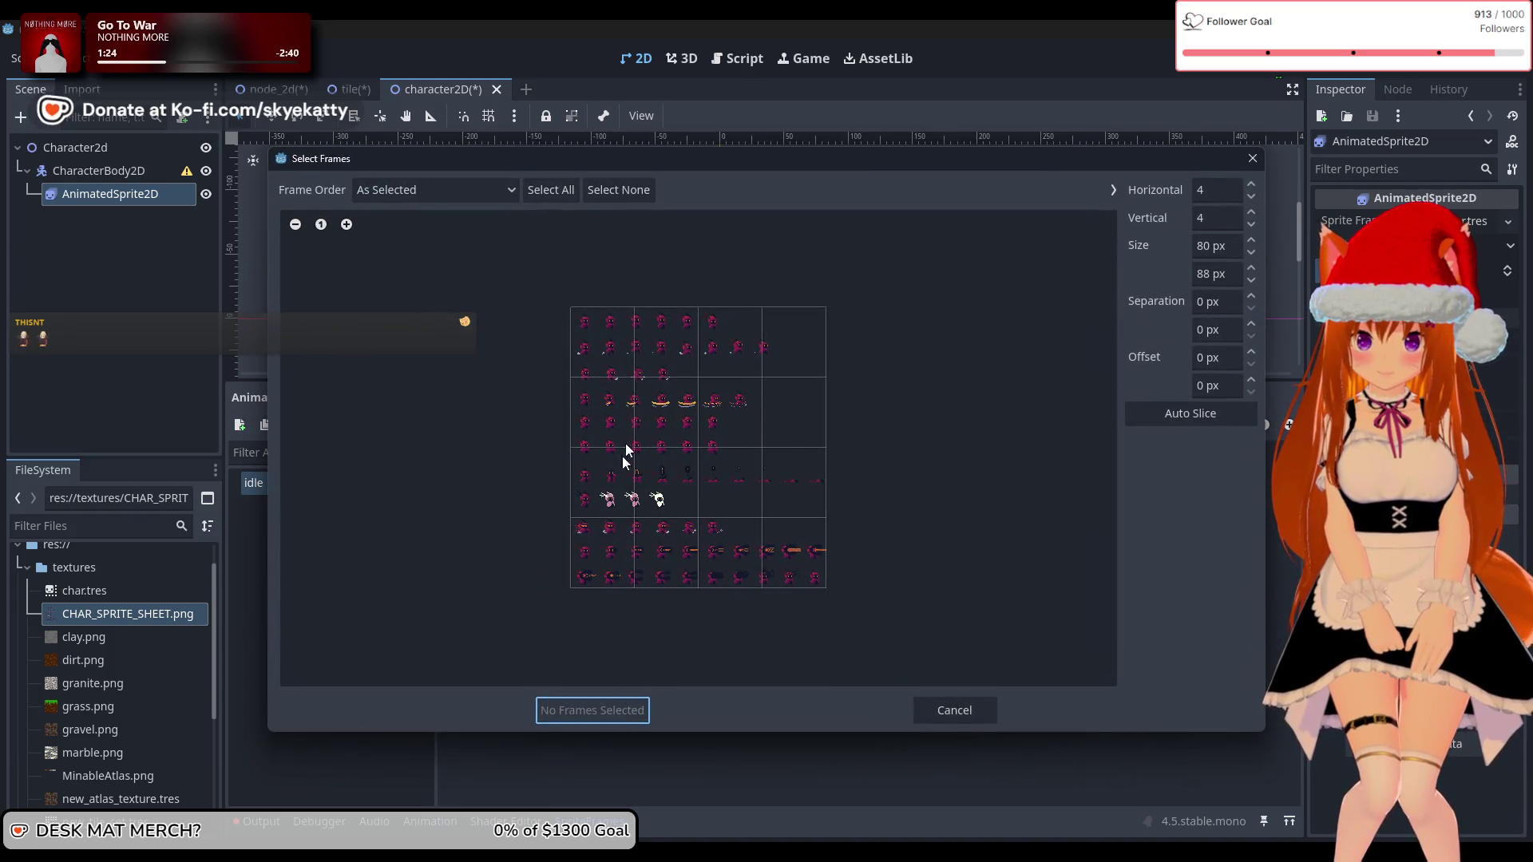
Step: Set the slice size to 32×32 and add six frames from the top row
scroll(600, 317, up, 5)
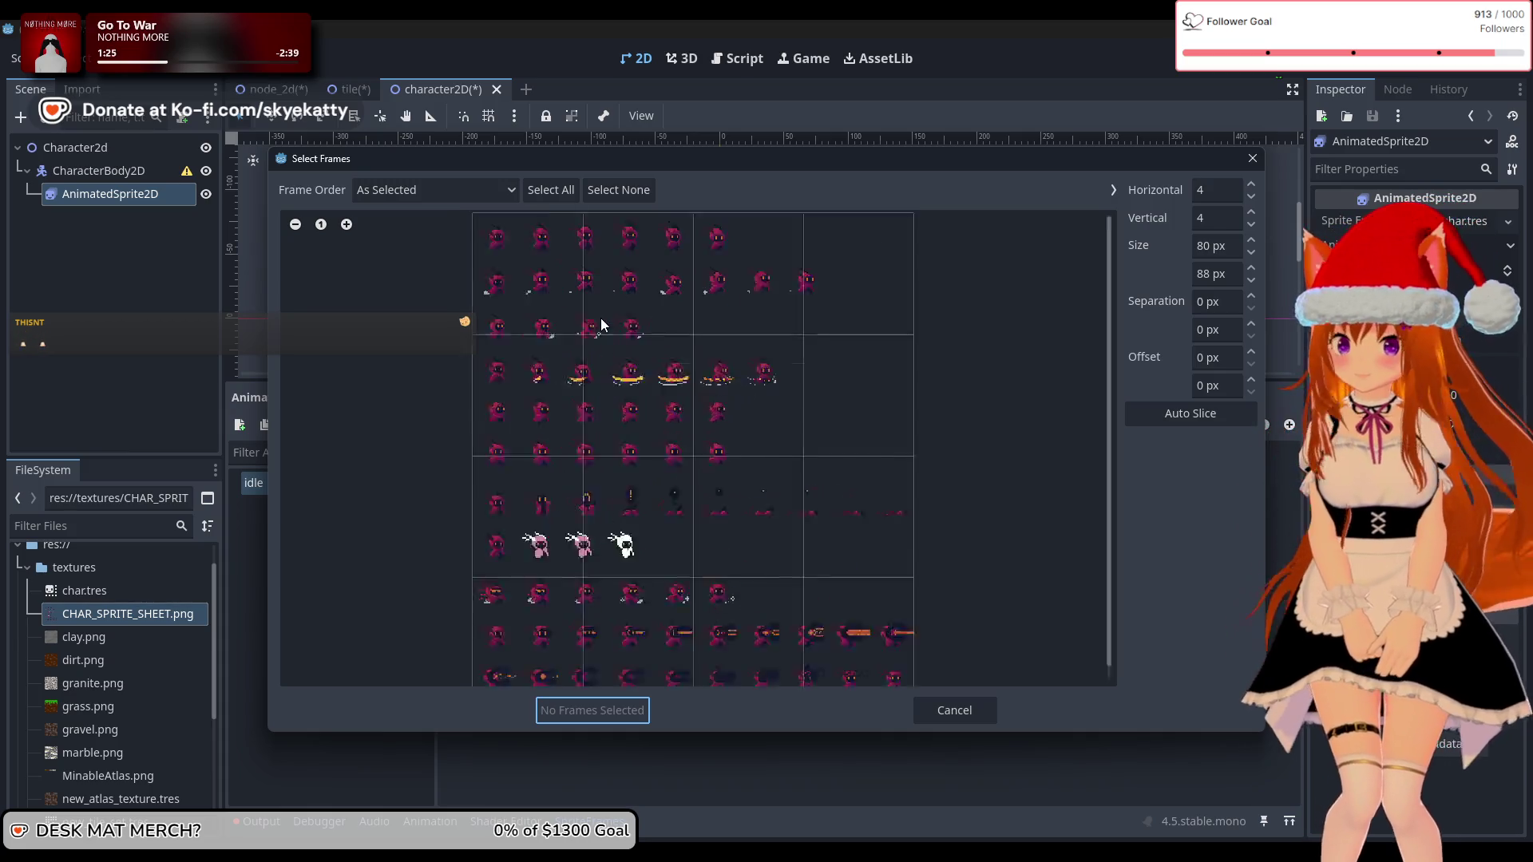
scroll(524, 256, down, 2)
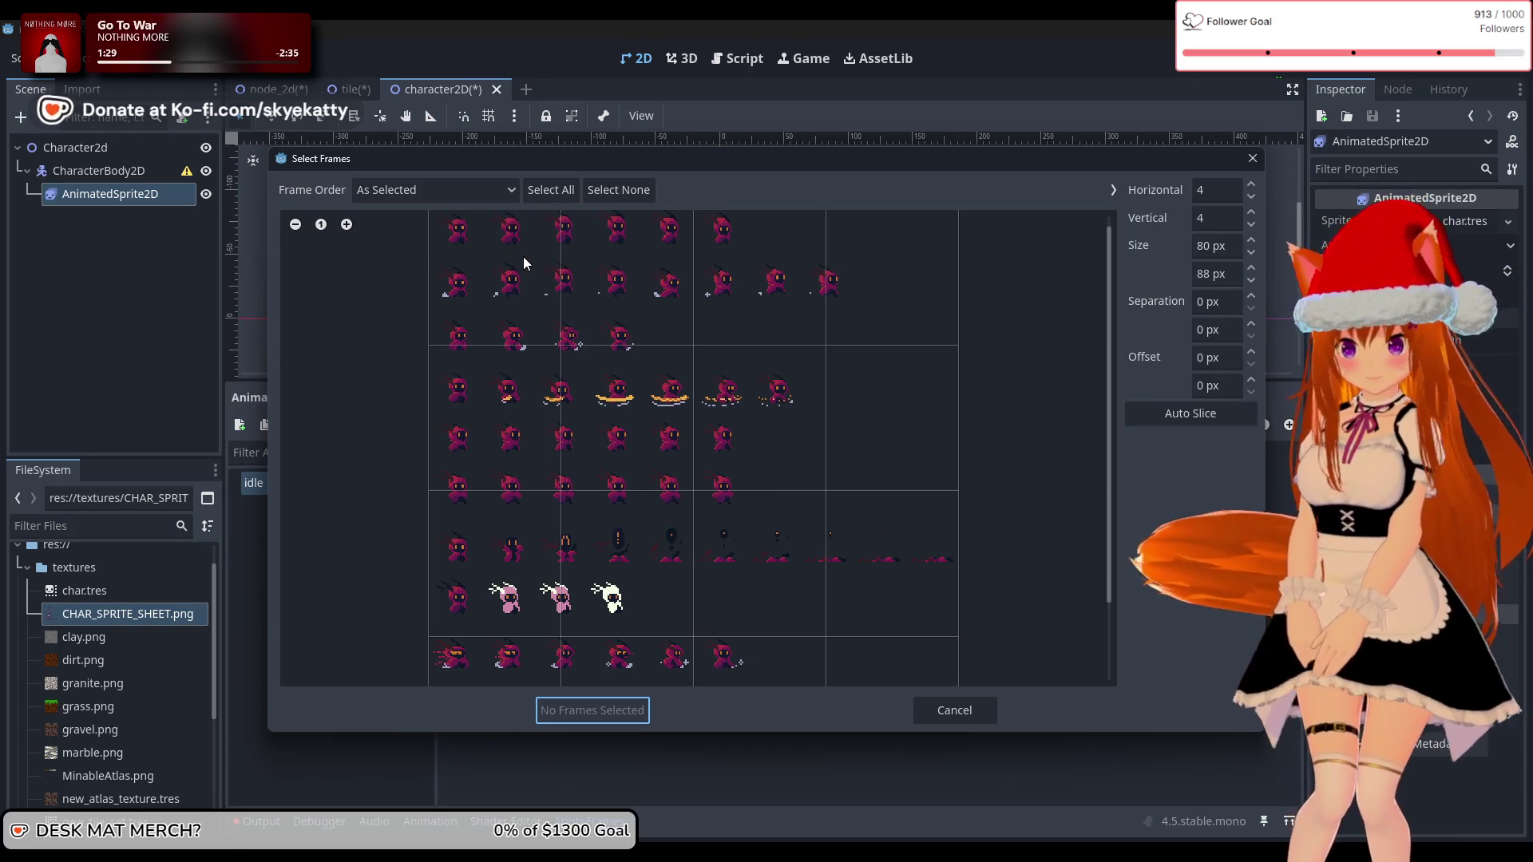
scroll(555, 268, up, 1)
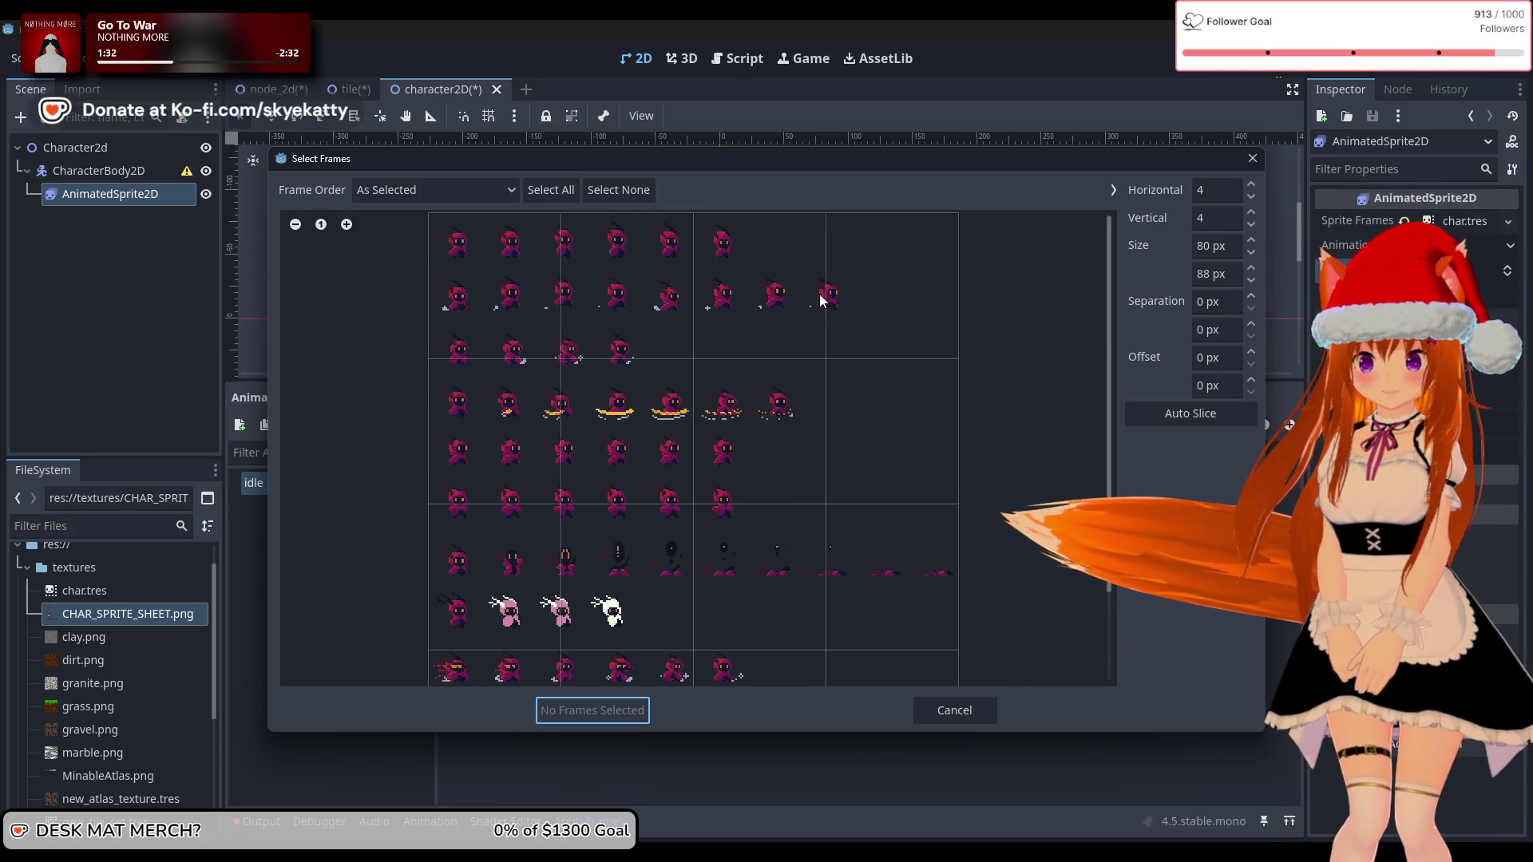
click(1209, 245)
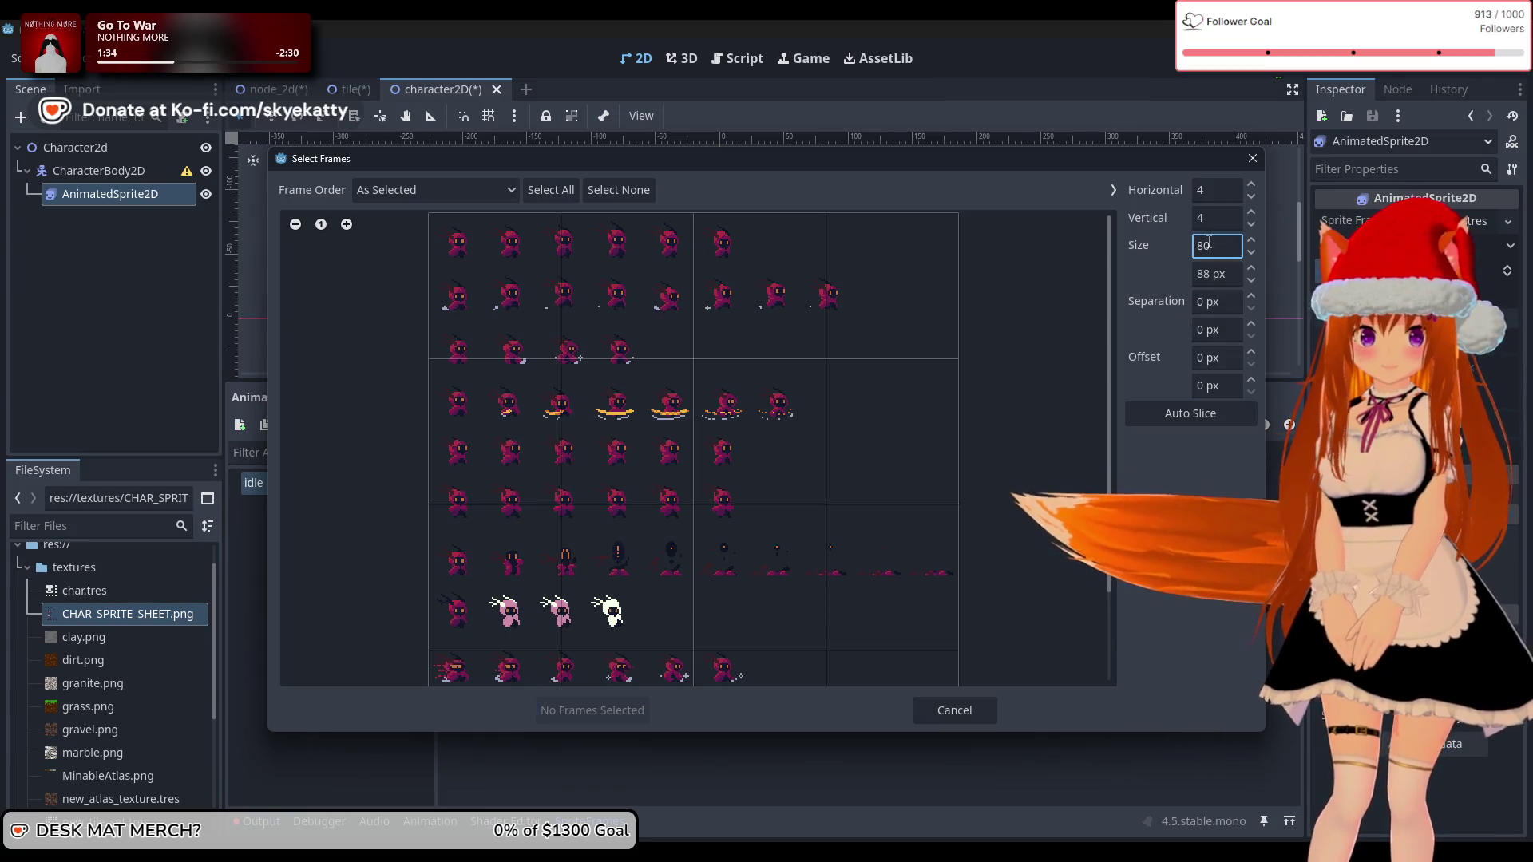
text(32)
key(Tab)
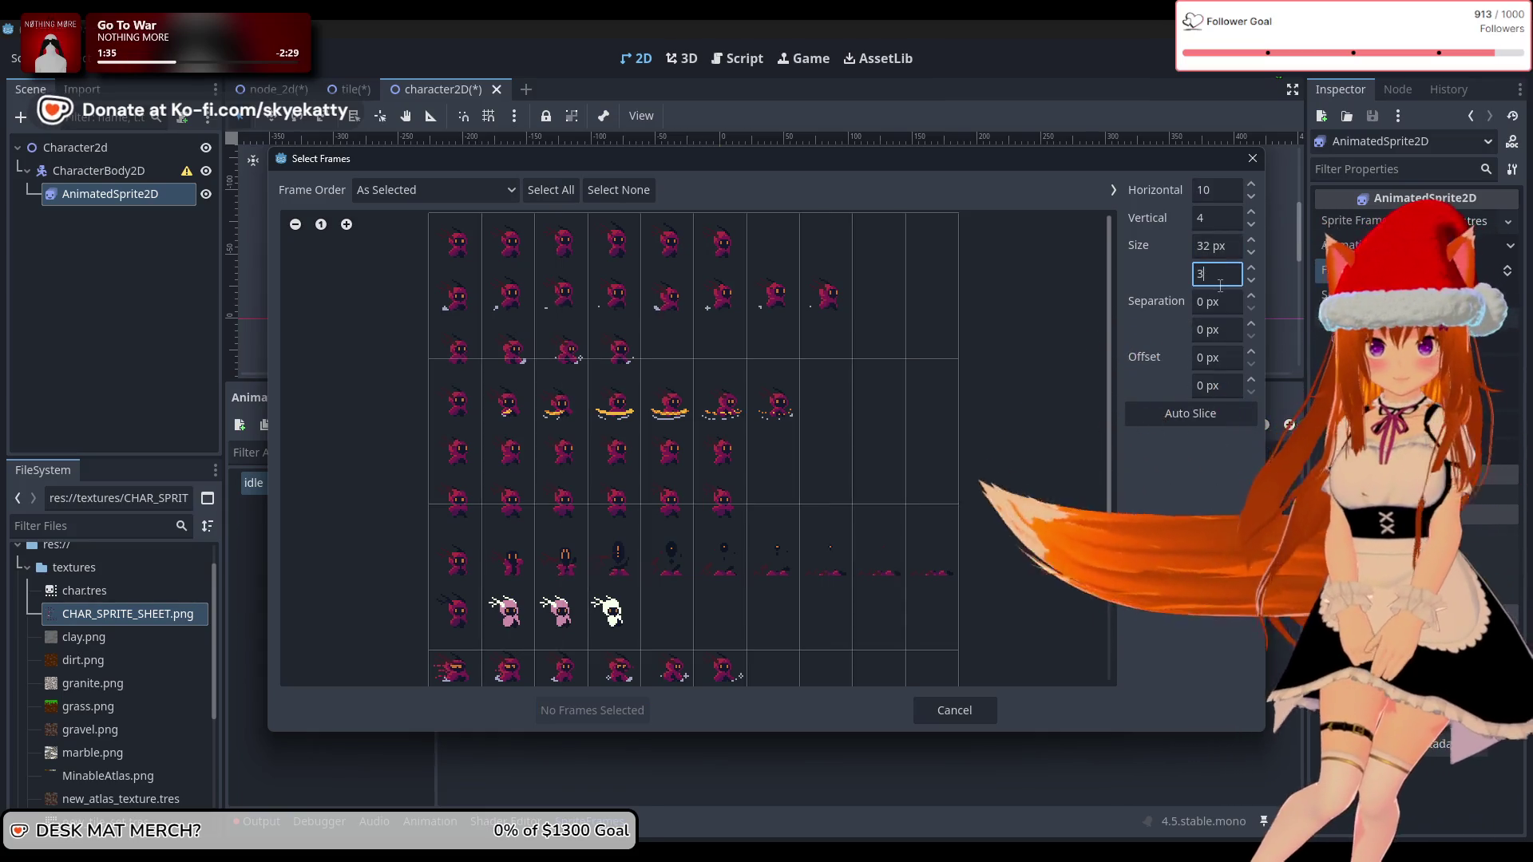
text(32)
click(1211, 246)
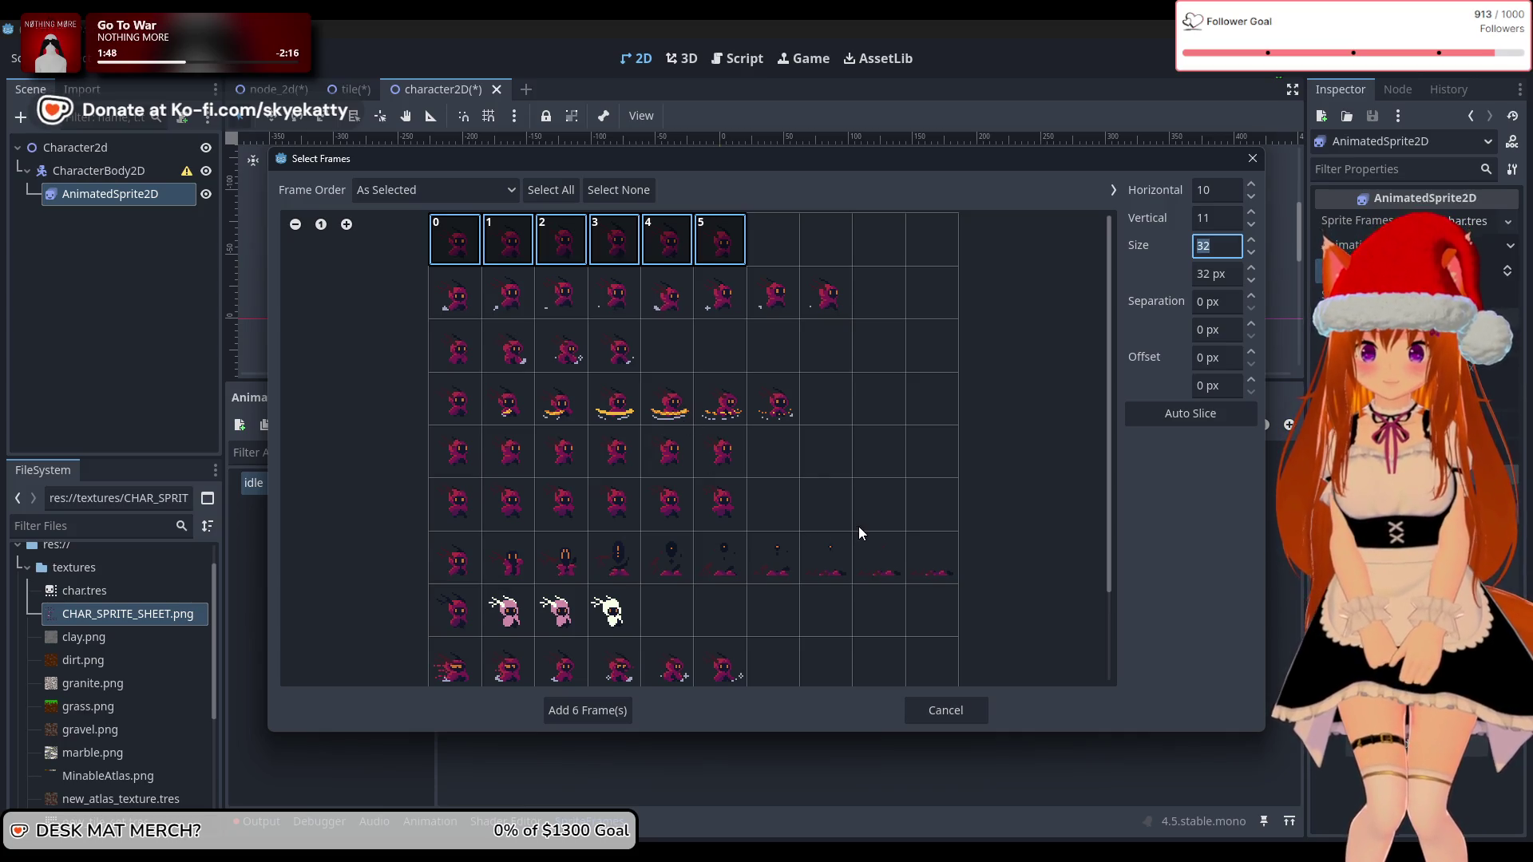
scroll(993, 540, down, 1)
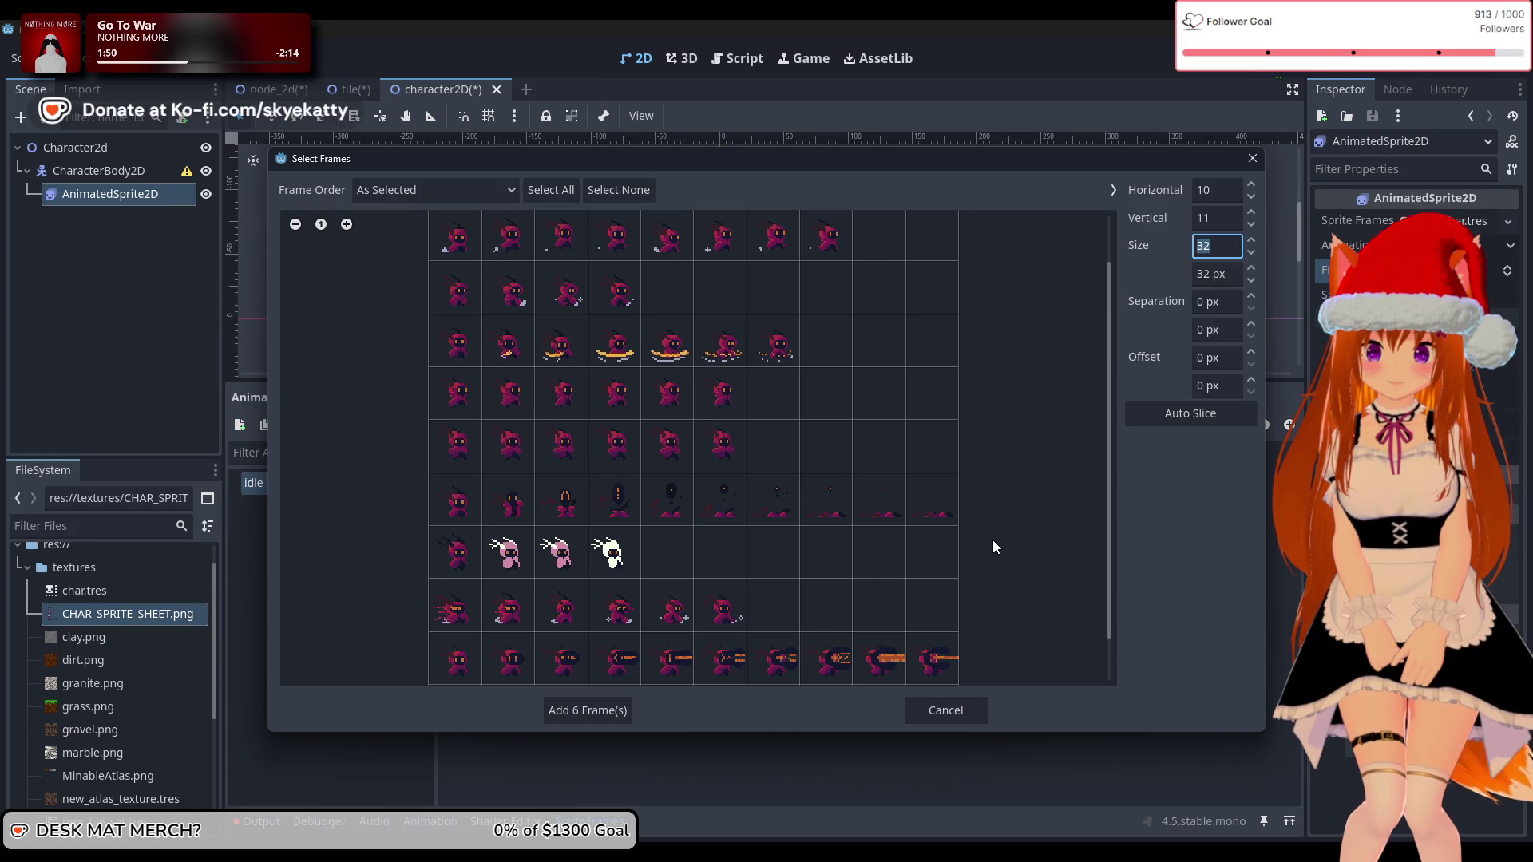
scroll(993, 548, down, 1)
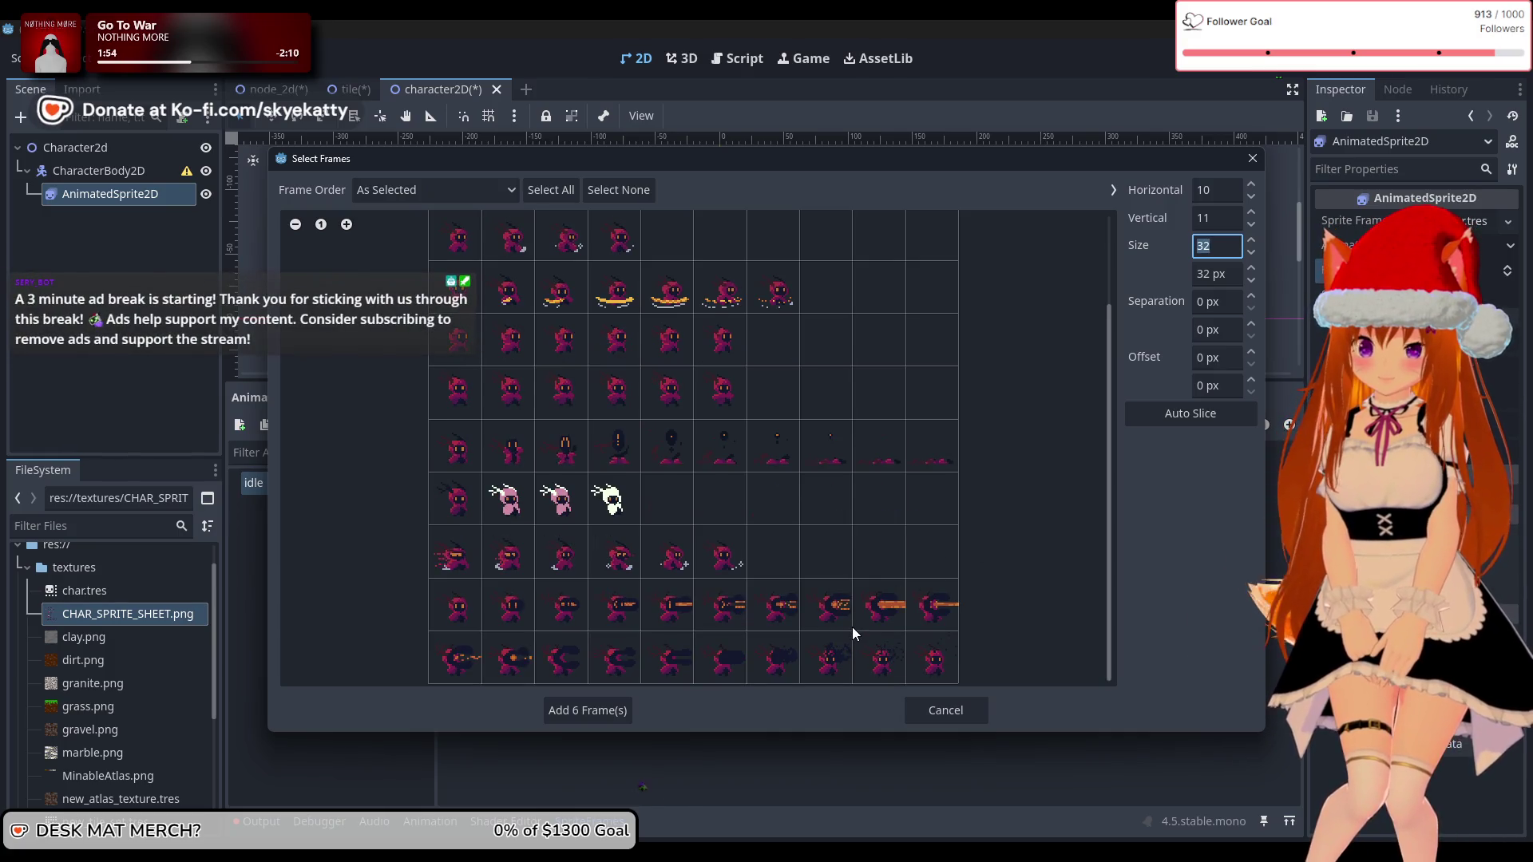
scroll(852, 626, up, 2)
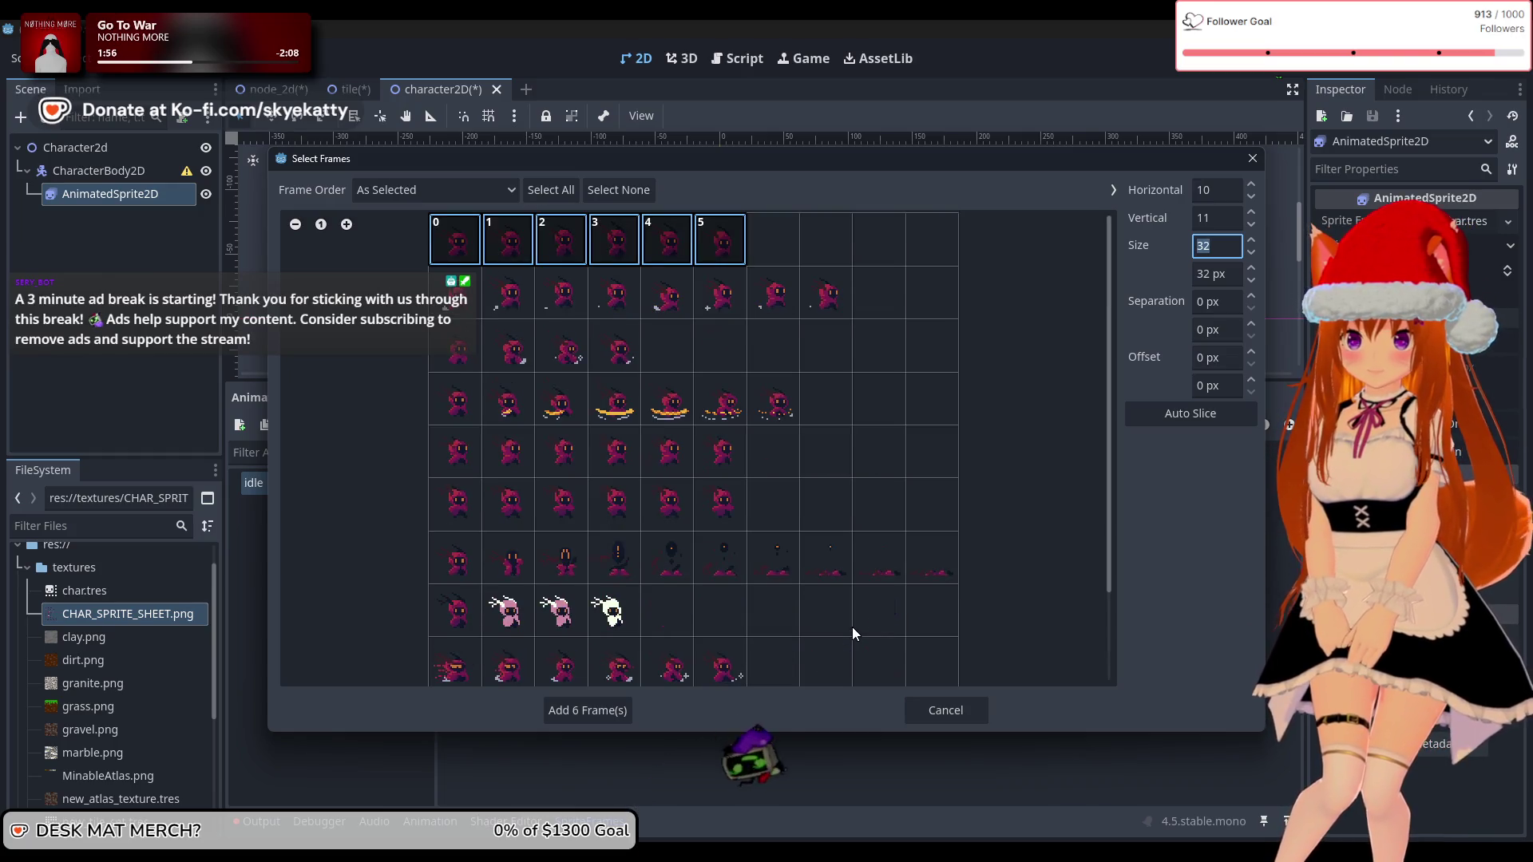
click(588, 710)
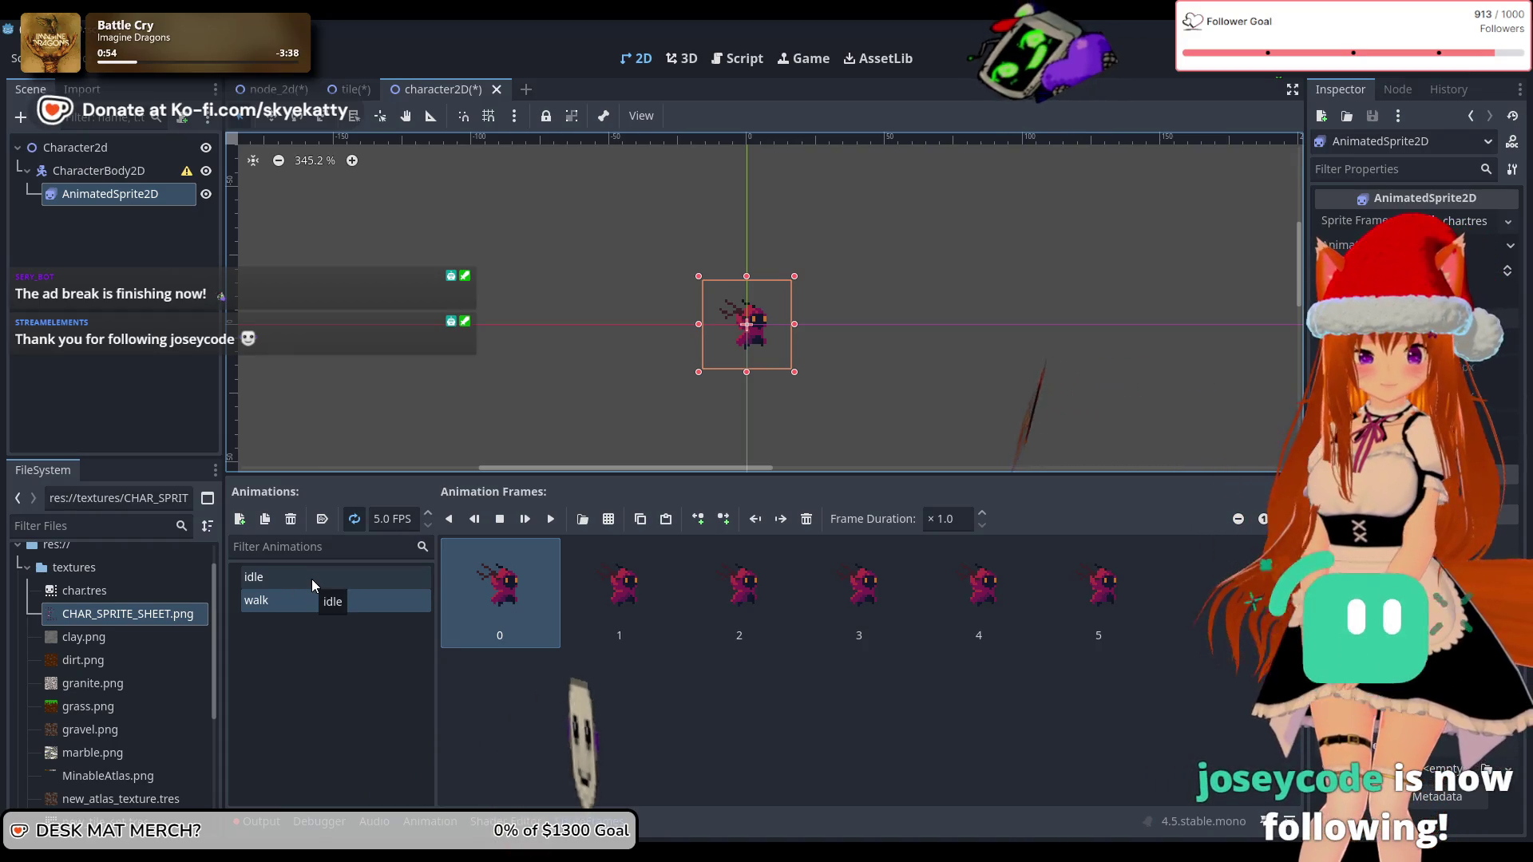
Step: Reselect AnimatedSprite2D and make idle the displayed animation
click(148, 204)
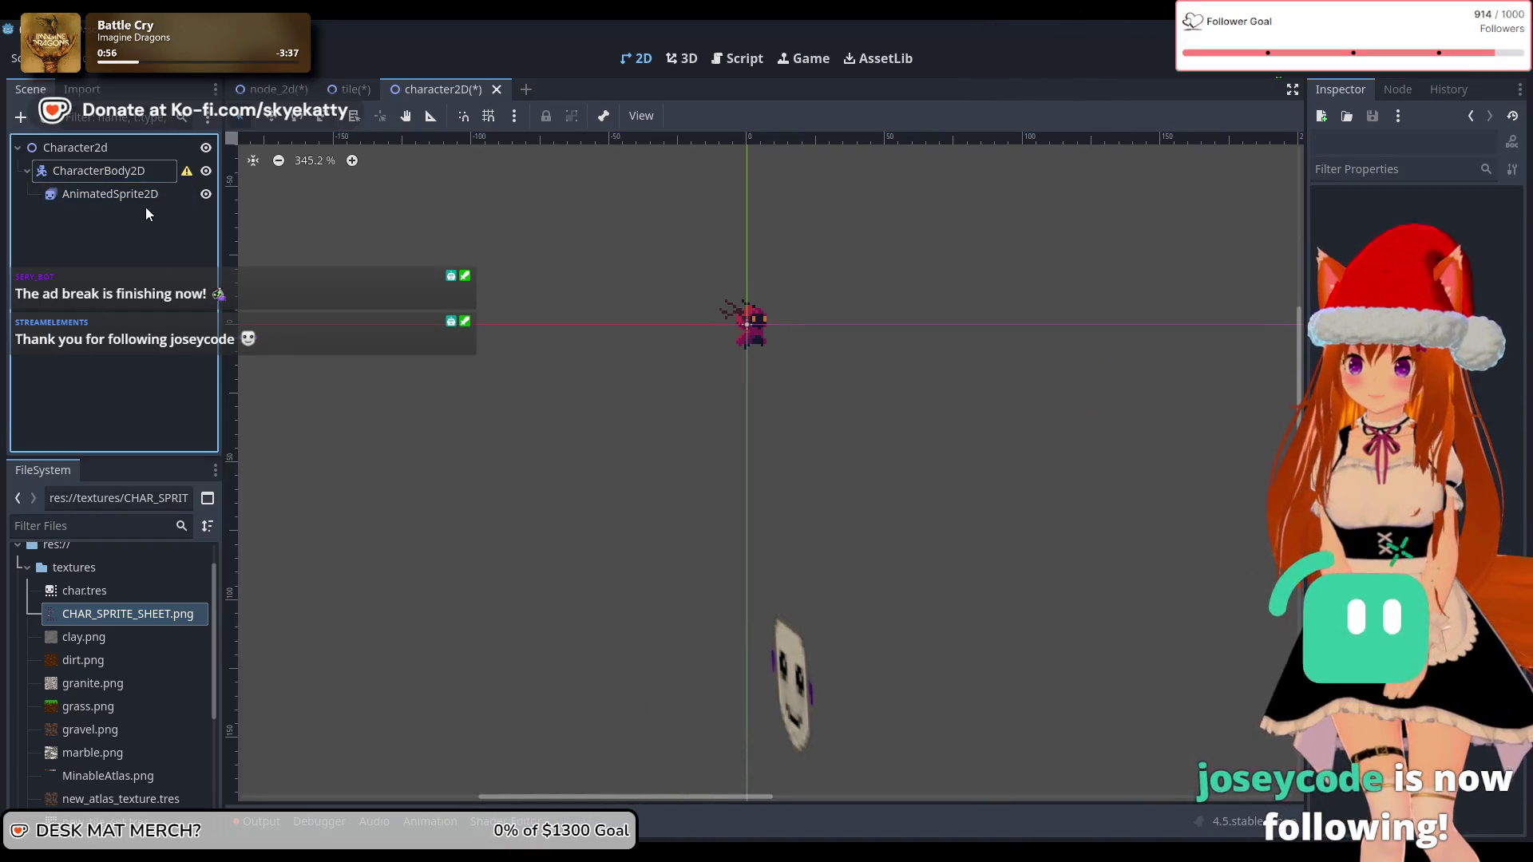
click(145, 198)
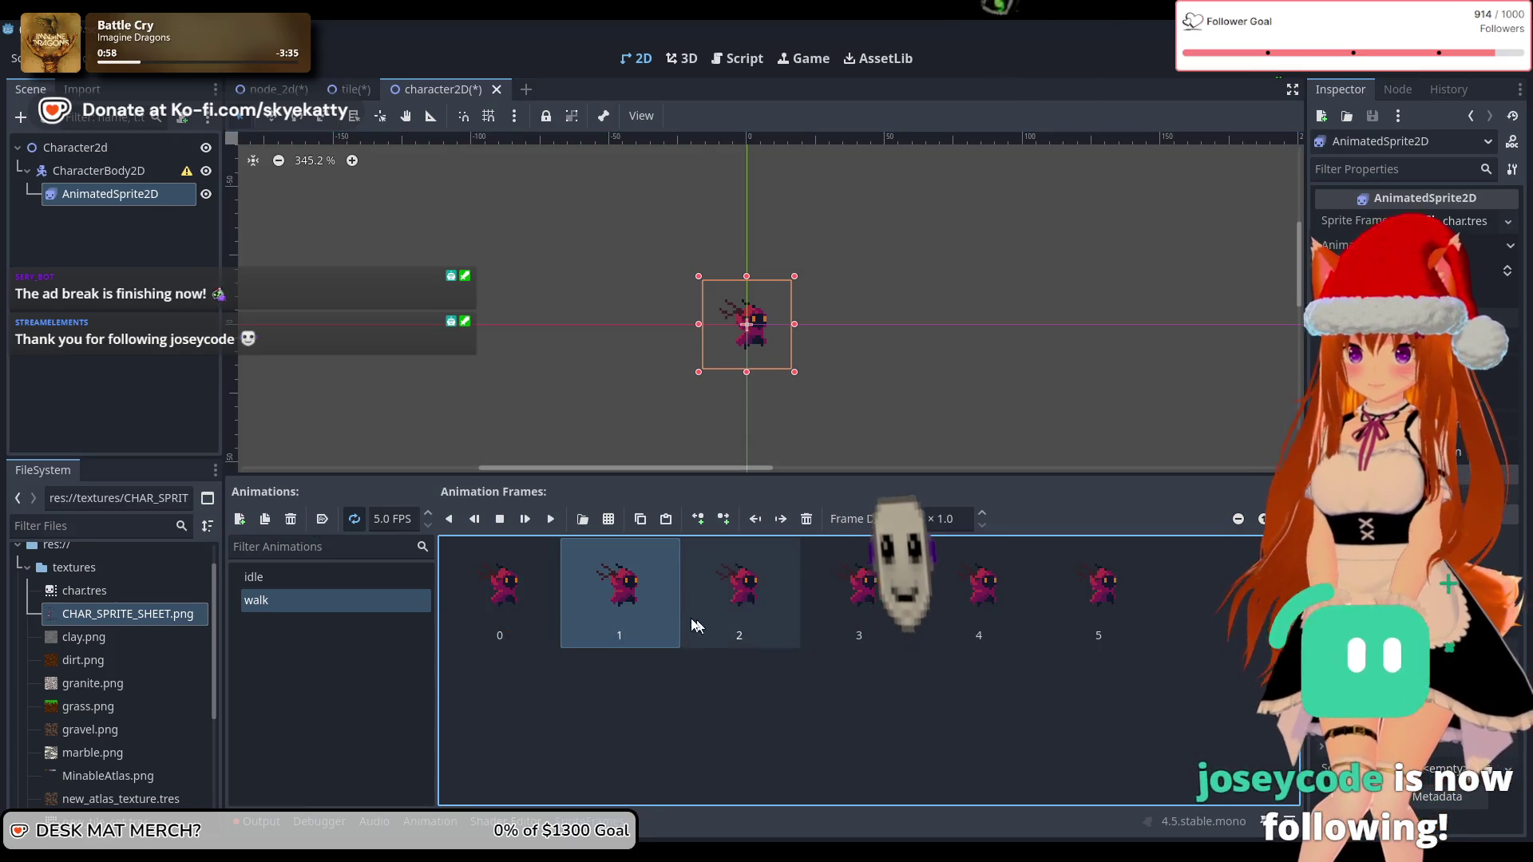
click(1511, 271)
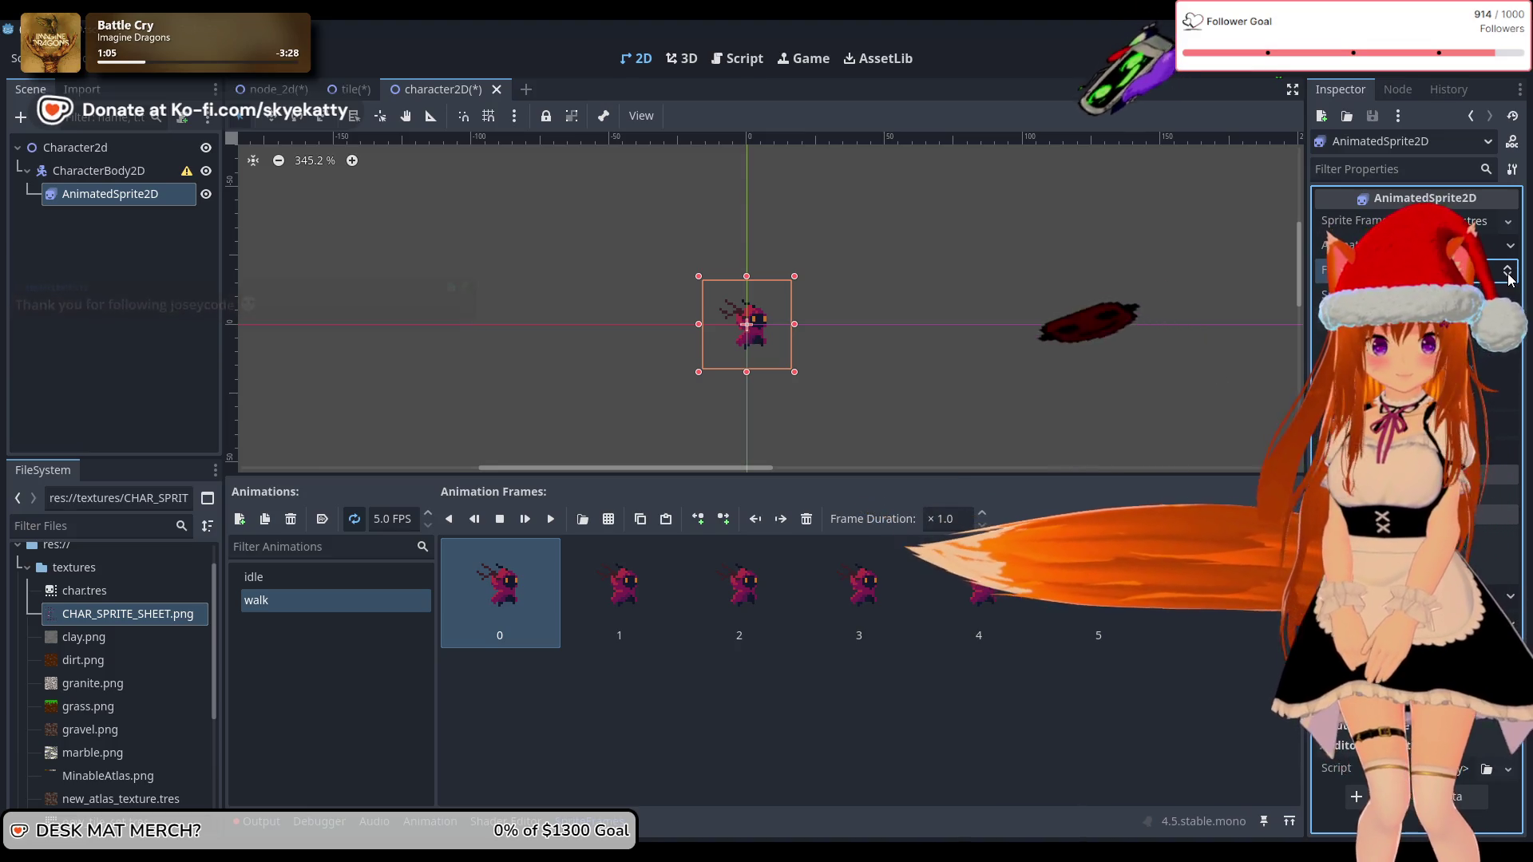
click(1509, 247)
click(1508, 270)
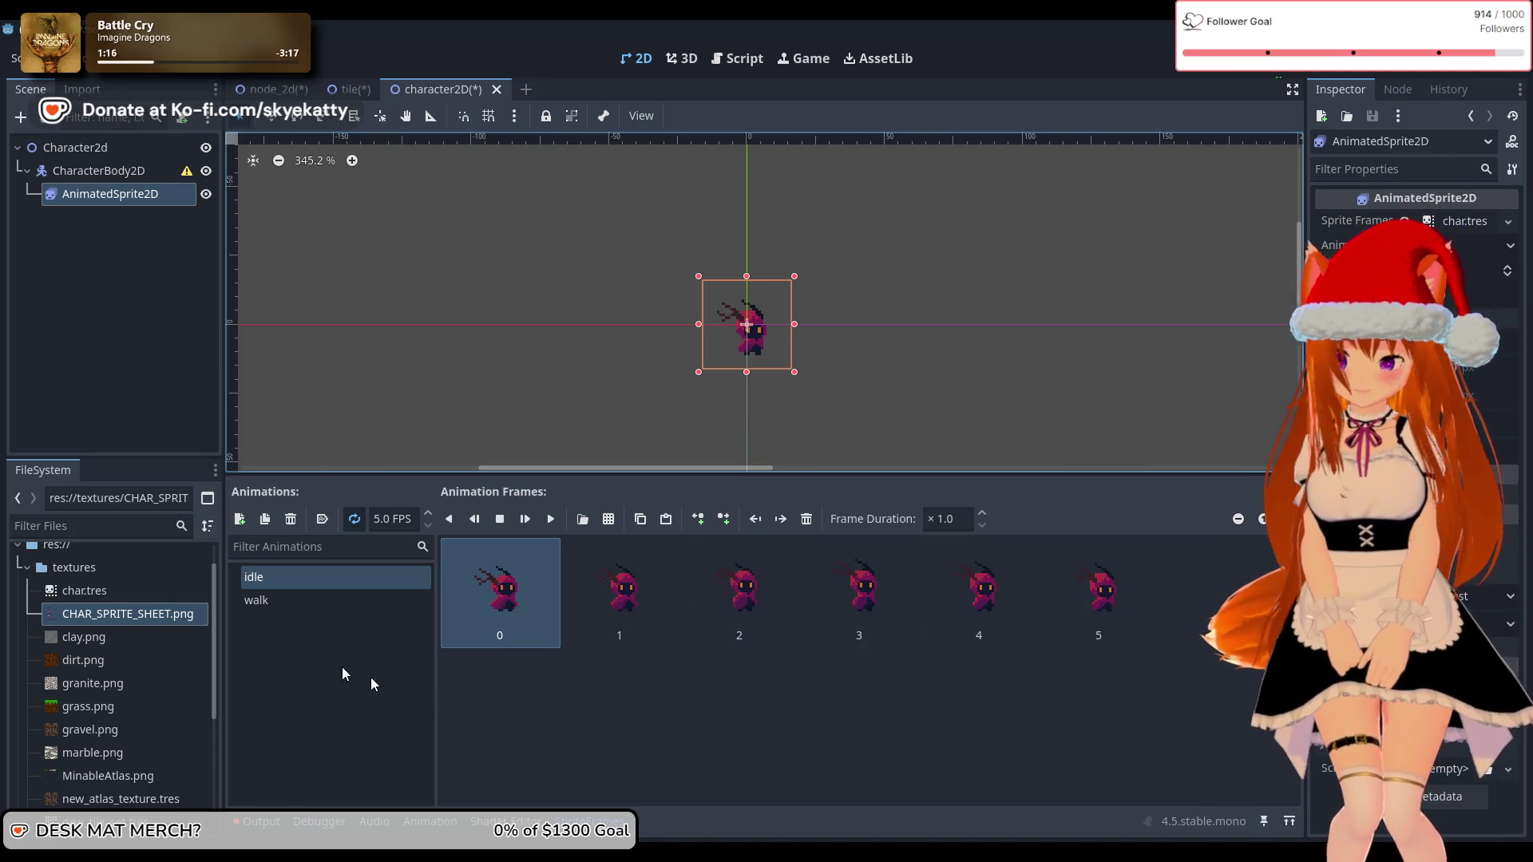
Step: Rename the idl2 animation to idle2 by inserting the missing 'e'
double_click(318, 607)
text(idl2)
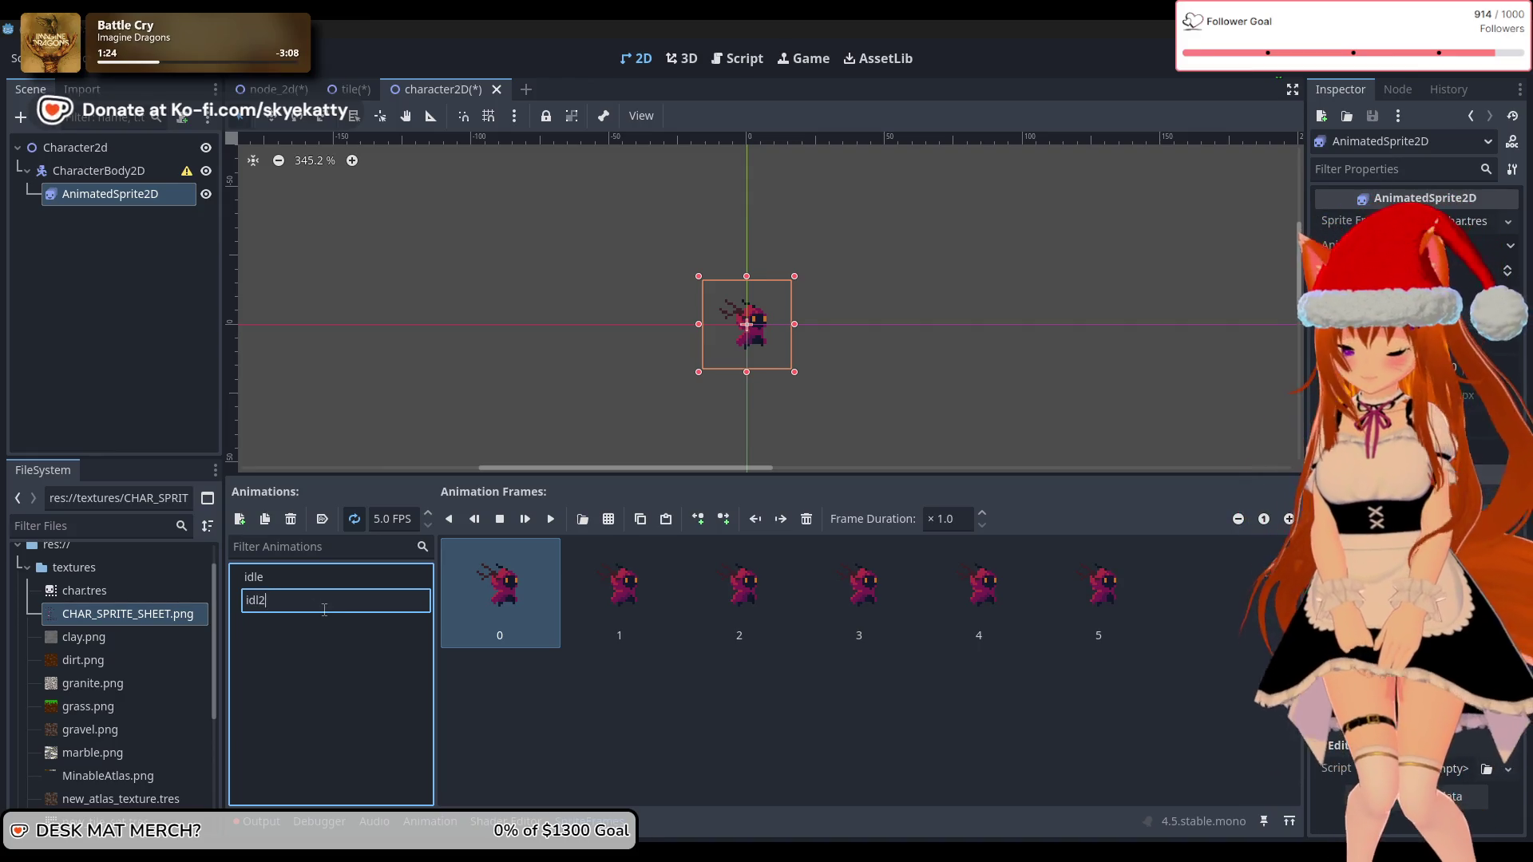
double_click(288, 578)
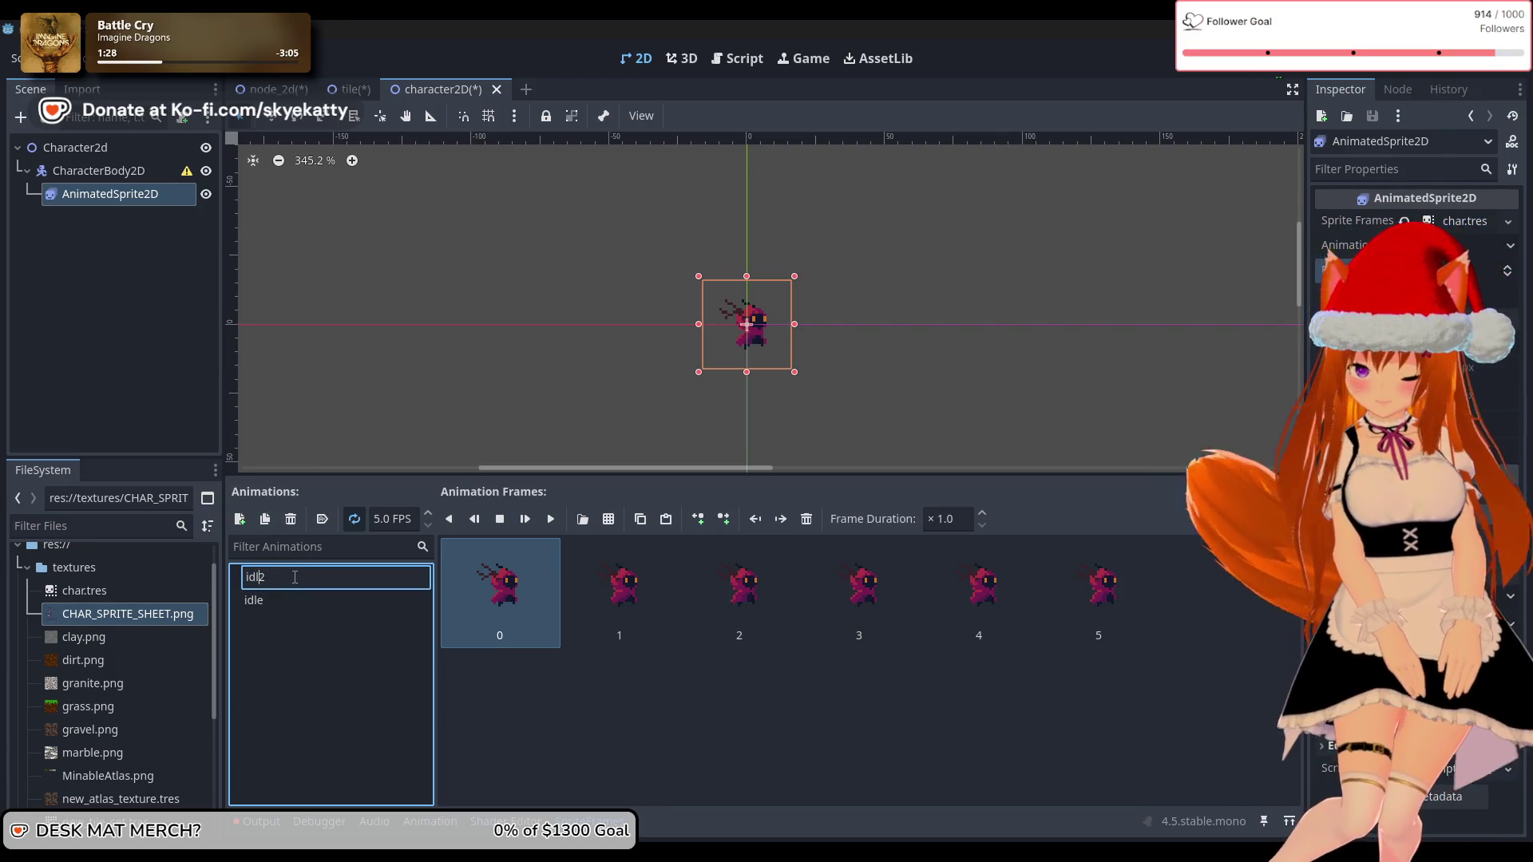
key(Left)
text(e)
key(Return)
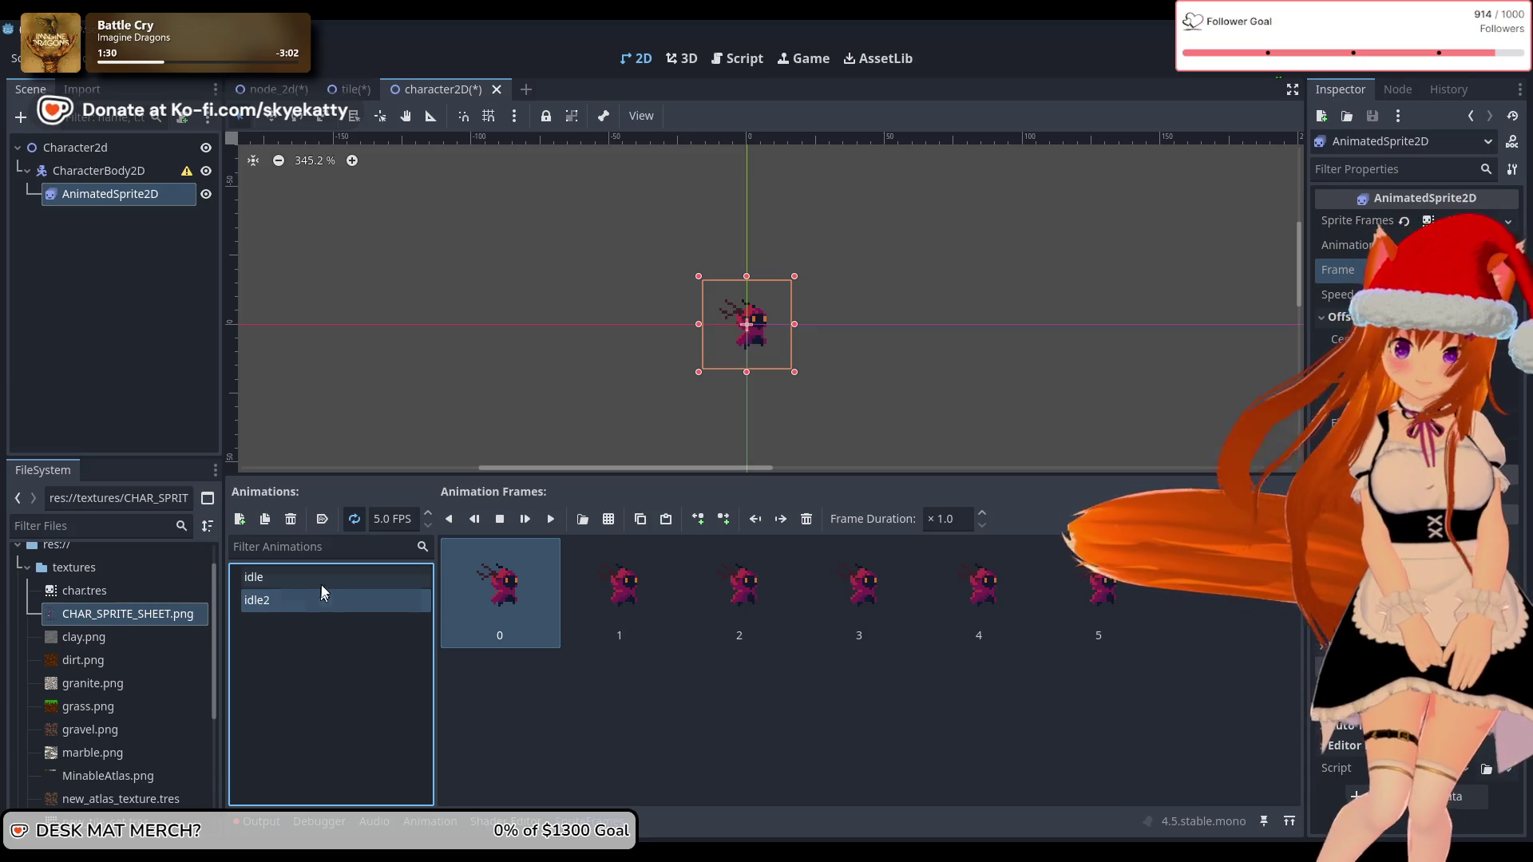
Step: Compare the idle and idle2 frames, then deselect AnimatedSprite2D
click(328, 577)
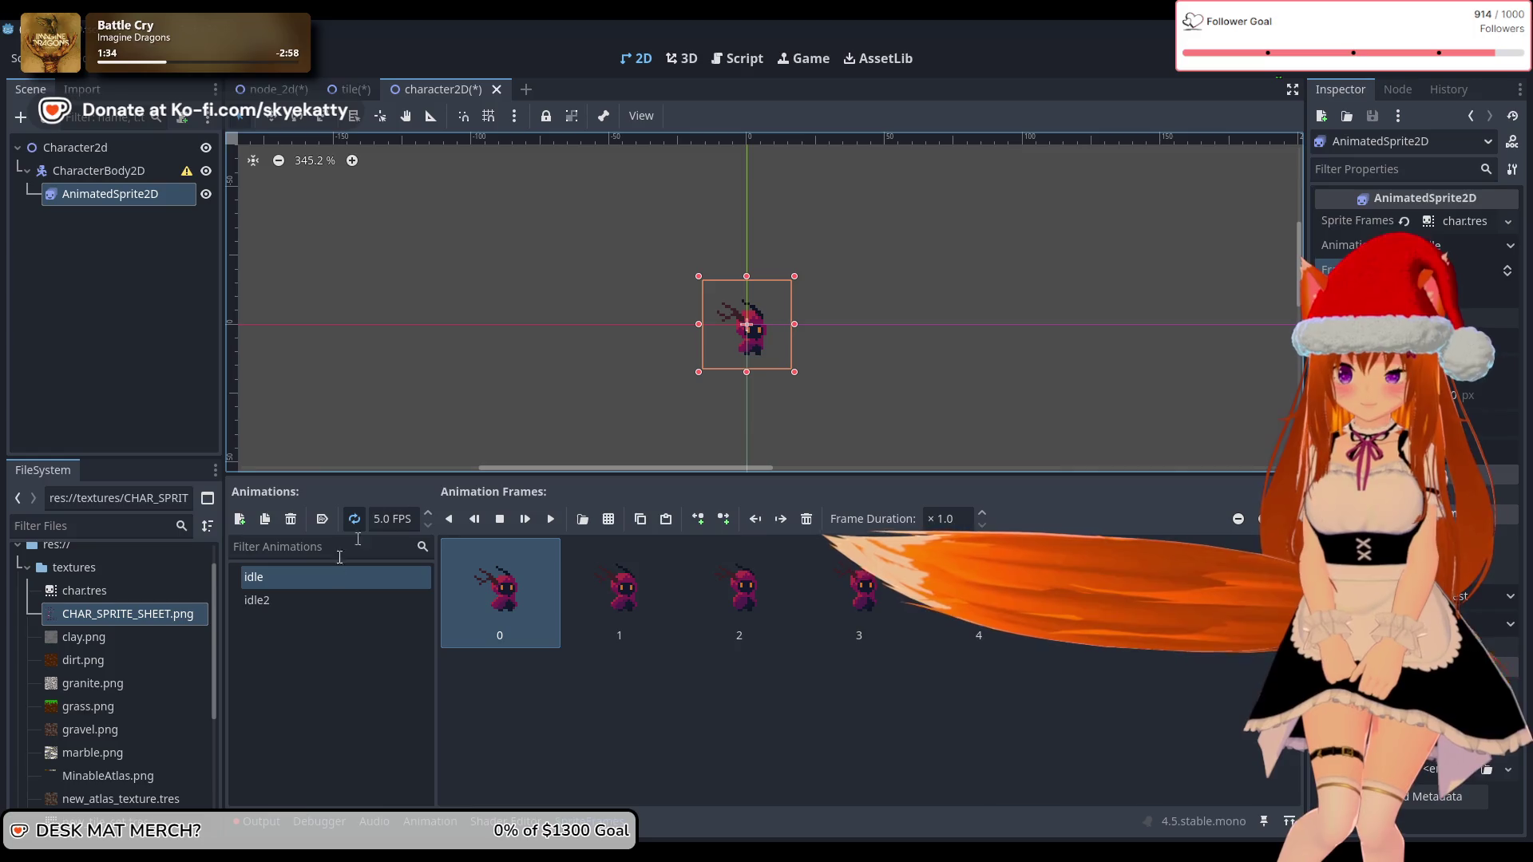
click(310, 595)
click(1515, 271)
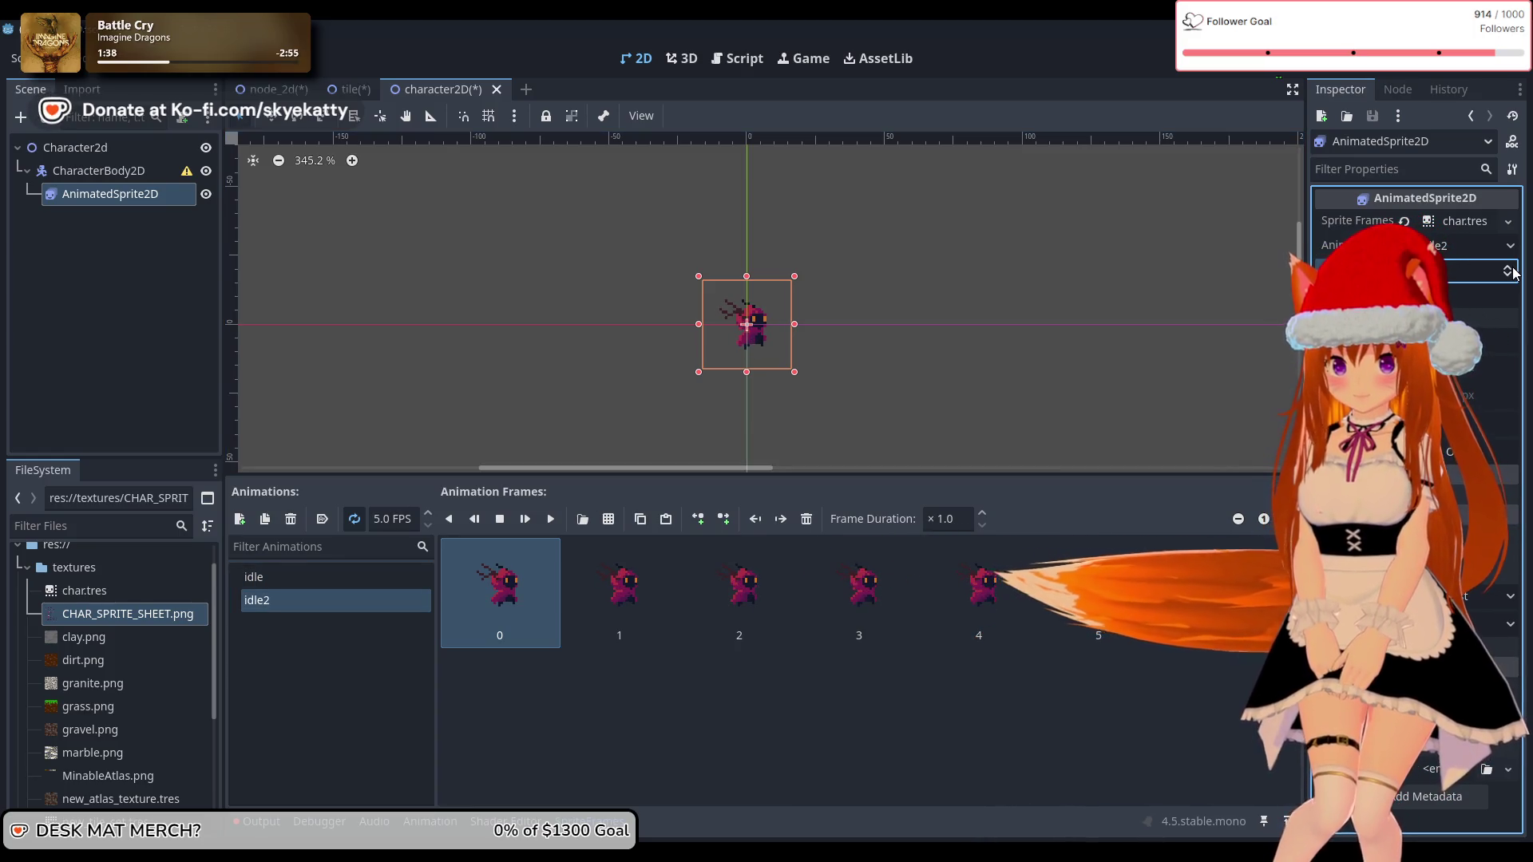
mouse_move(1515, 272)
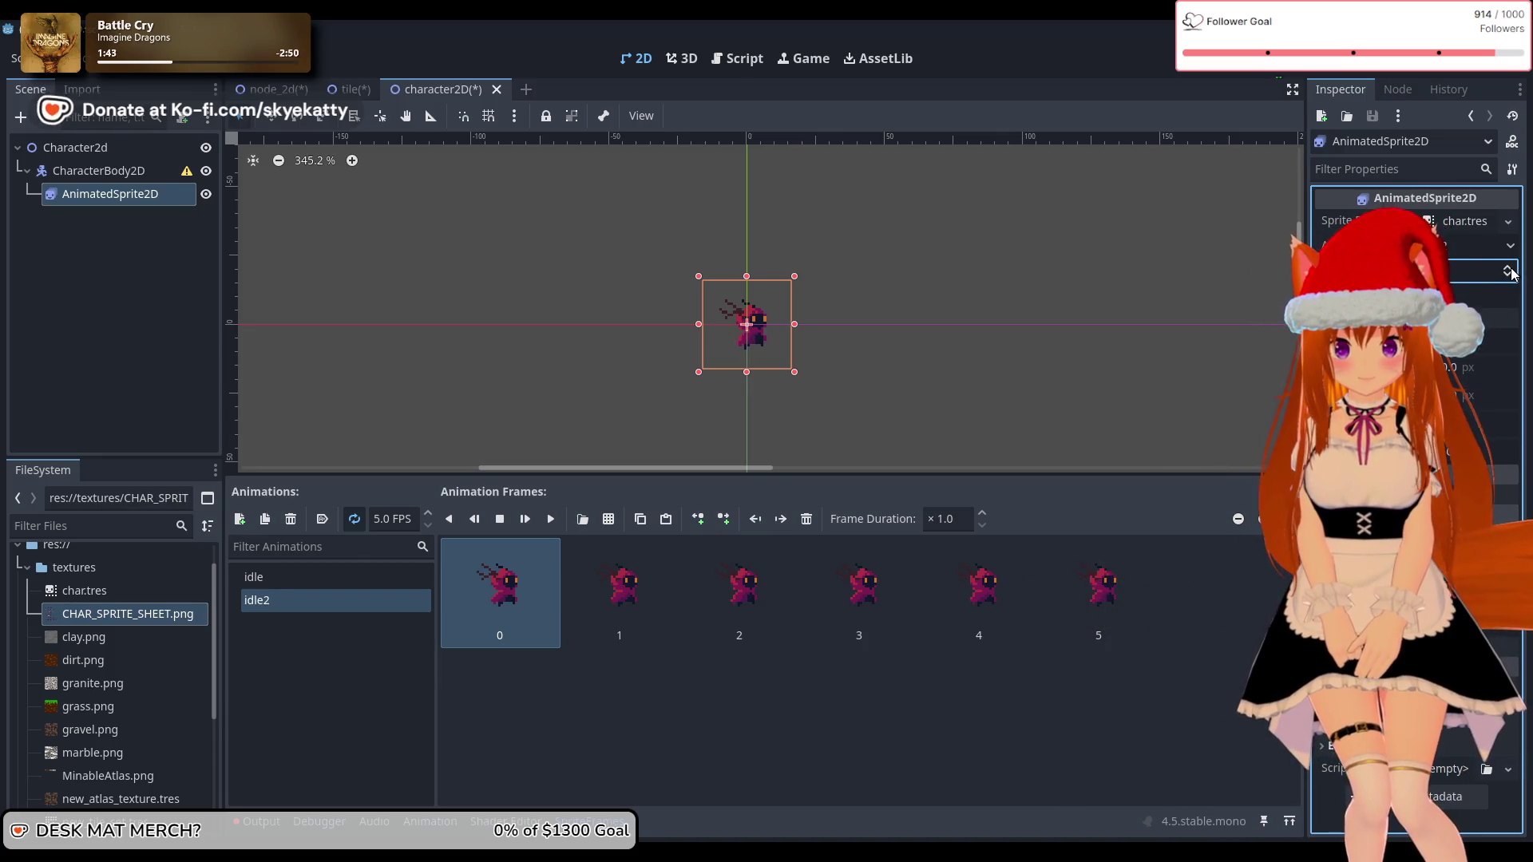
click(363, 670)
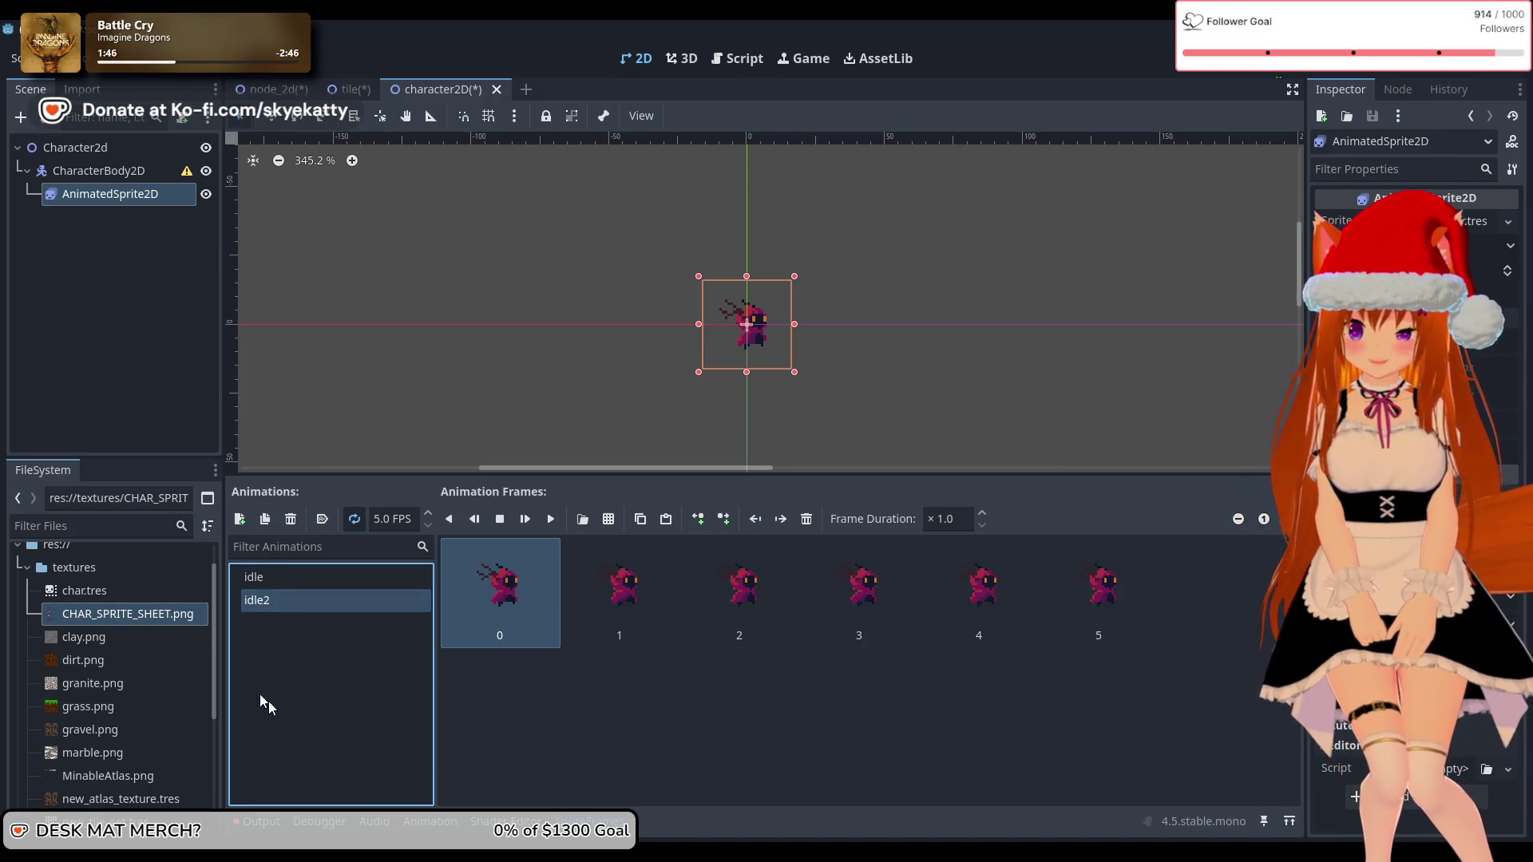
click(95, 356)
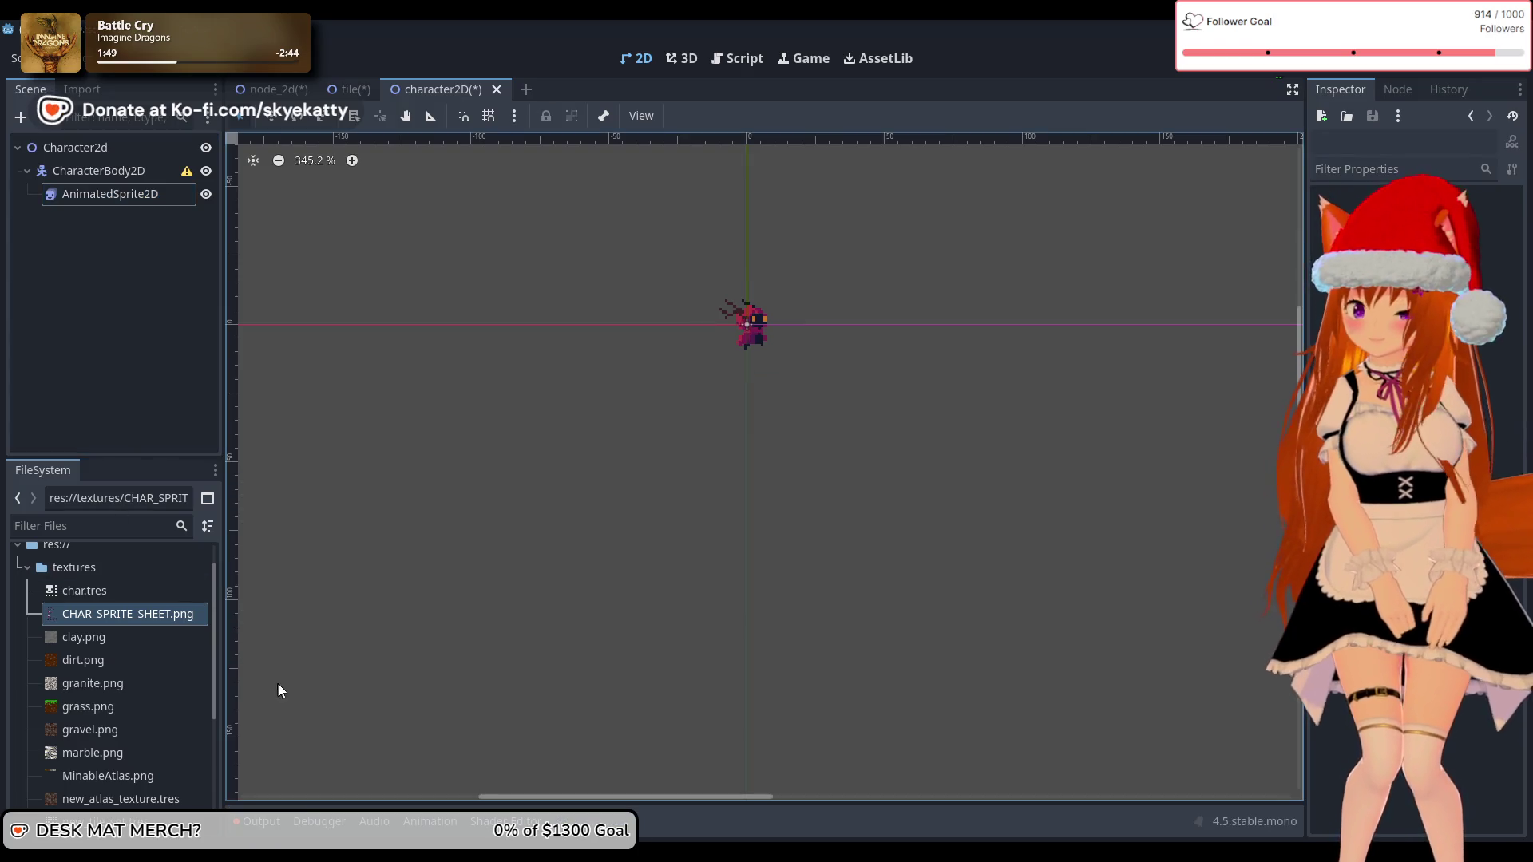
Step: Open char.tres and add a new animation named walk
click(108, 597)
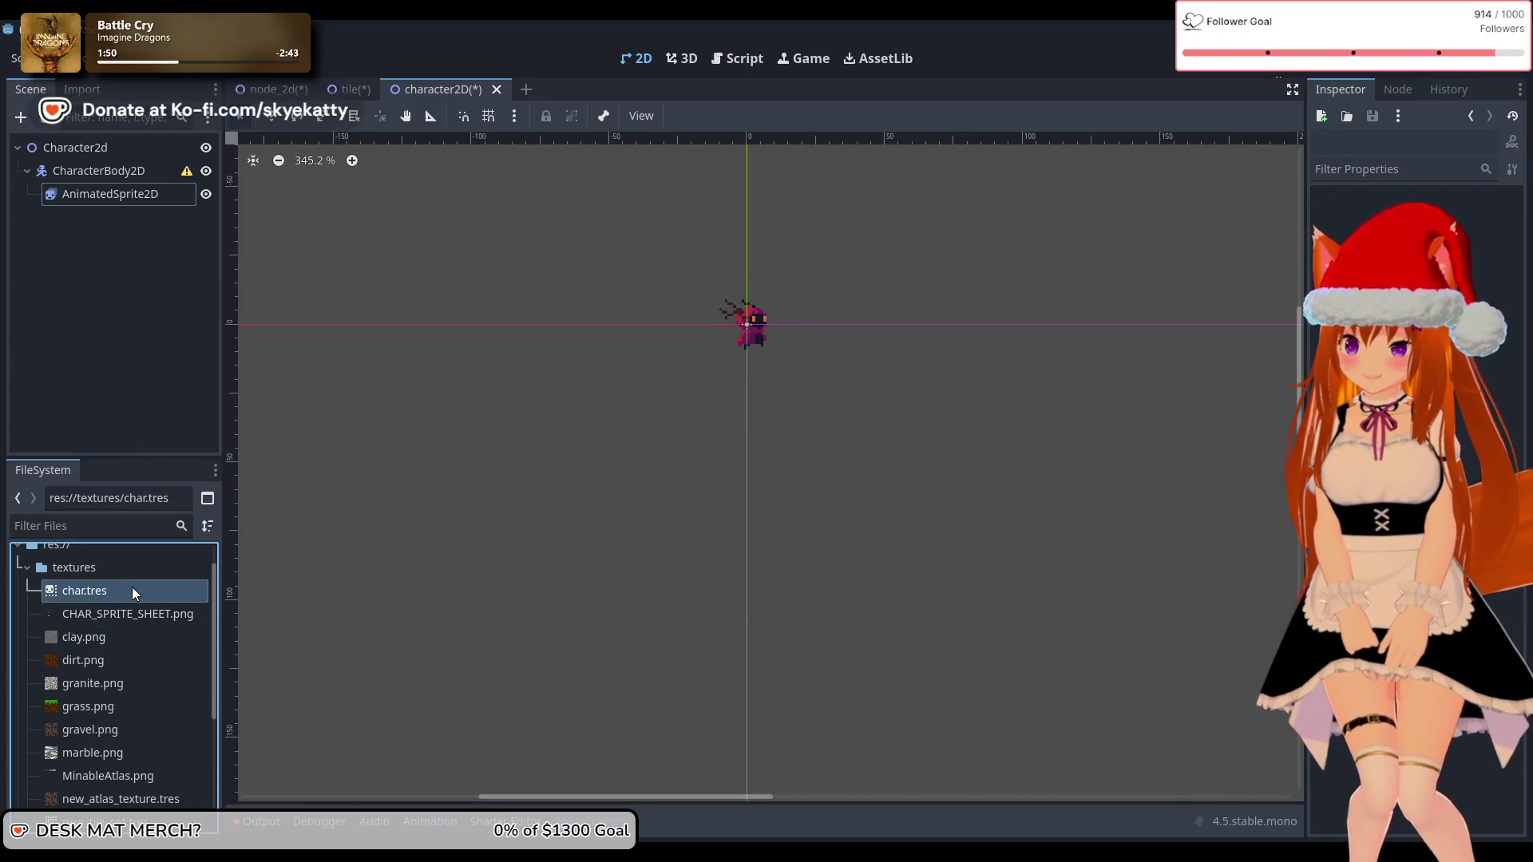
double_click(132, 588)
click(306, 663)
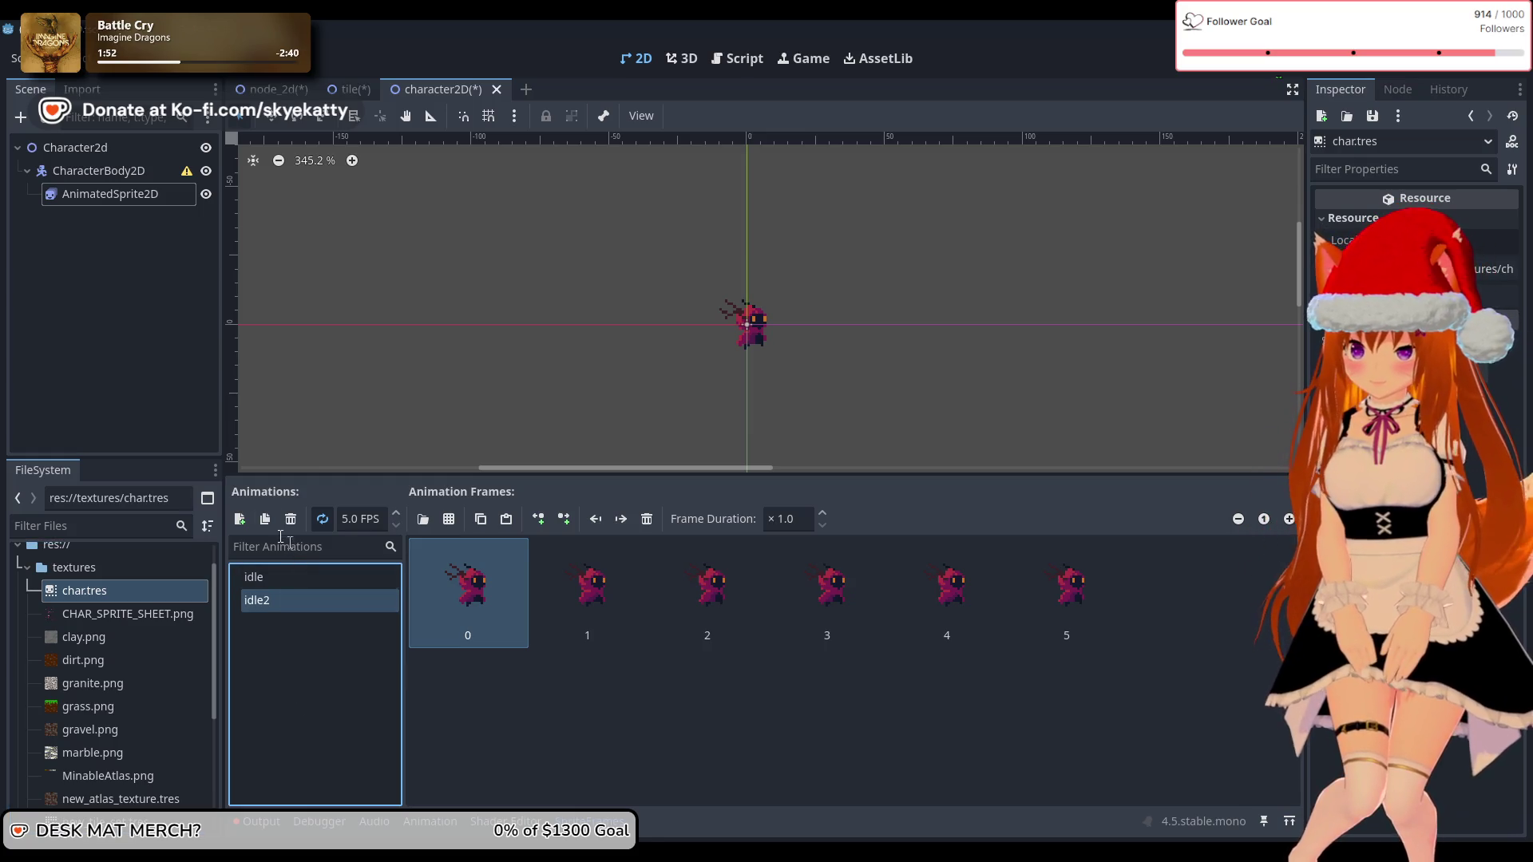
click(240, 520)
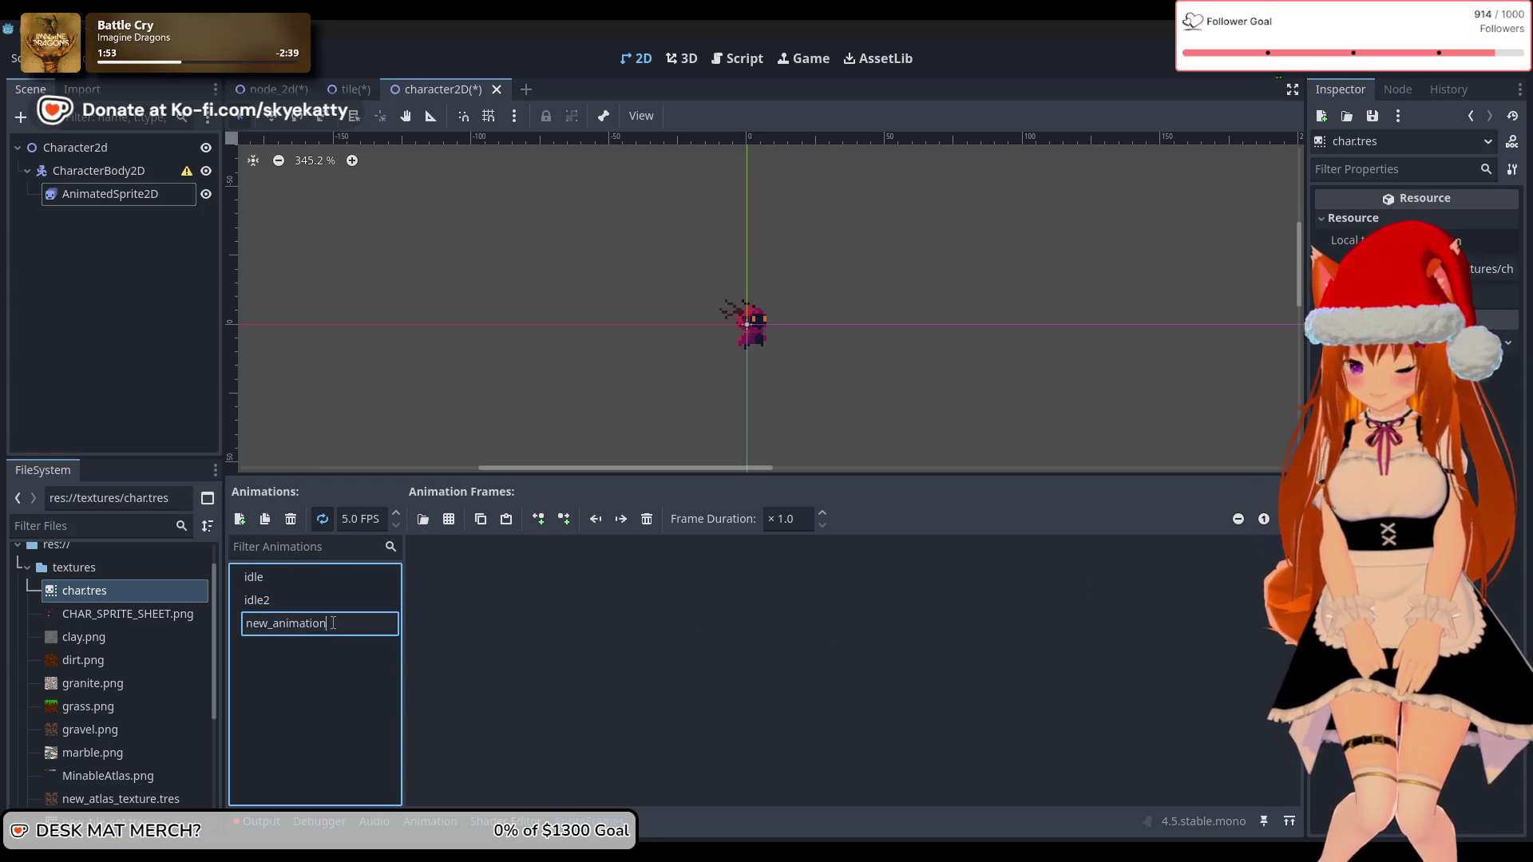
text(walk)
key(Return)
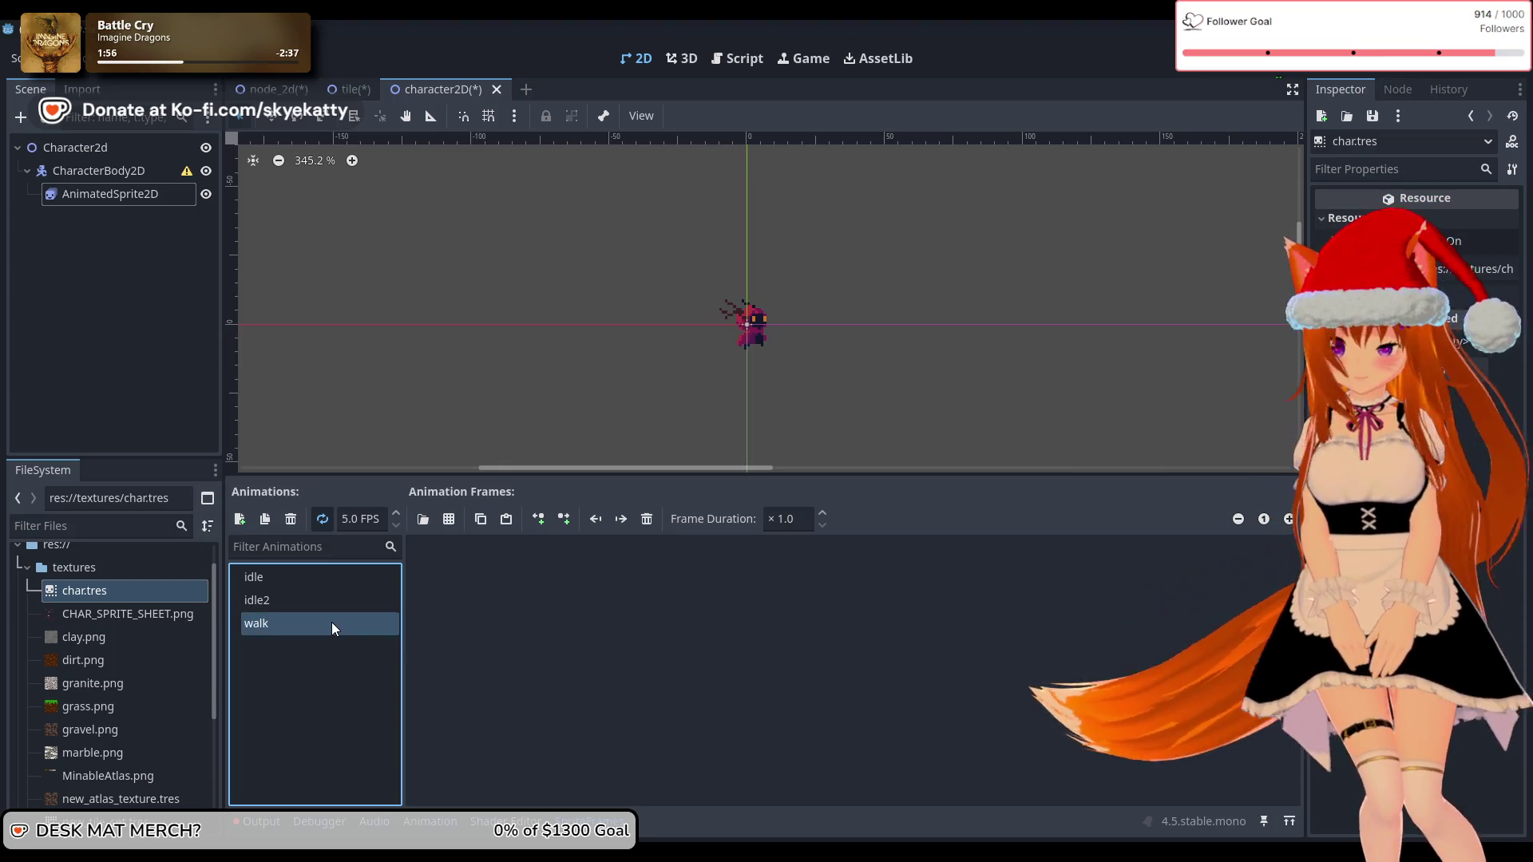
Step: Add the eight second-row frames of CHAR_SPRITE_SHEET.png to walk
click(456, 519)
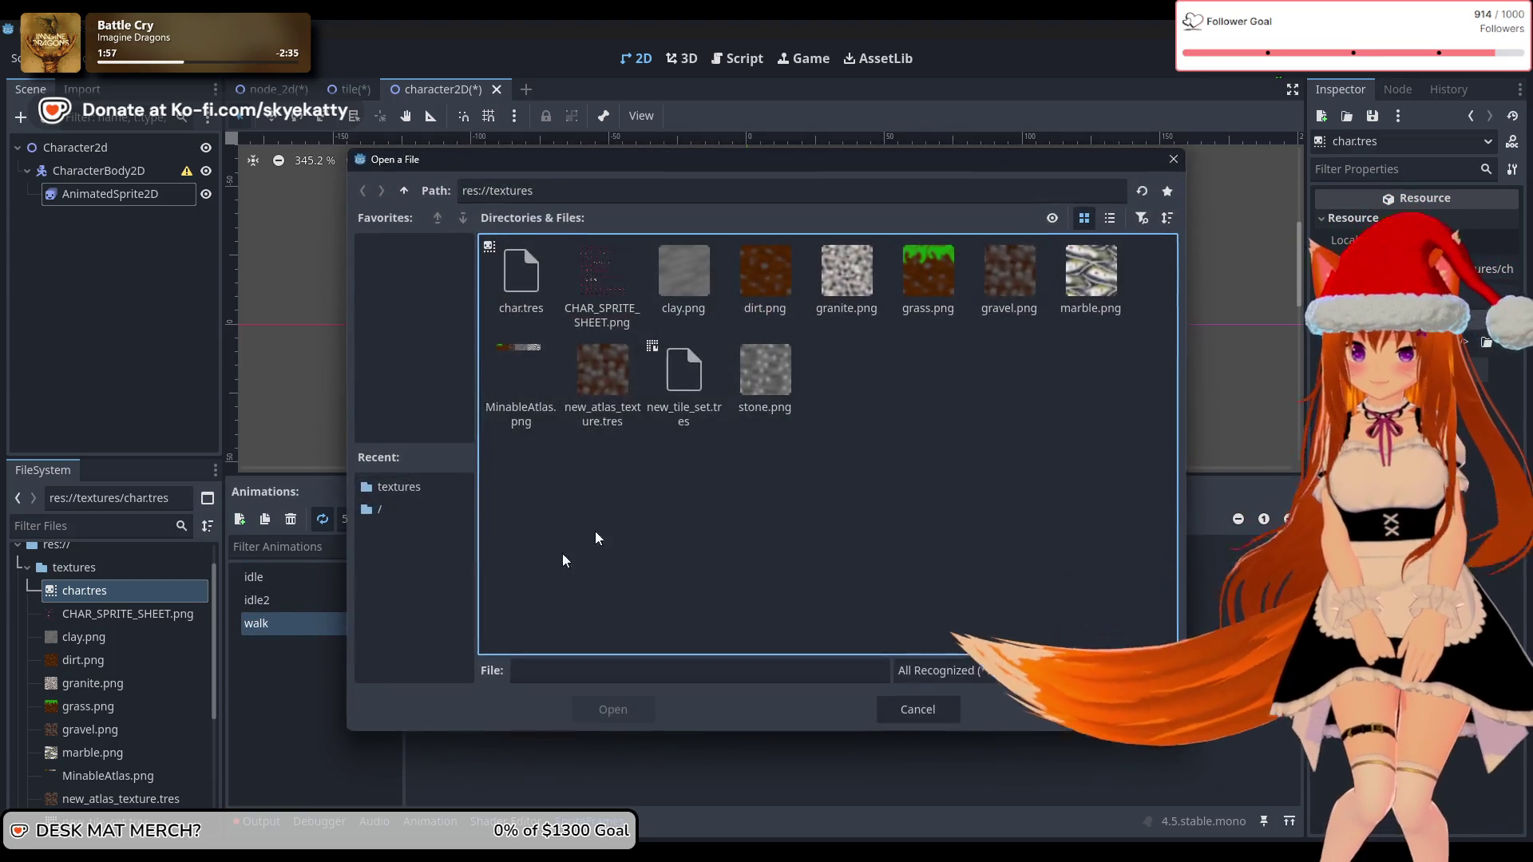
click(591, 290)
click(612, 709)
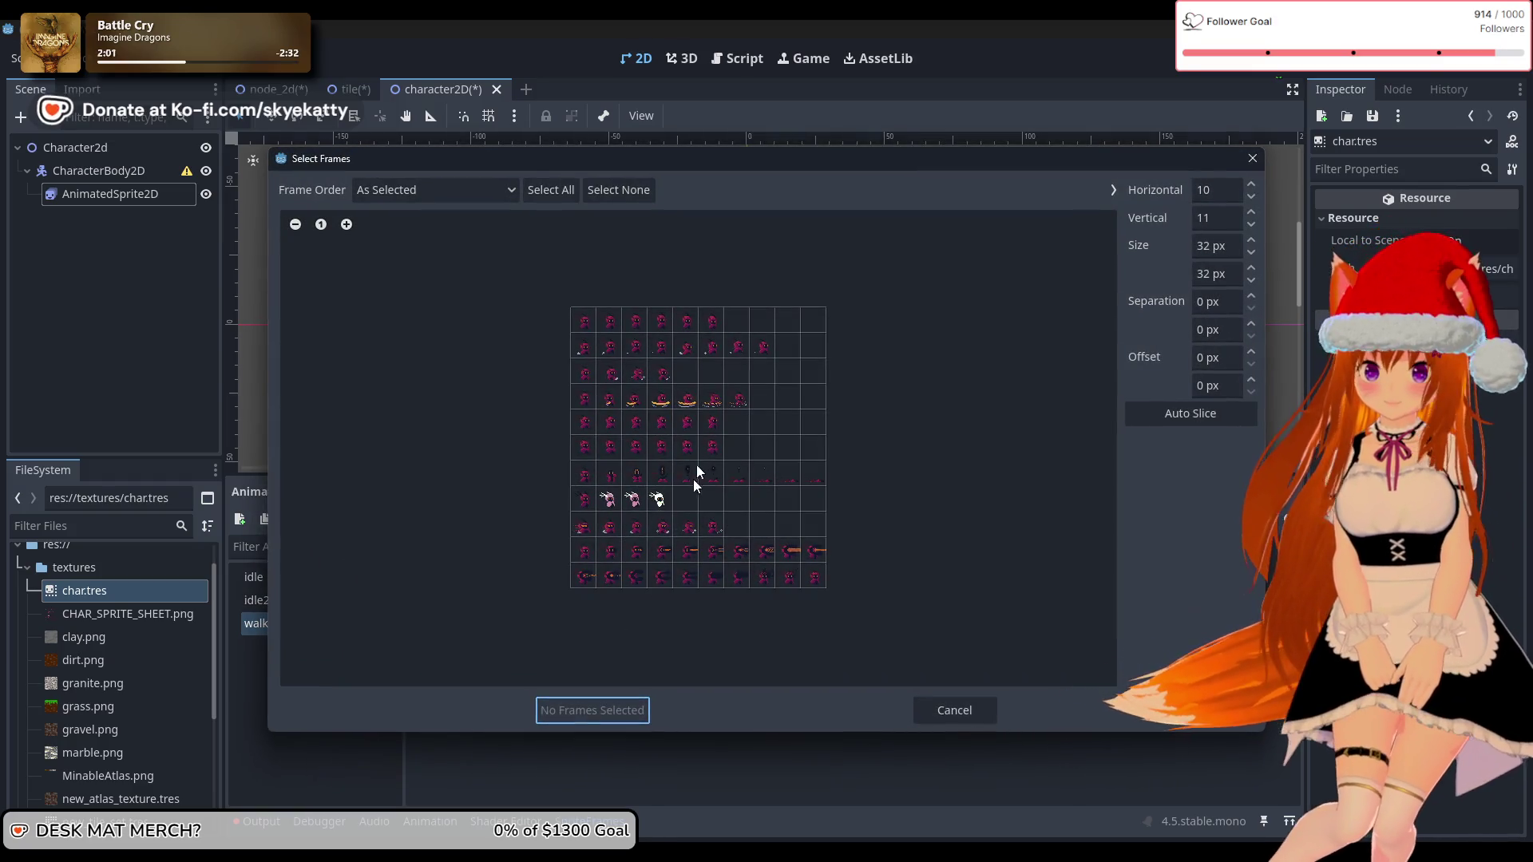
scroll(698, 459, up, 2)
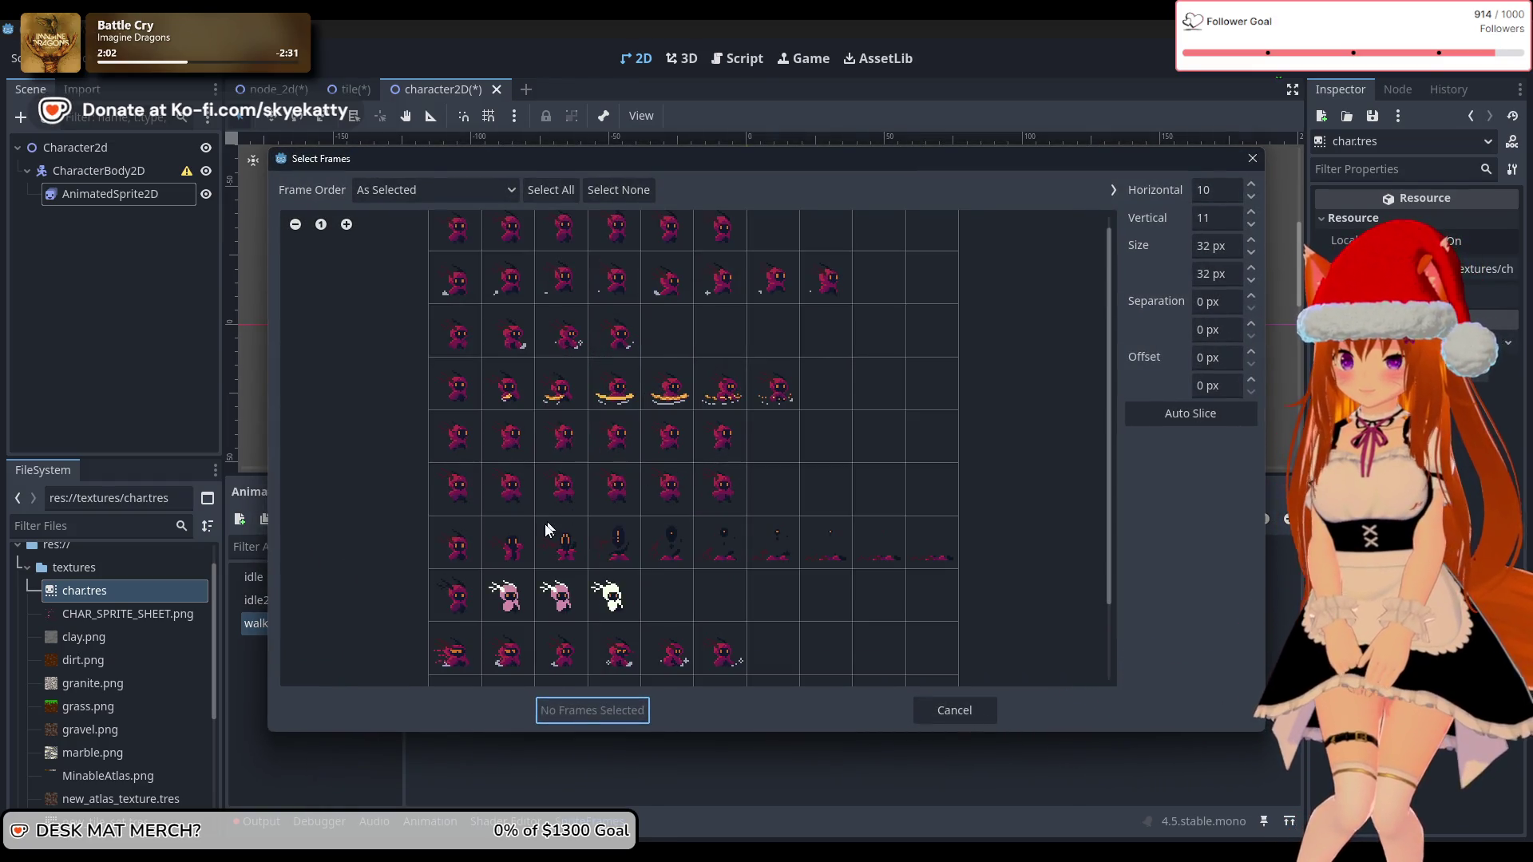
scroll(547, 521, up, 1)
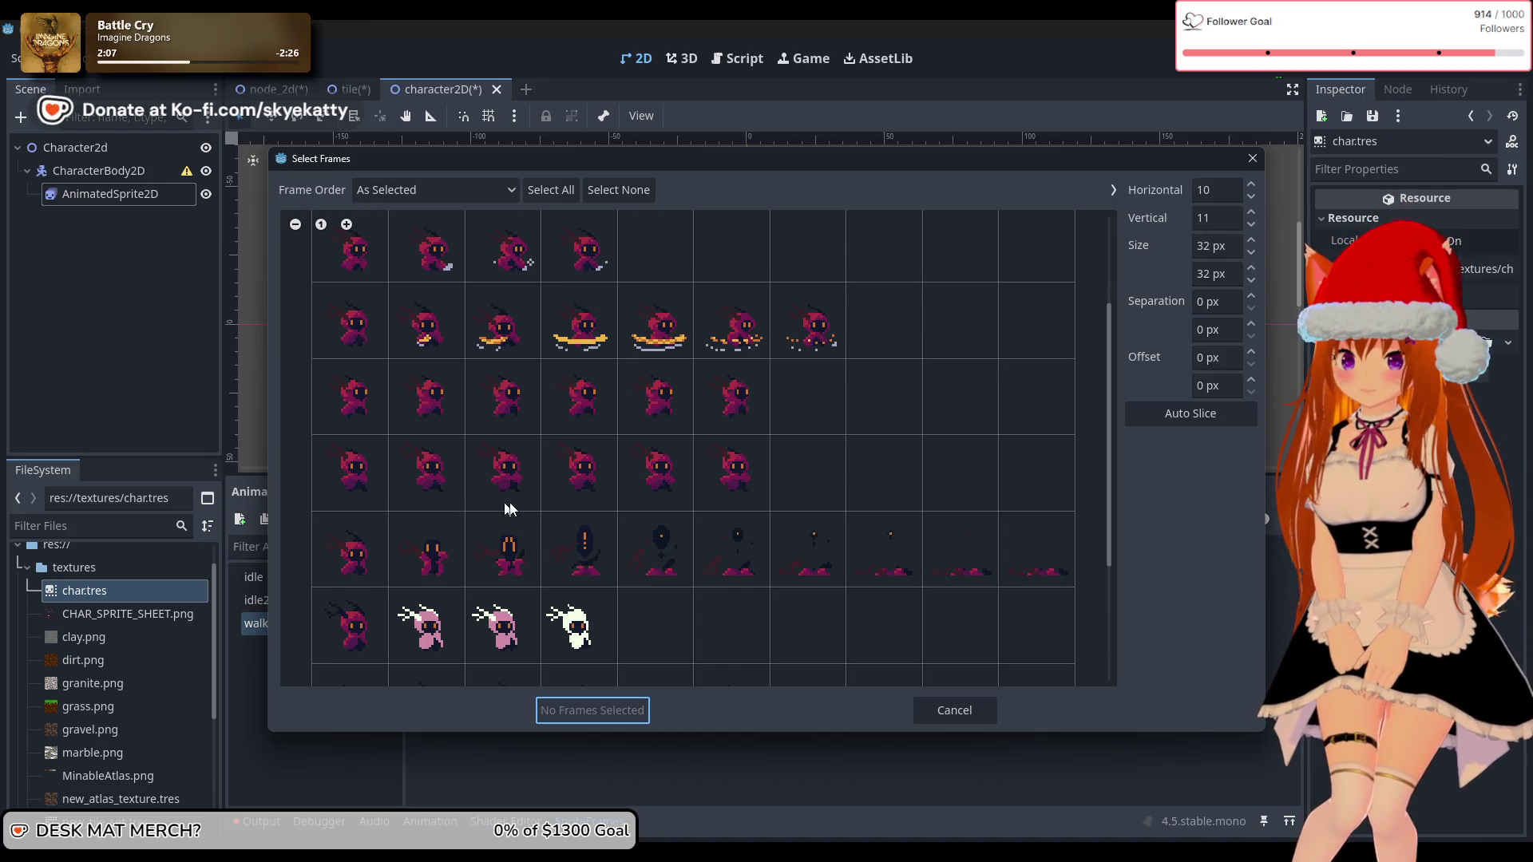
scroll(682, 516, down, 2)
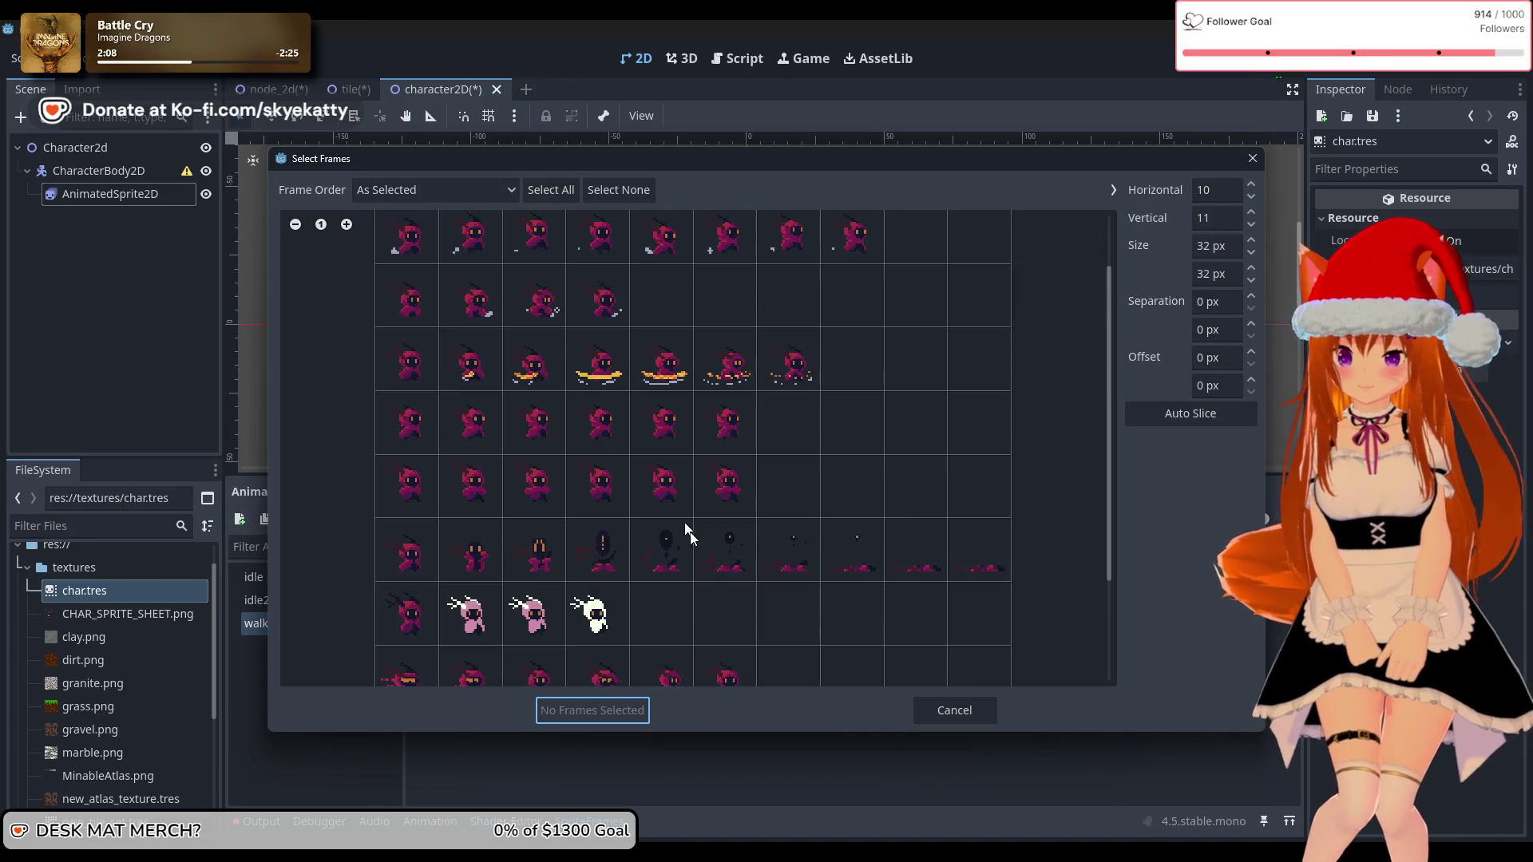
scroll(731, 548, down, 3)
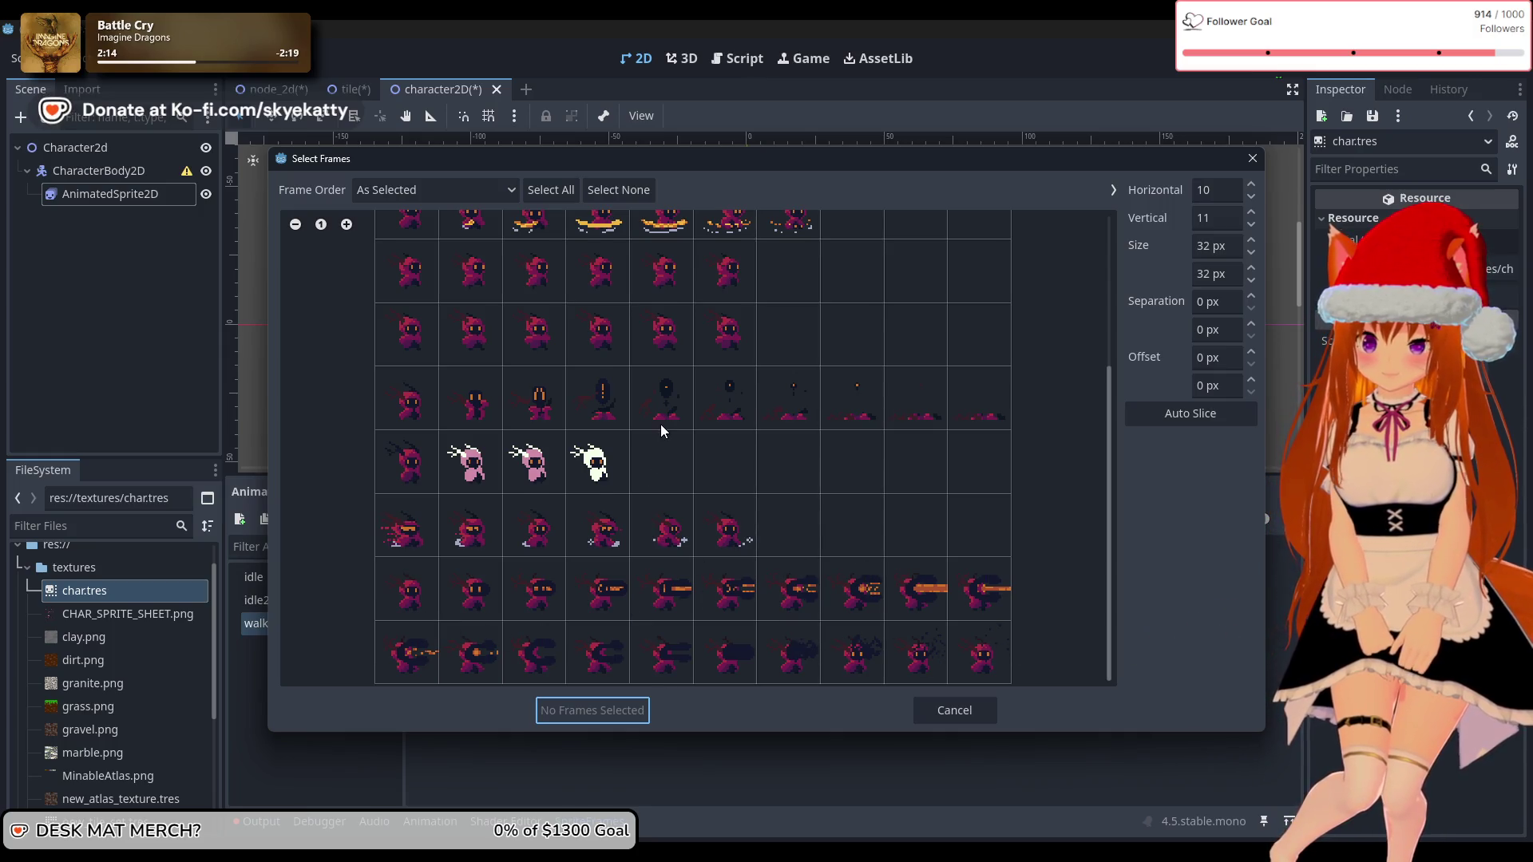
scroll(660, 424, up, 3)
scroll(667, 397, up, 1)
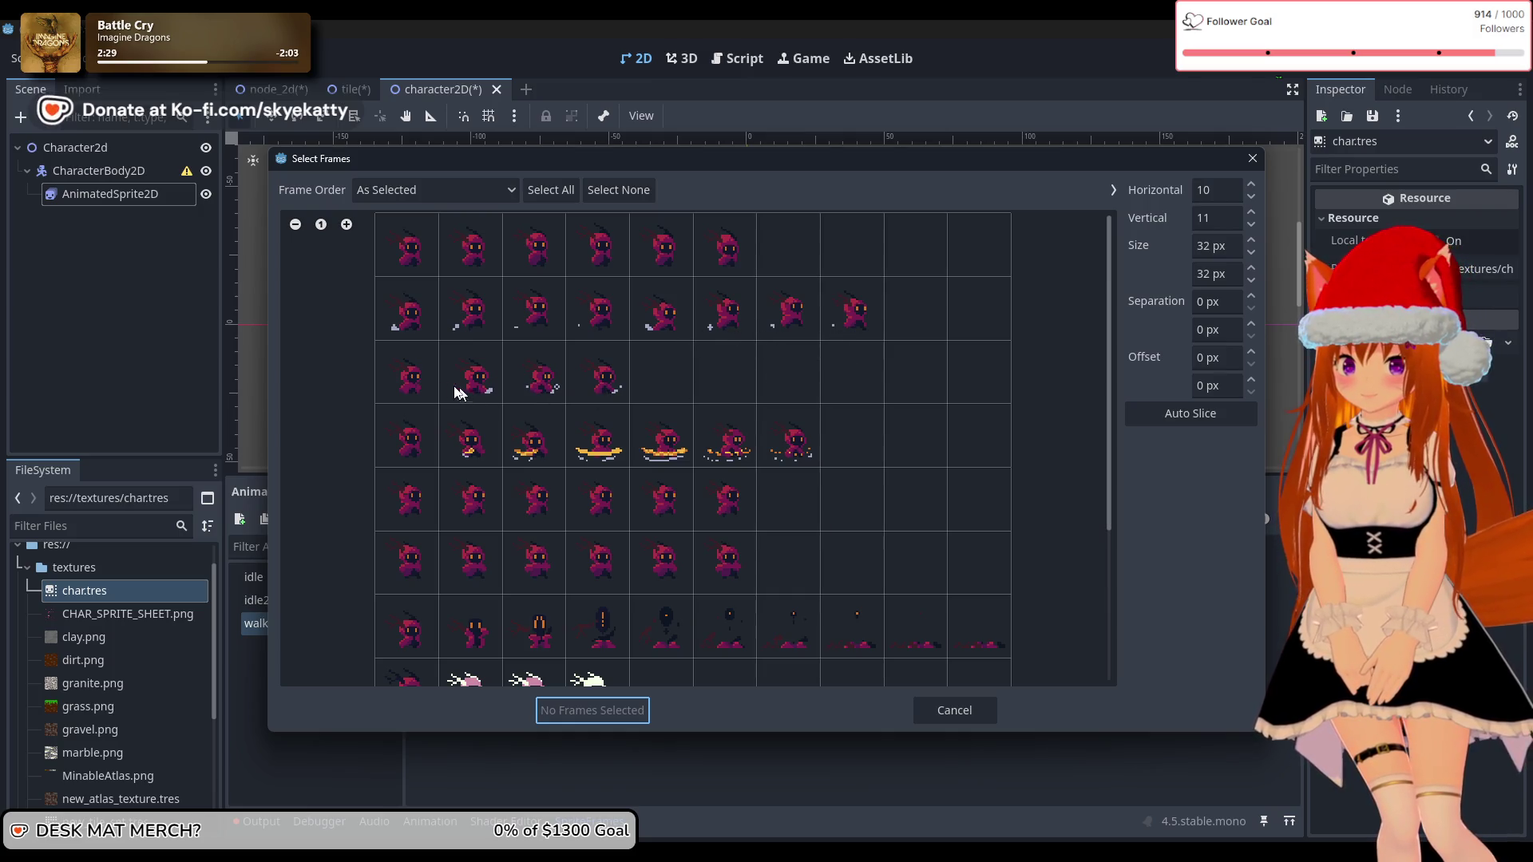
drag(407, 325, 487, 328)
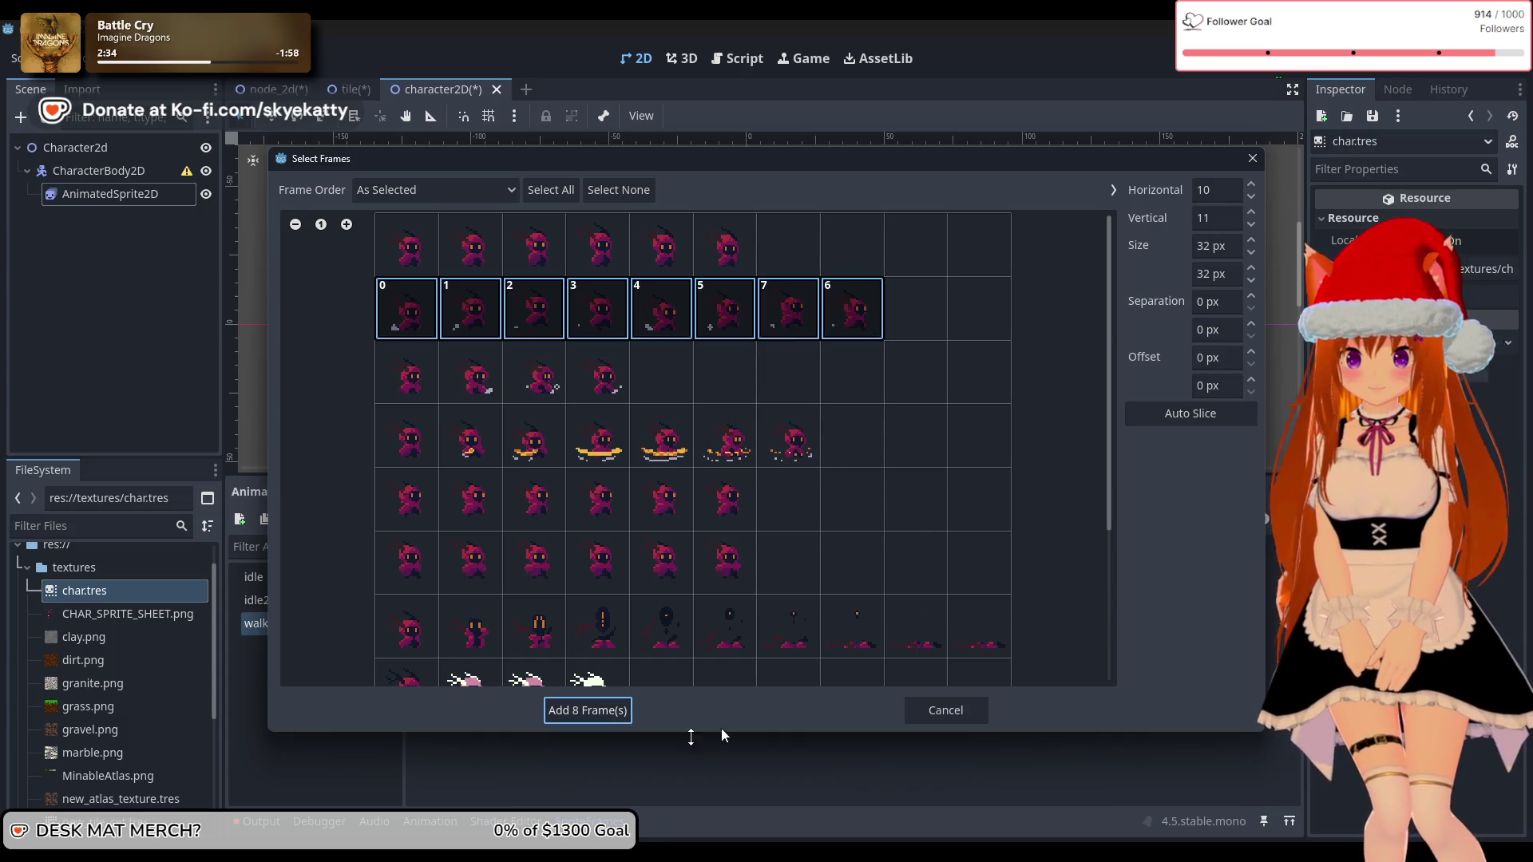
click(571, 711)
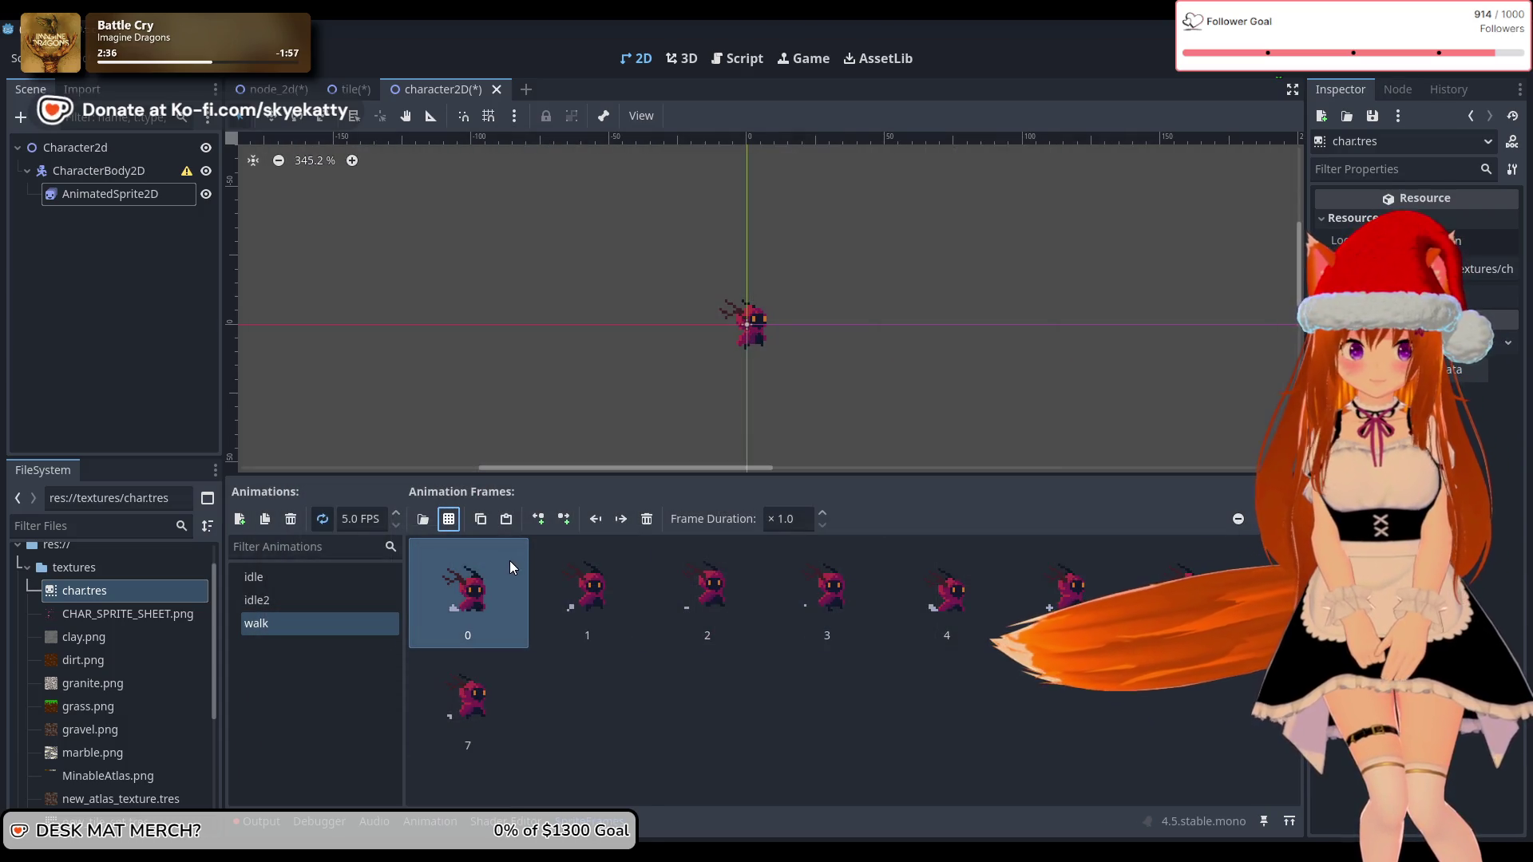
Step: Set the AnimatedSprite2D's Animation property to walk and deselect the node
click(108, 195)
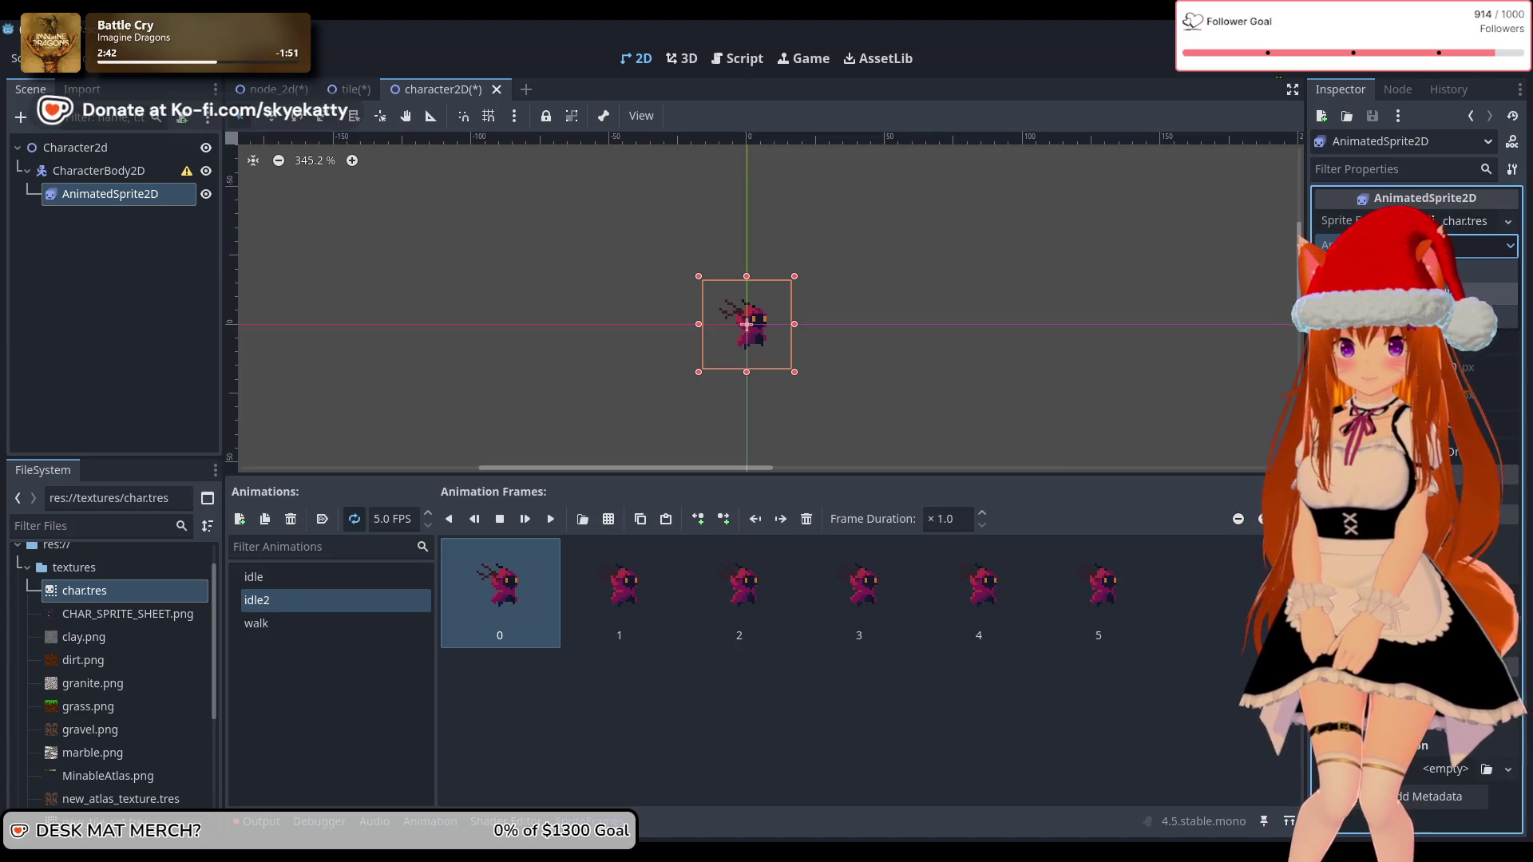
click(1414, 318)
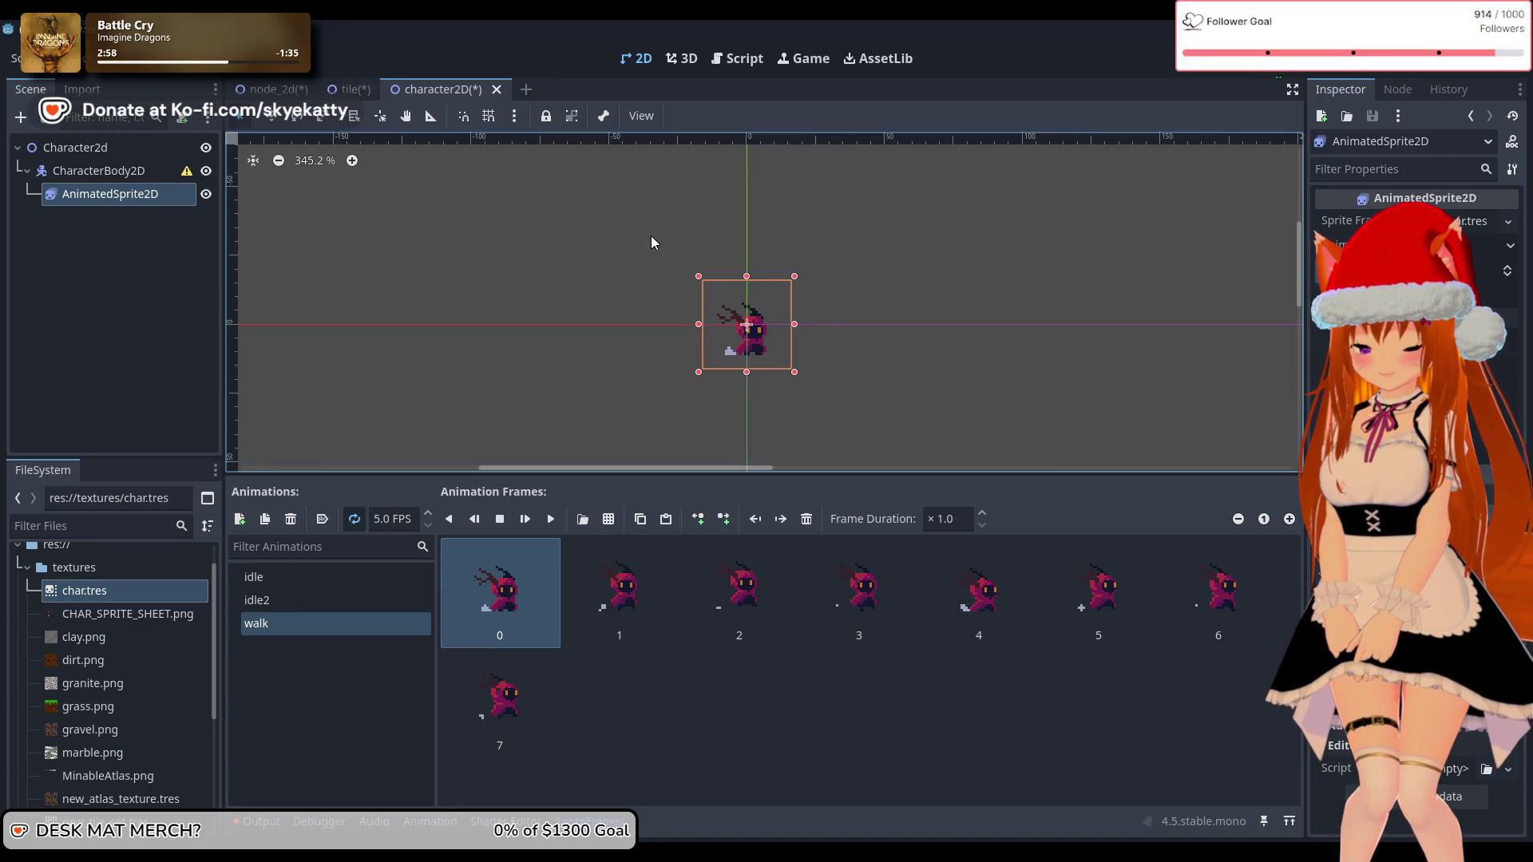
click(105, 260)
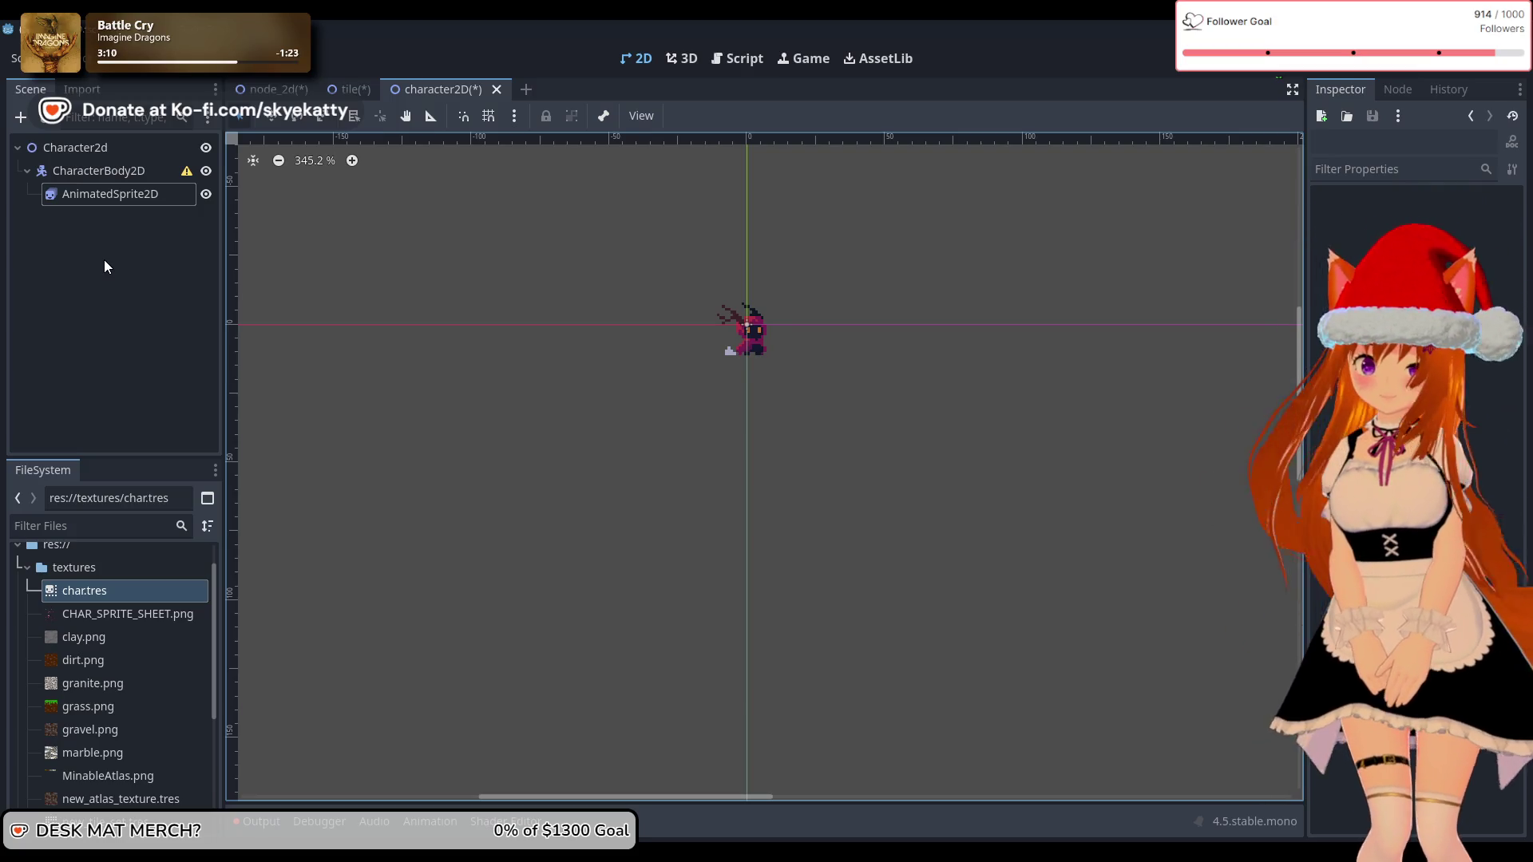
Step: Open char.tres from the FileSystem dock to review the character's animations
click(86, 286)
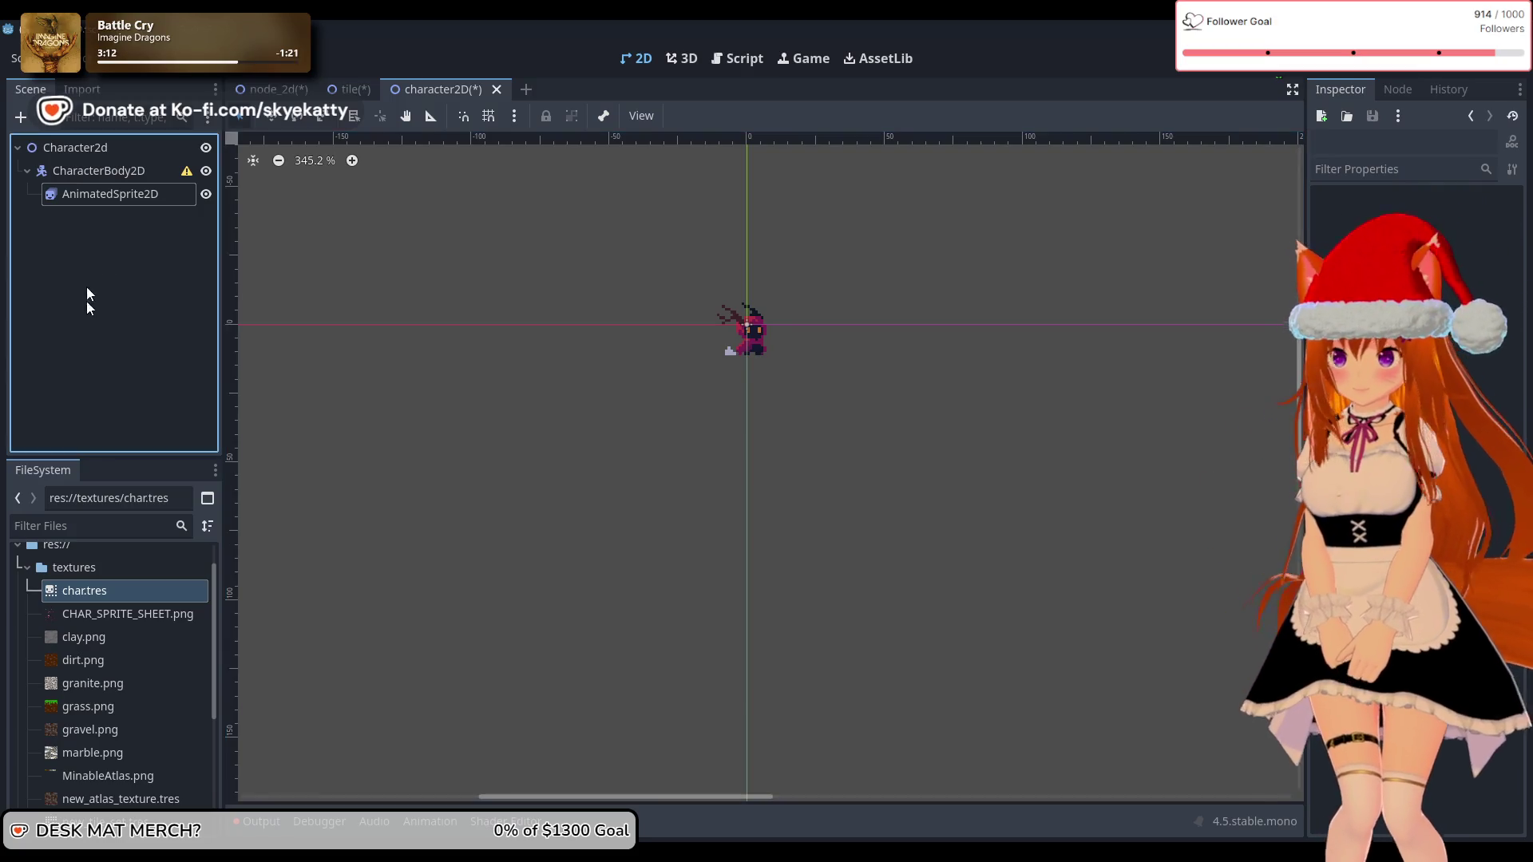
click(115, 176)
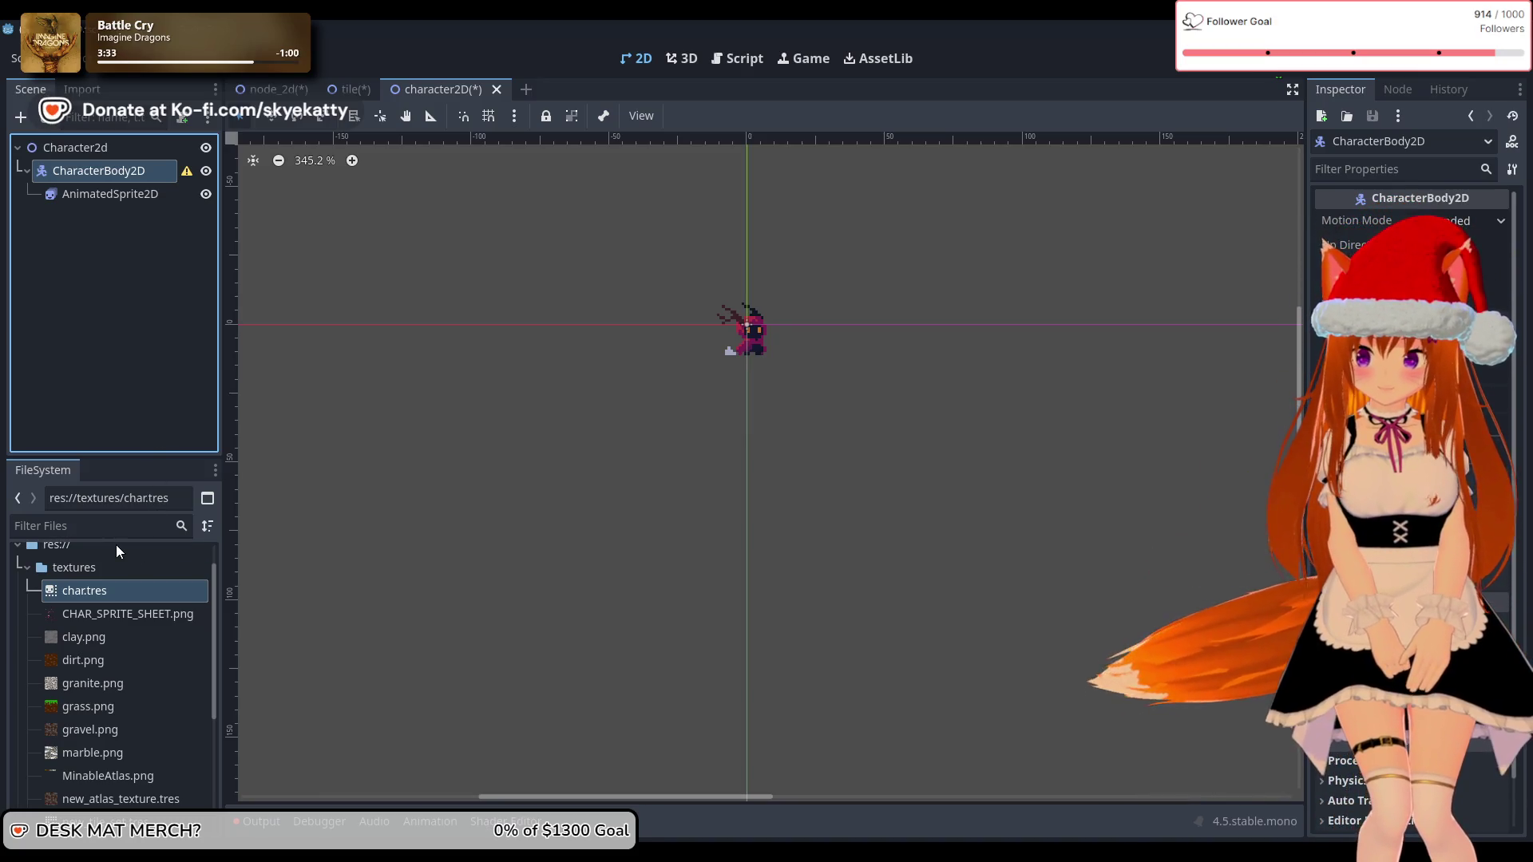
click(106, 616)
click(108, 599)
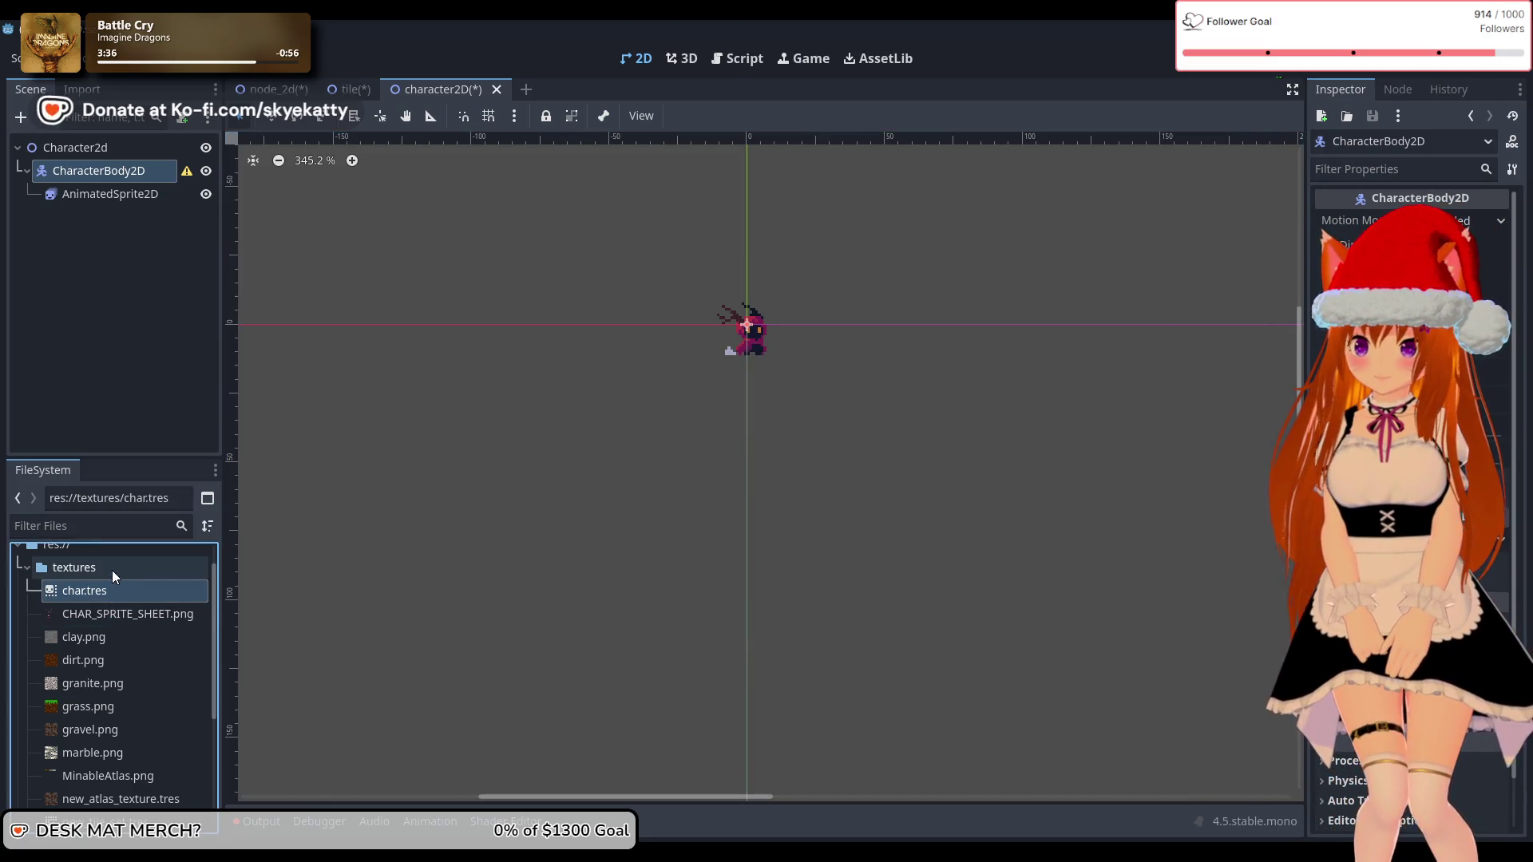
double_click(105, 596)
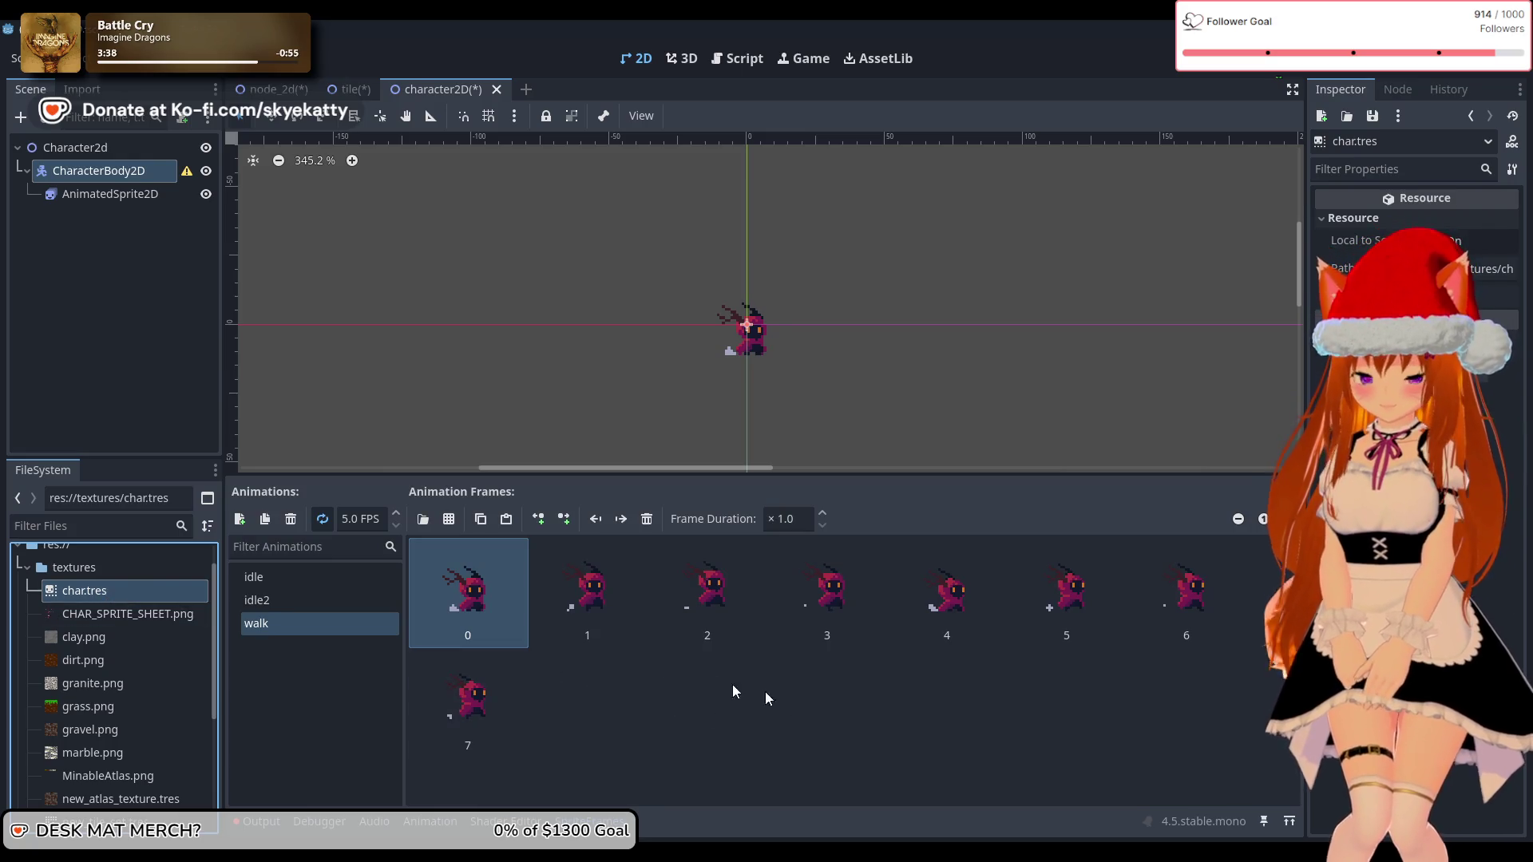
Step: Browse the idle2 and idle animations, ending on idle's six frames 0 to 5
click(337, 603)
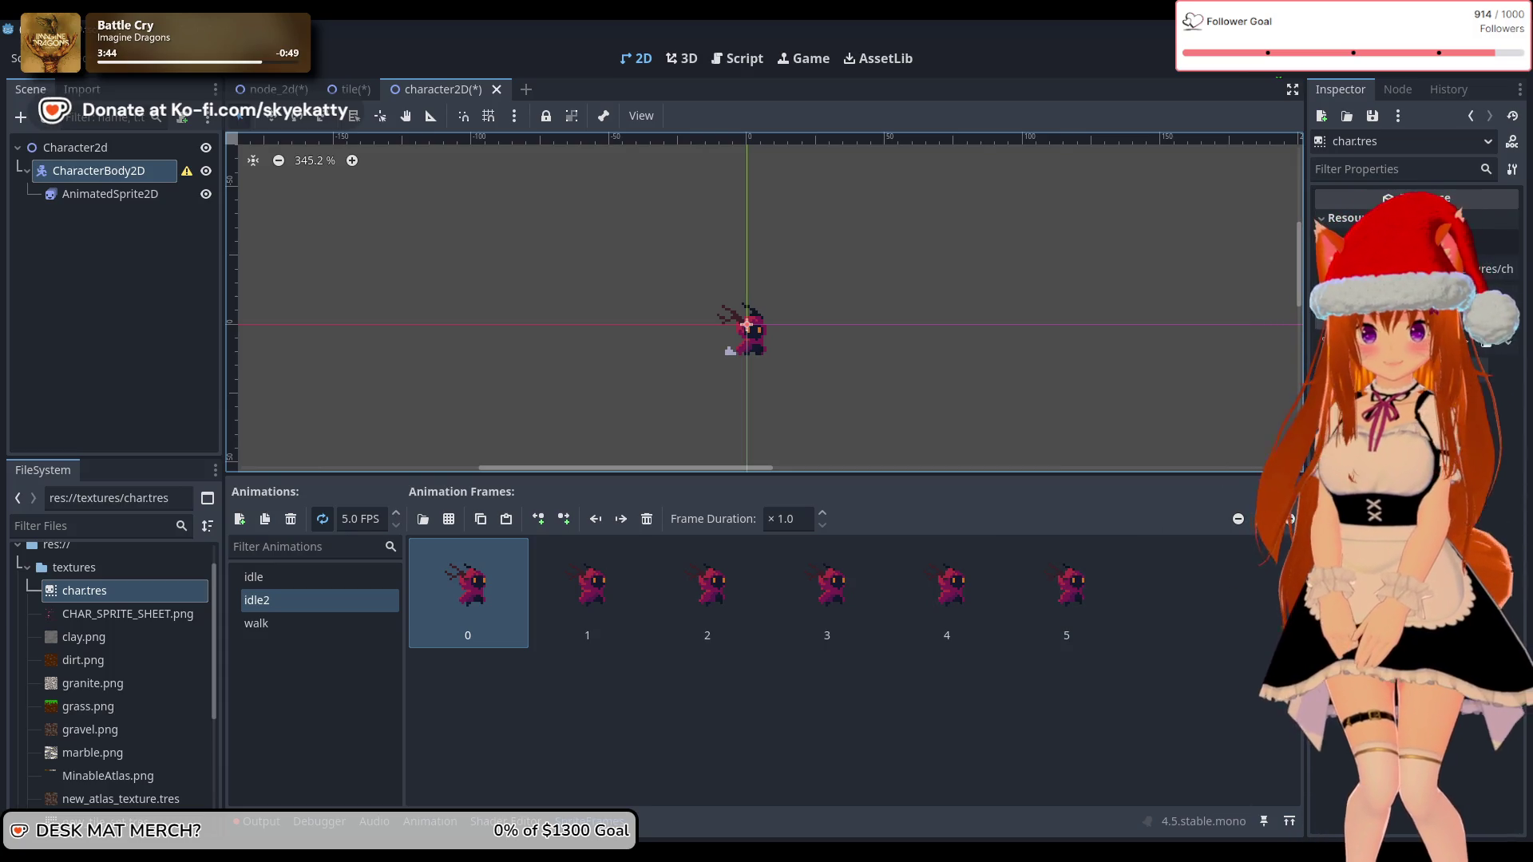
click(136, 193)
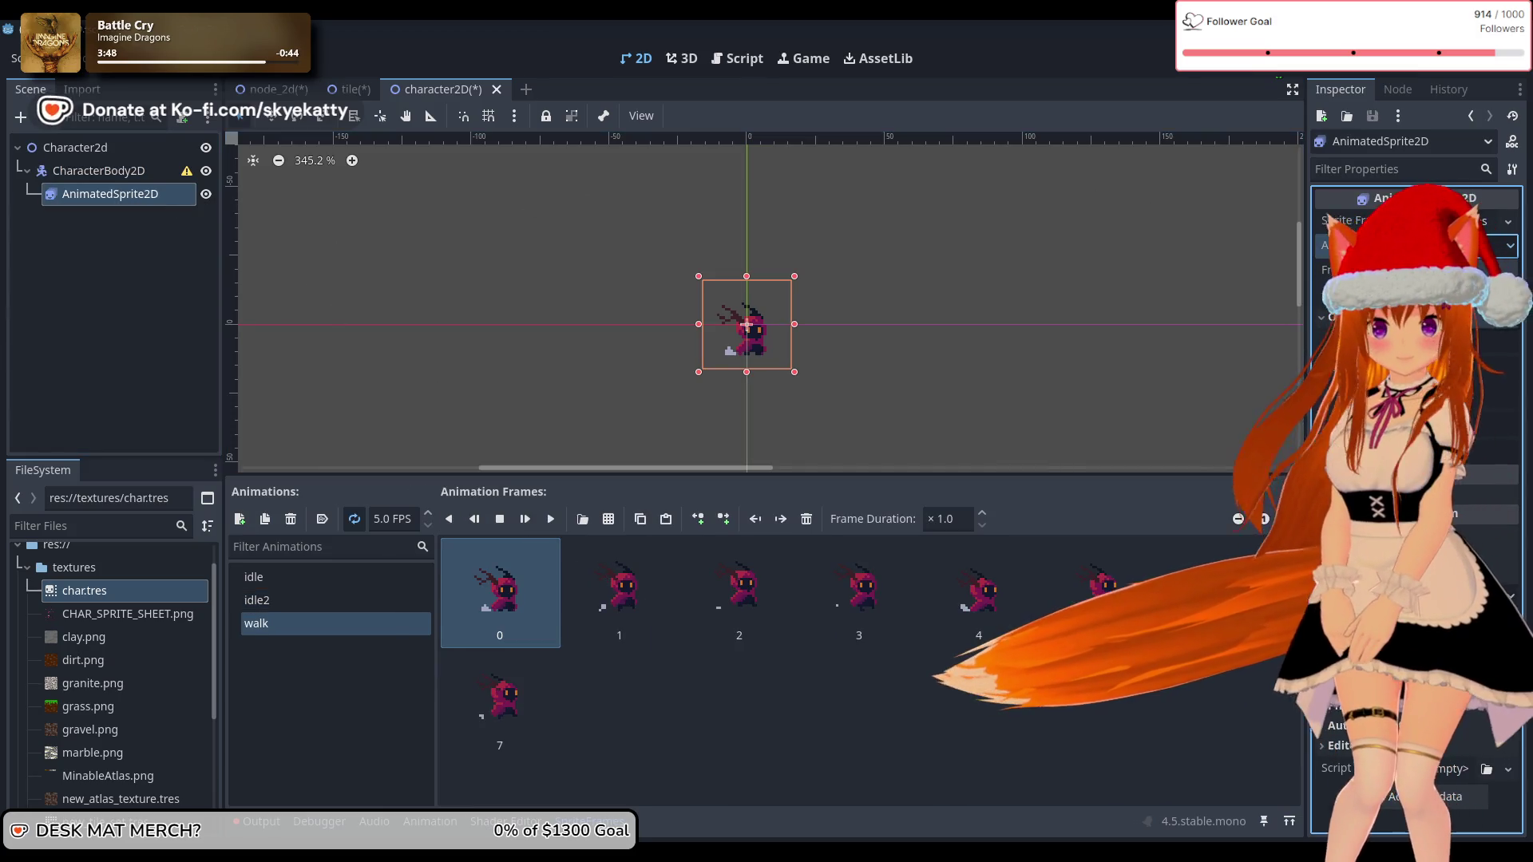
click(1509, 245)
click(1509, 273)
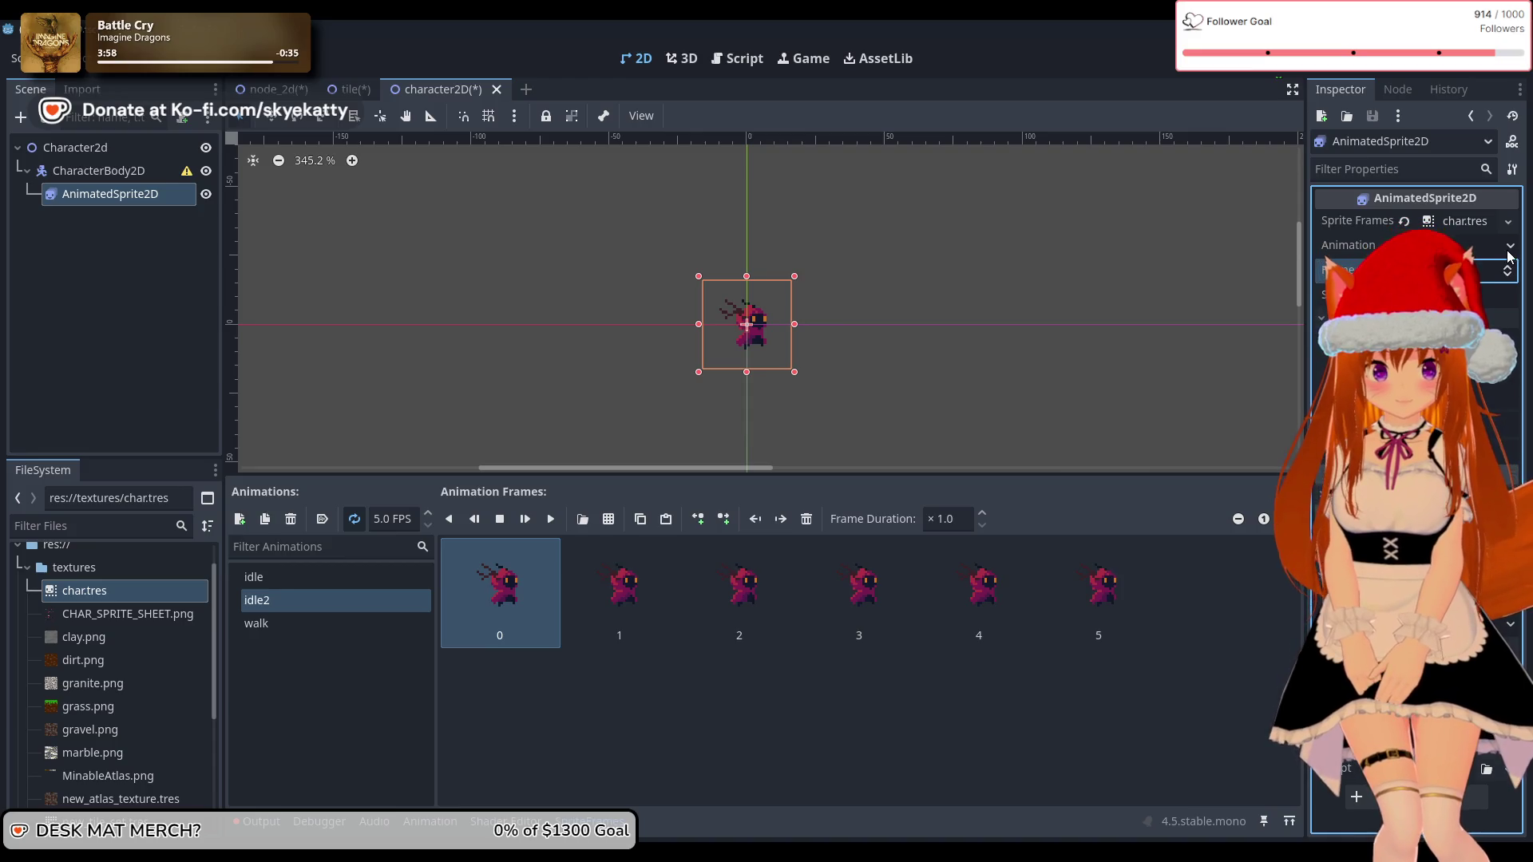
click(312, 664)
click(267, 578)
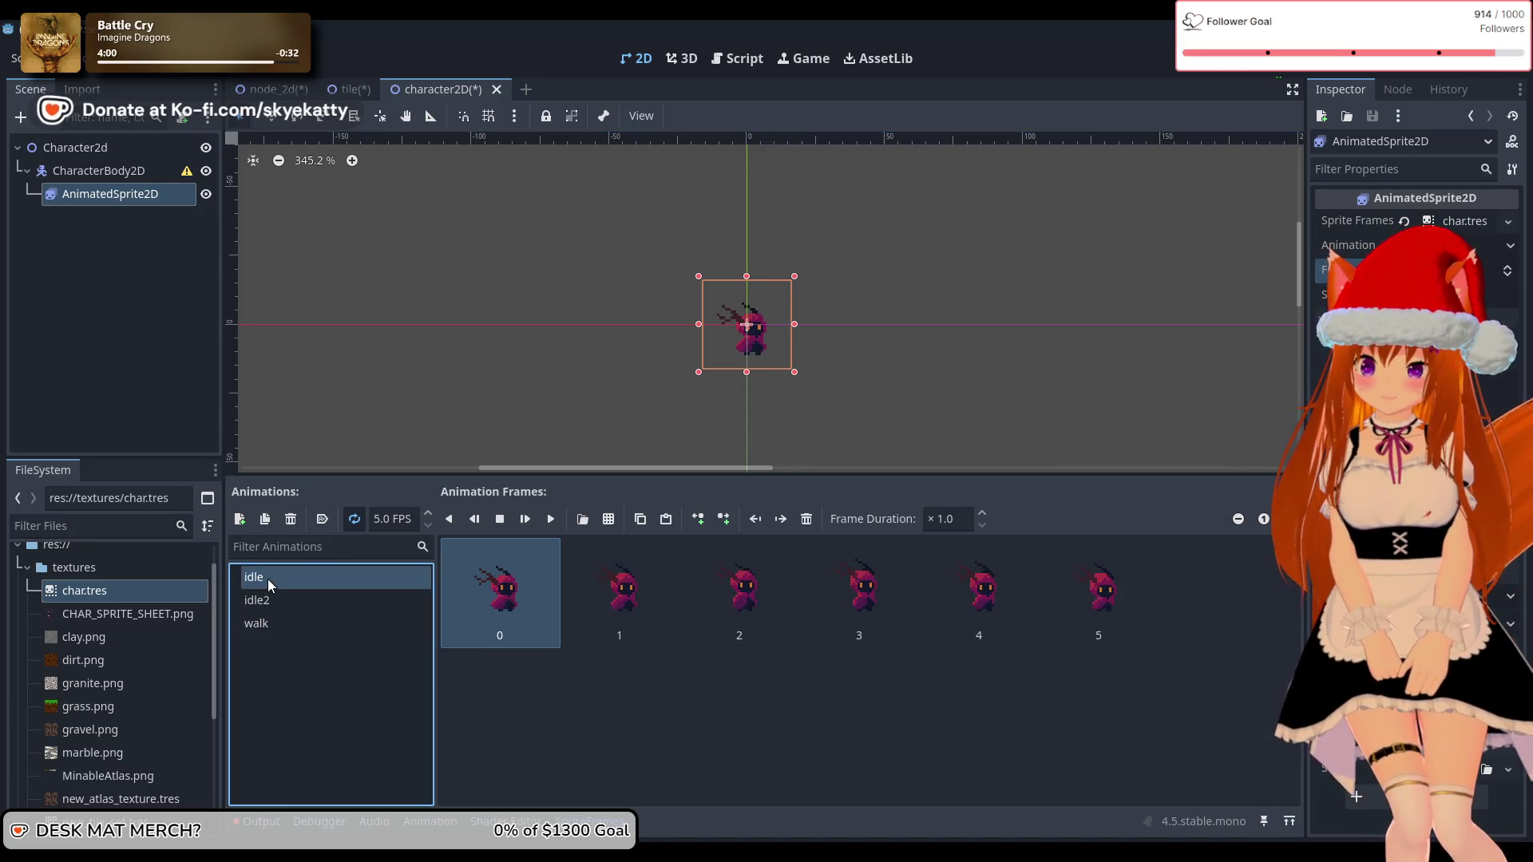
click(1508, 275)
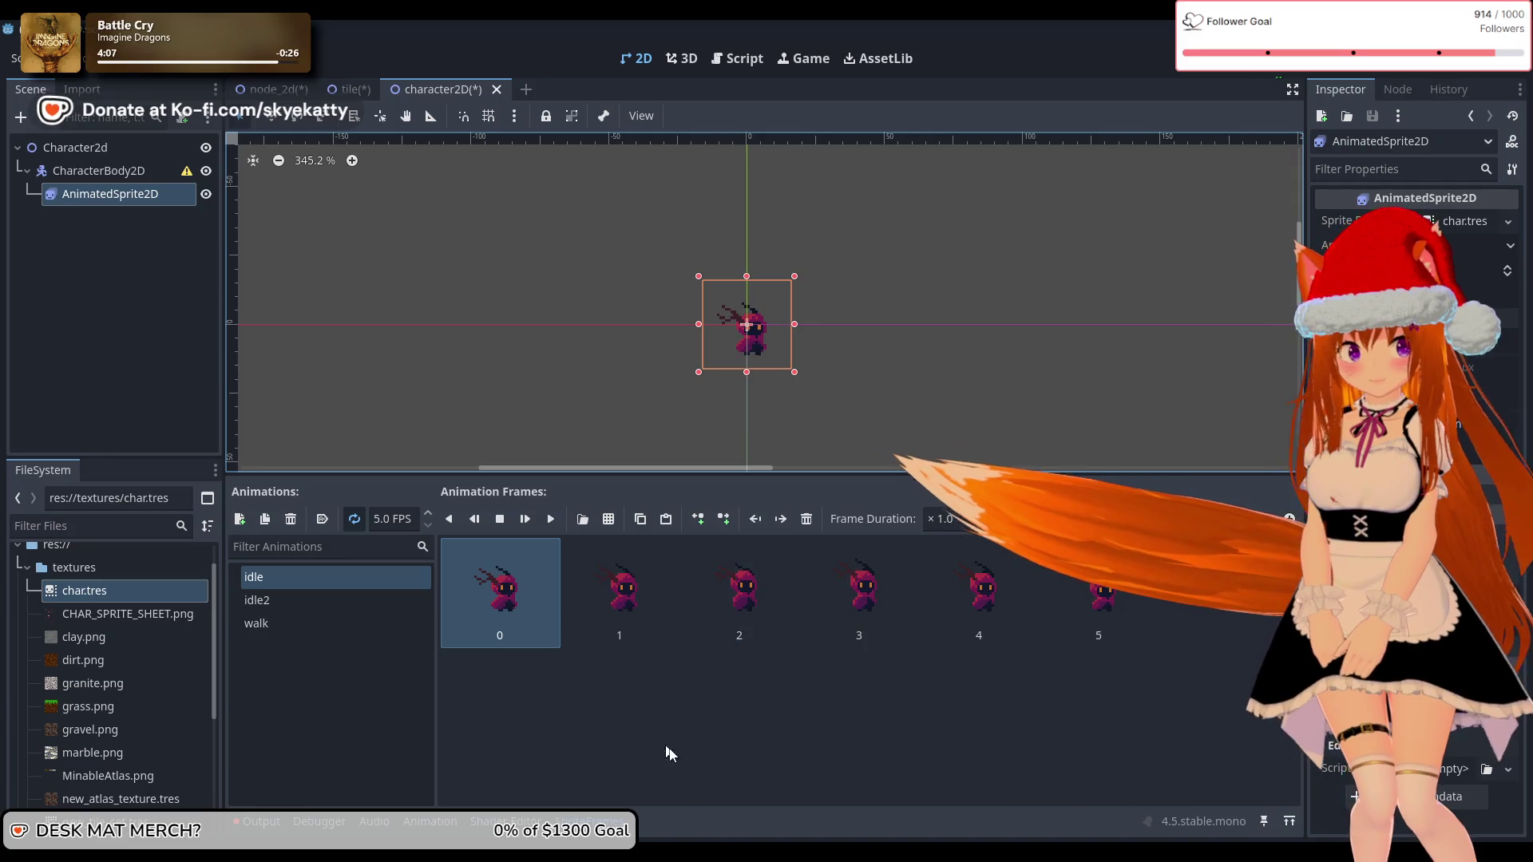
click(234, 697)
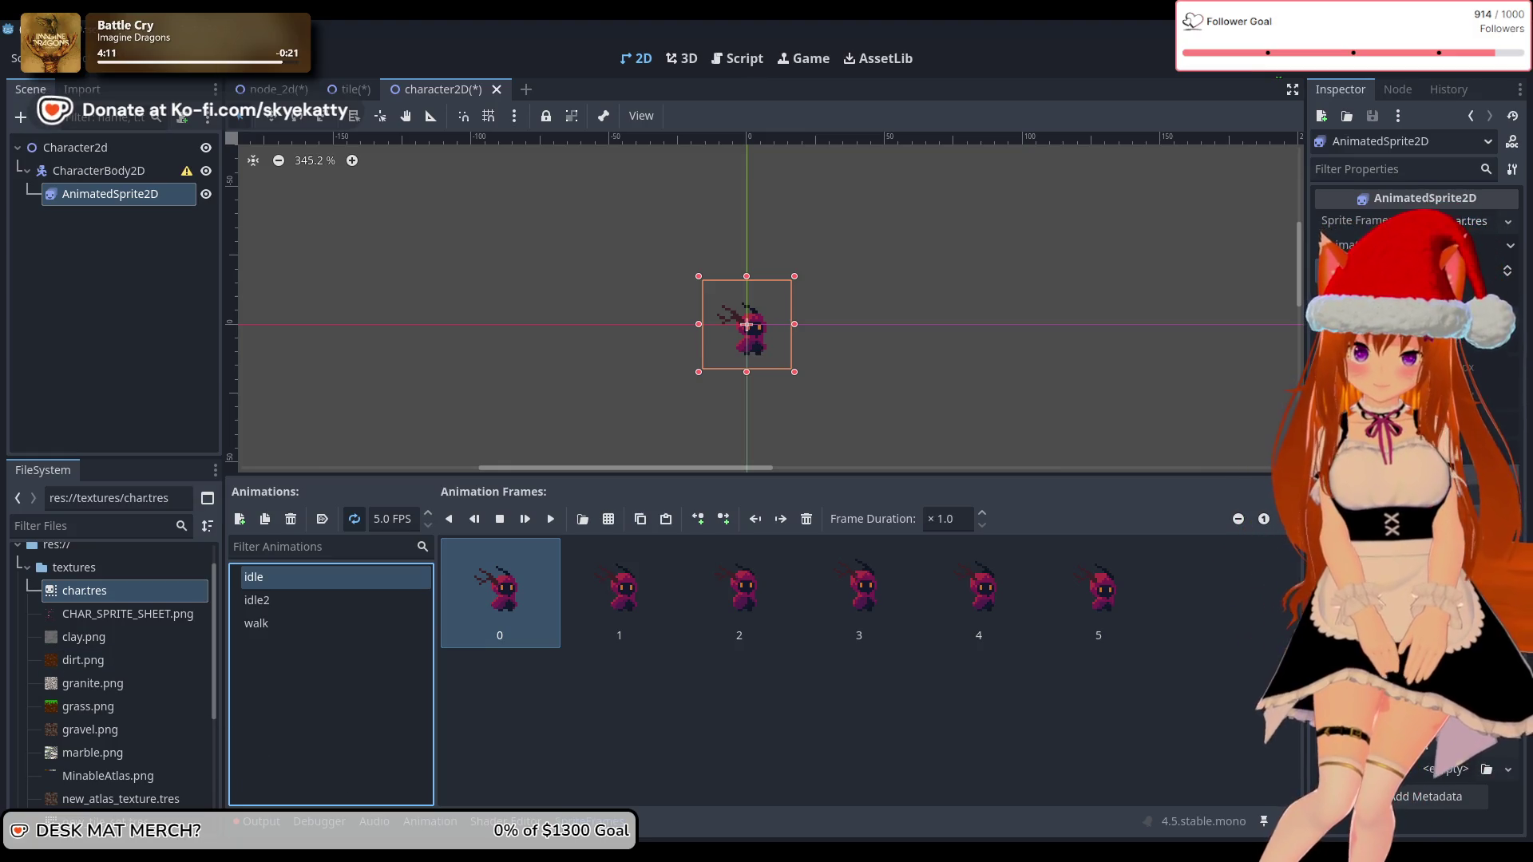
Step: Switch to GIMP, showing the 256x256 MinableAtlas tile texture
mouse_move(591, 851)
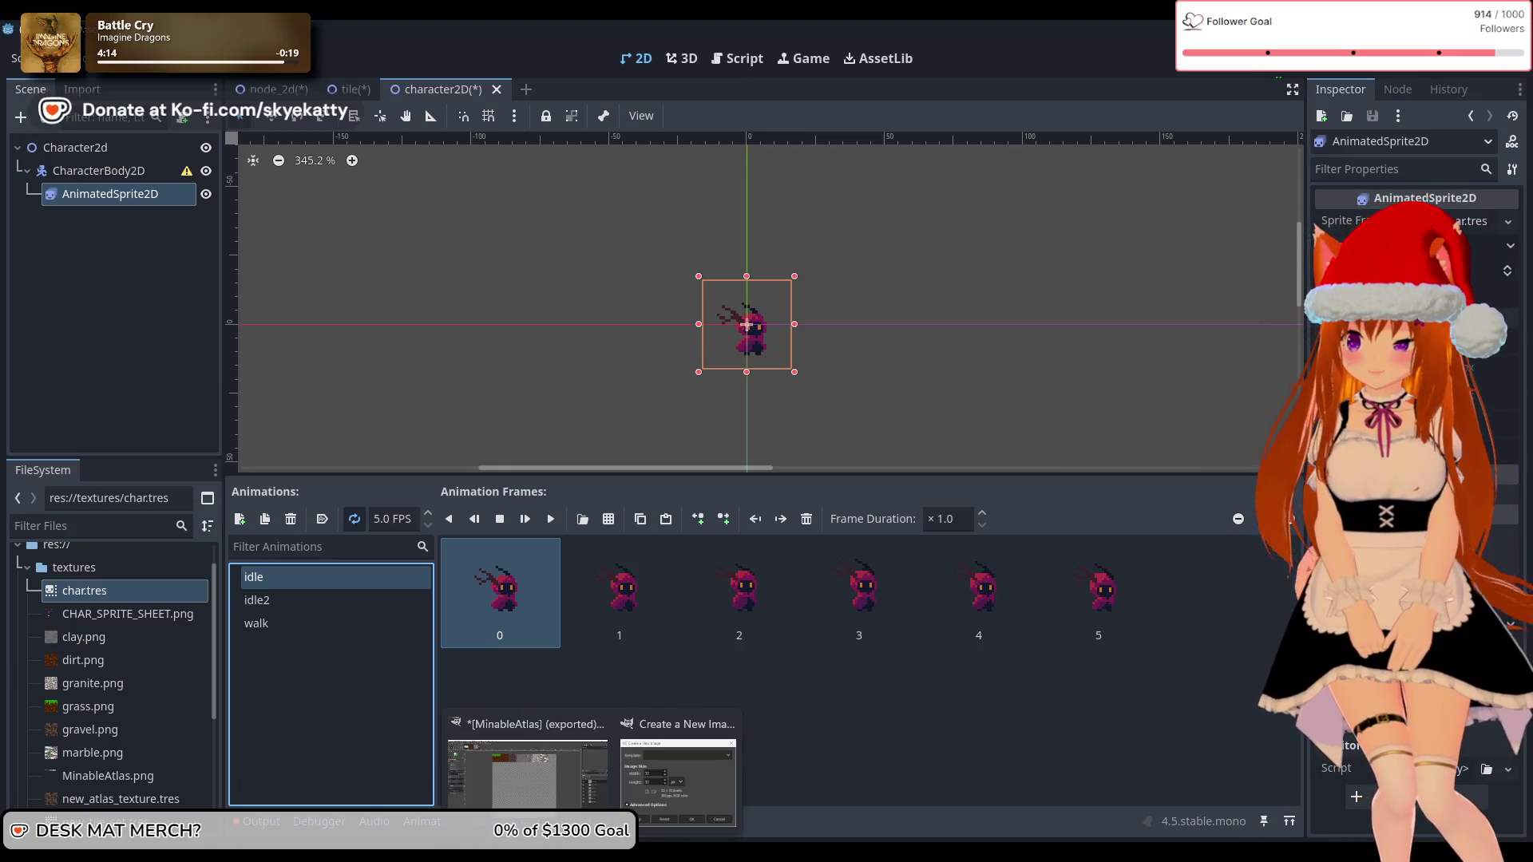
click(572, 778)
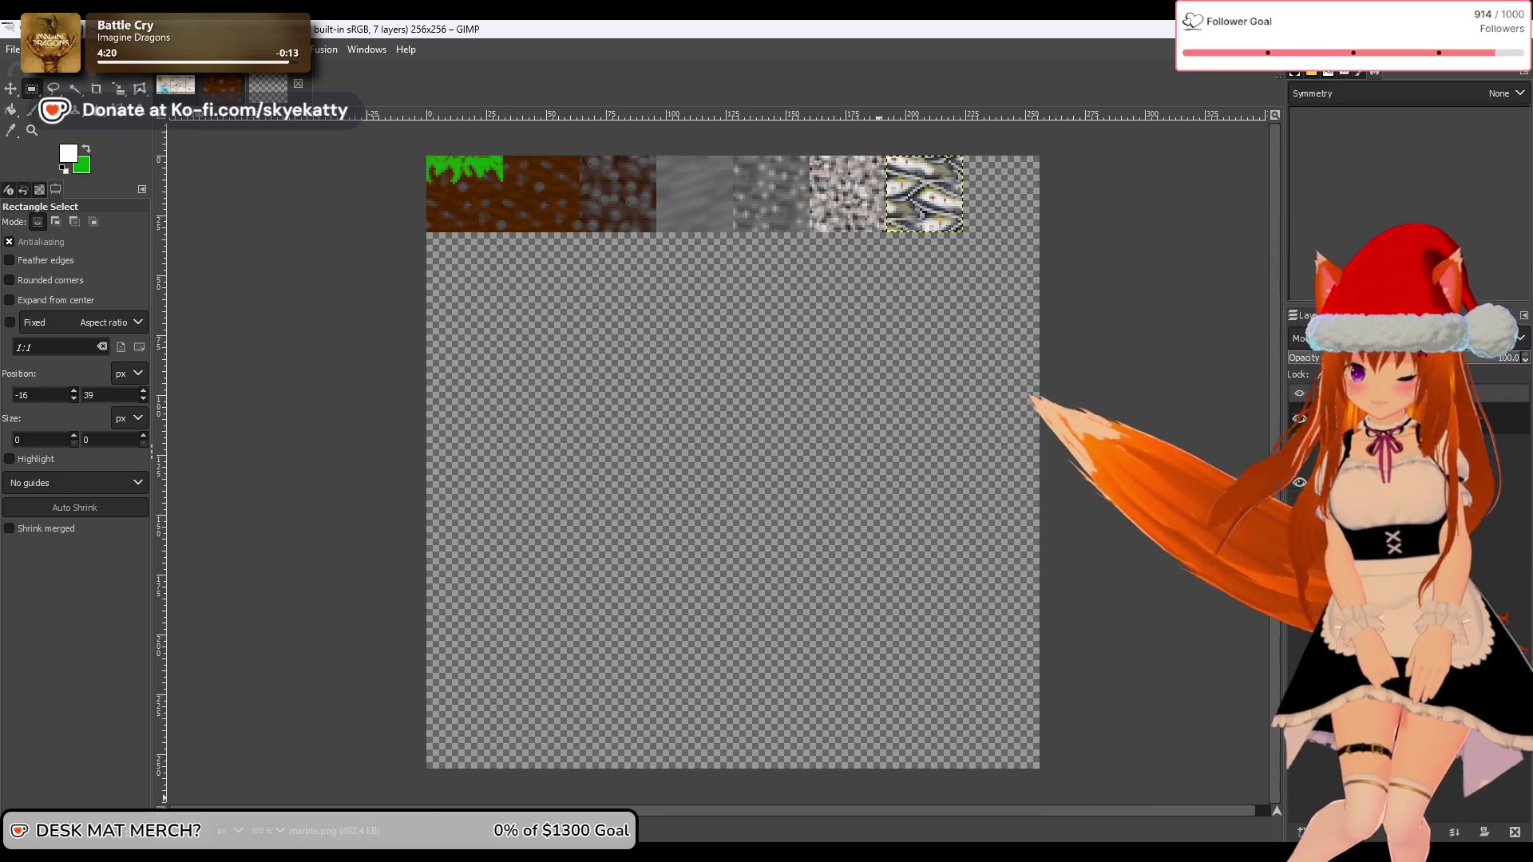
Step: Show the desktop and bring up the 320×352 CHAR_SPRITE_SHEET.png in GIMP, zoomed to fit
mouse_move(381, 852)
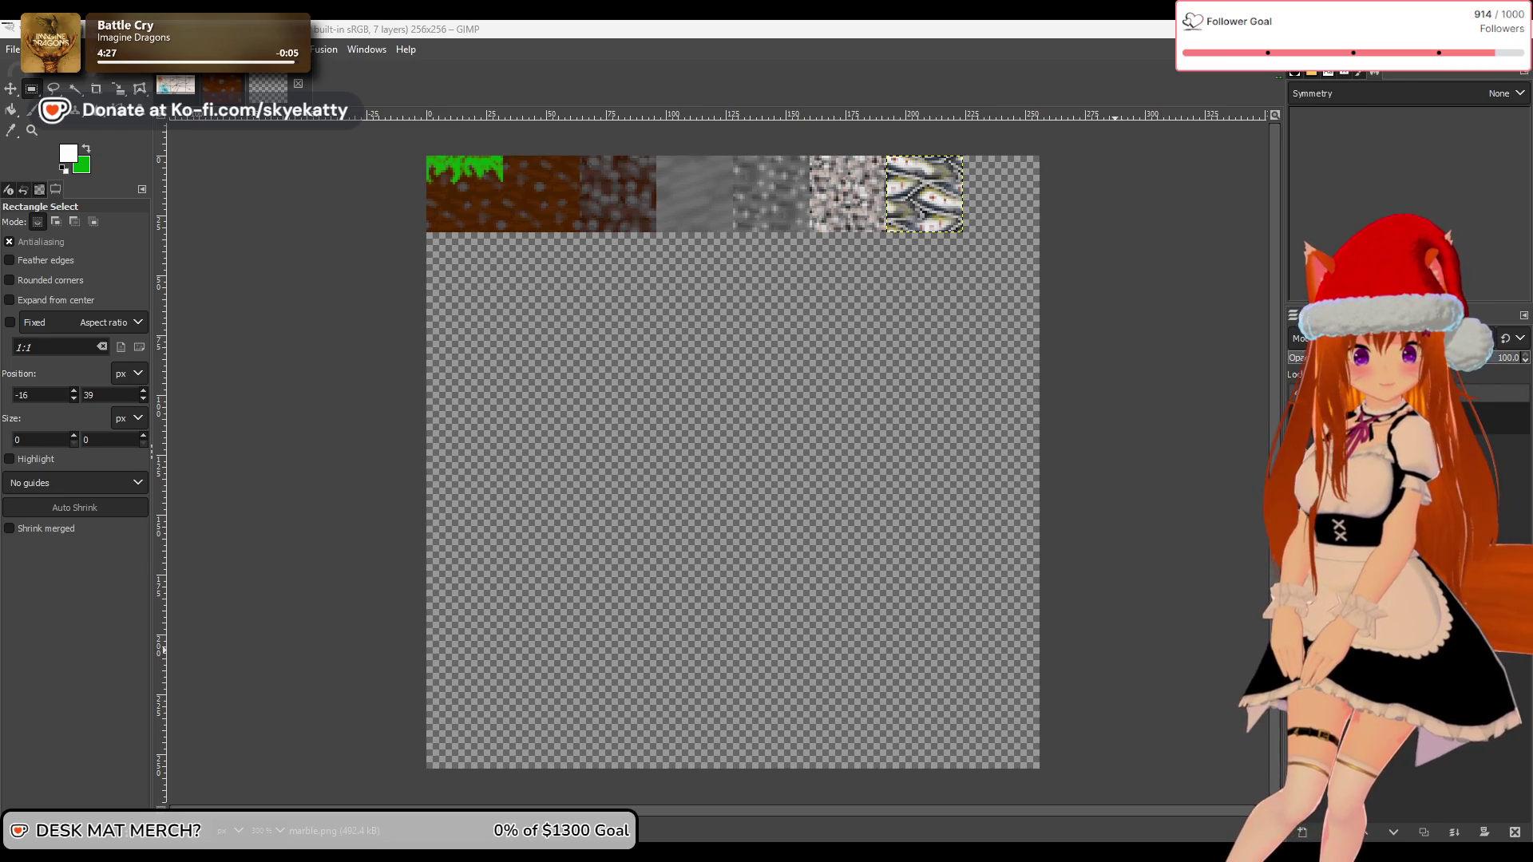
key(super+d)
key(super+d)
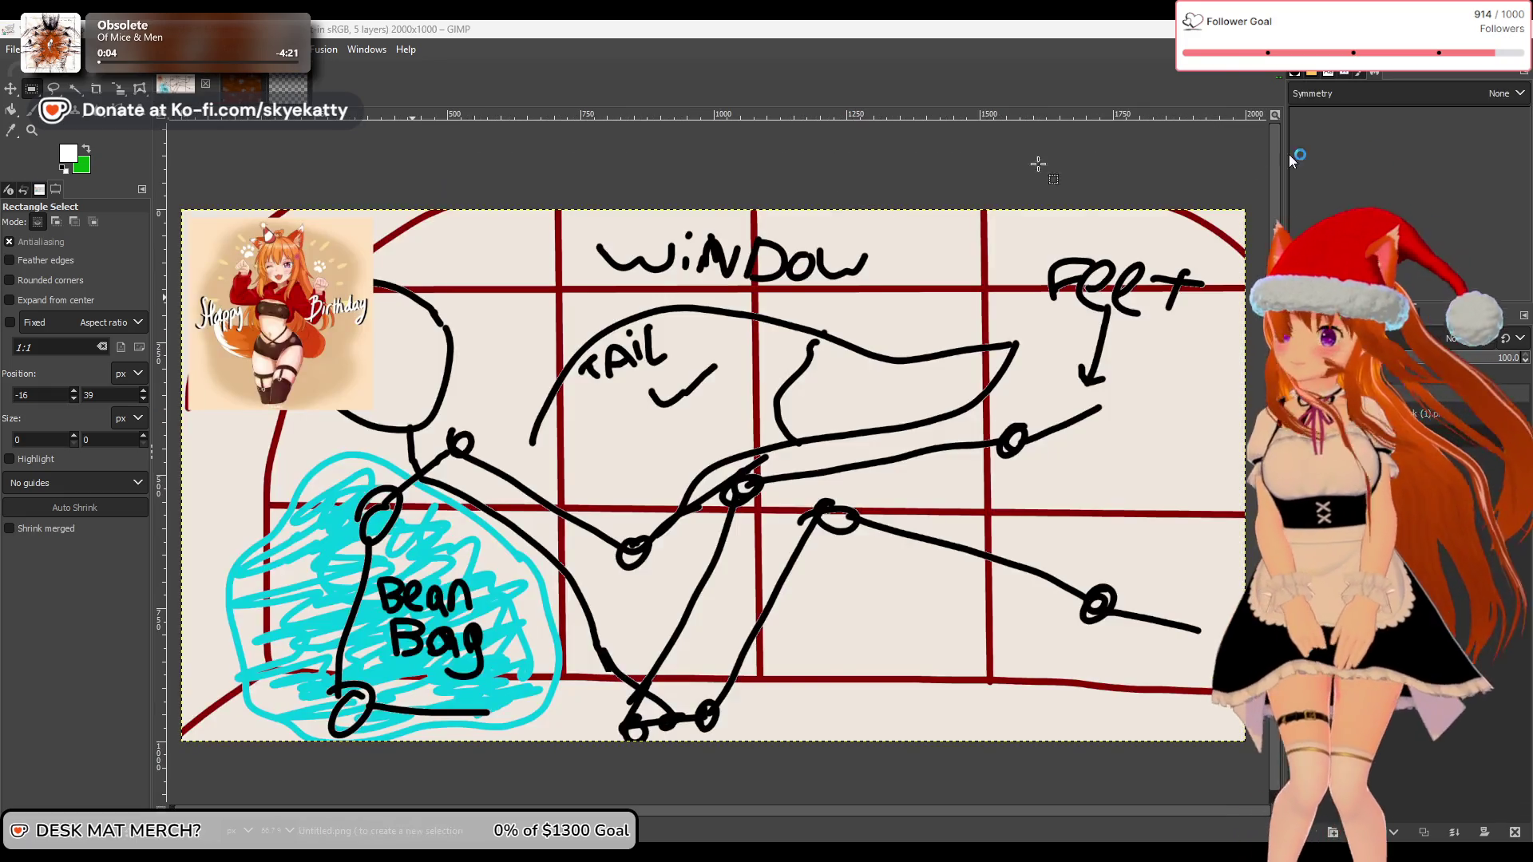
scroll(526, 387, up, 5)
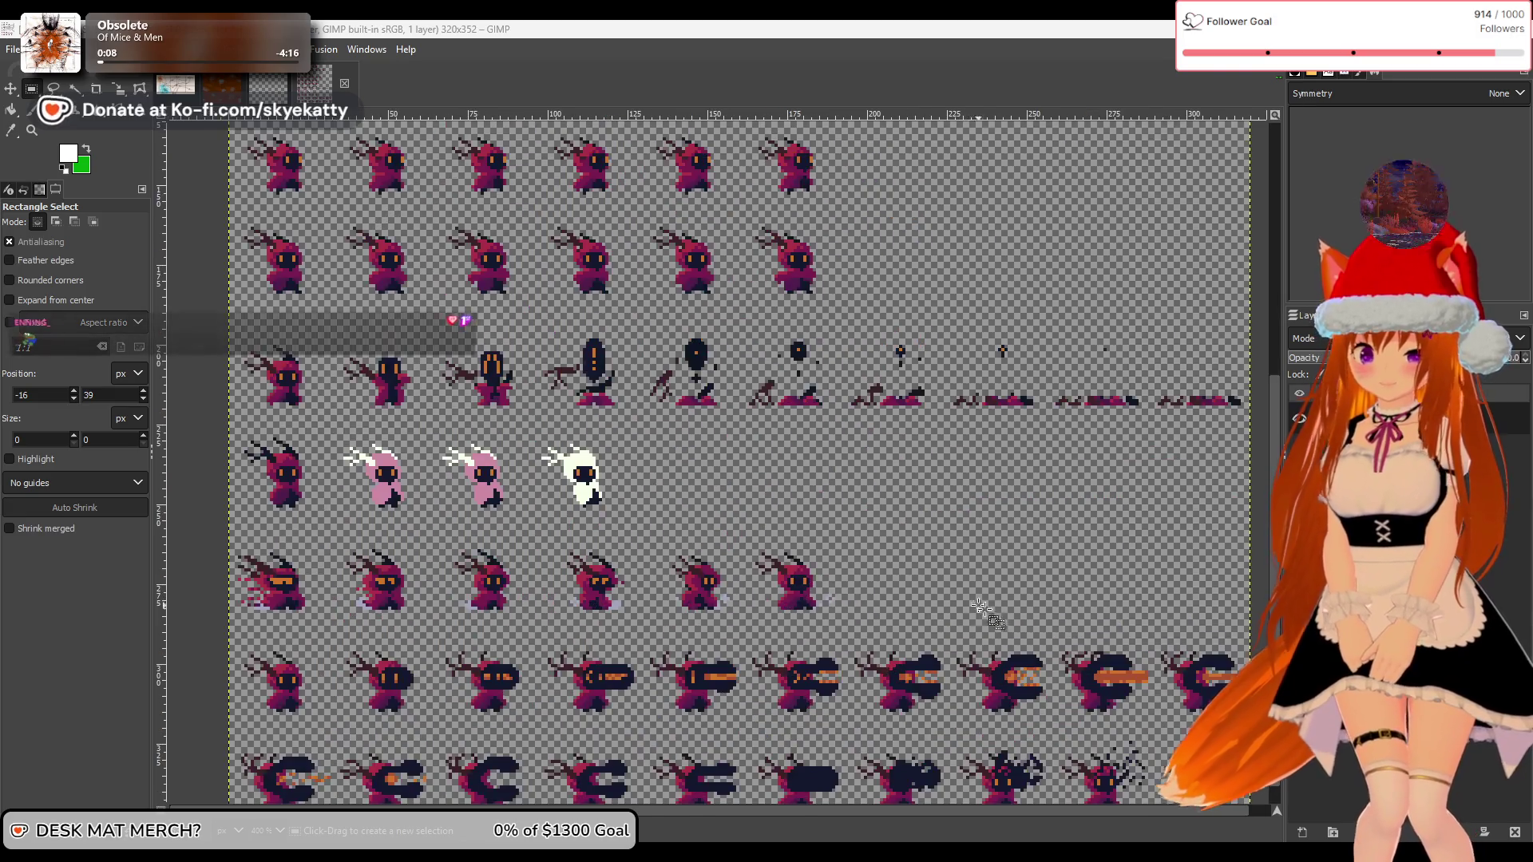
scroll(991, 611, down, 4)
scroll(1014, 619, up, 4)
scroll(1020, 621, down, 1)
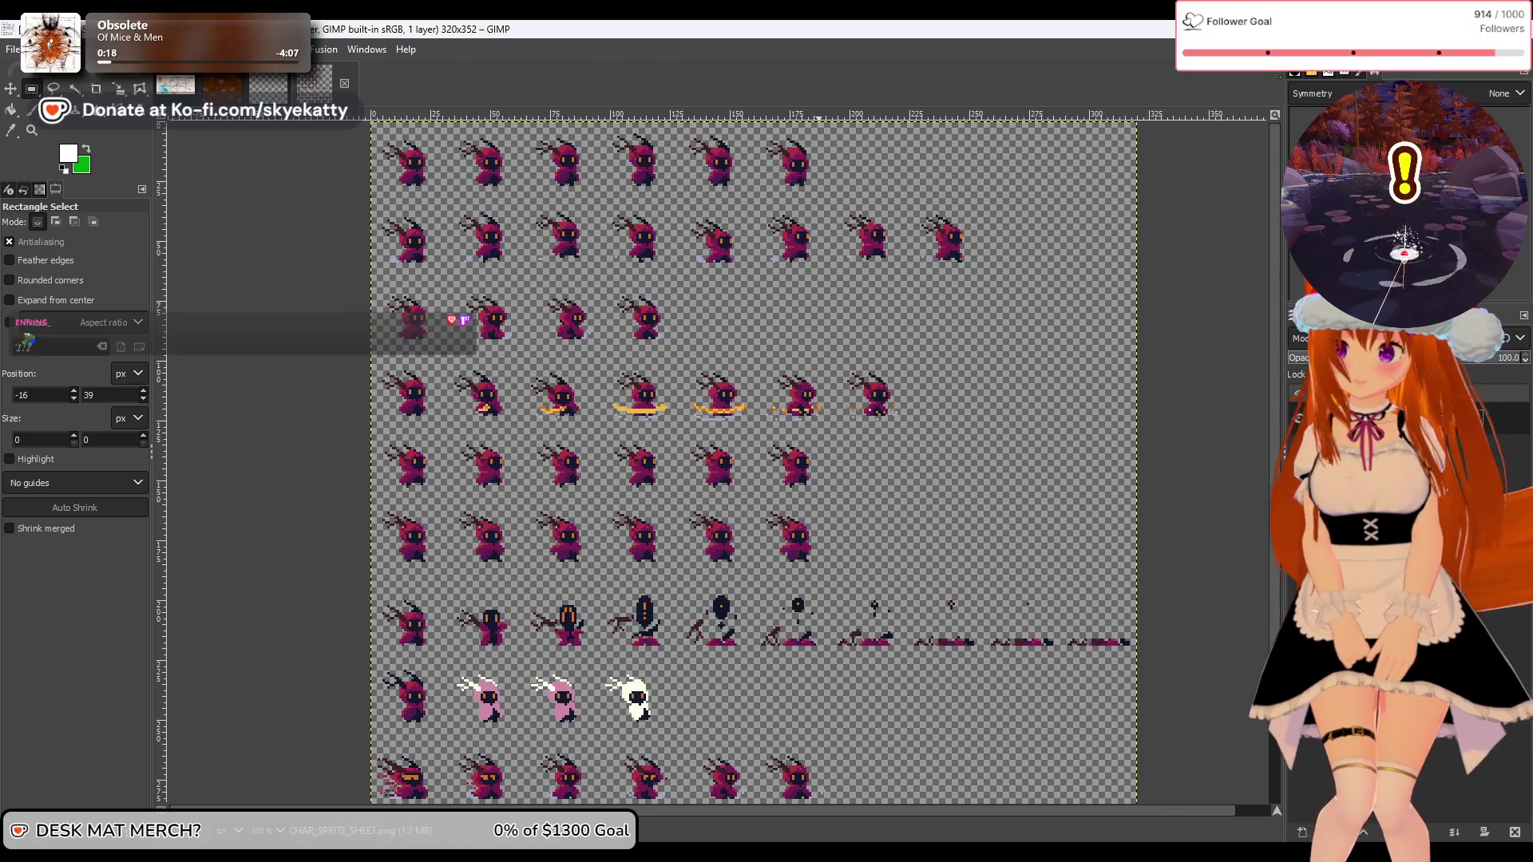
click(206, 49)
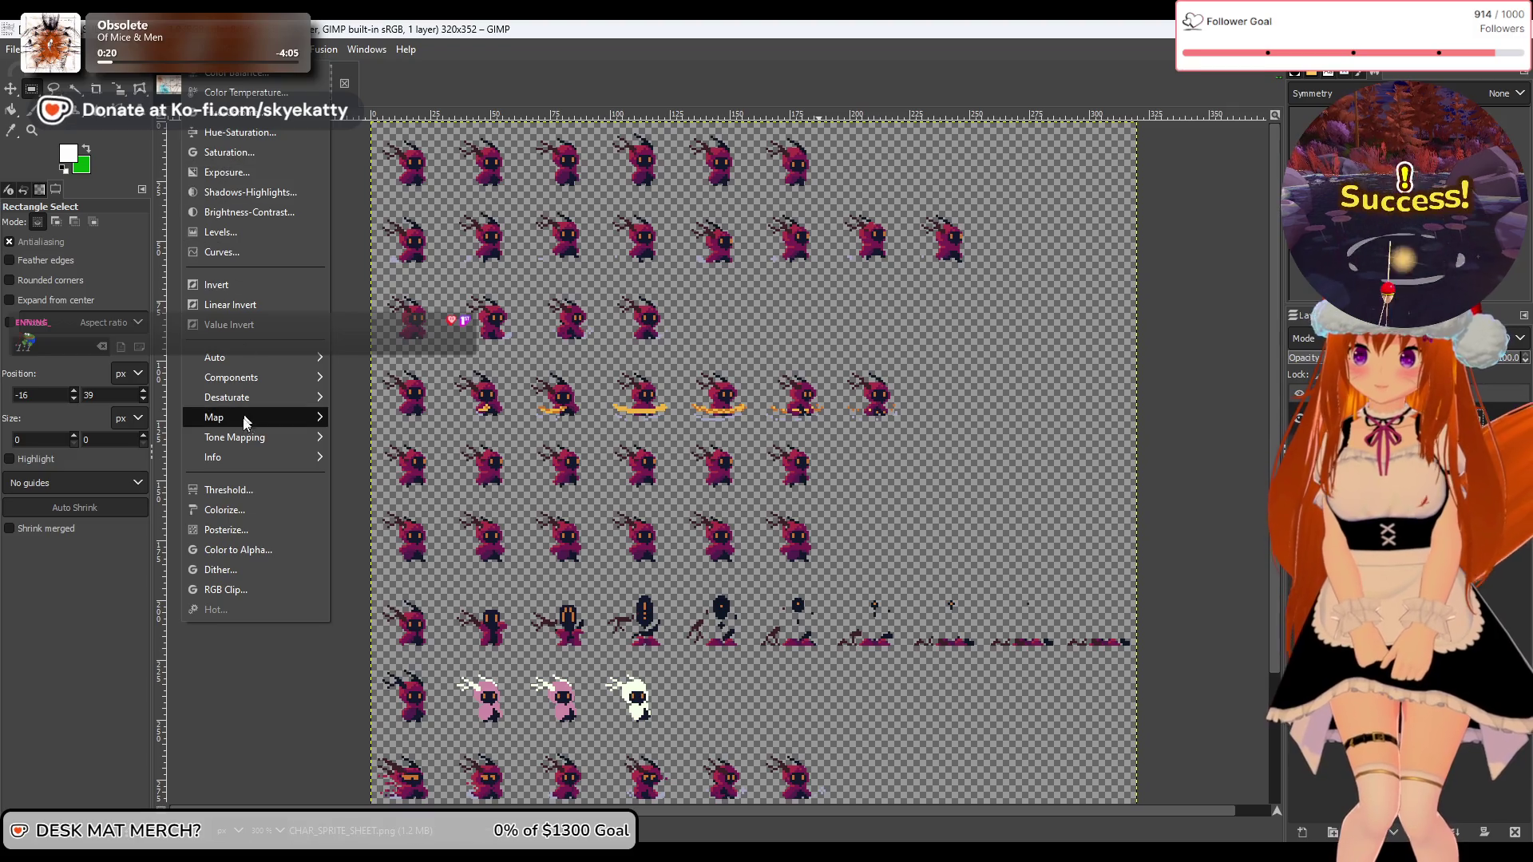
click(227, 511)
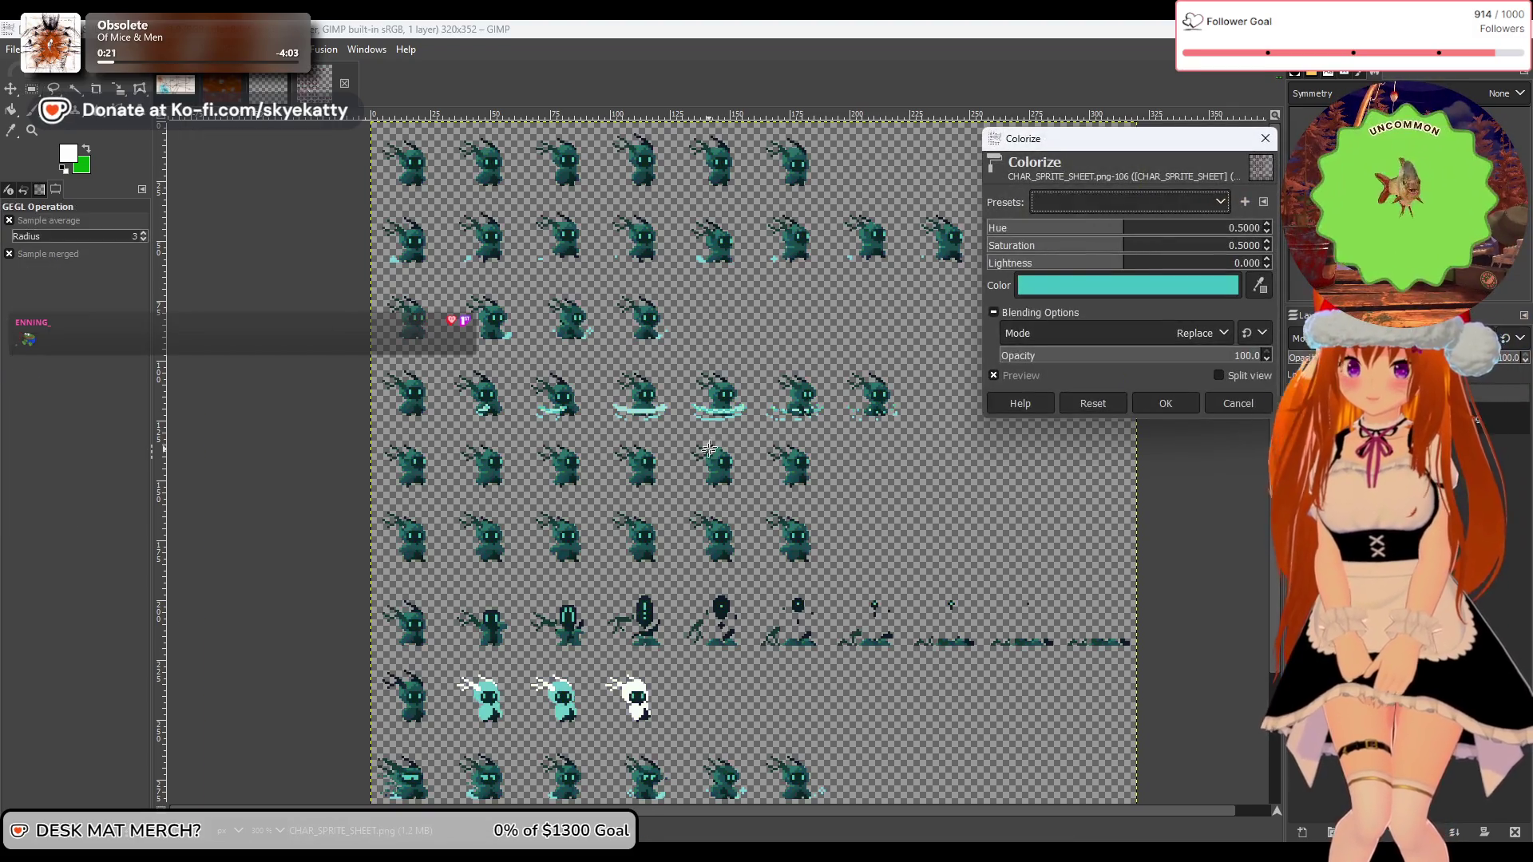
click(1128, 285)
mouse_move(1054, 214)
mouse_down()
mouse_move(861, 234)
mouse_move(851, 186)
mouse_move(824, 245)
mouse_move(819, 217)
mouse_move(819, 230)
mouse_up()
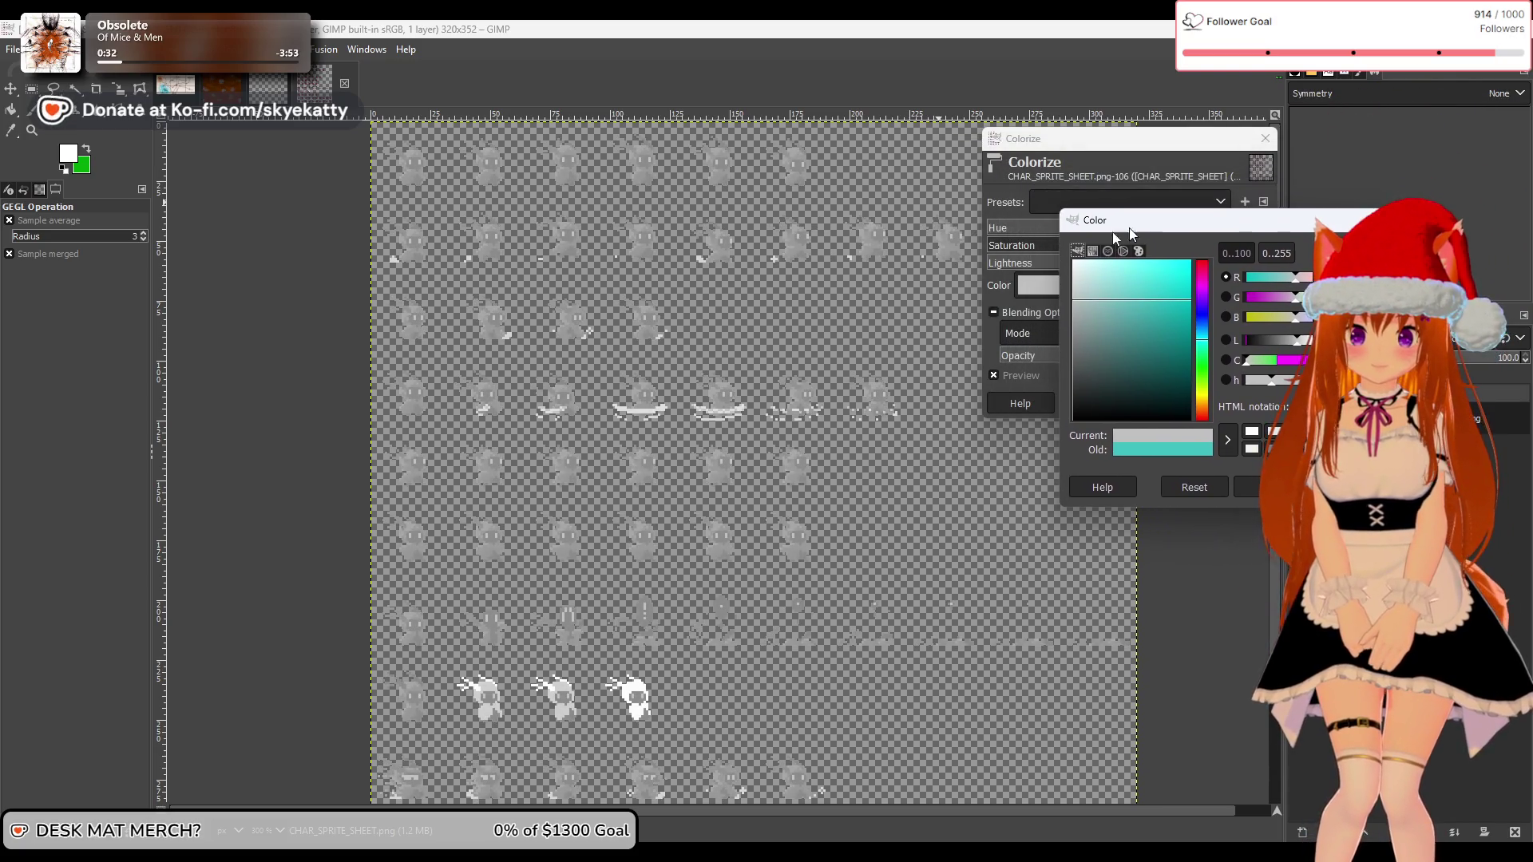
scroll(736, 294, up, 1)
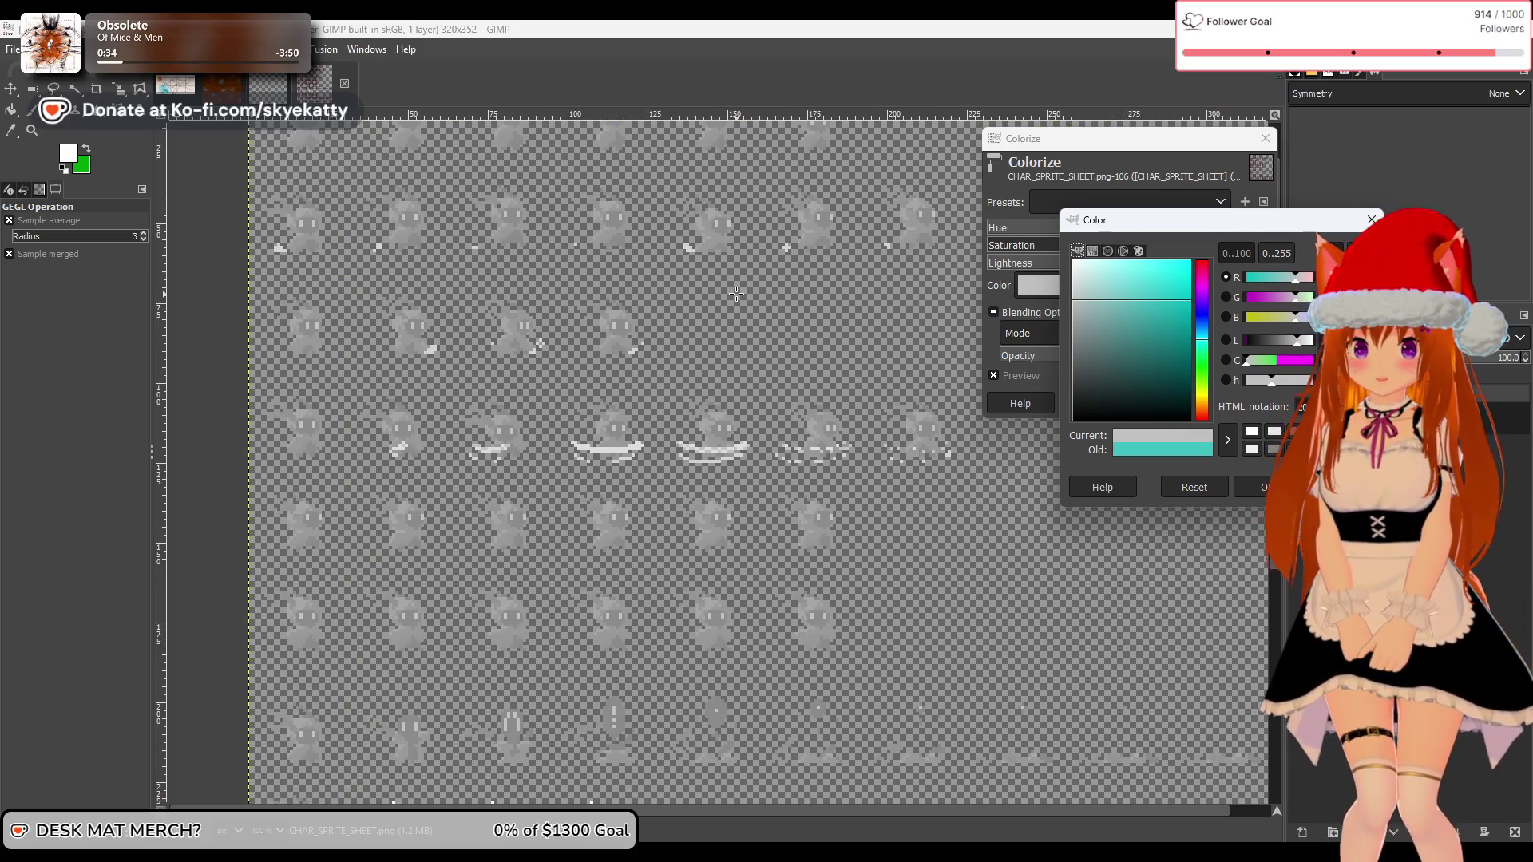
scroll(736, 293, down, 2)
scroll(798, 293, up, 1)
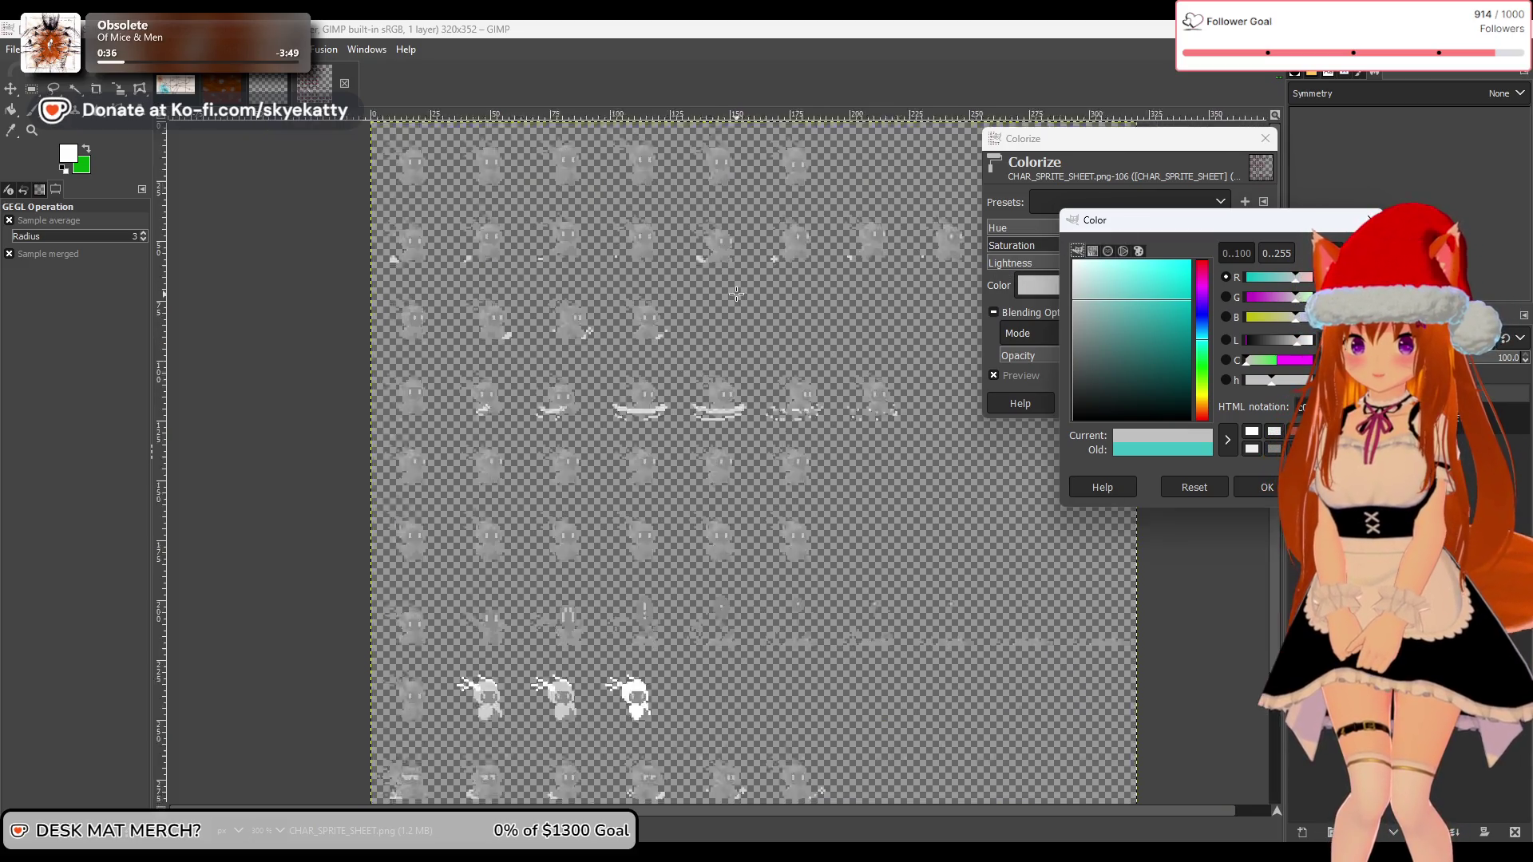
scroll(809, 290, down, 1)
mouse_move(1113, 291)
mouse_down()
mouse_move(1118, 343)
mouse_move(1125, 271)
mouse_move(1206, 295)
mouse_move(1202, 338)
mouse_up()
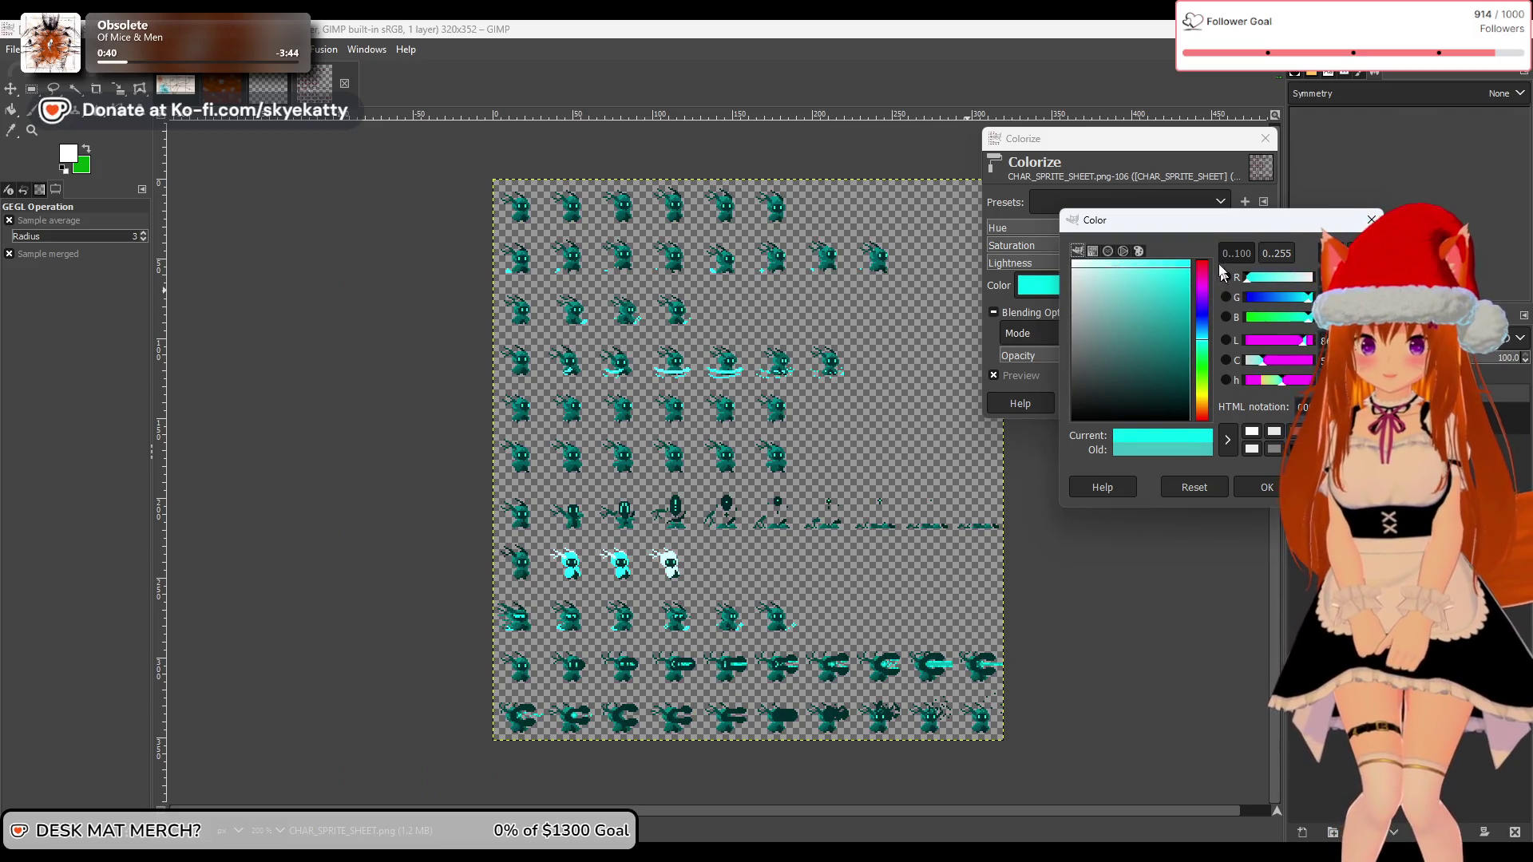
scroll(873, 247, up, 3)
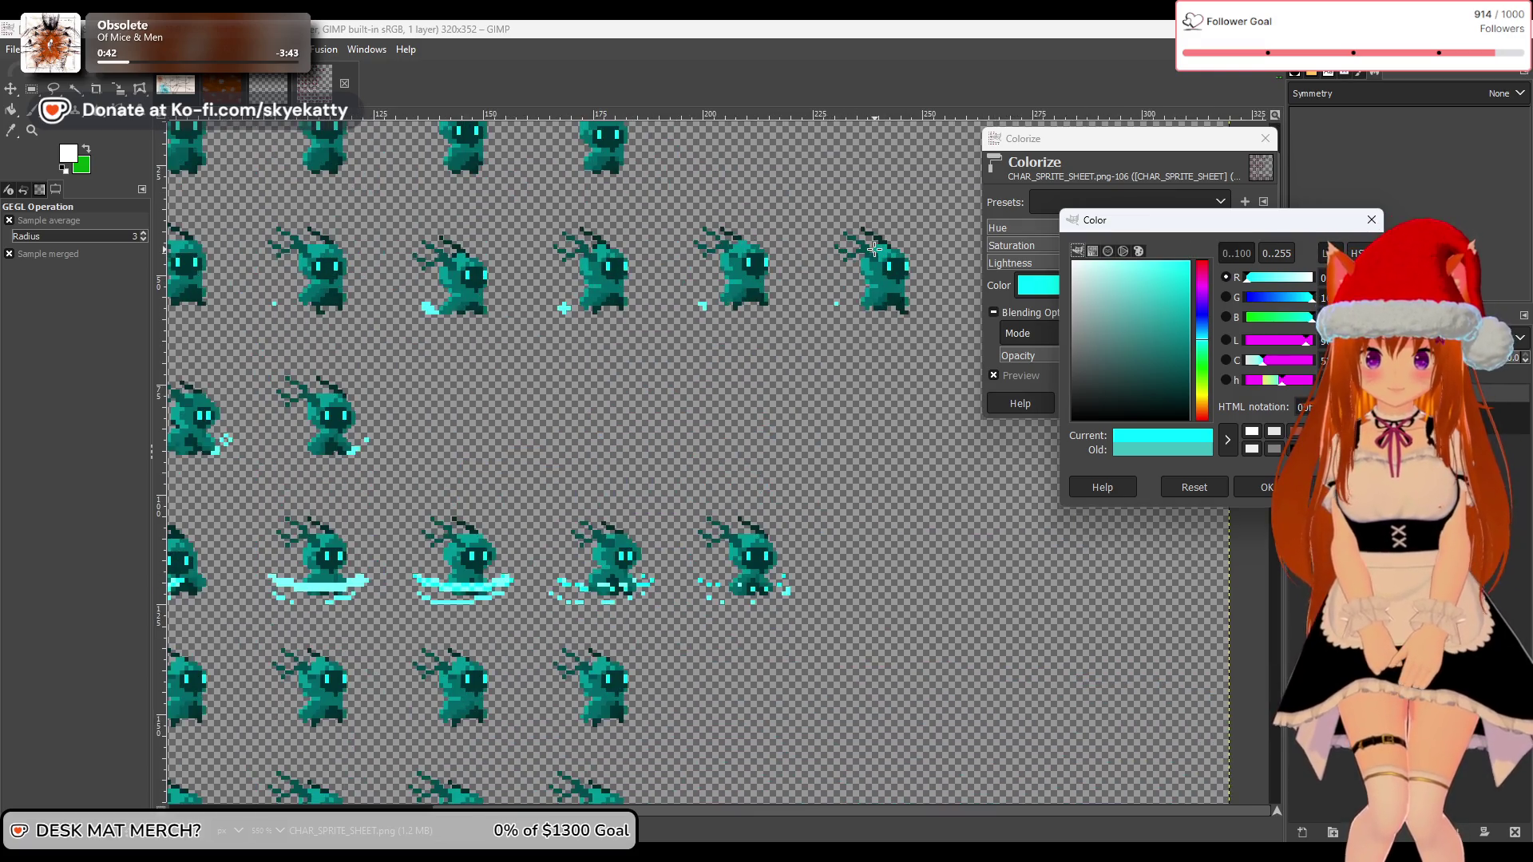
scroll(874, 247, down, 2)
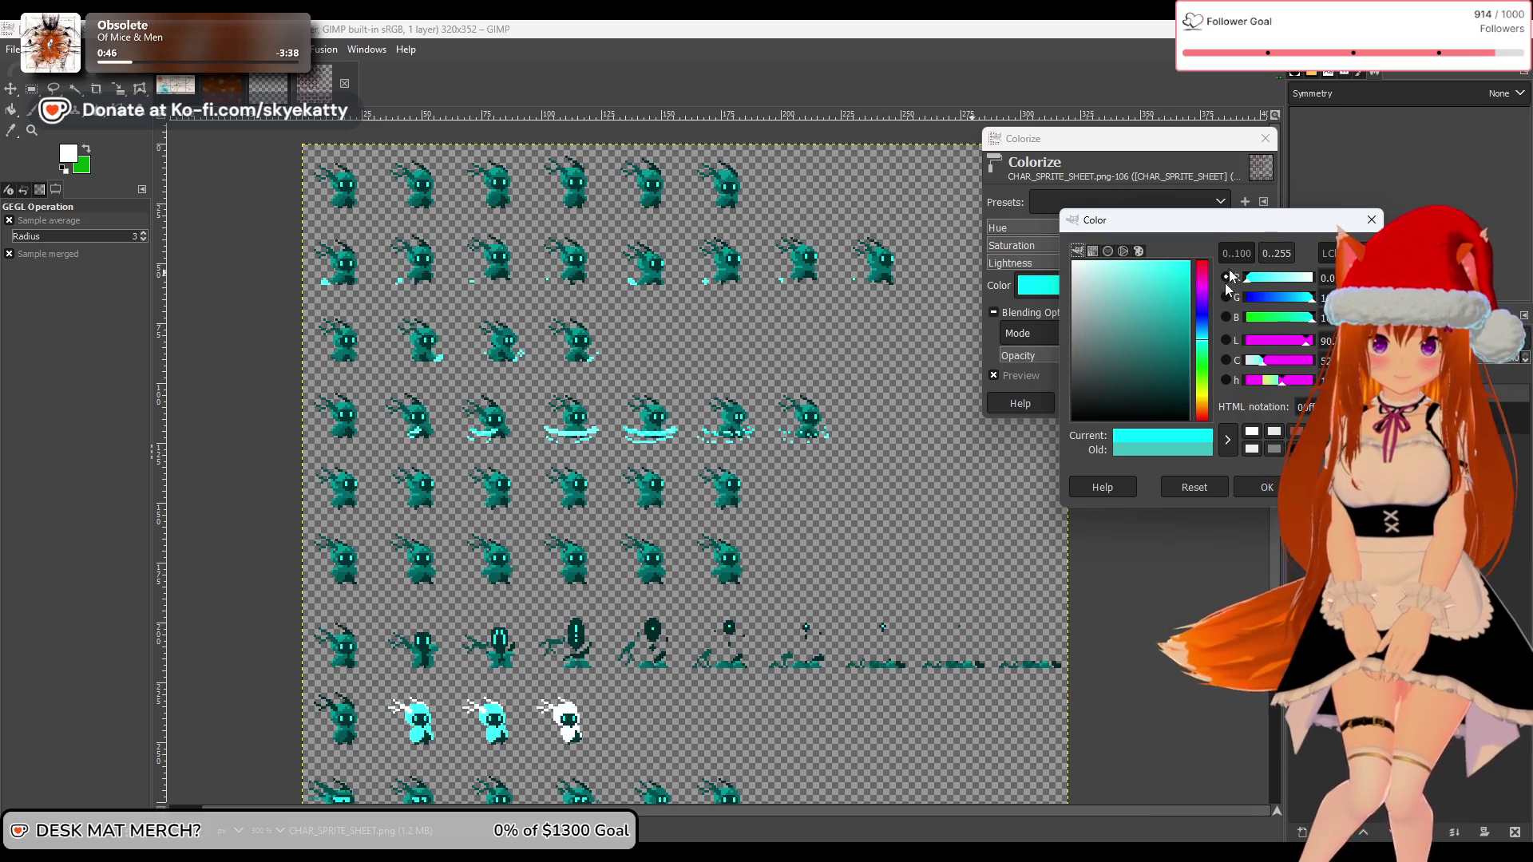
click(1202, 352)
mouse_move(1202, 352)
mouse_down()
mouse_move(1202, 417)
mouse_move(1202, 263)
mouse_up()
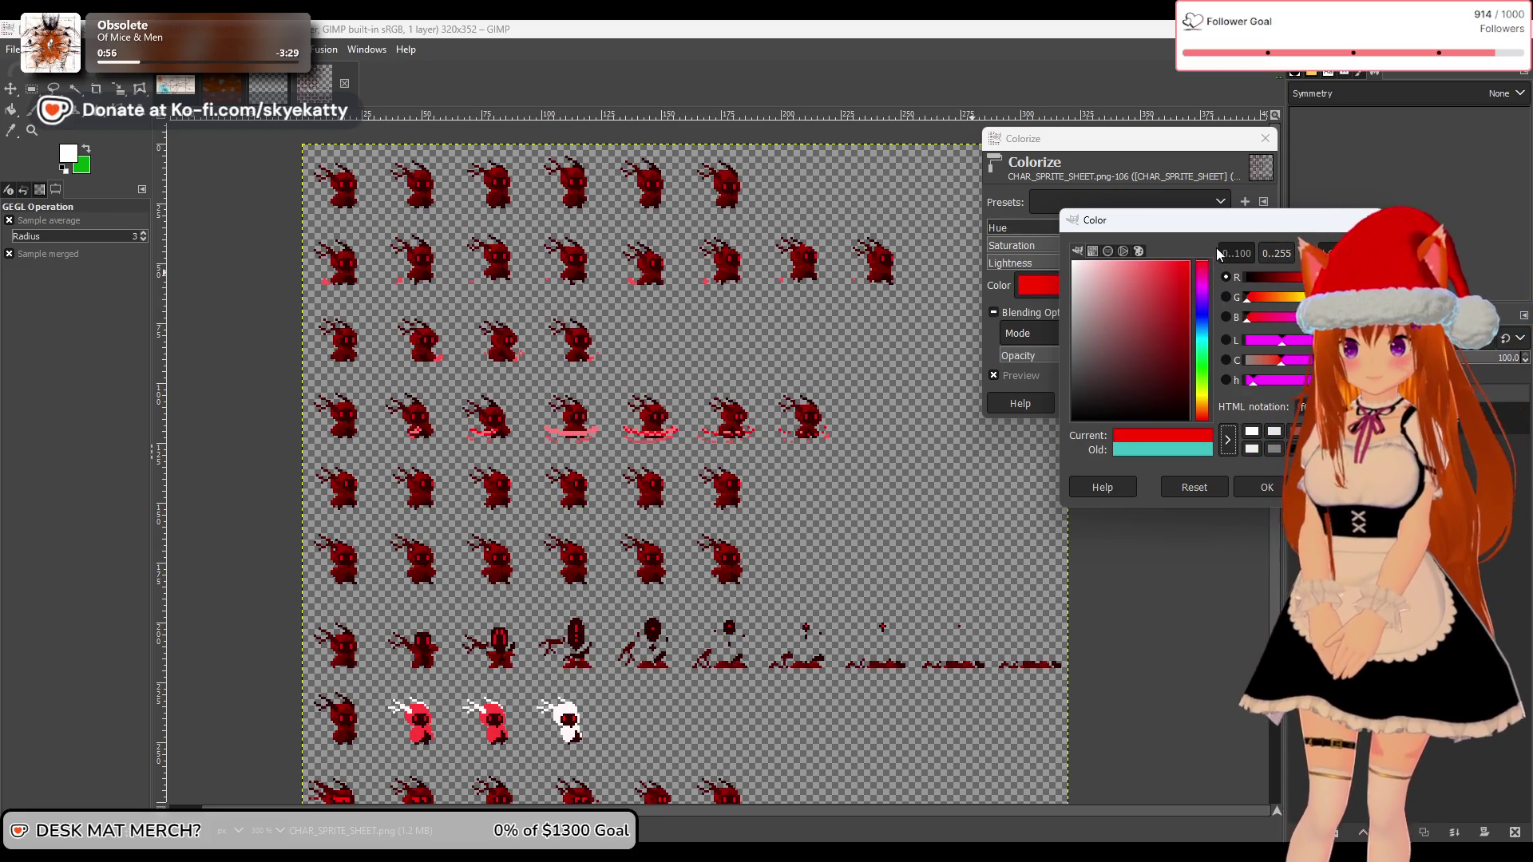
click(1120, 262)
mouse_move(1122, 256)
mouse_down()
mouse_move(1073, 325)
mouse_move(1022, 335)
mouse_up()
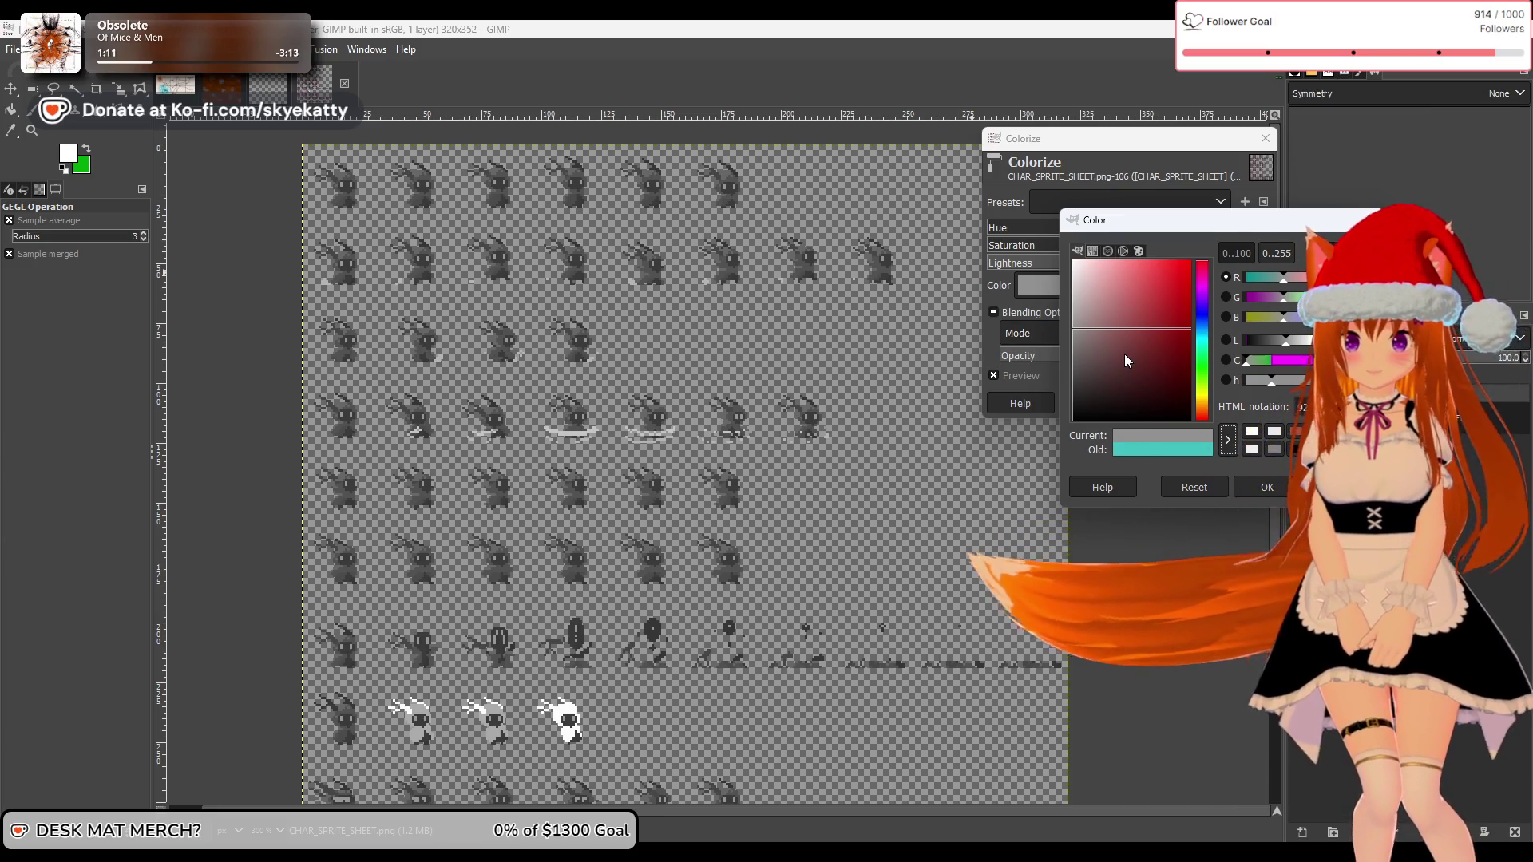
mouse_move(1081, 321)
mouse_down()
mouse_move(1182, 326)
mouse_move(1034, 332)
mouse_up()
mouse_move(1031, 322)
mouse_down()
mouse_move(1047, 239)
mouse_move(1194, 336)
mouse_move(1024, 455)
mouse_move(860, 324)
mouse_move(877, 358)
mouse_move(1002, 355)
mouse_move(1032, 289)
mouse_move(1051, 359)
mouse_move(1062, 348)
mouse_move(1026, 341)
mouse_up()
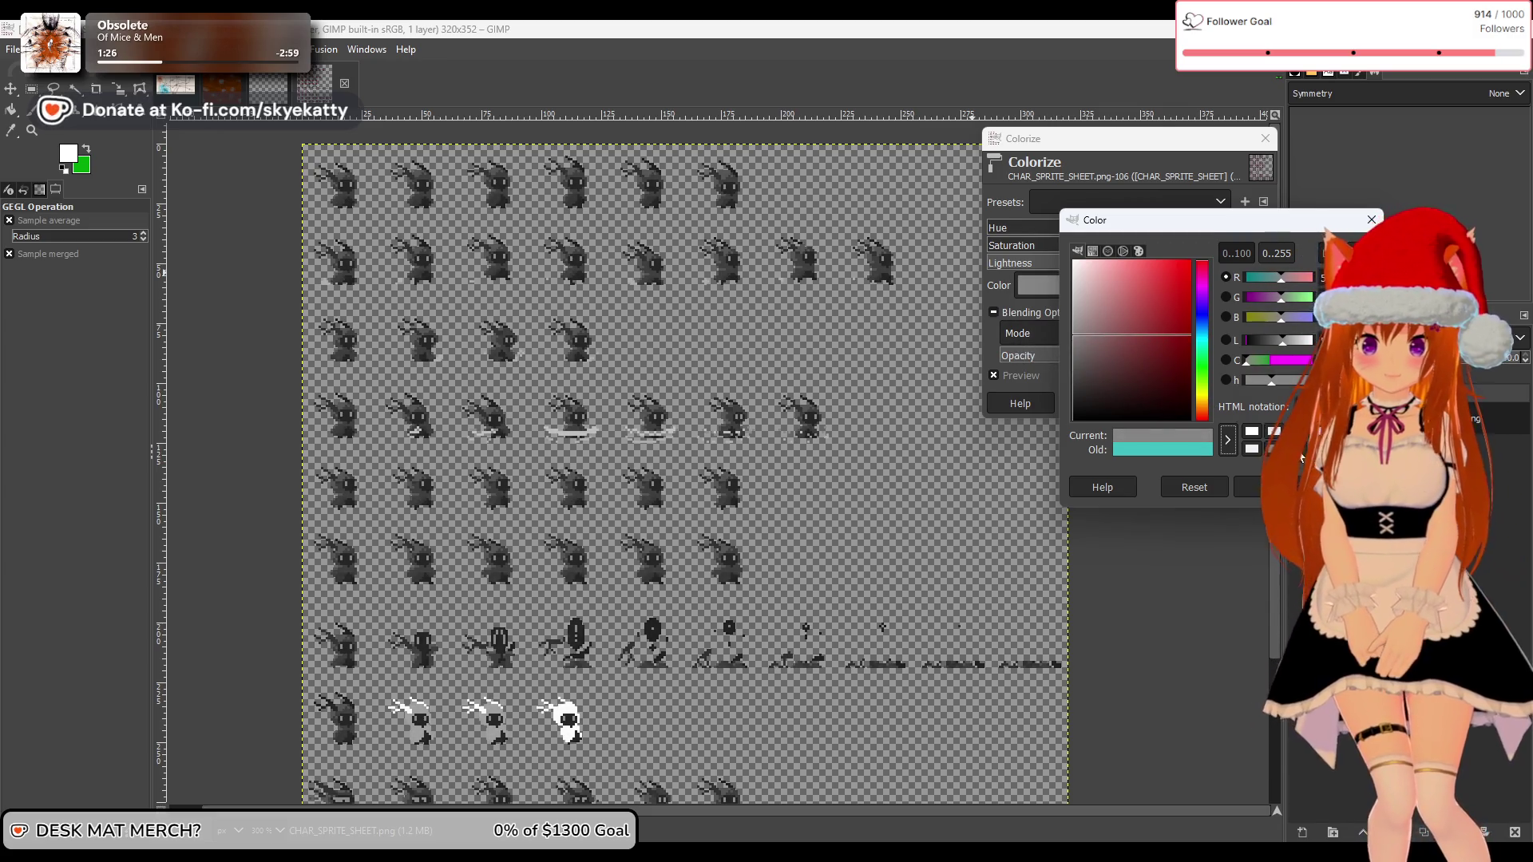
key(Escape)
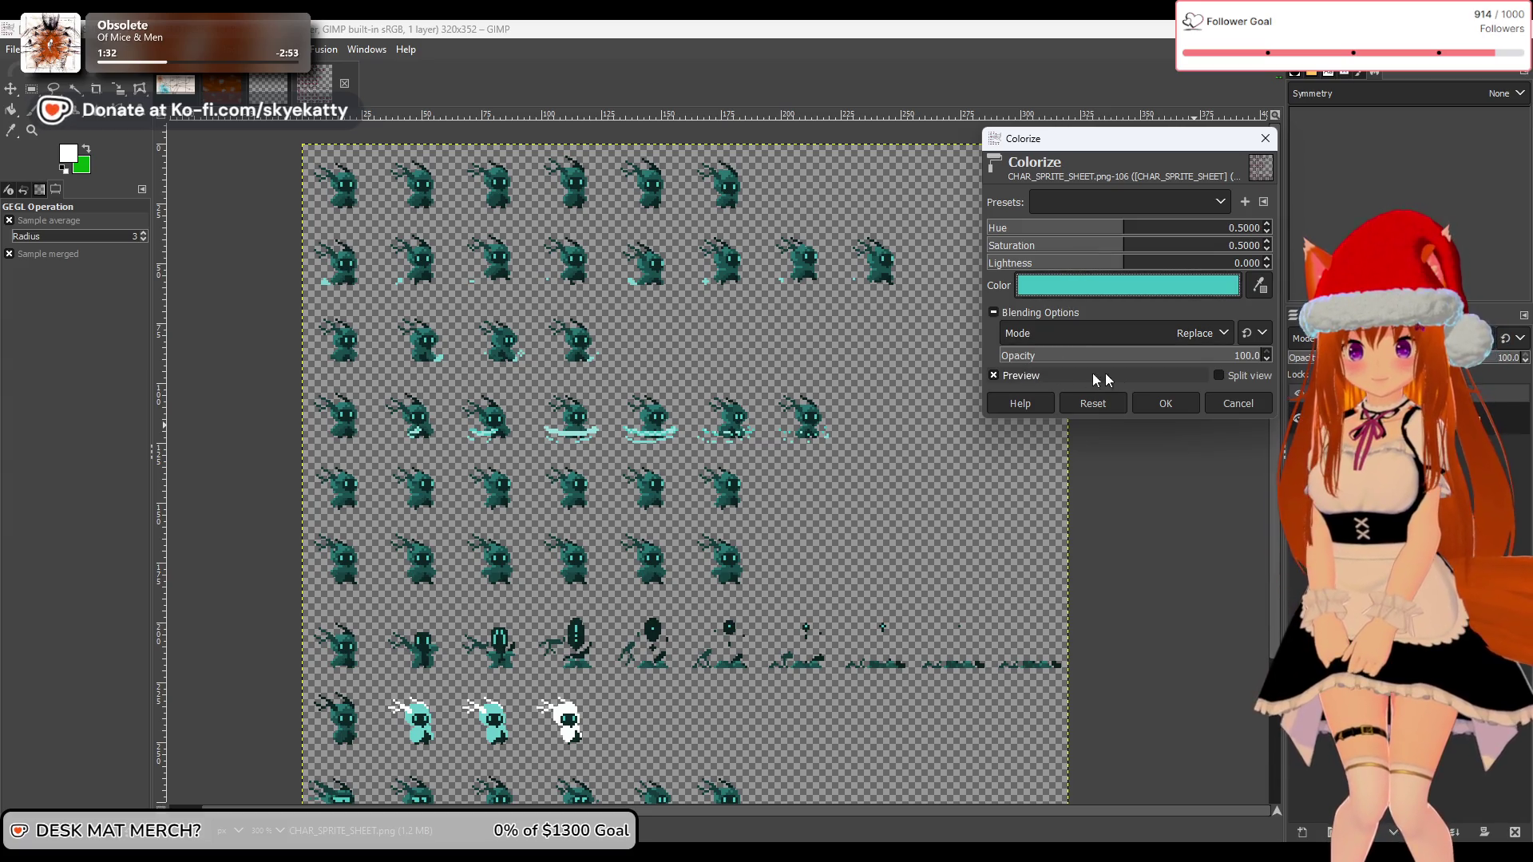
click(1114, 285)
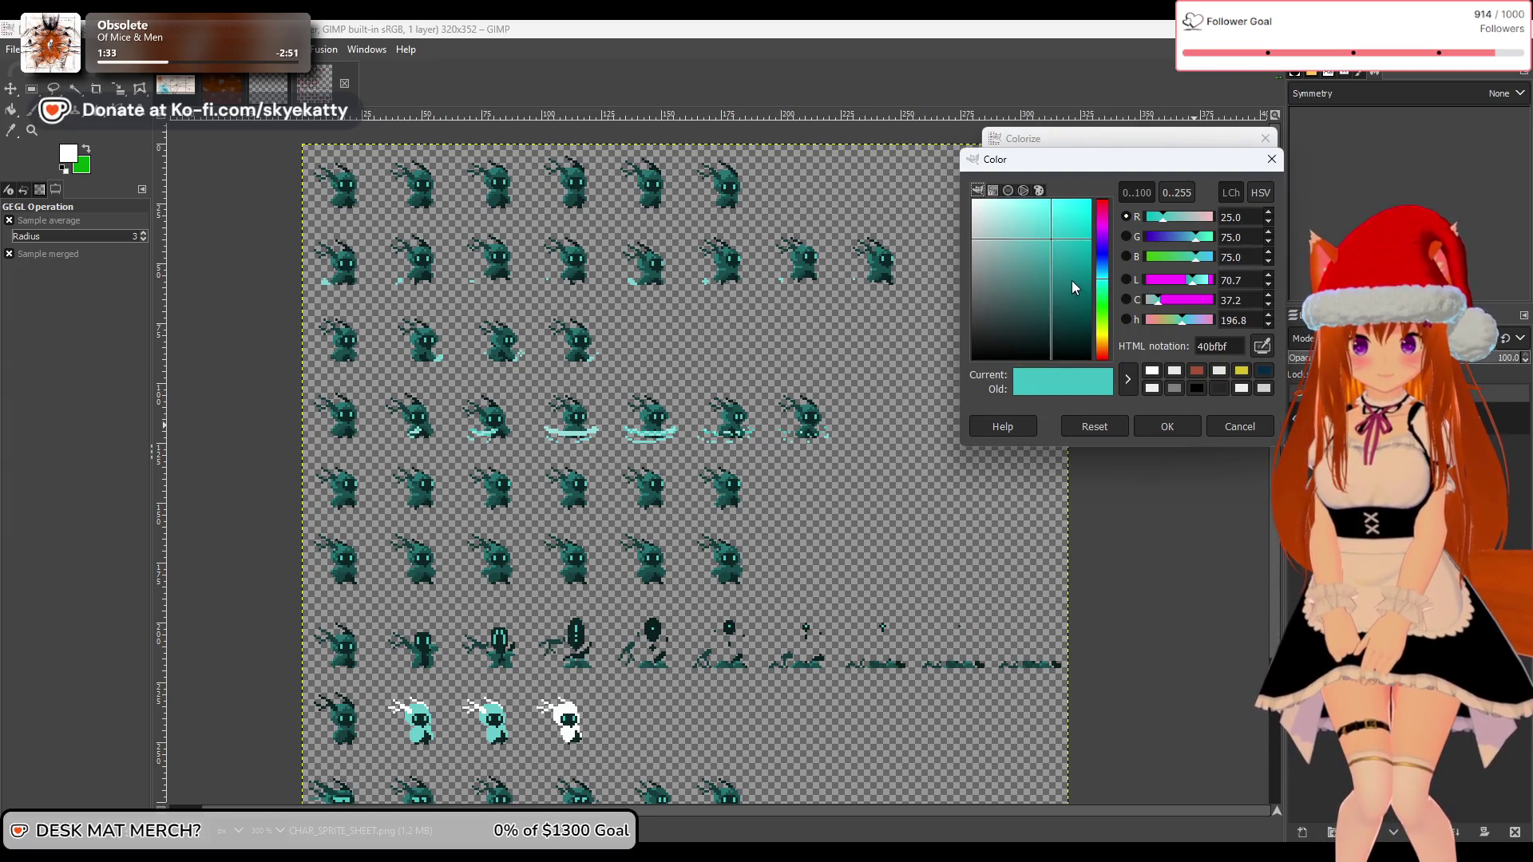
click(1049, 206)
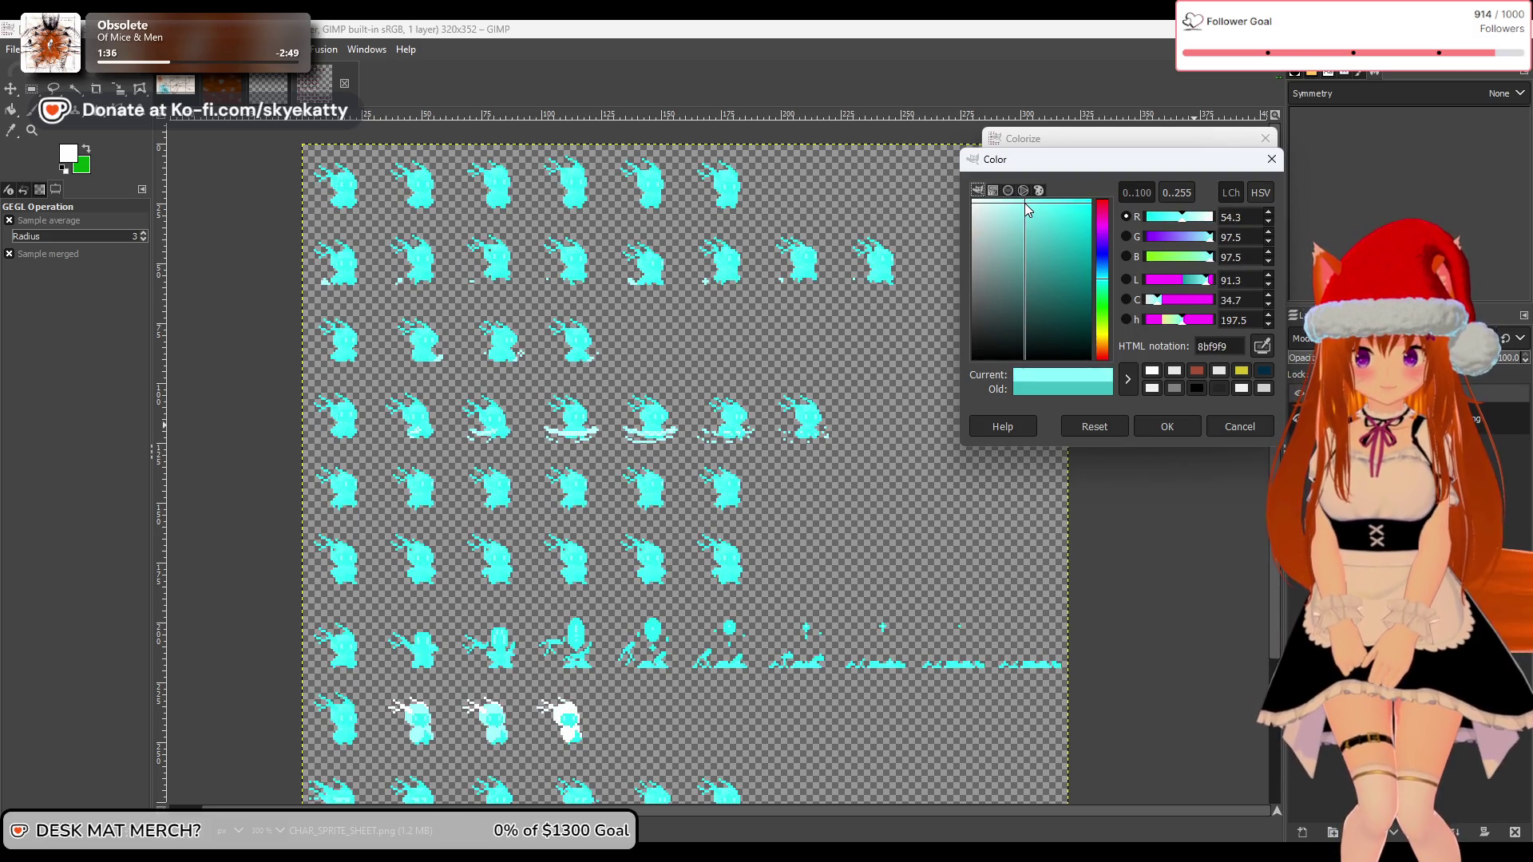
drag(1071, 233, 1092, 333)
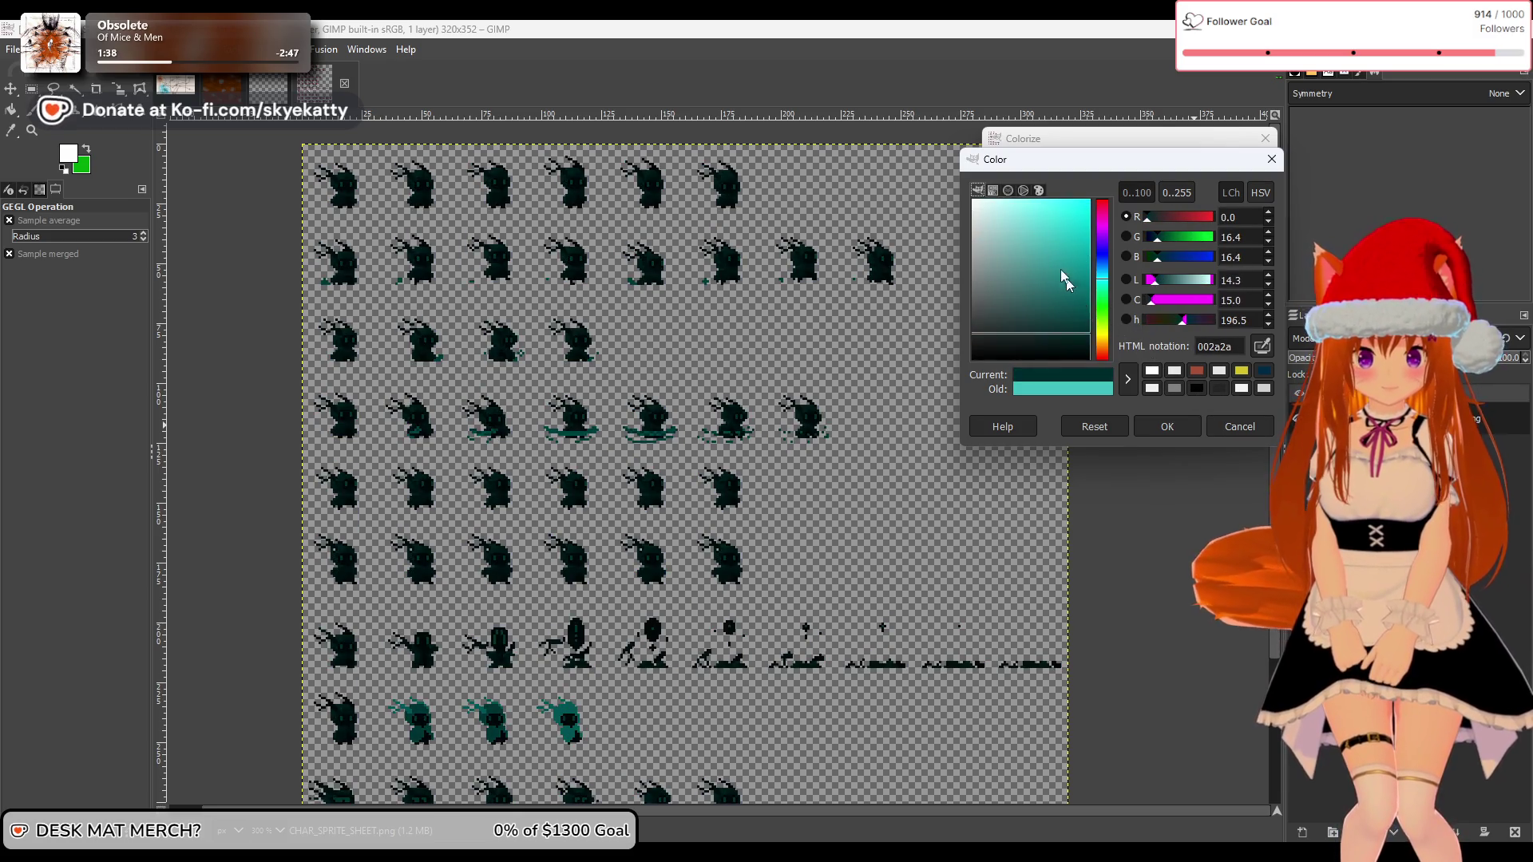
drag(1068, 280, 1067, 188)
click(1241, 431)
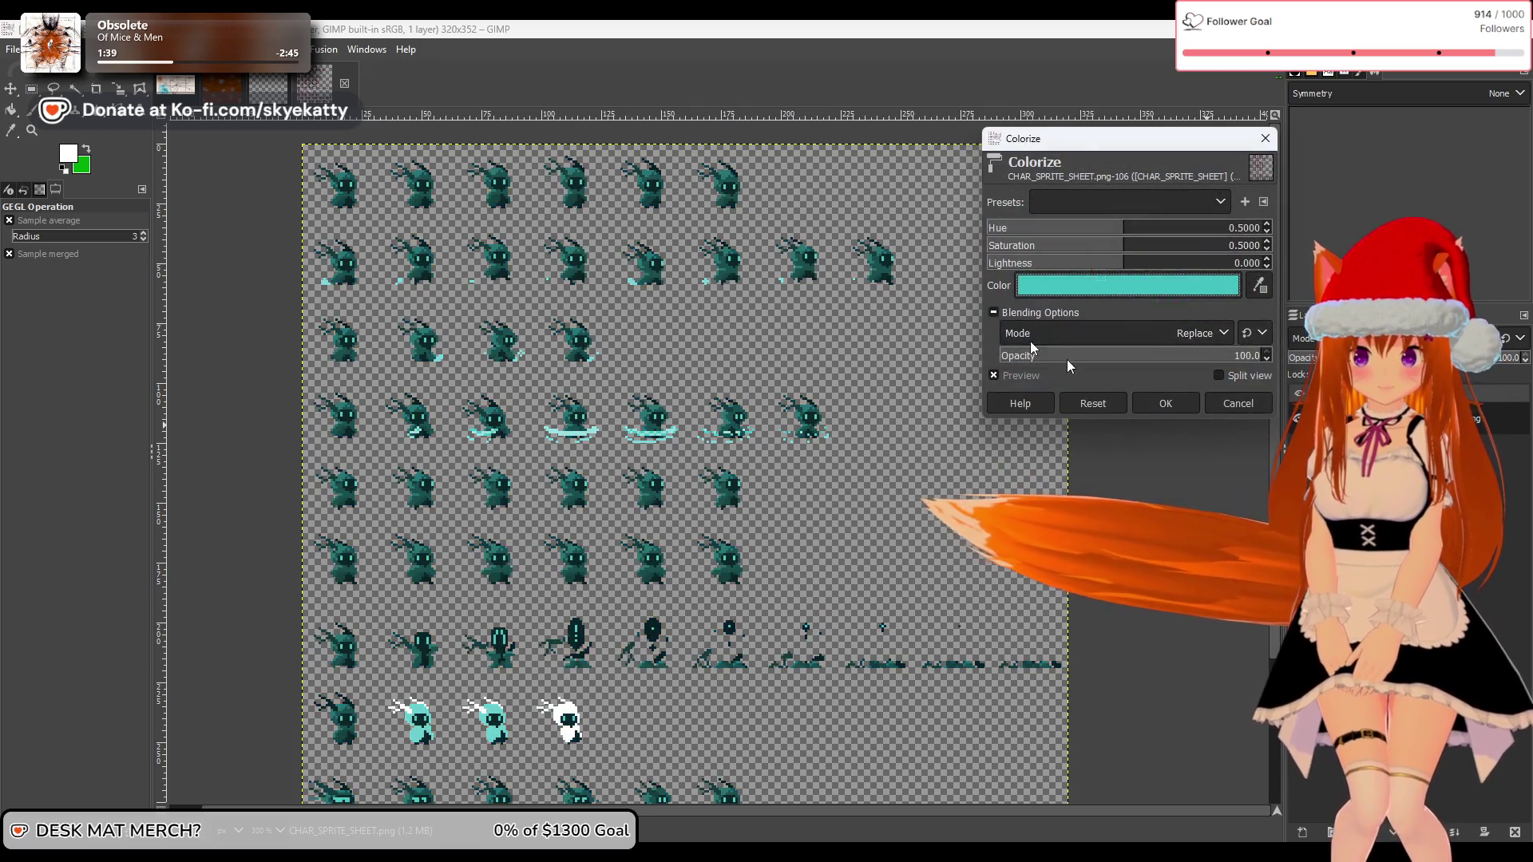
click(1238, 403)
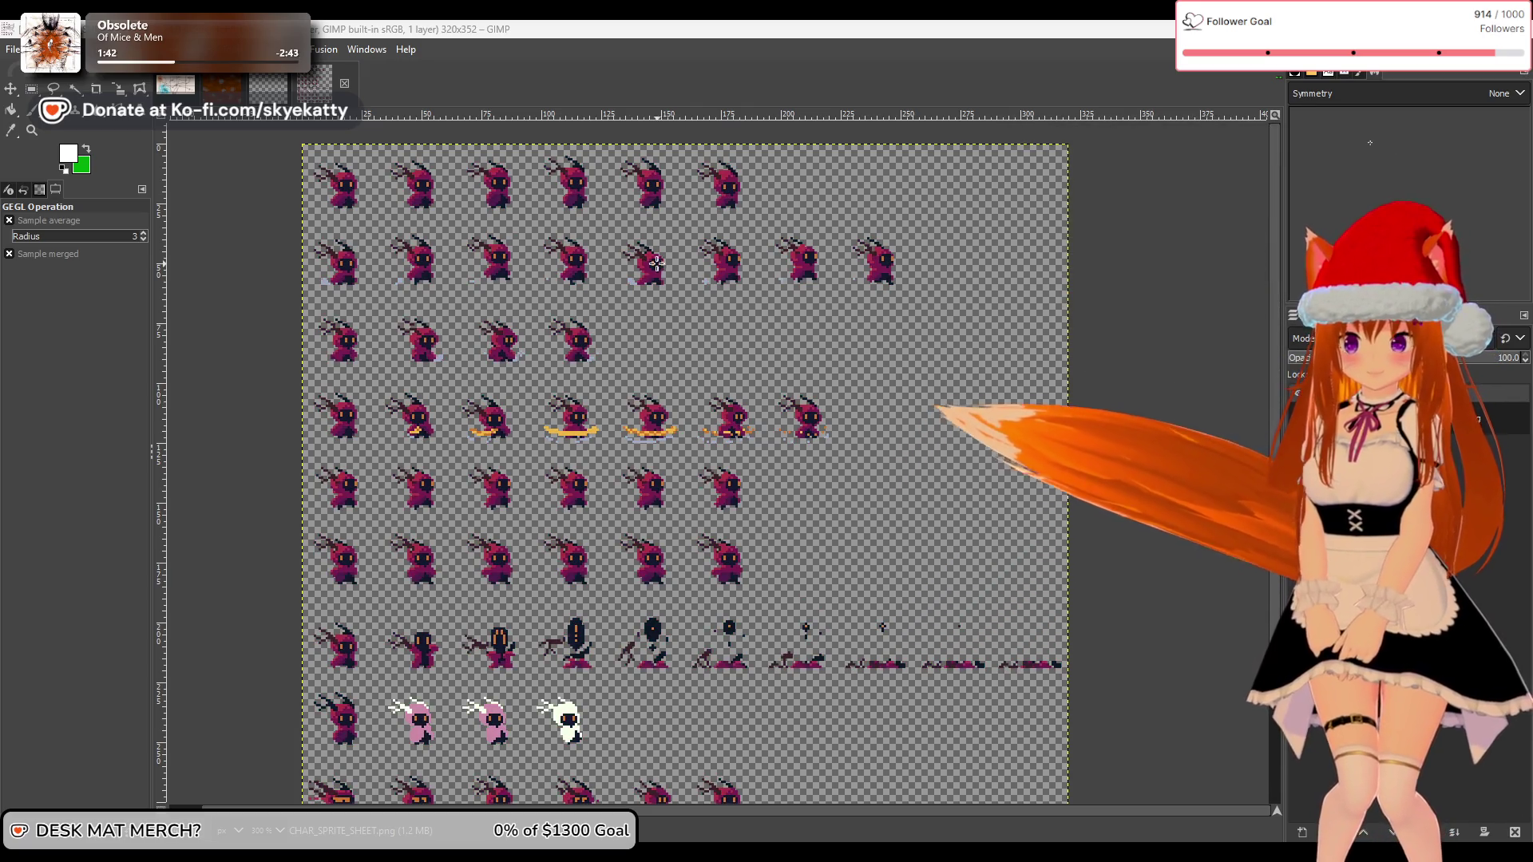
Step: Zoom in and out over the recoloured sprites, then return to the Godot editor
scroll(492, 336, up, 2)
scroll(493, 336, down, 1)
scroll(323, 206, up, 3)
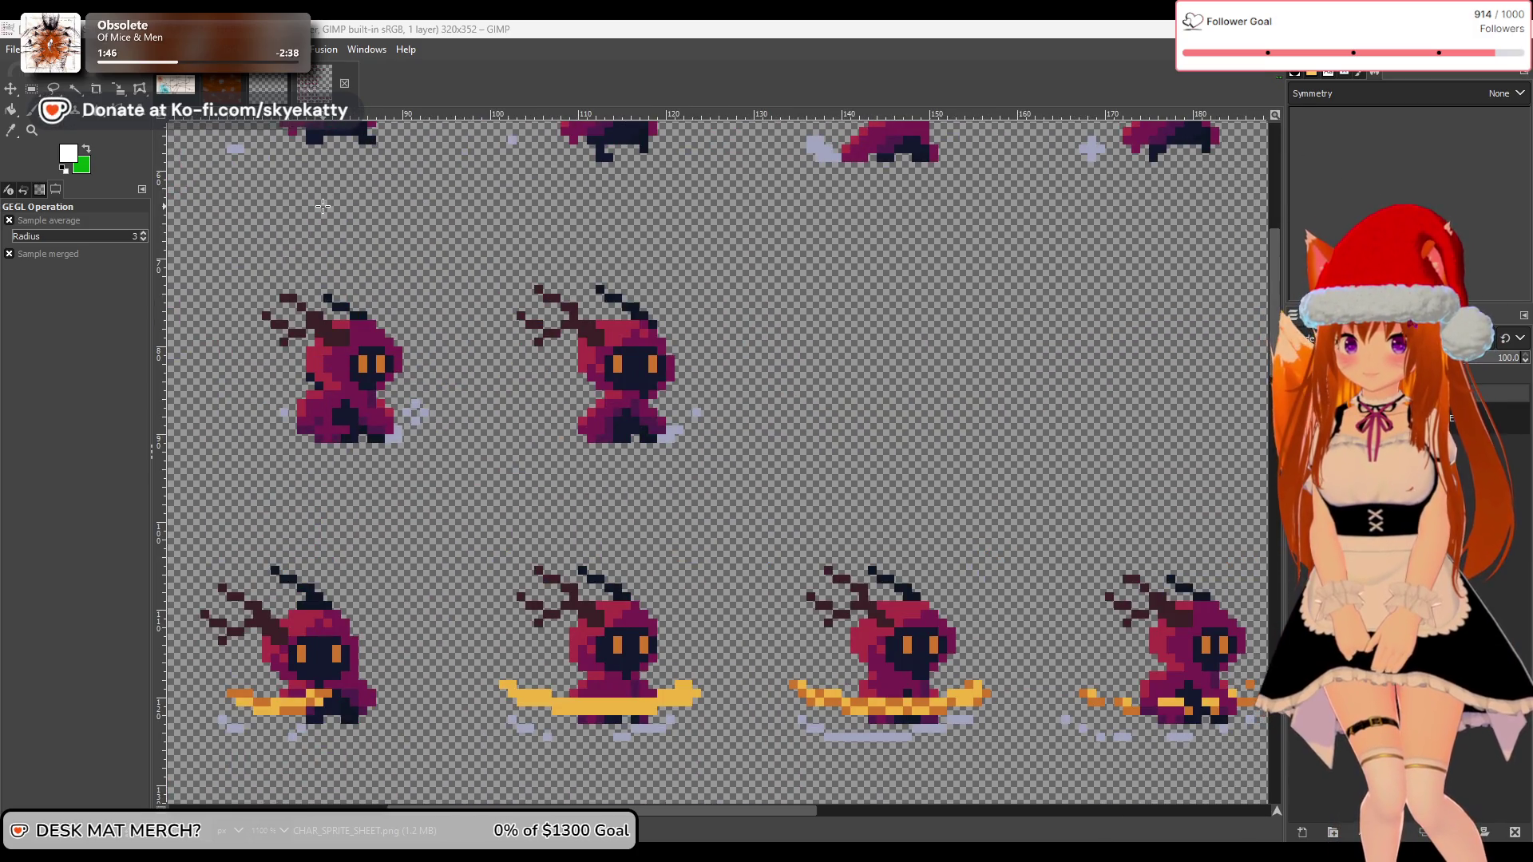
scroll(323, 207, up, 1)
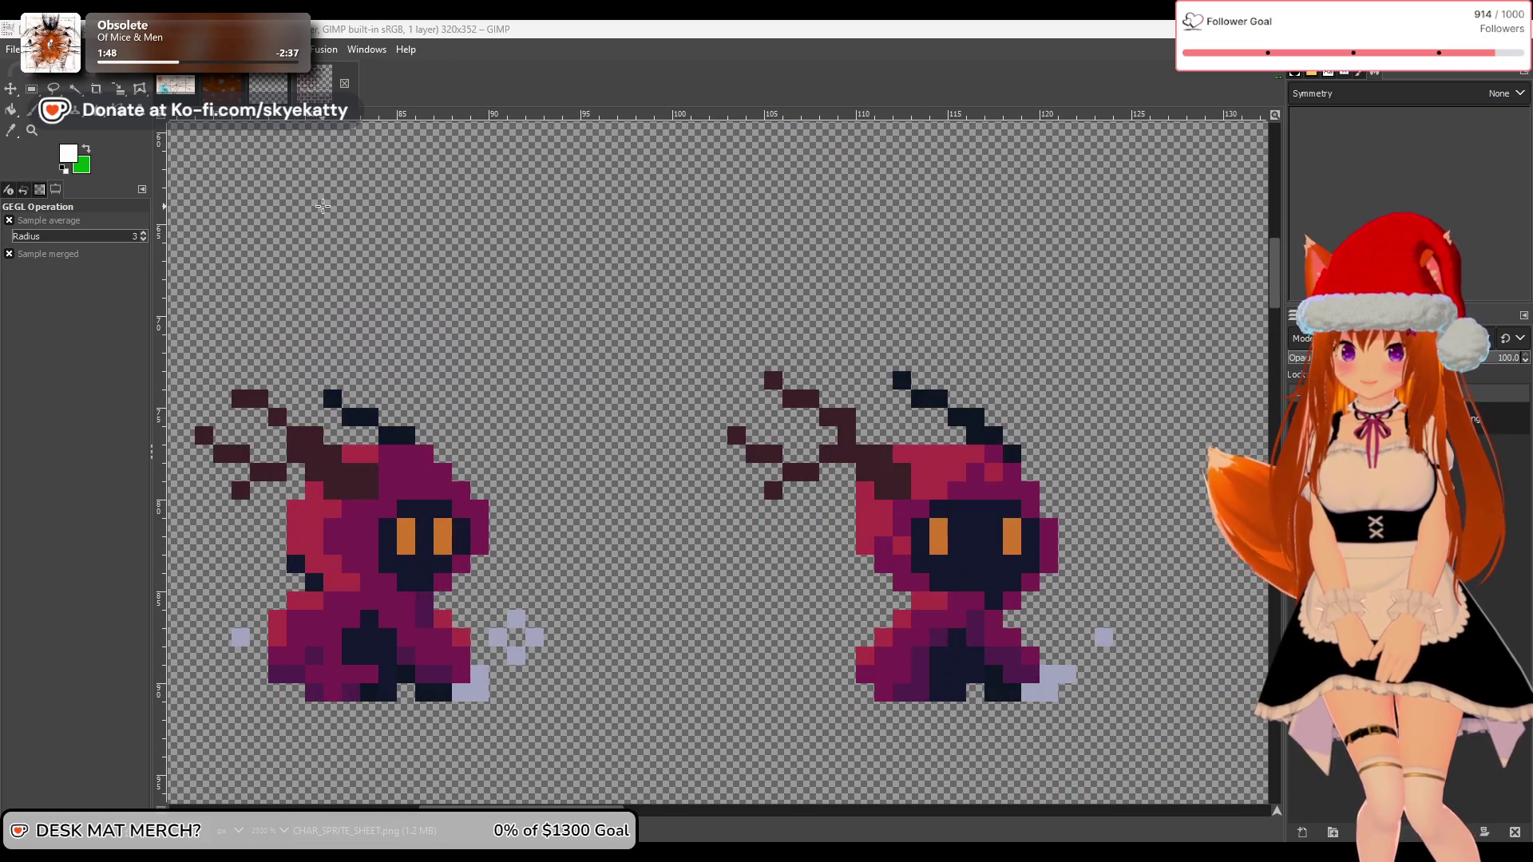
scroll(322, 206, down, 5)
scroll(284, 243, up, 3)
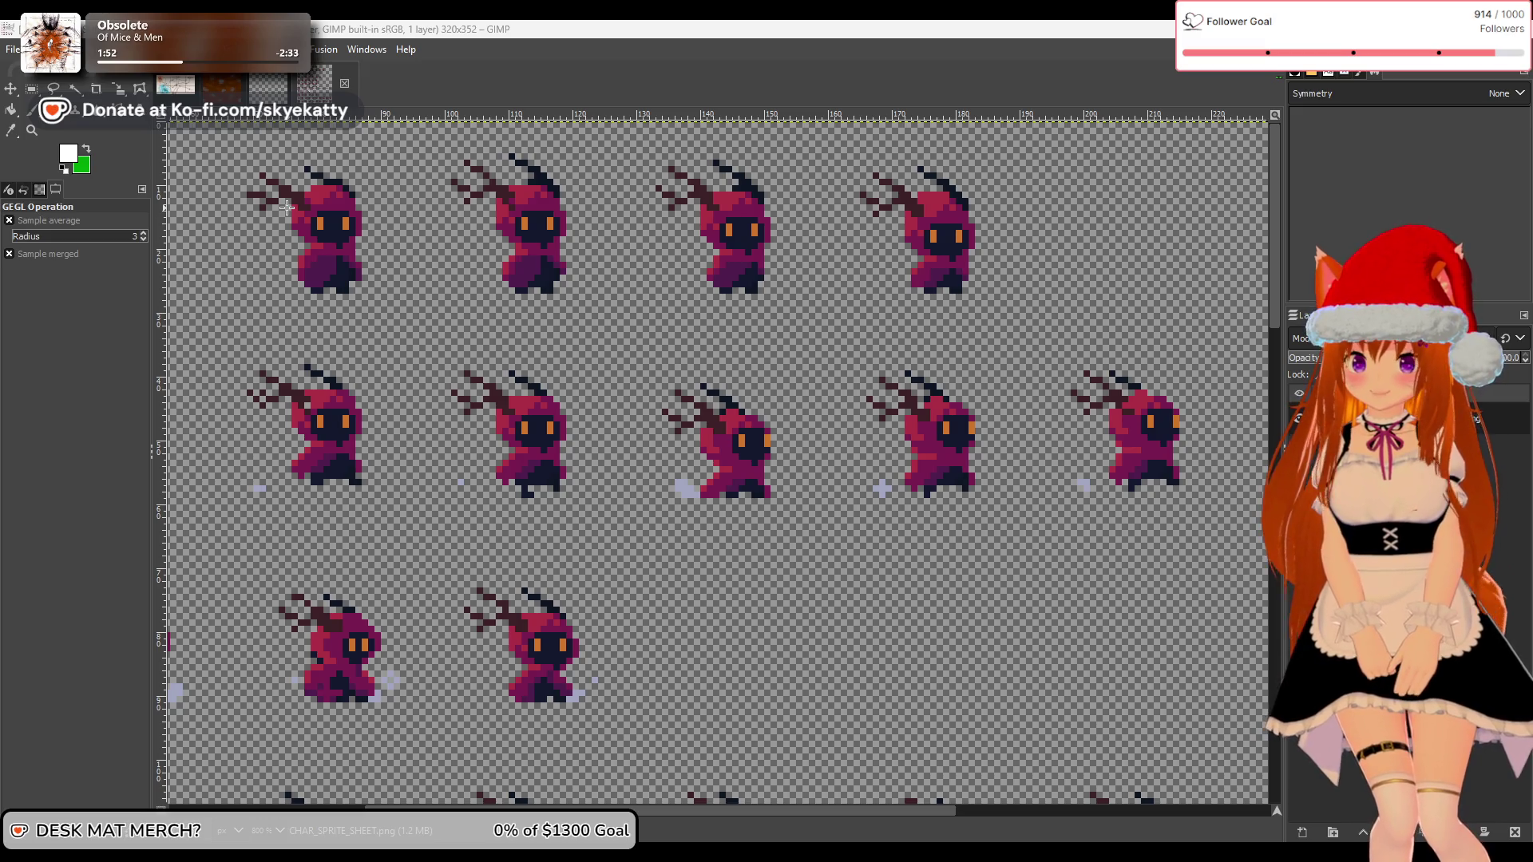
scroll(286, 208, down, 3)
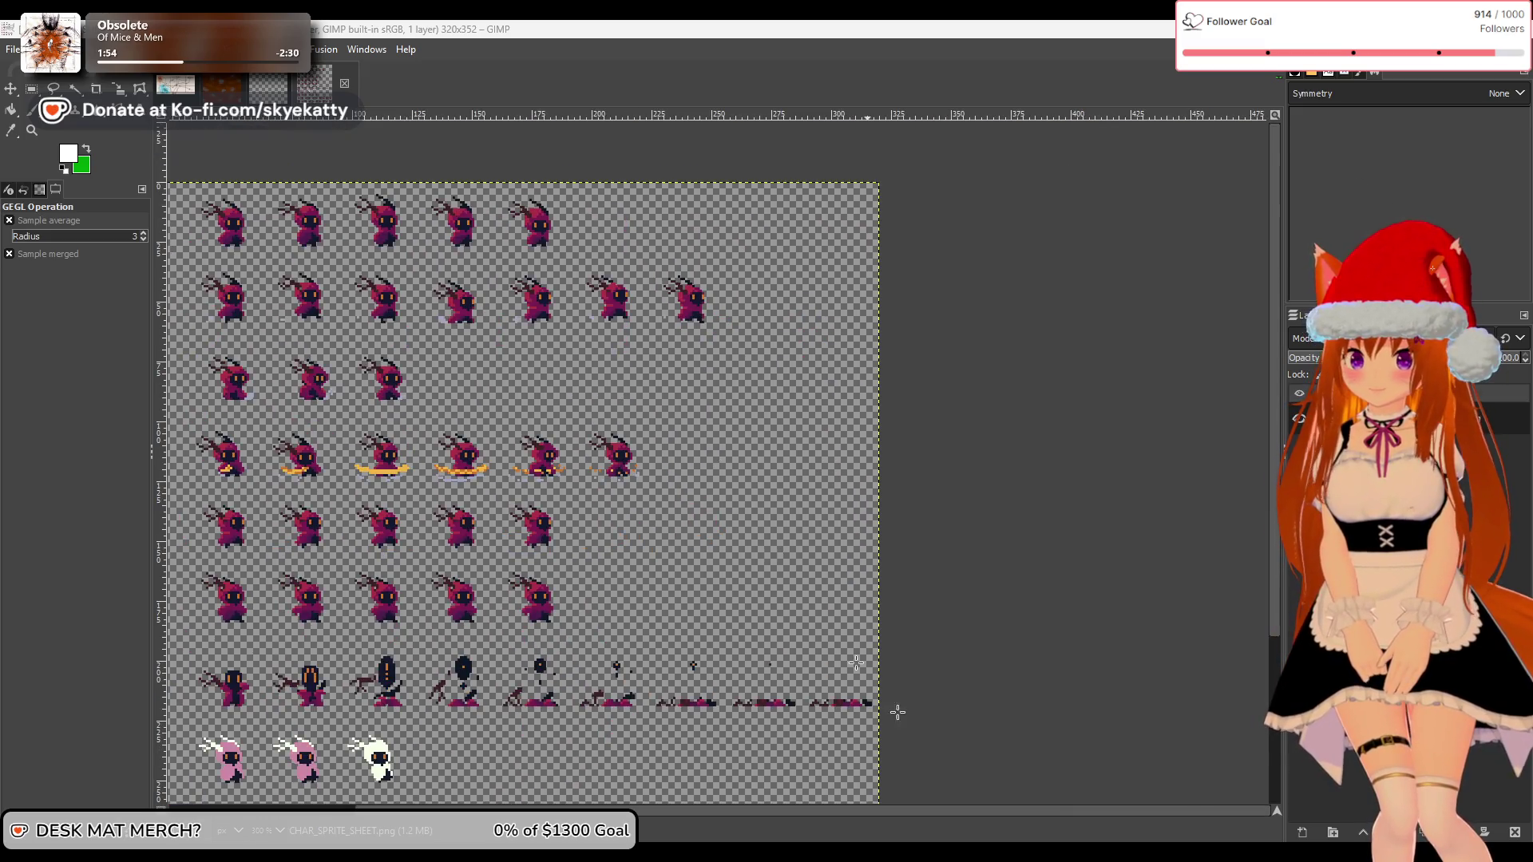
drag(891, 811, 672, 807)
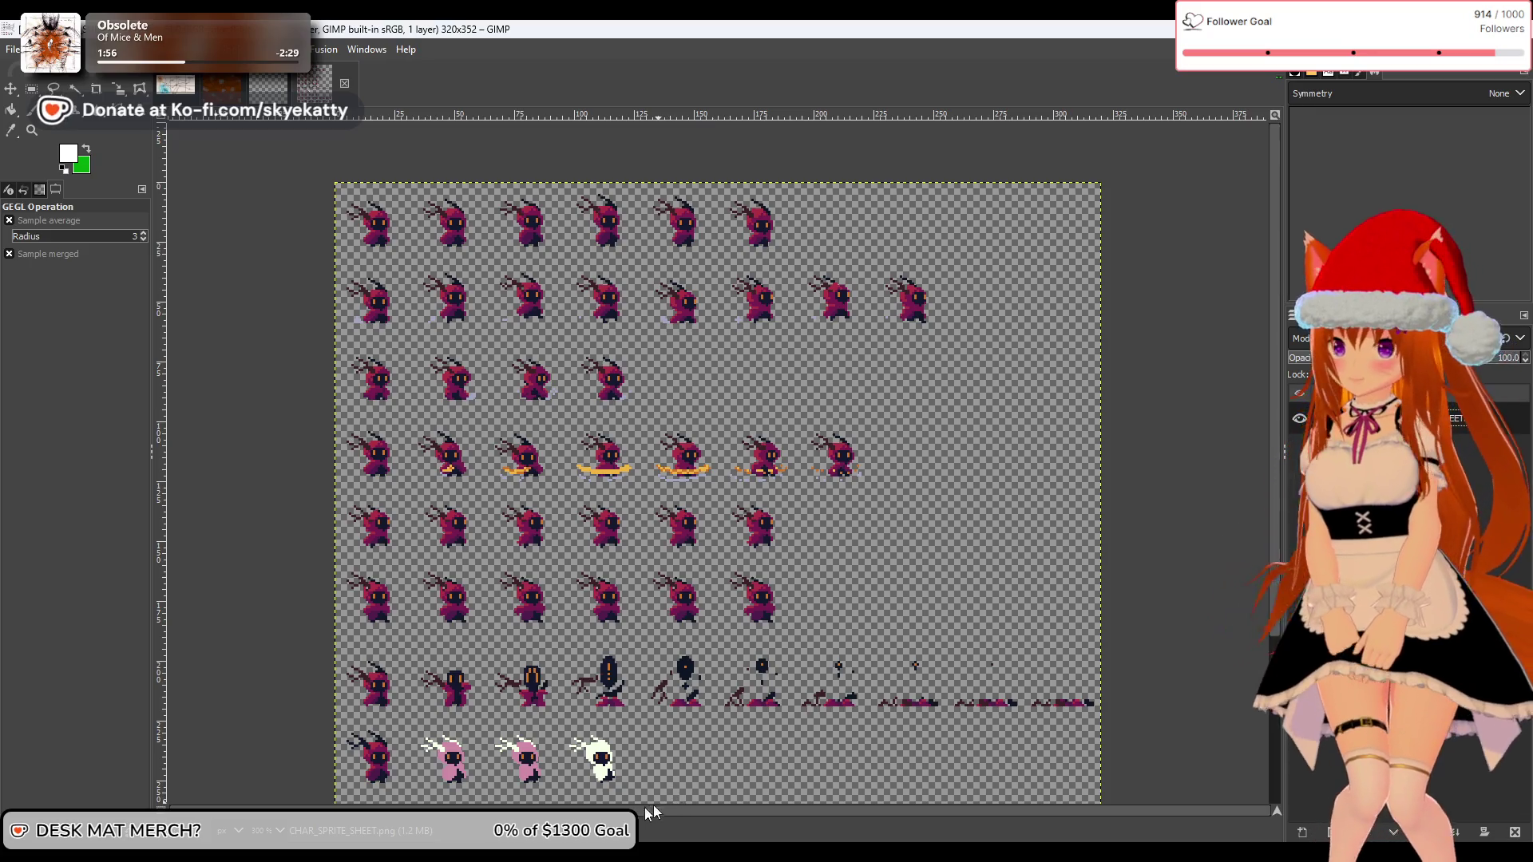
key(alt+Tab)
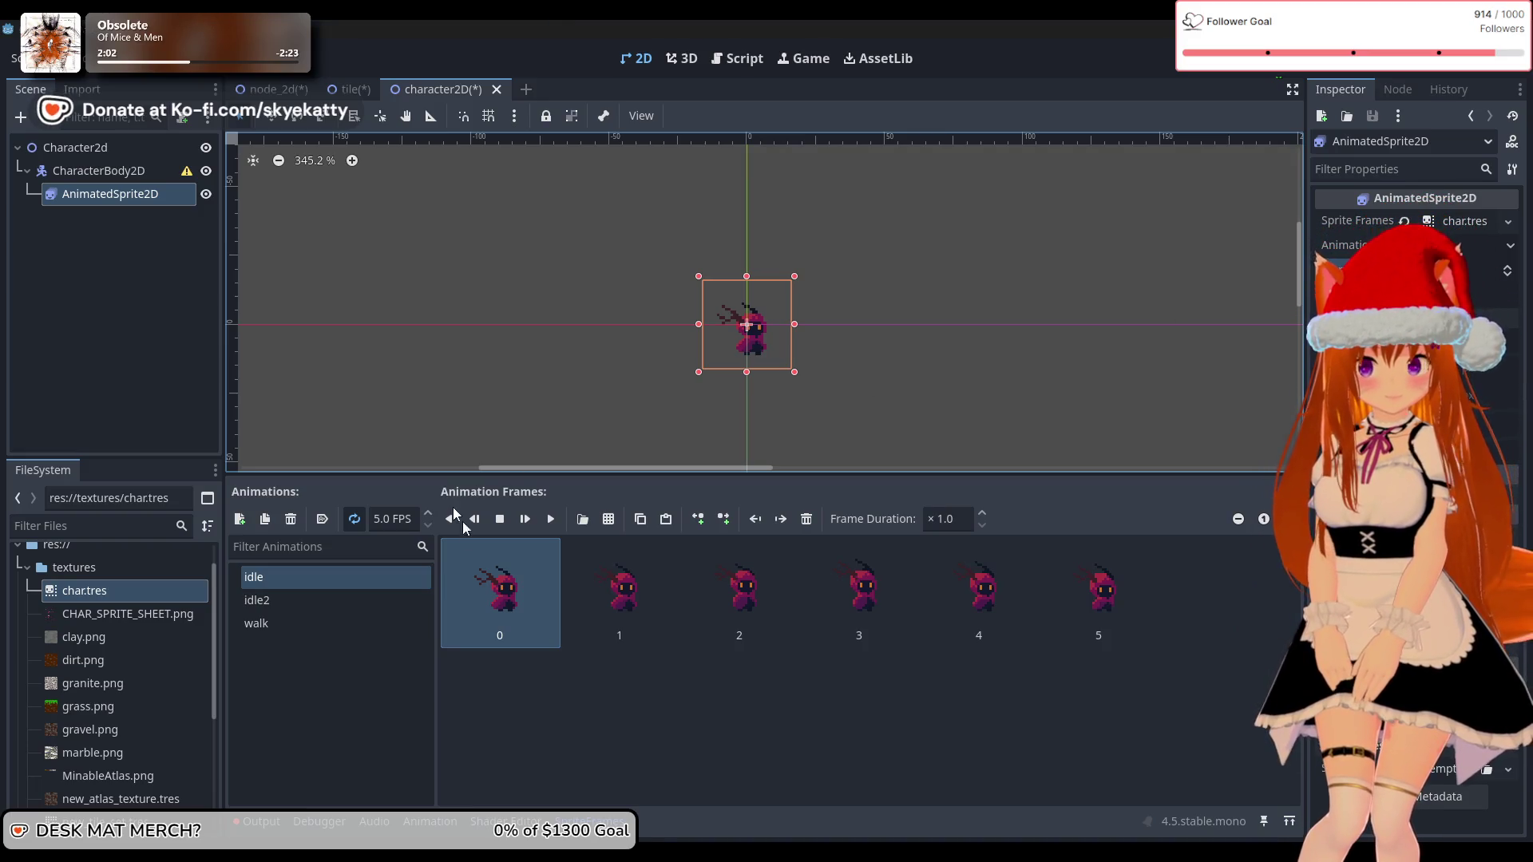
Step: Rename the idle2 animation to 'fall'
click(324, 690)
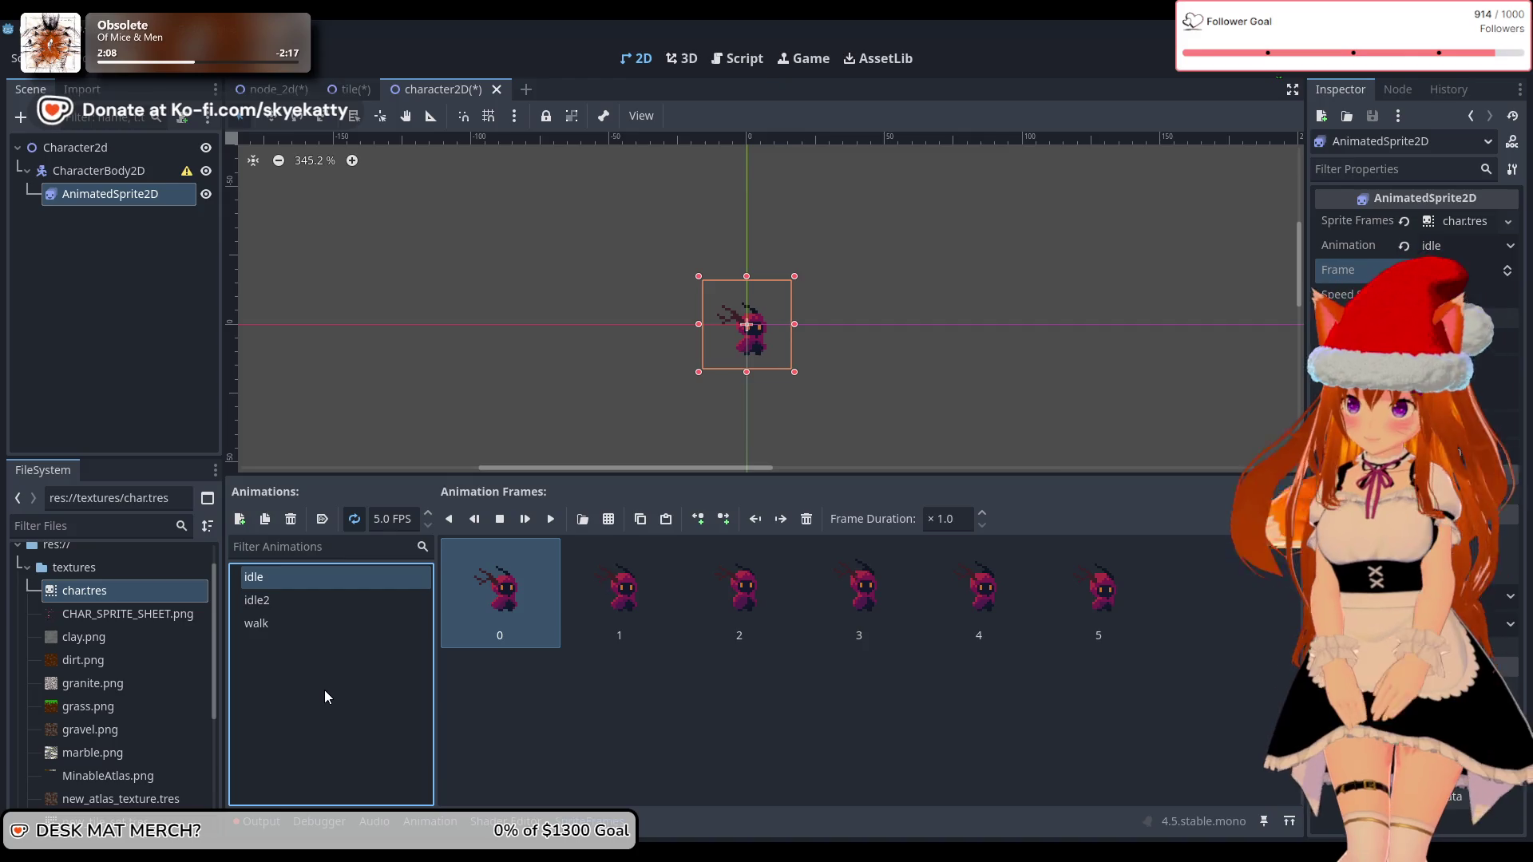
click(317, 607)
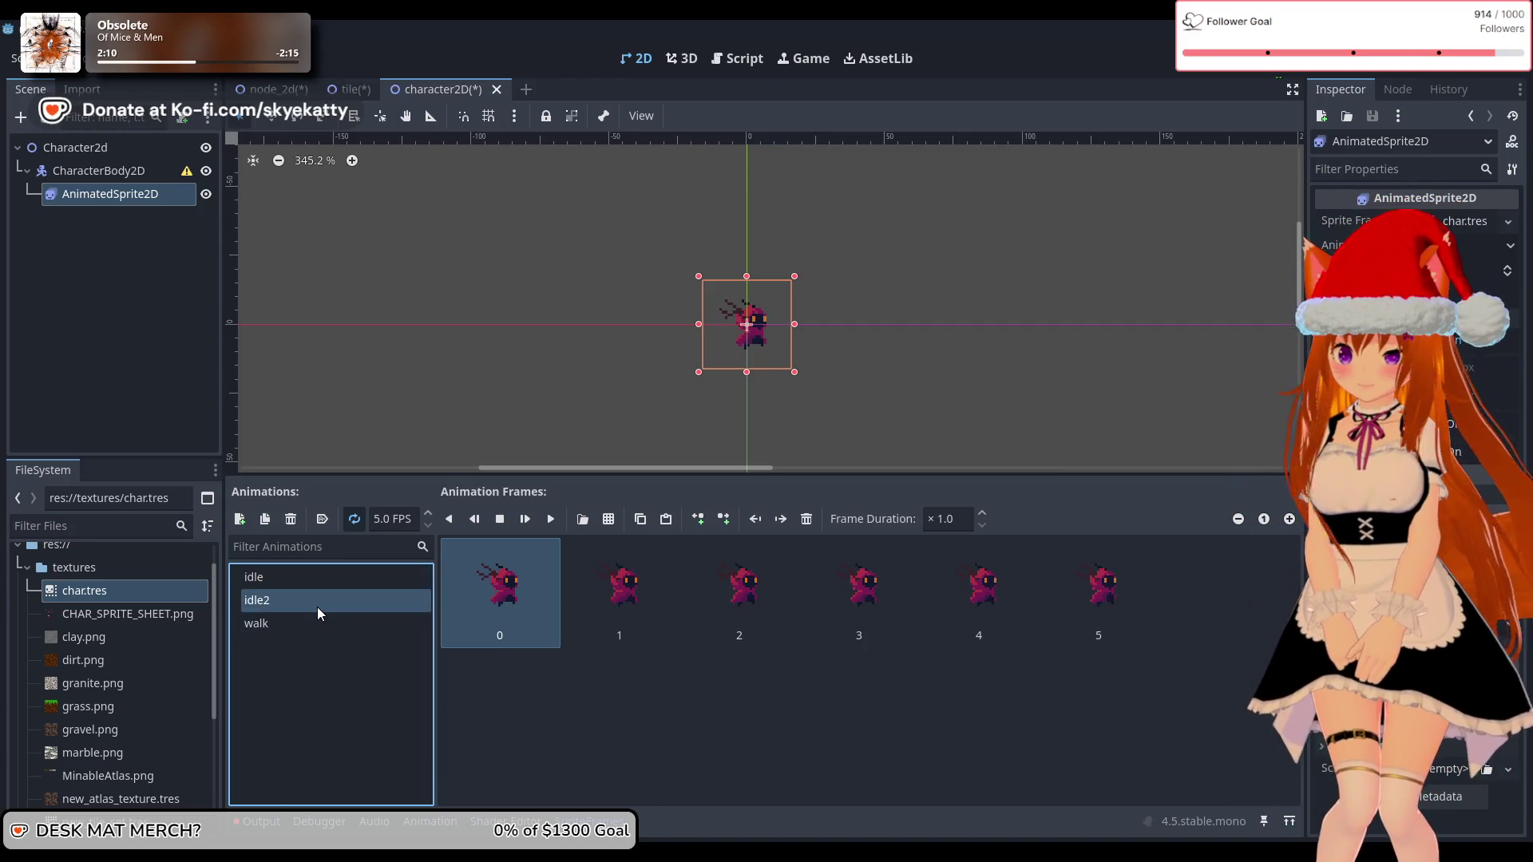
click(318, 606)
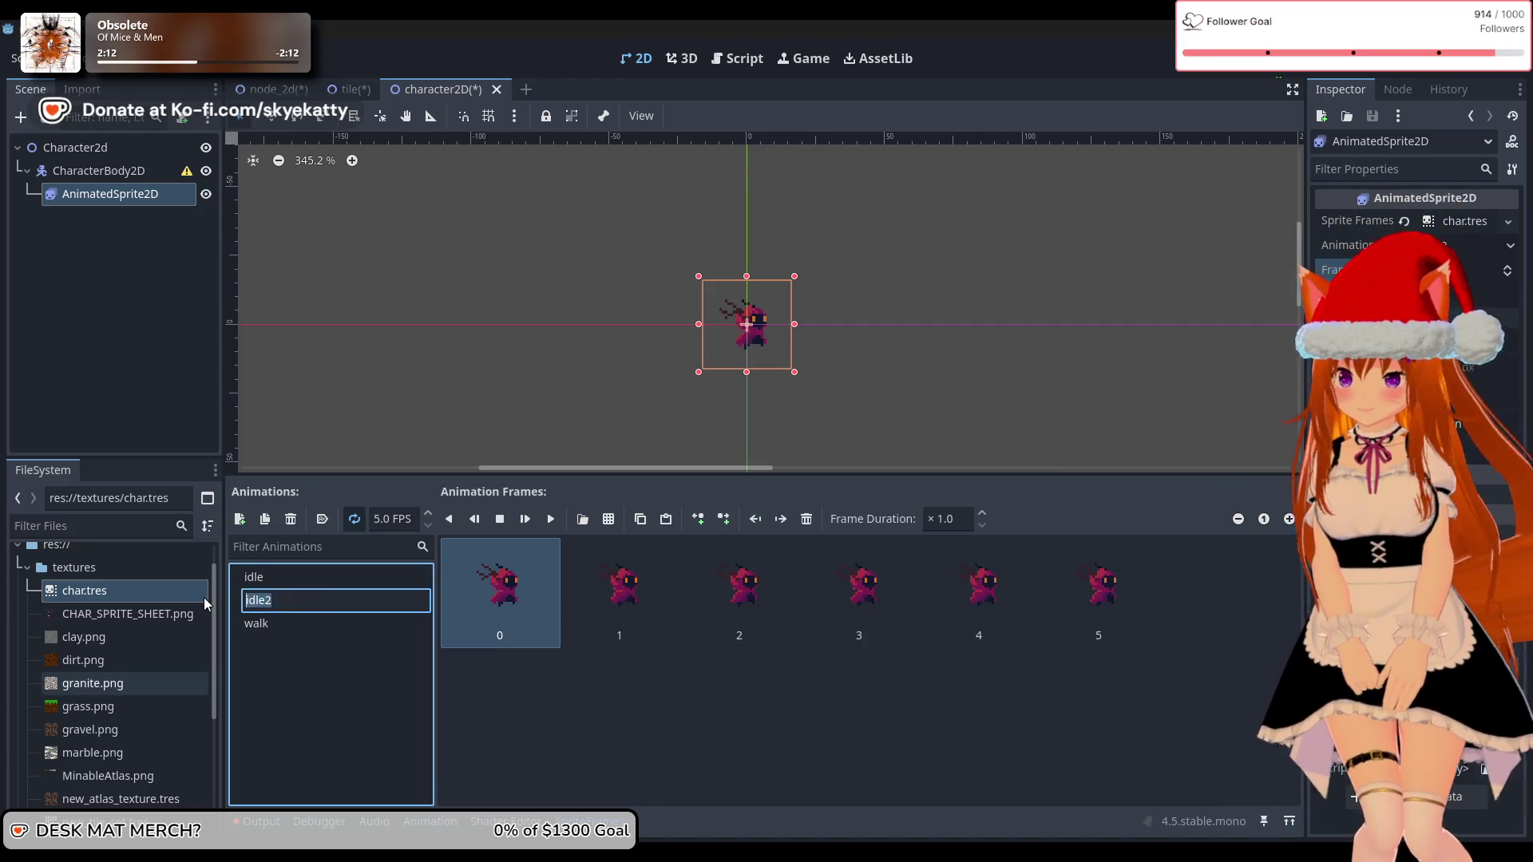
text(fall)
key(Return)
Step: Check the idle, walk and fall animations' frames, finishing on idle
click(297, 602)
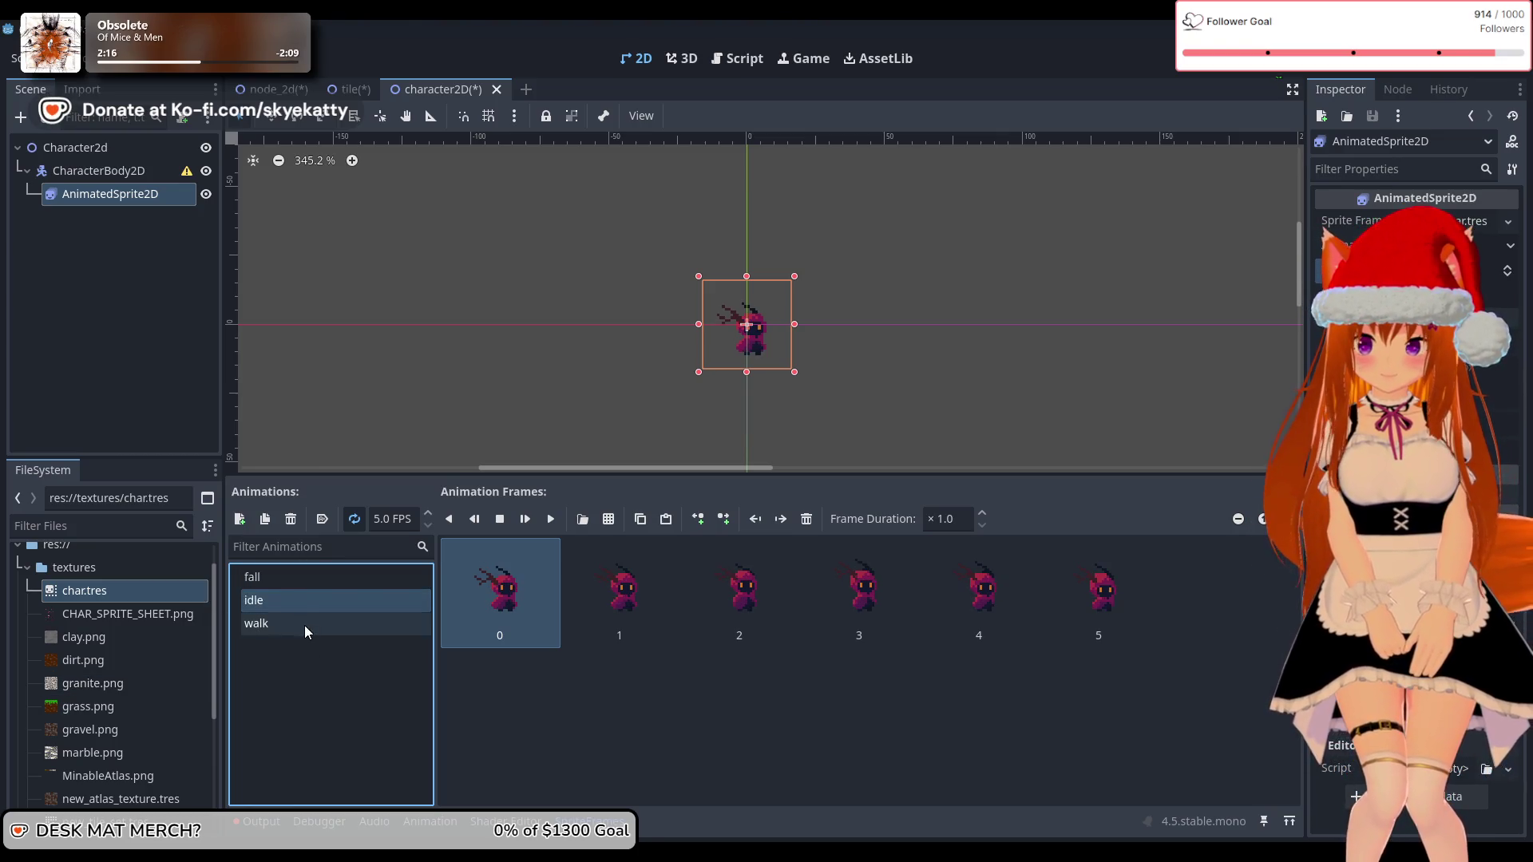
click(304, 625)
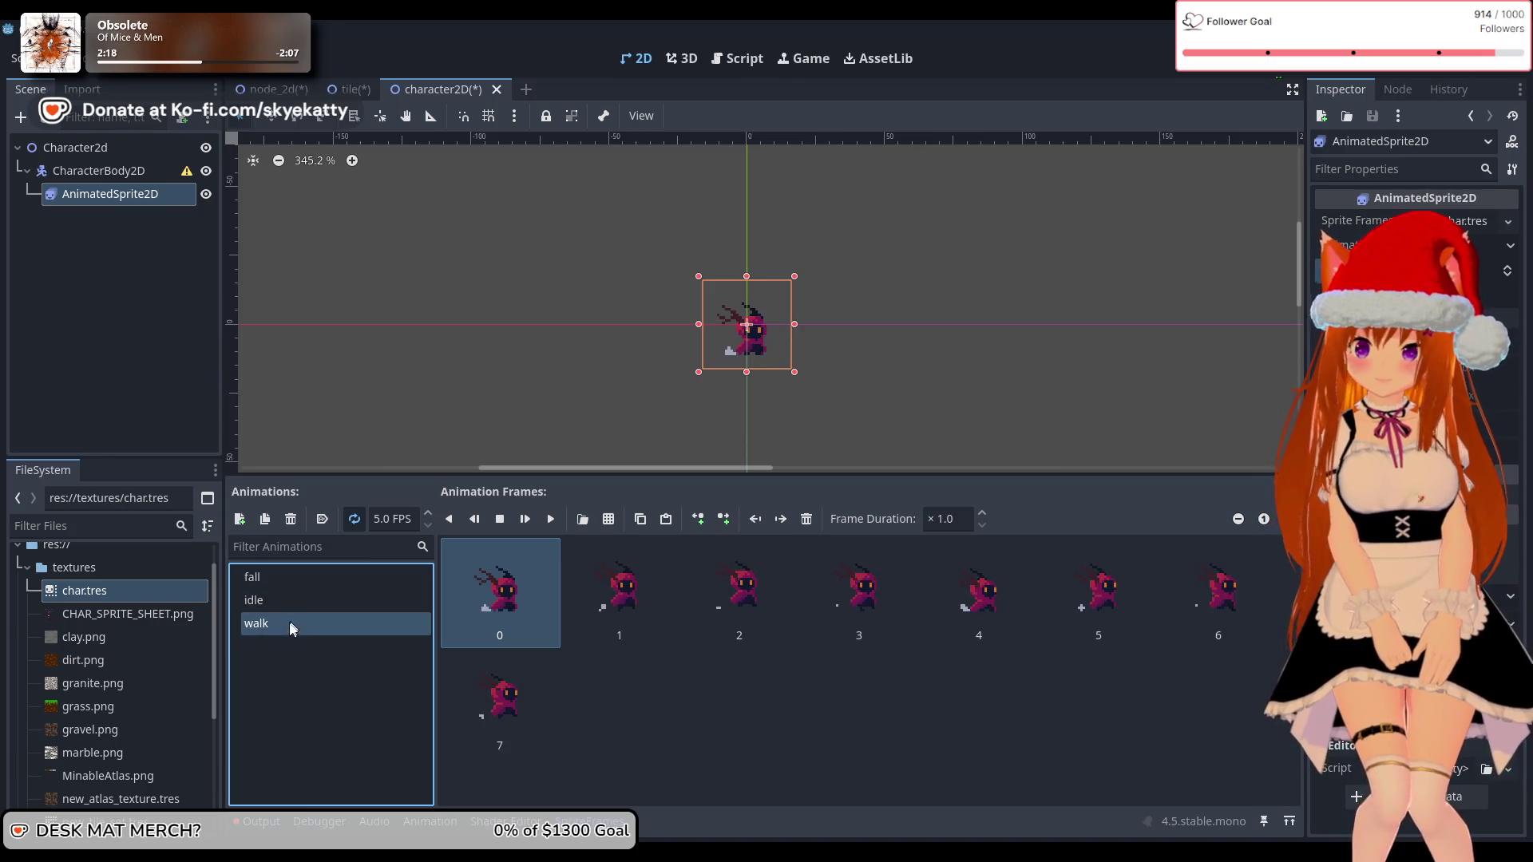
click(308, 578)
click(308, 578)
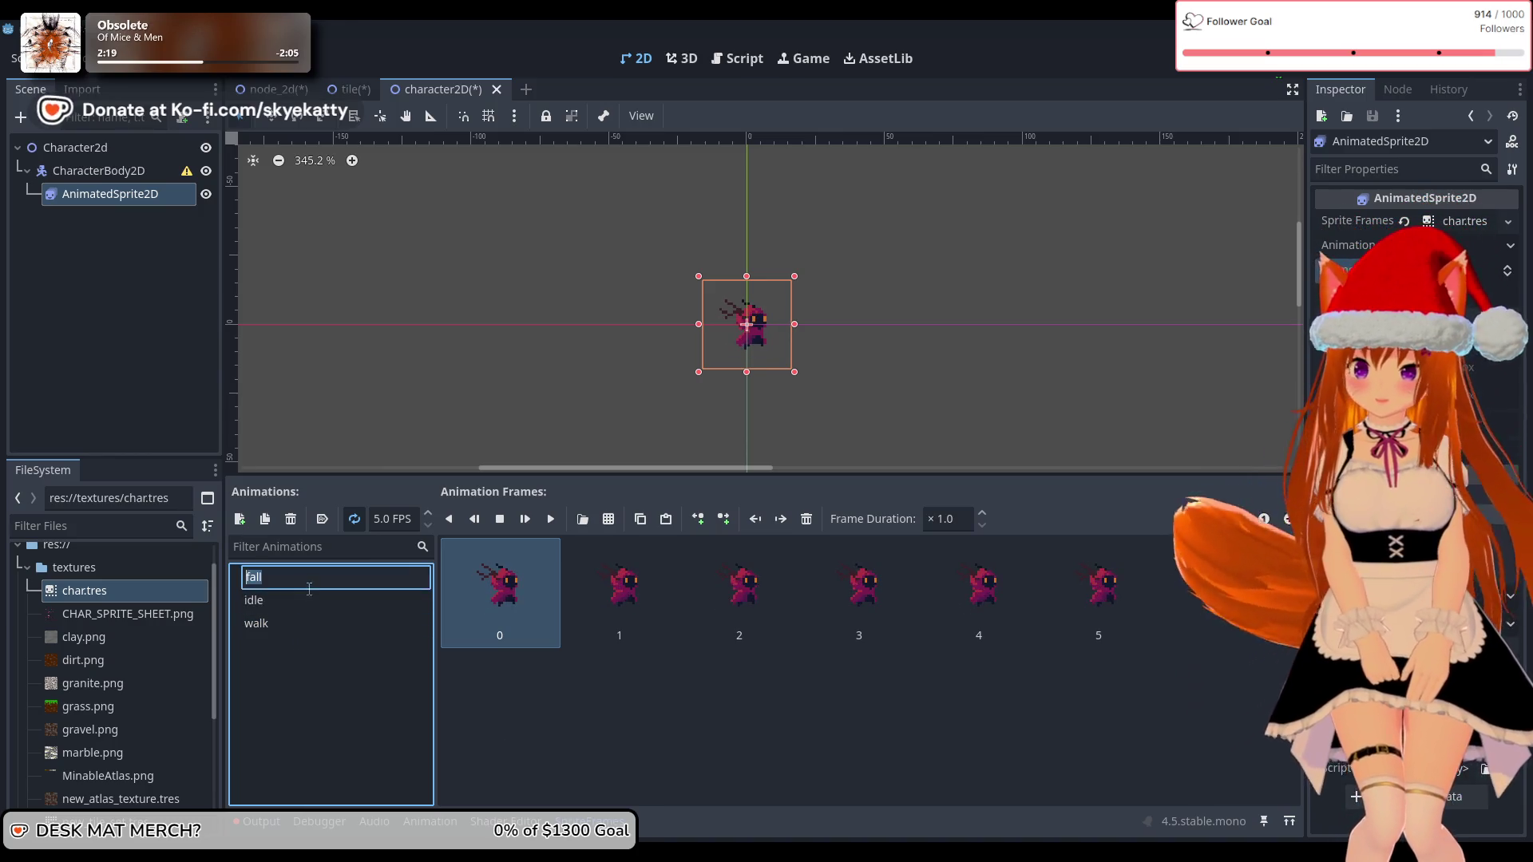
click(284, 602)
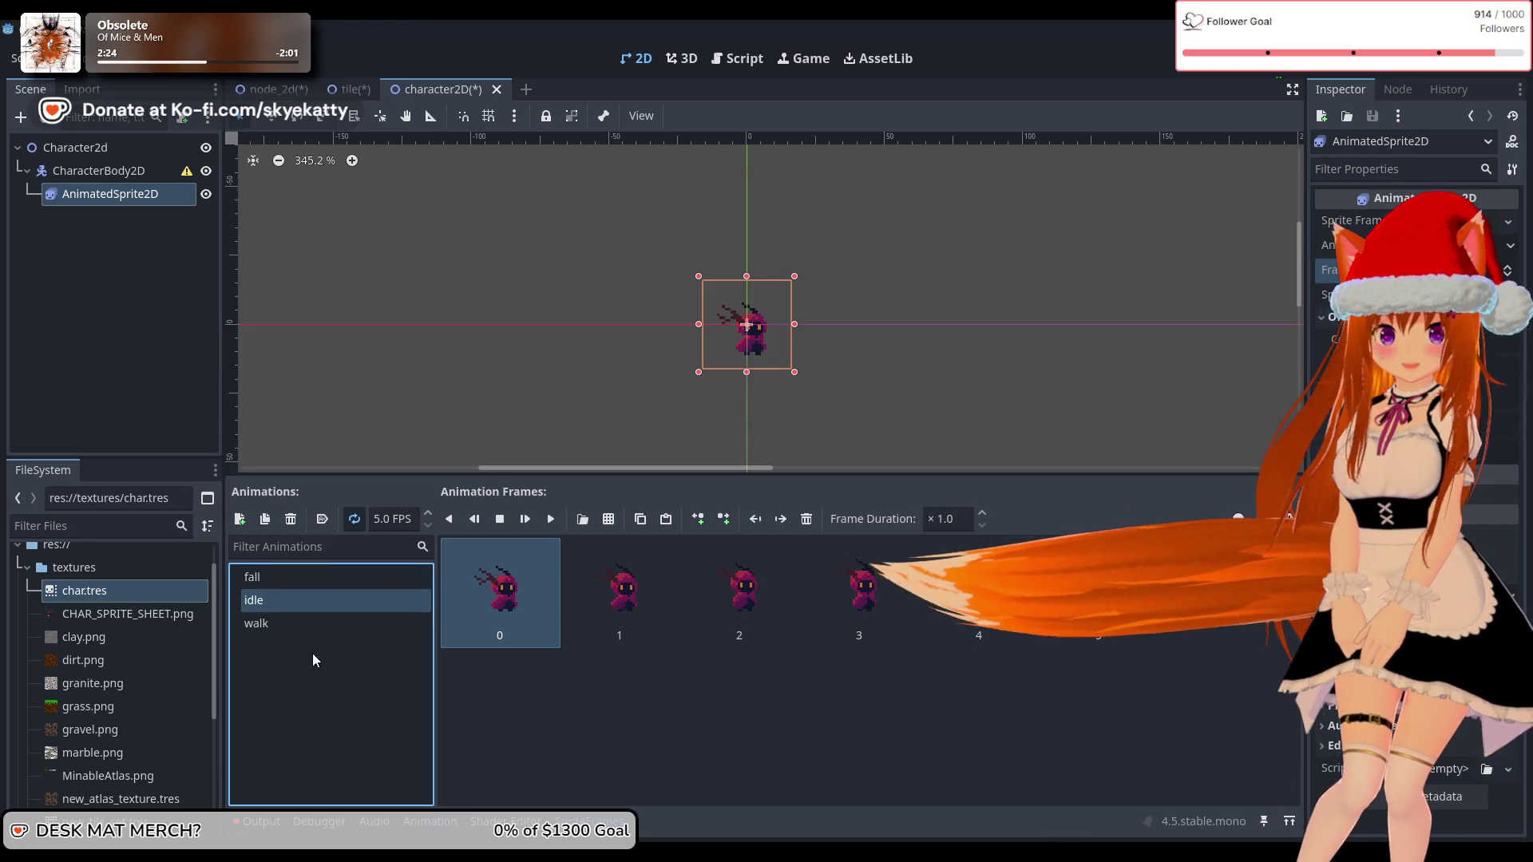
Step: Start adding a child to CharacterBody2D, search 'colider', then cancel the dialog
click(131, 168)
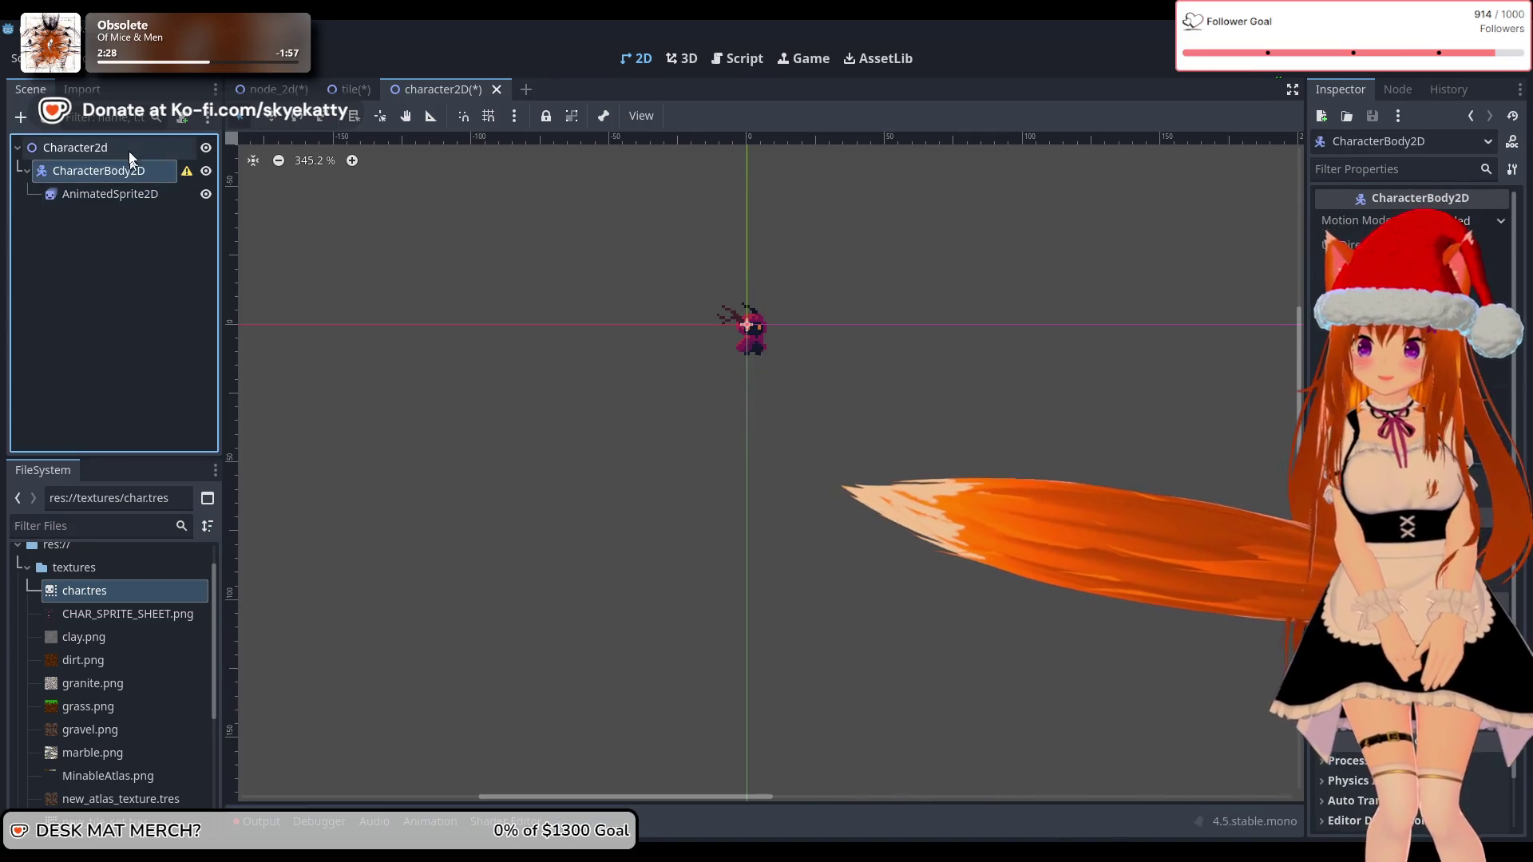
right_click(133, 168)
click(165, 184)
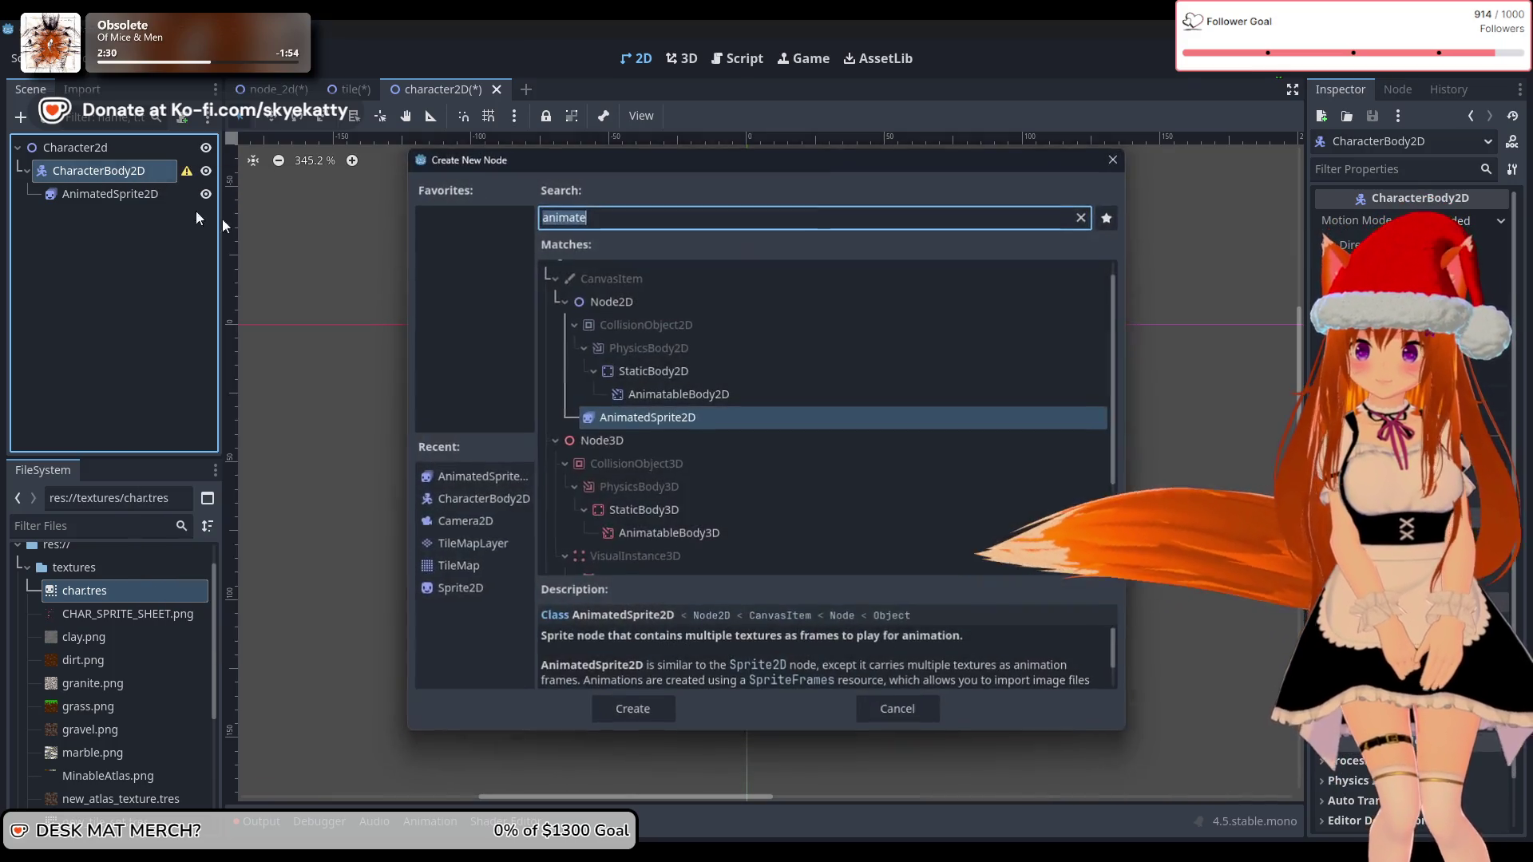
key(BackSpace)
text(colider)
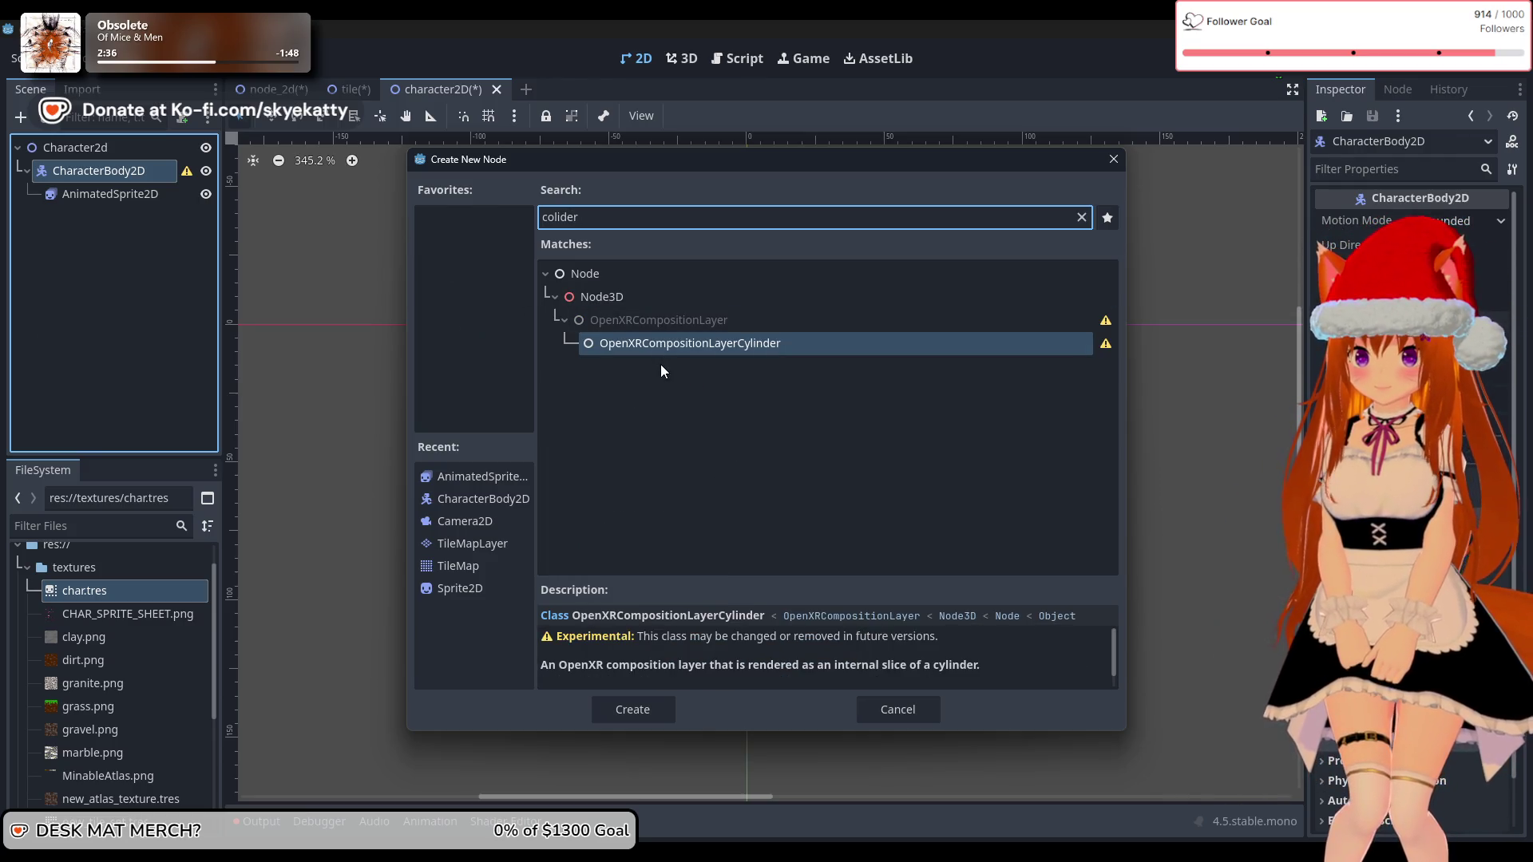
key(BackSpace)
key(BackSpace)
key(BackSpace)
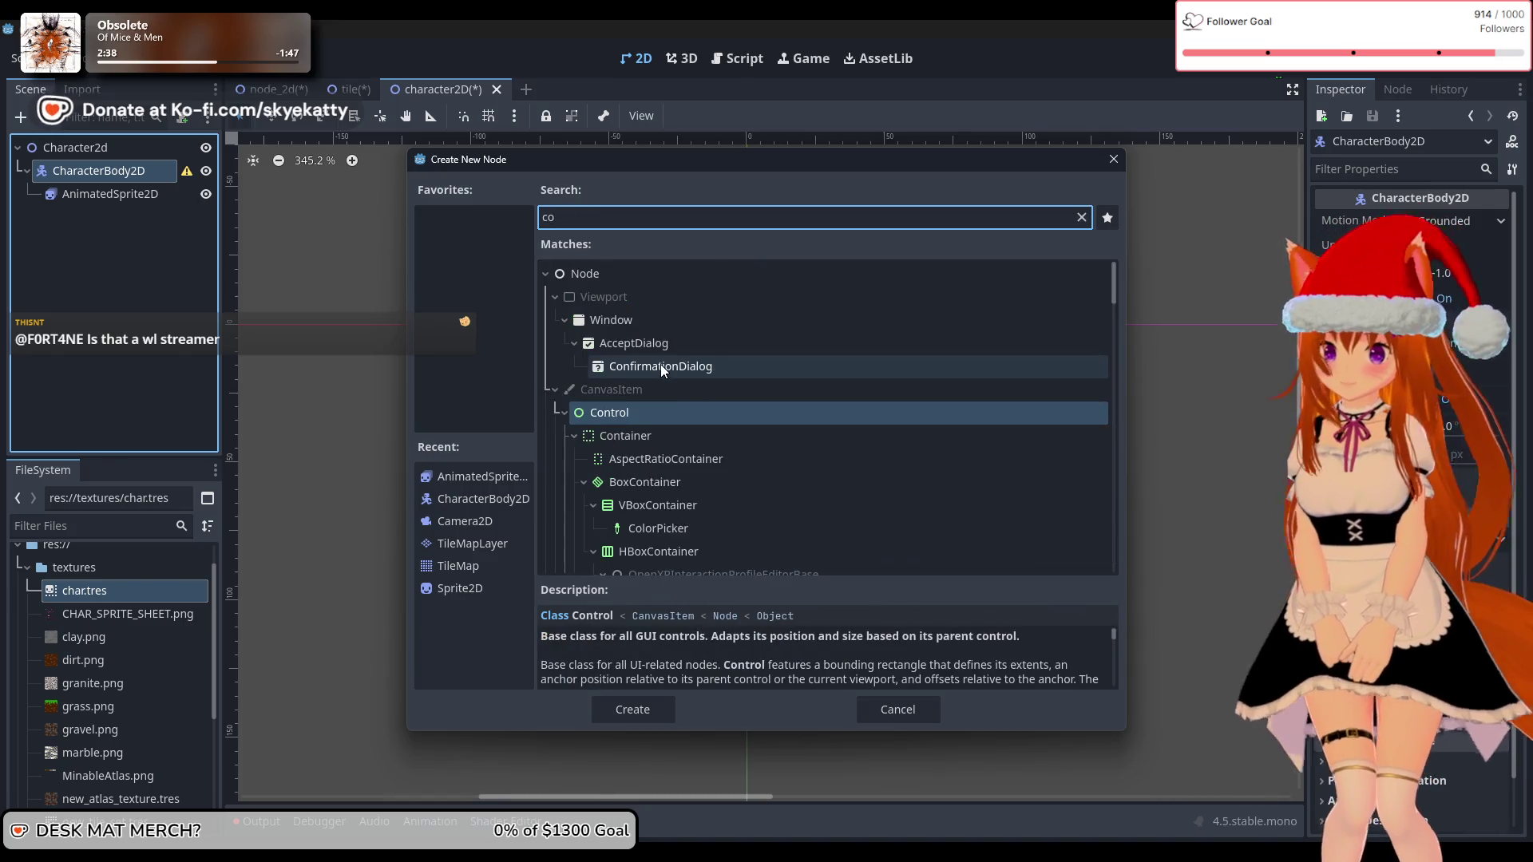
click(890, 710)
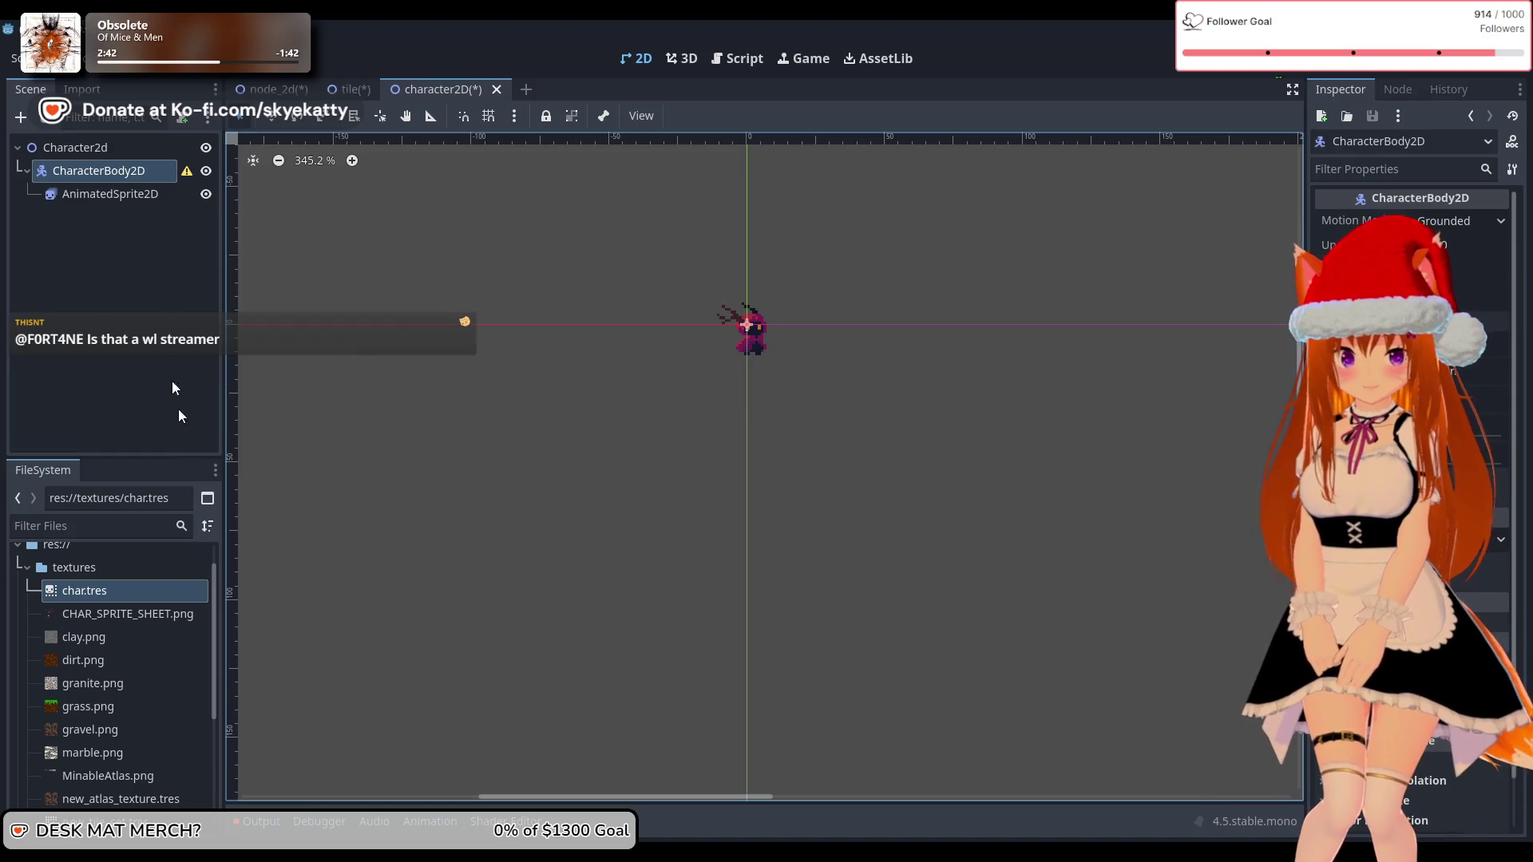
Step: Add a CollisionShape2D child under CharacterBody2D, found by searching 'colision'
mouse_move(182, 173)
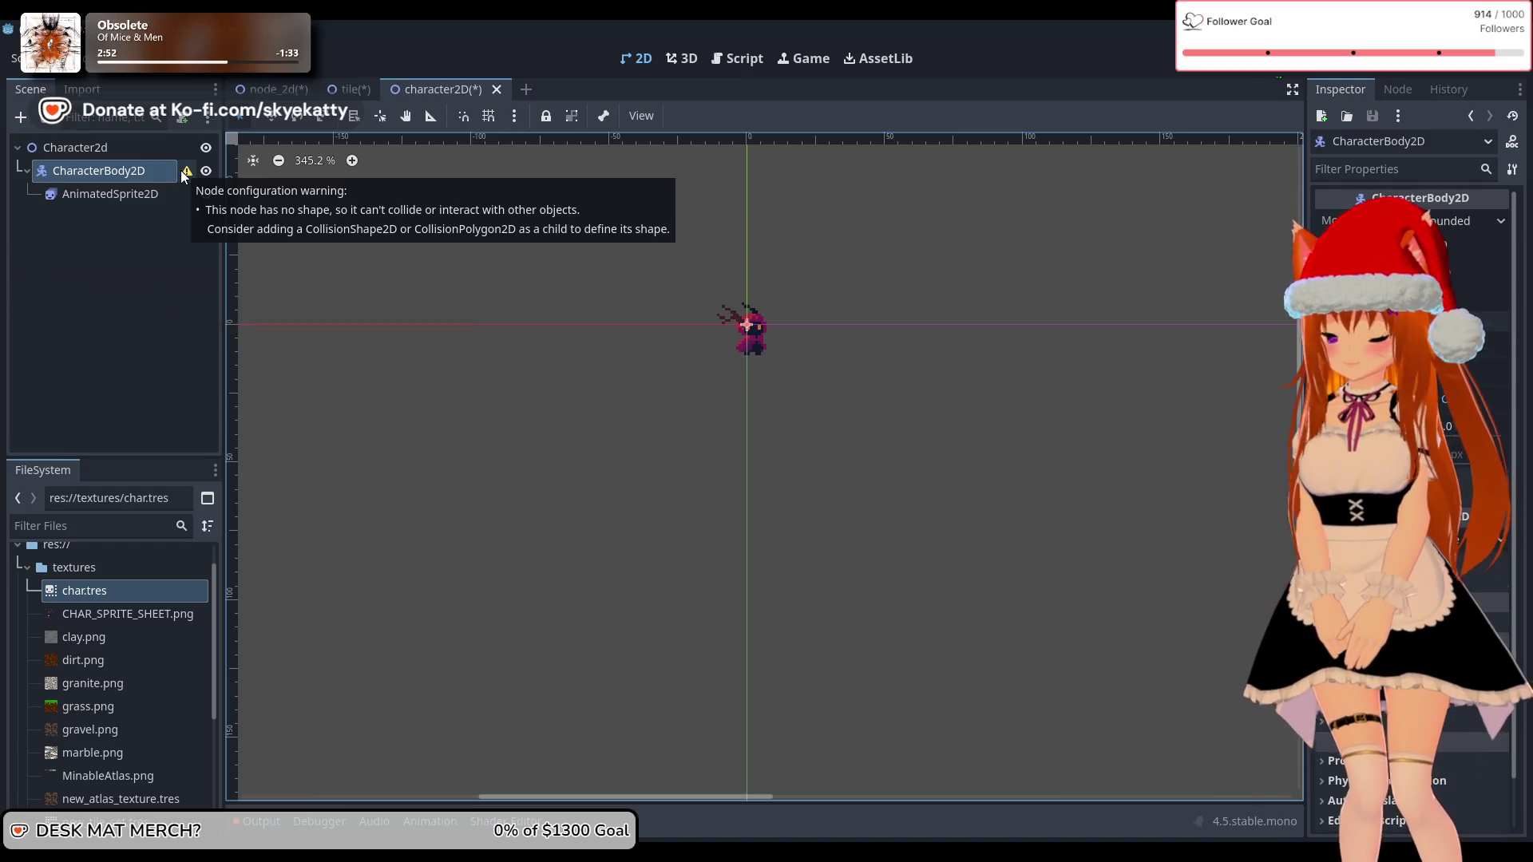
right_click(138, 174)
click(179, 195)
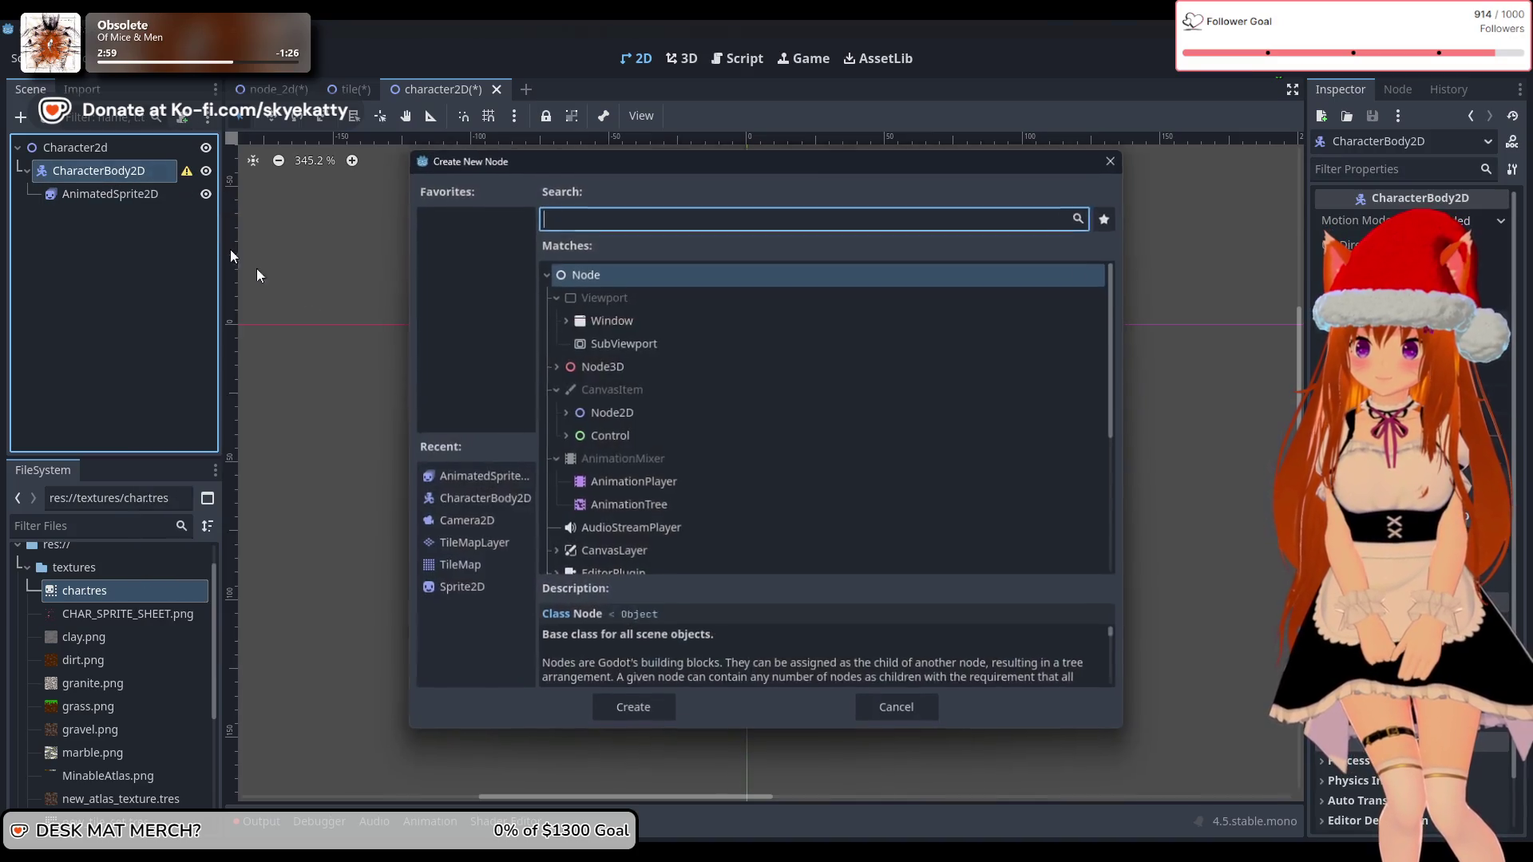
text(colision)
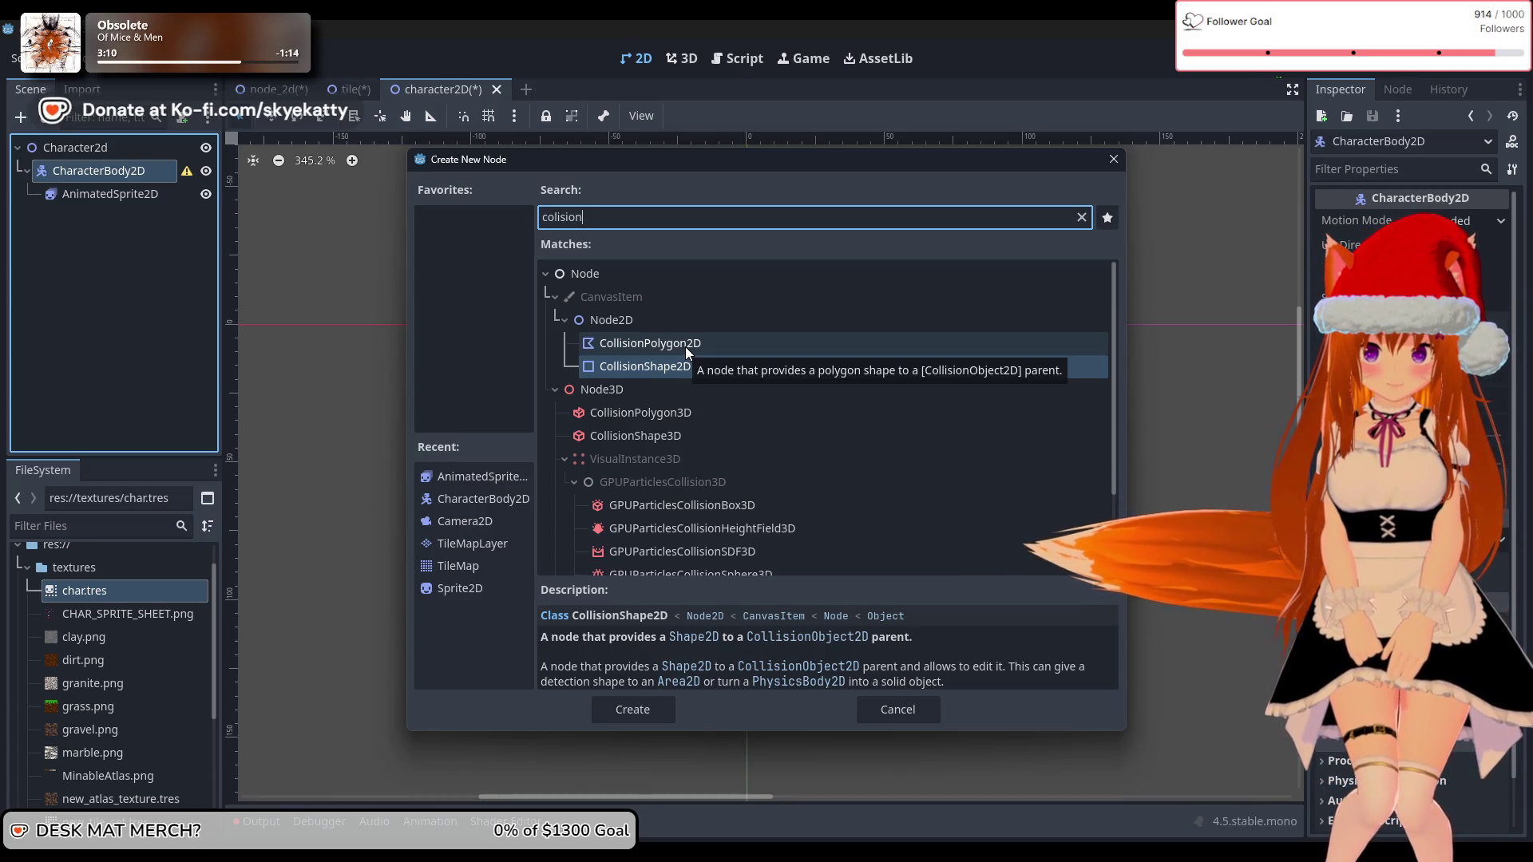
click(625, 368)
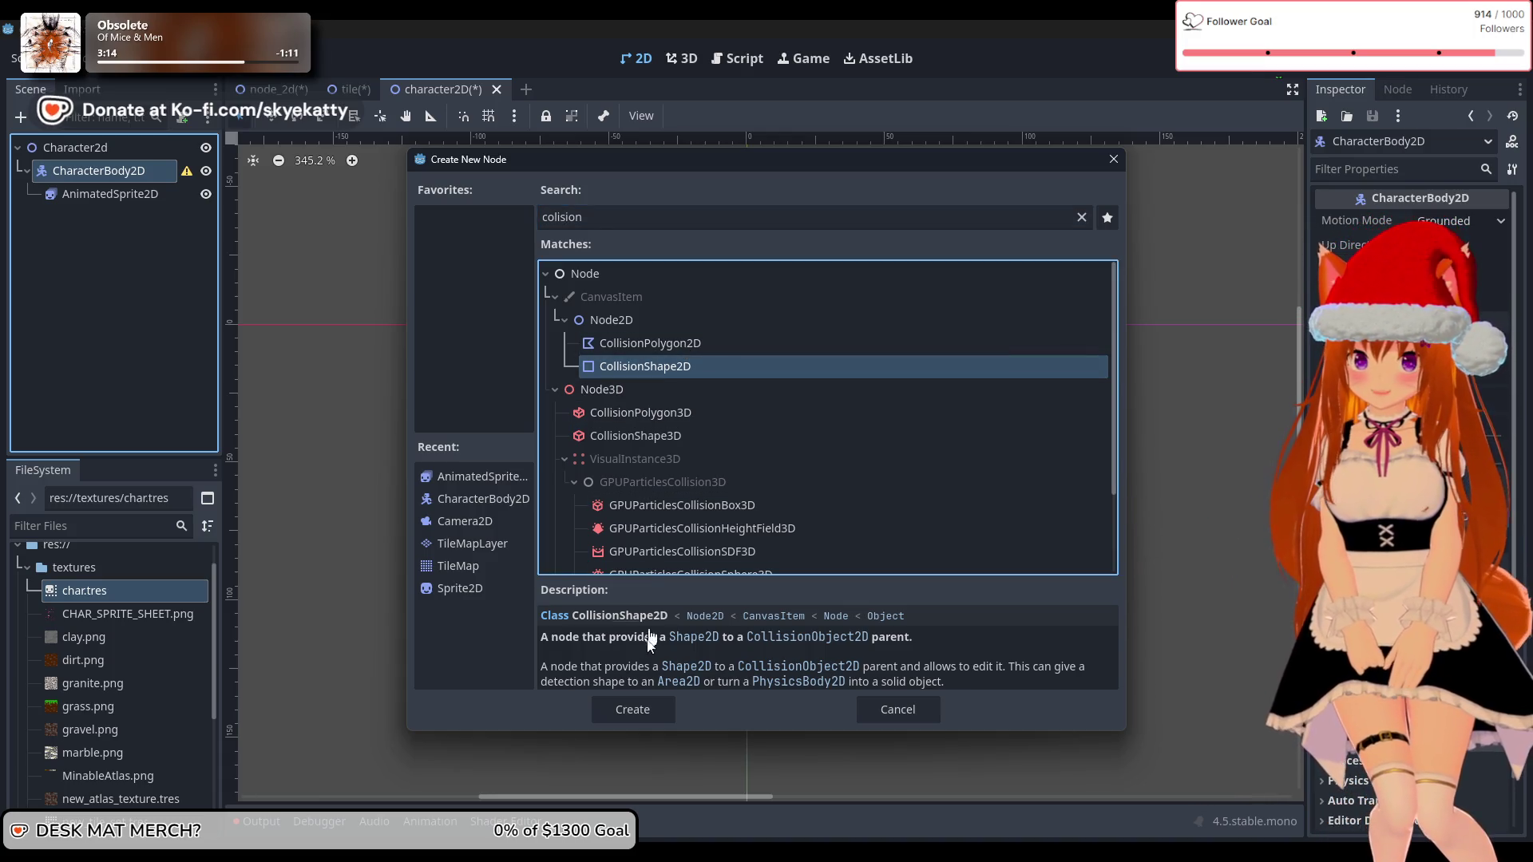
click(640, 709)
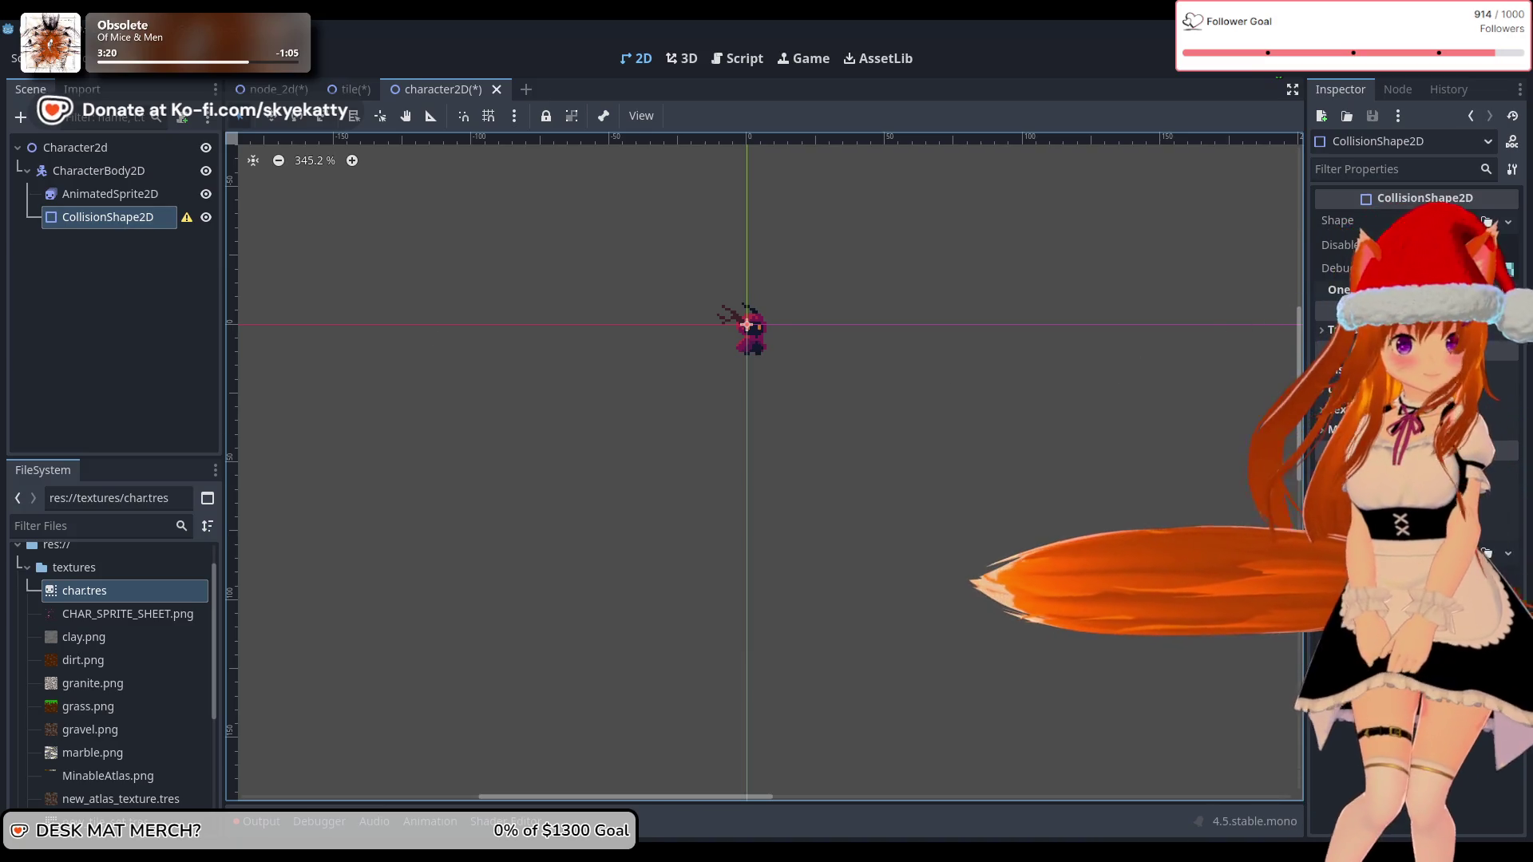
mouse_move(1358, 289)
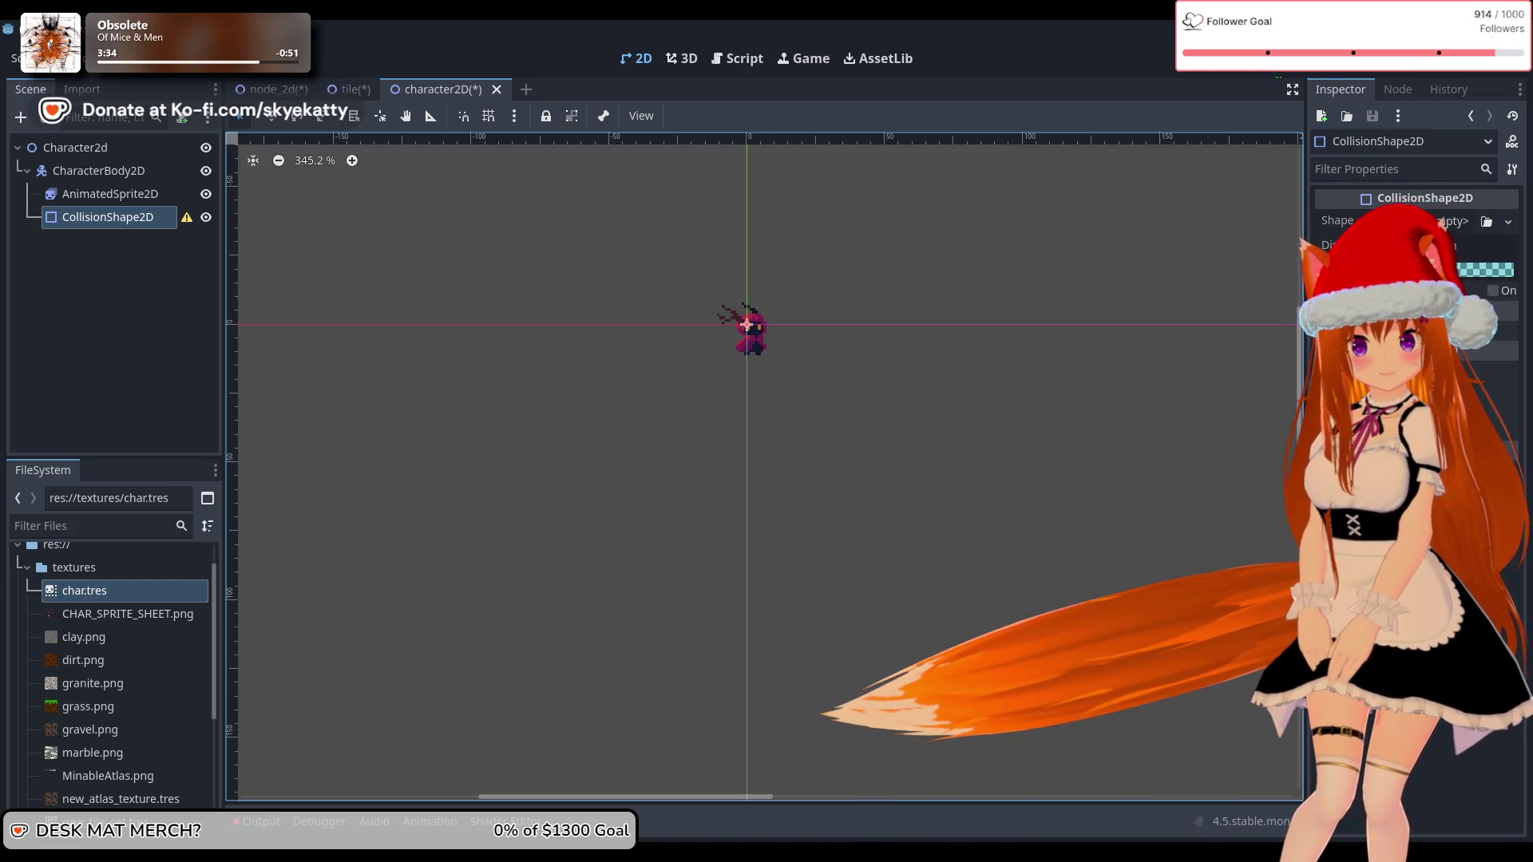
Step: Assign a new CapsuleShape2D to the CollisionShape2D's Shape property
click(1484, 222)
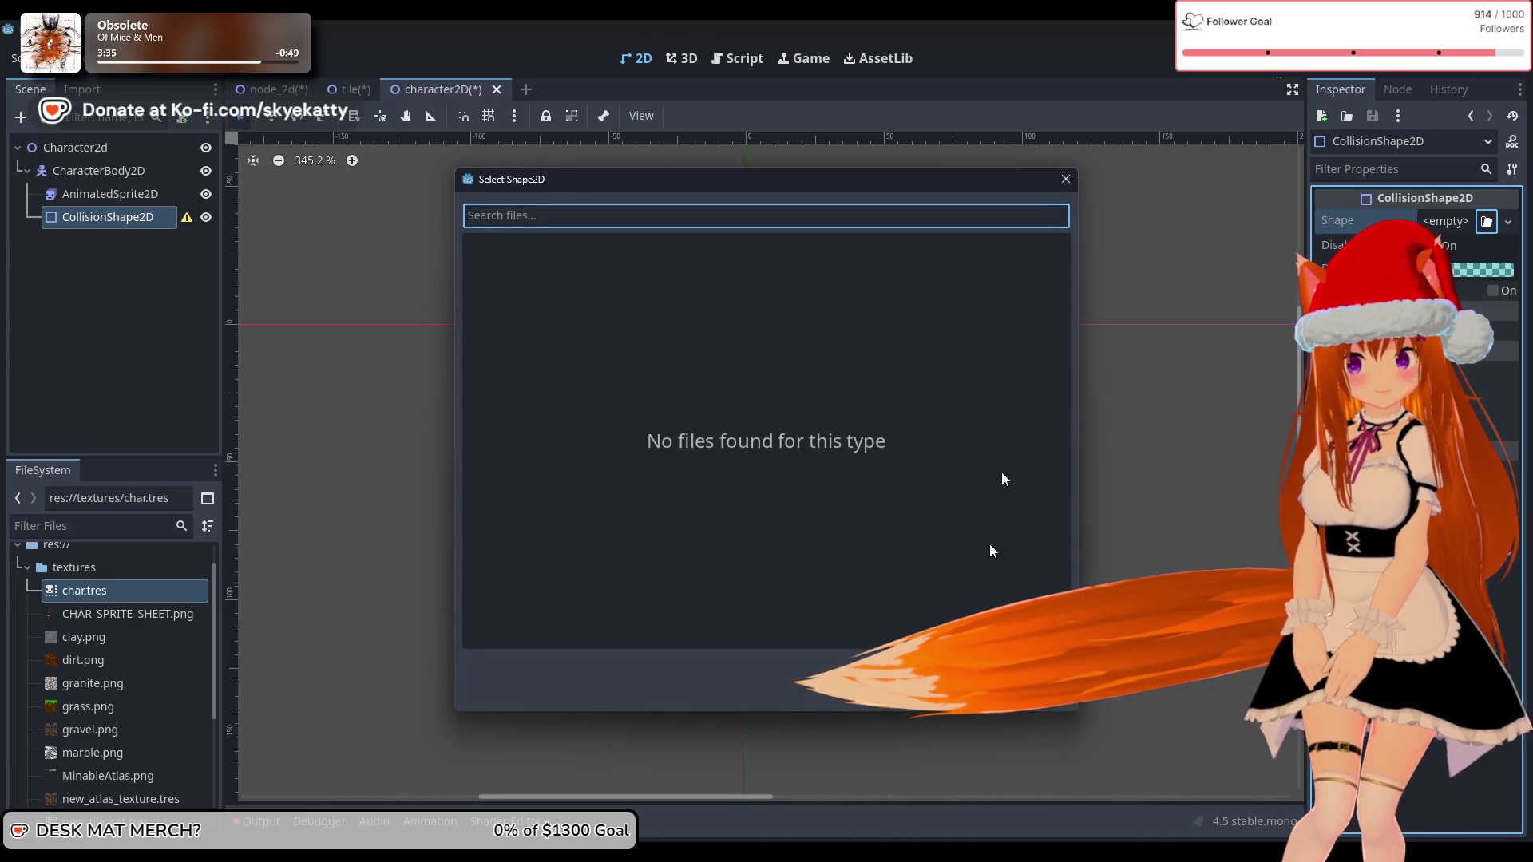
click(1065, 179)
click(1443, 220)
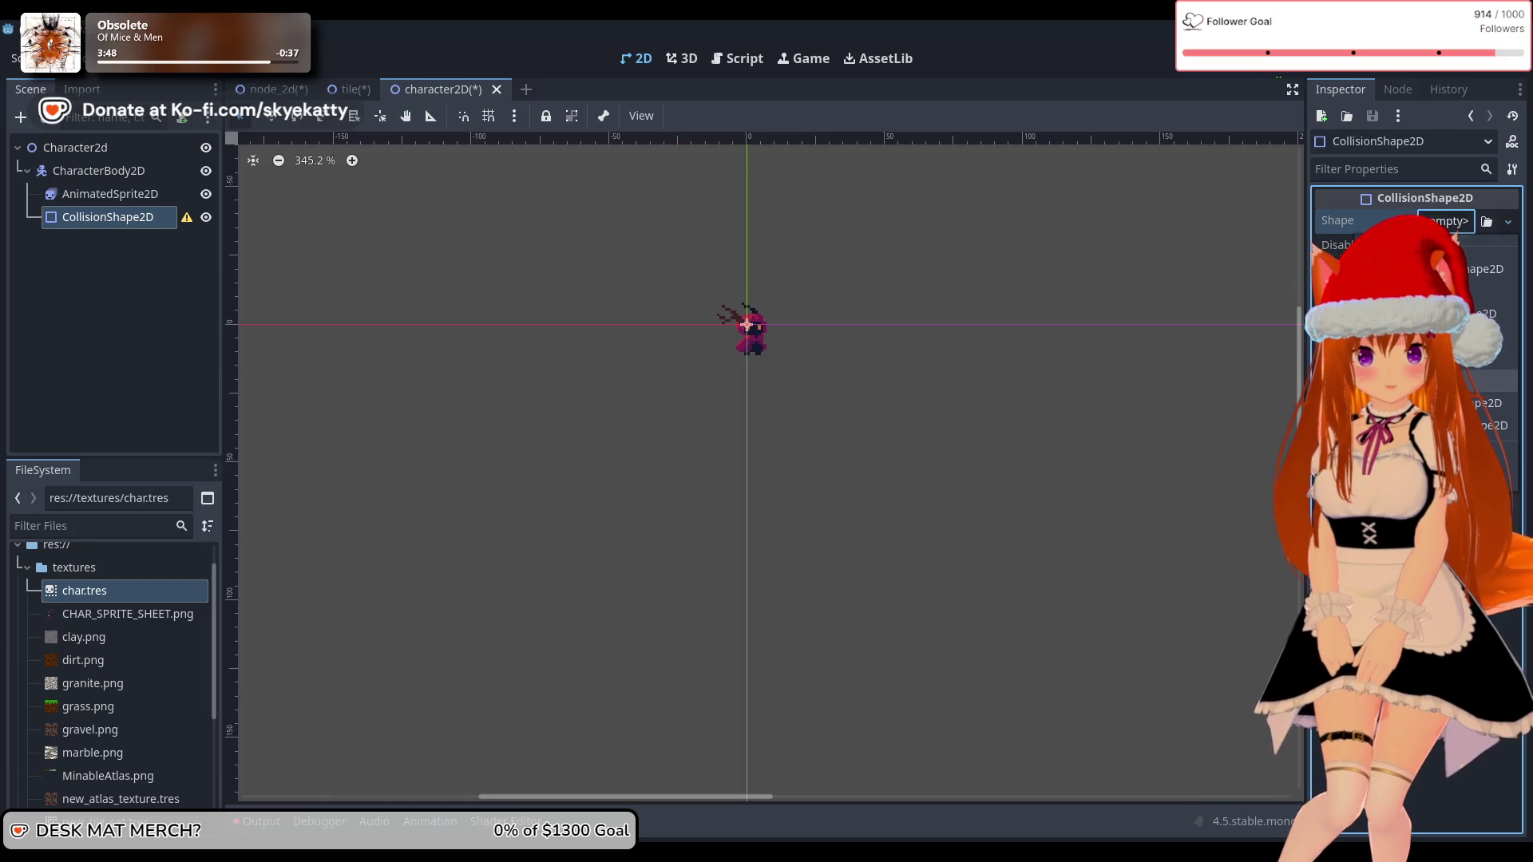
click(1414, 269)
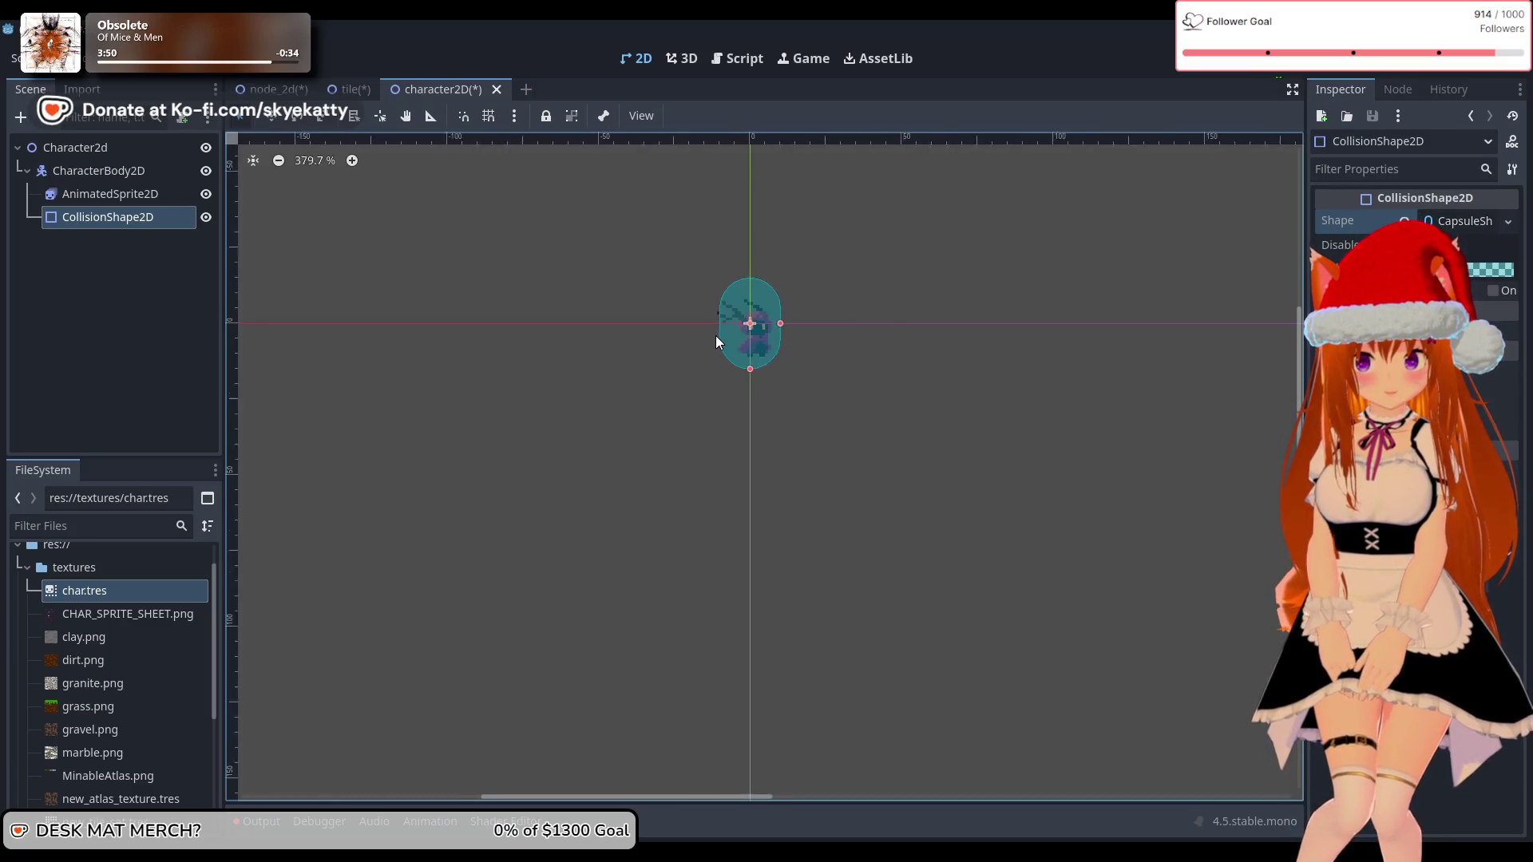
Step: Narrow and shorten the capsule with its handles, nudging it down and right onto the body
scroll(721, 335, up, 8)
scroll(809, 315, down, 1)
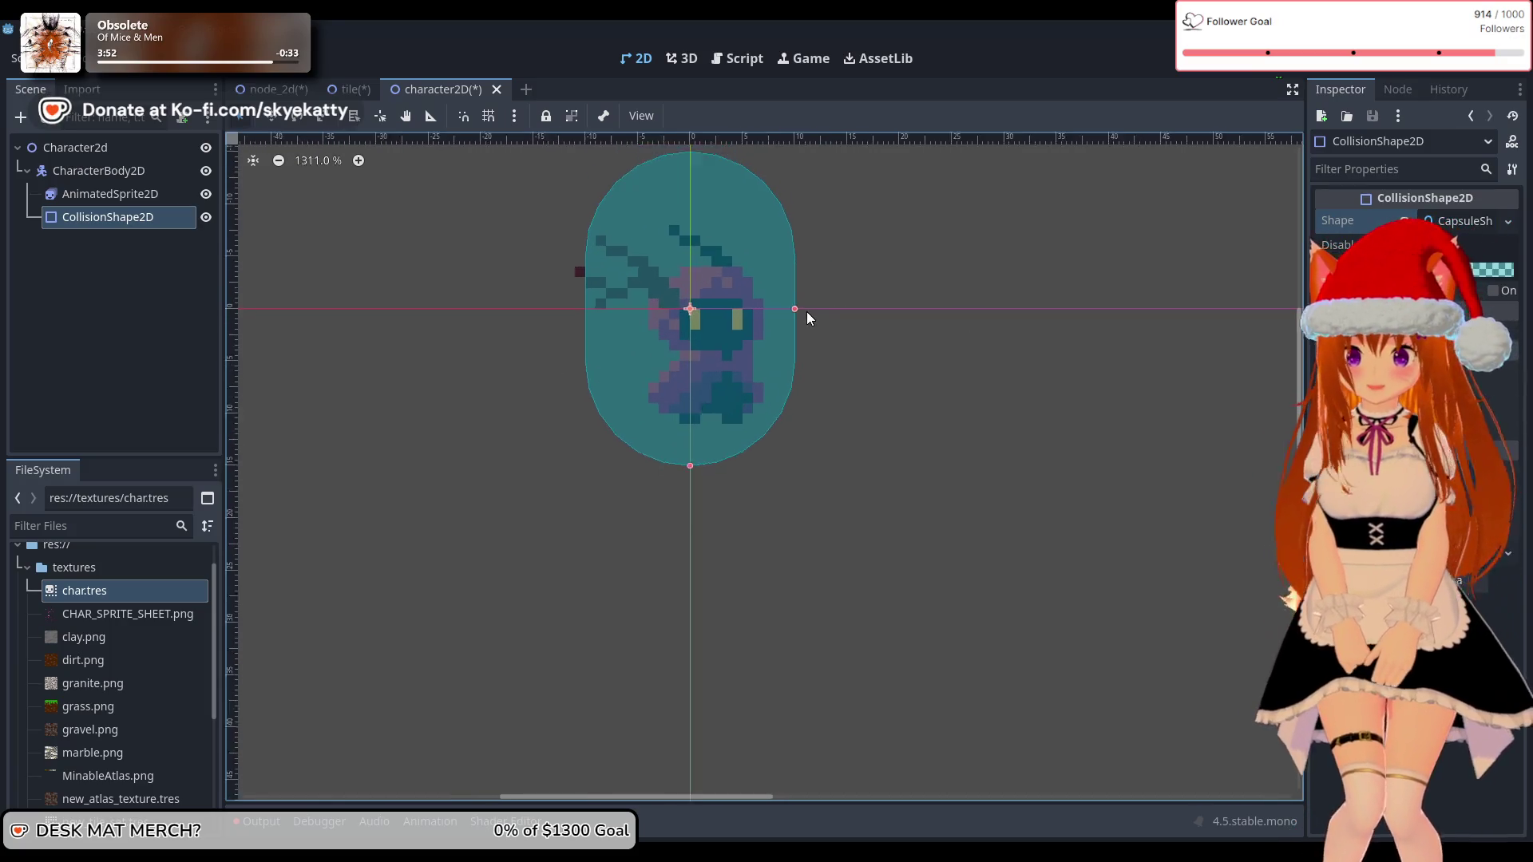
drag(790, 309, 777, 314)
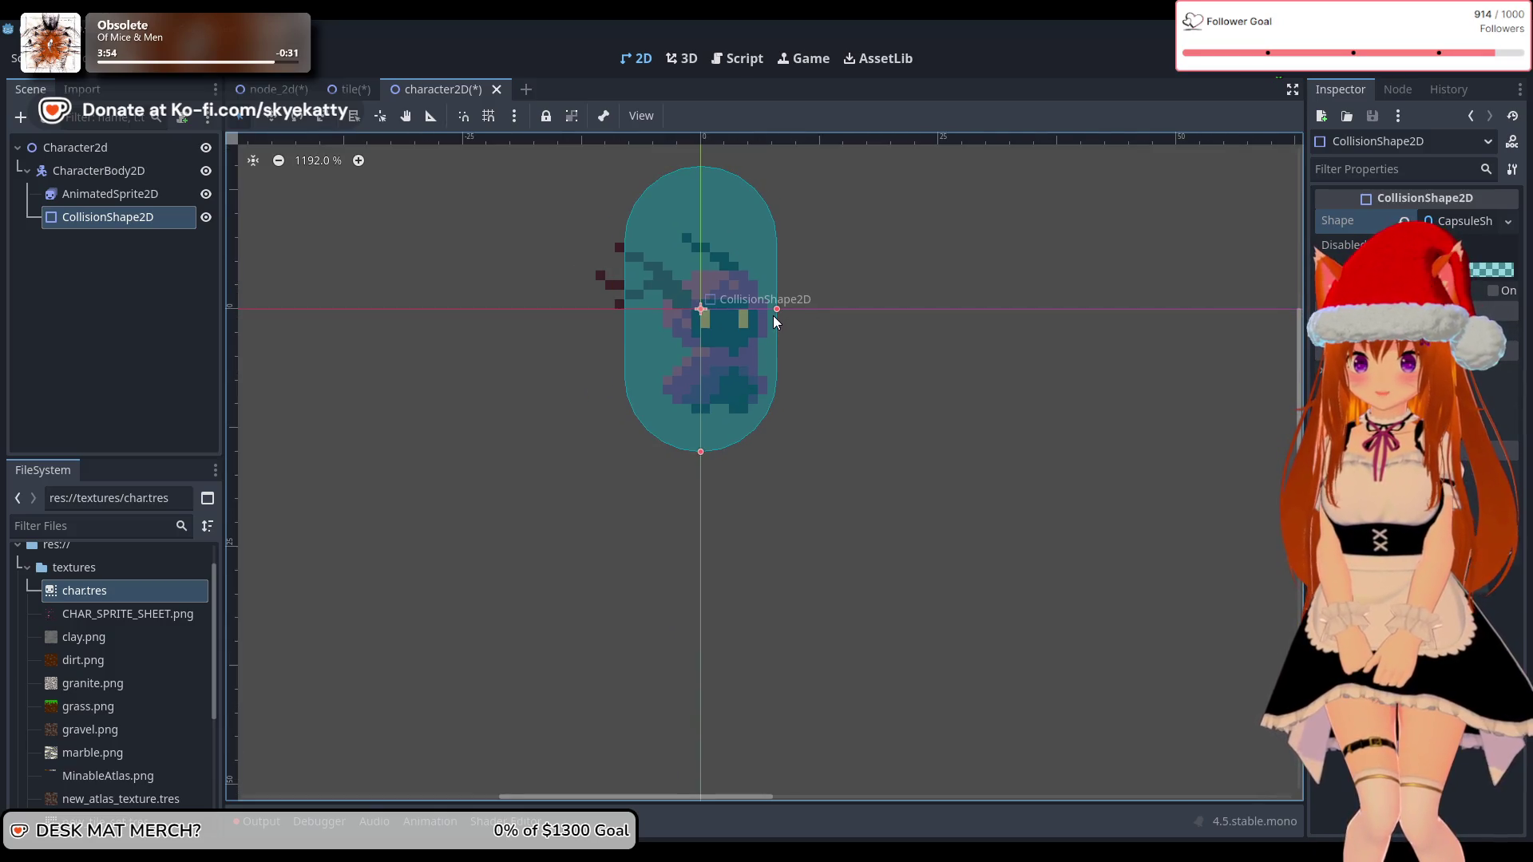
drag(700, 452, 705, 428)
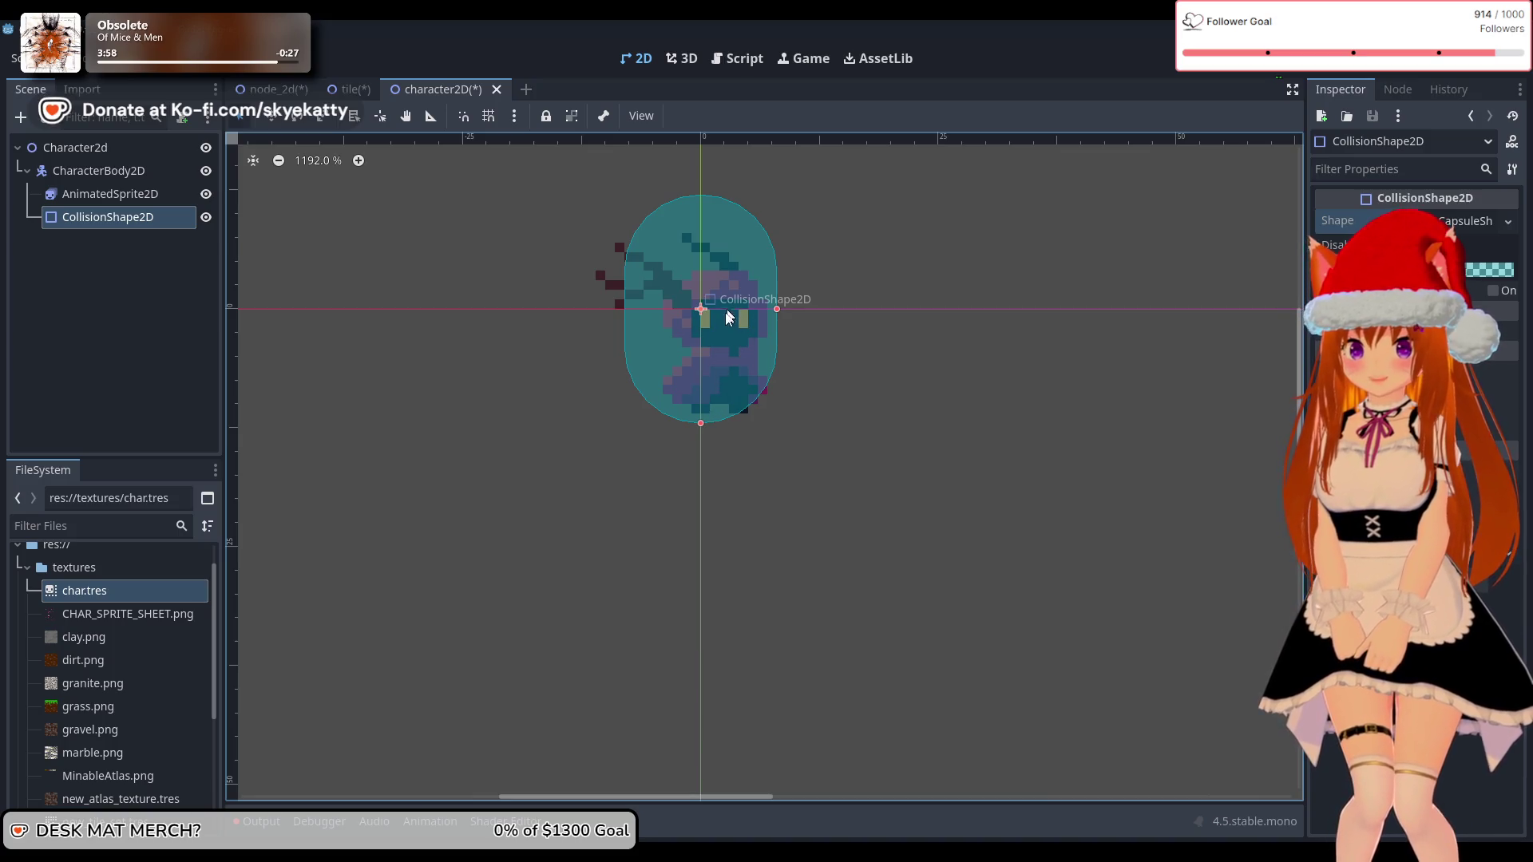
key(Down)
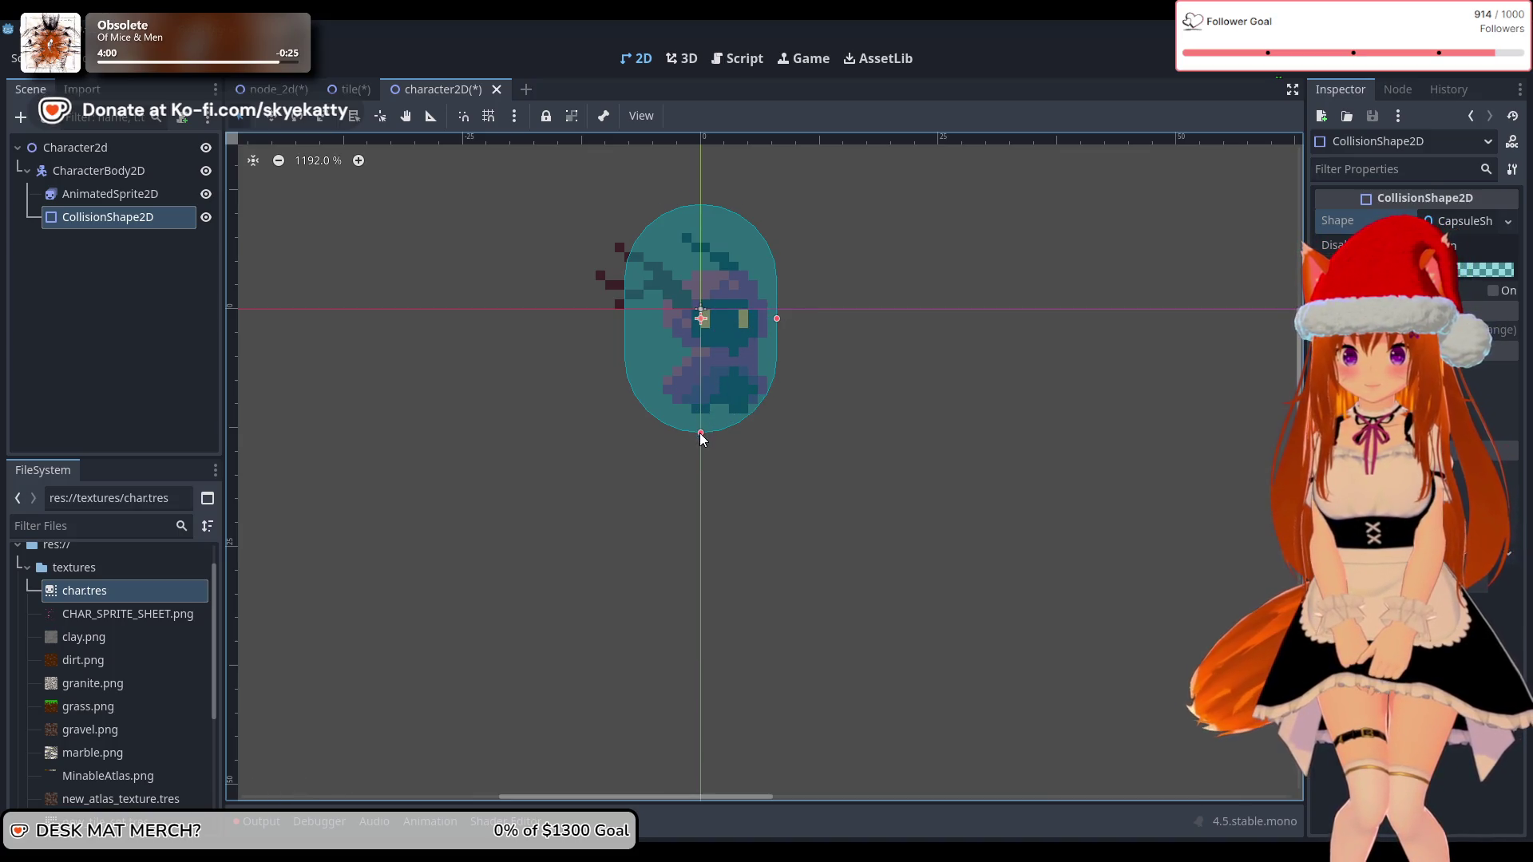
drag(700, 432, 702, 423)
key(Down)
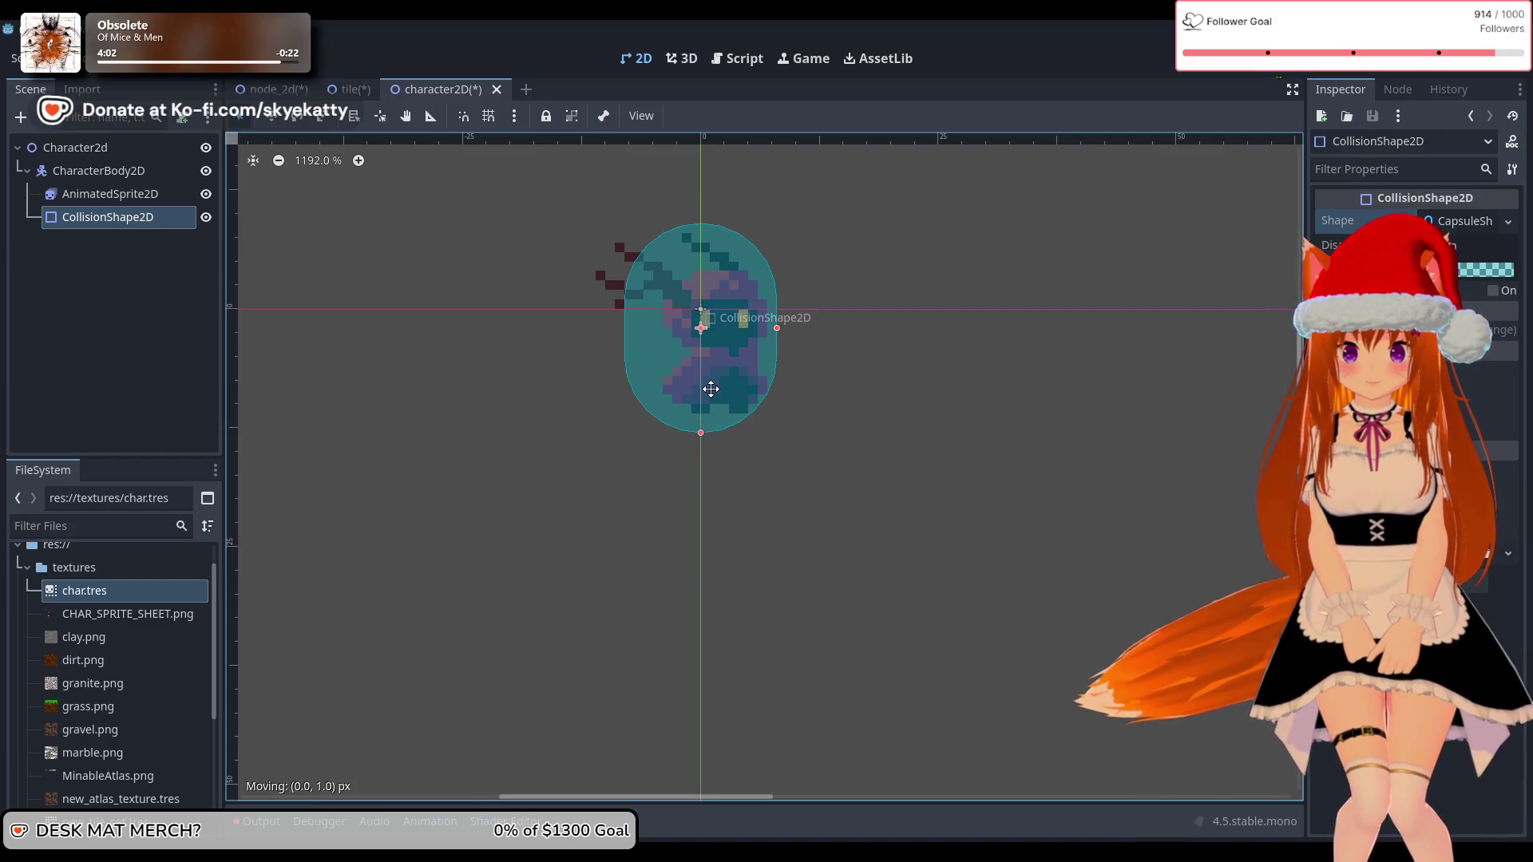
drag(703, 432, 702, 423)
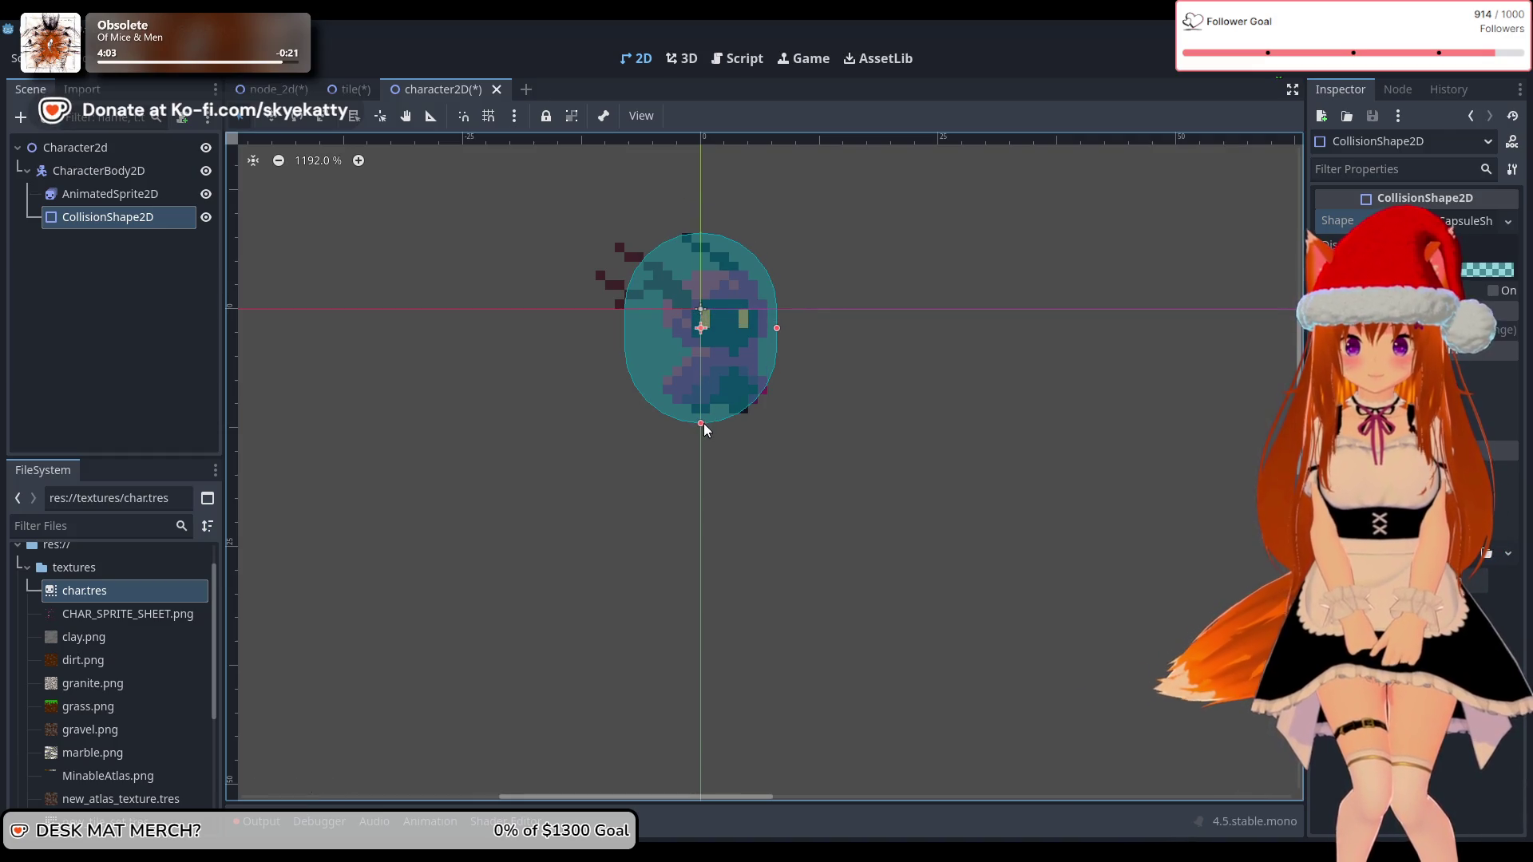
key(Right)
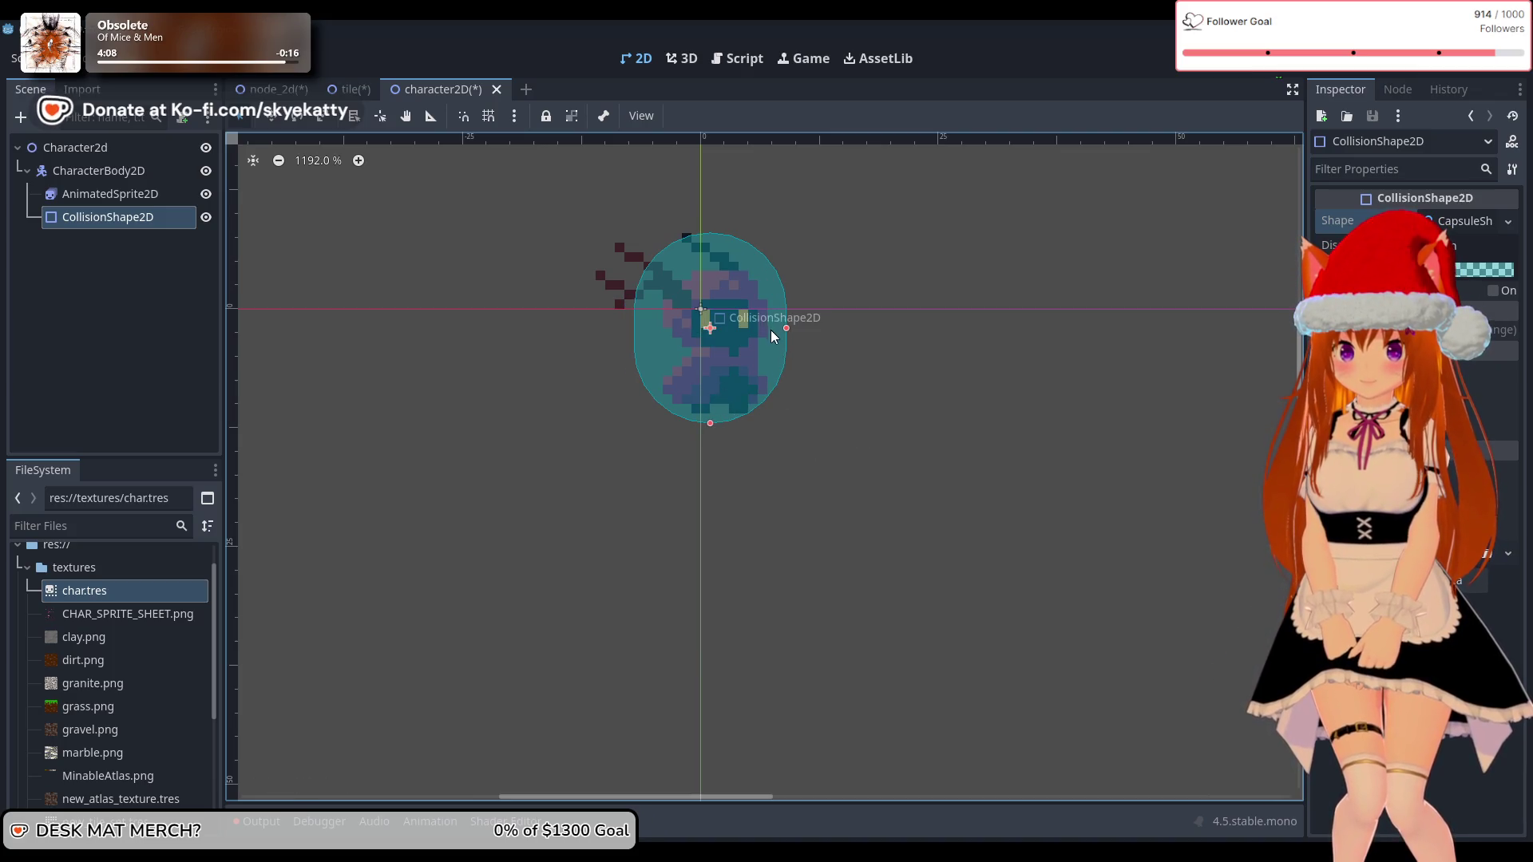
drag(784, 328, 771, 331)
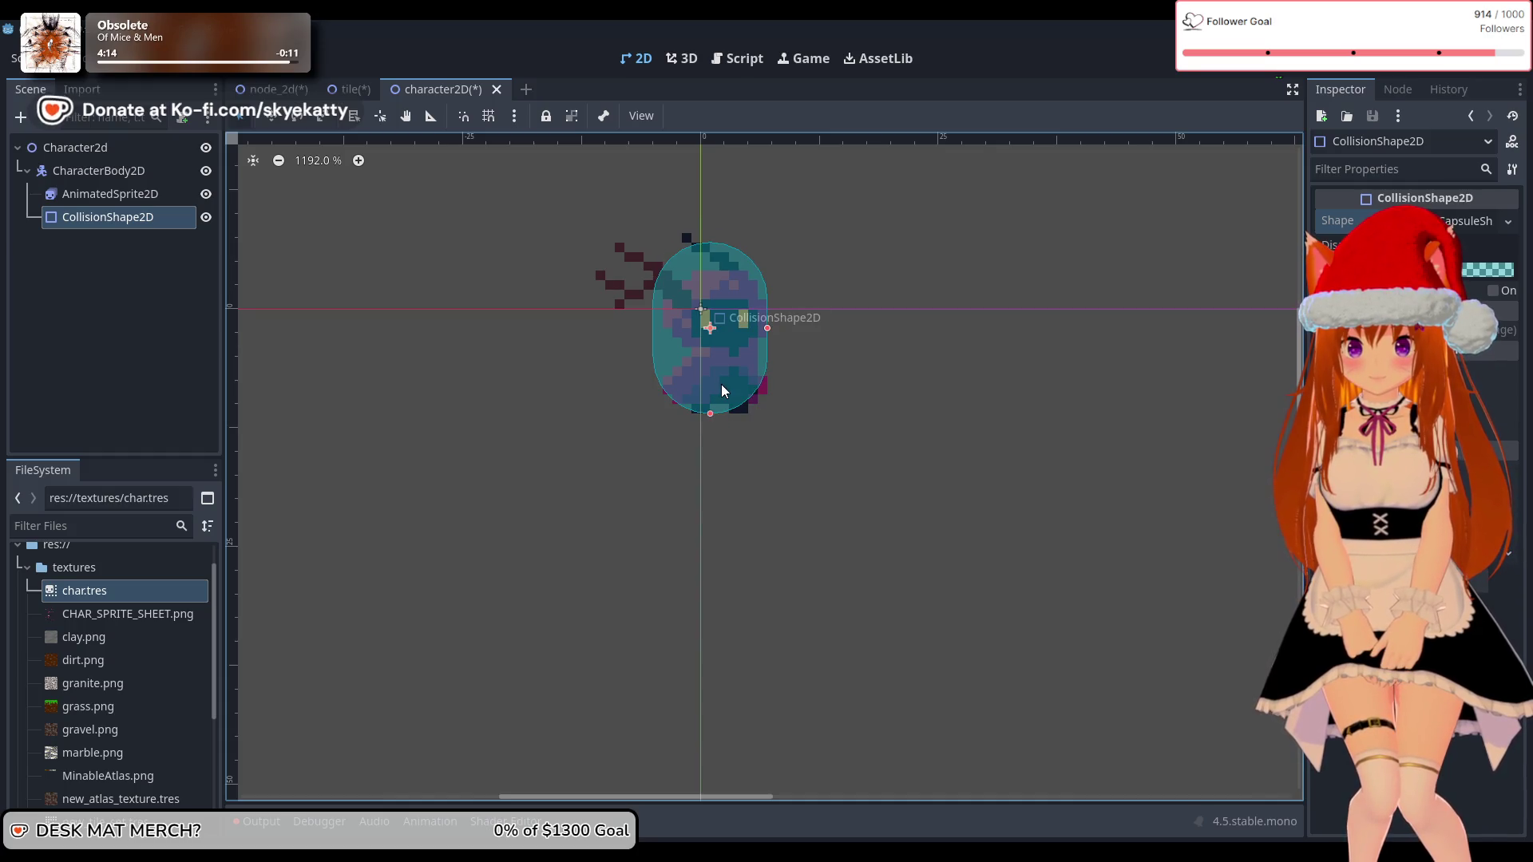
drag(722, 386, 730, 362)
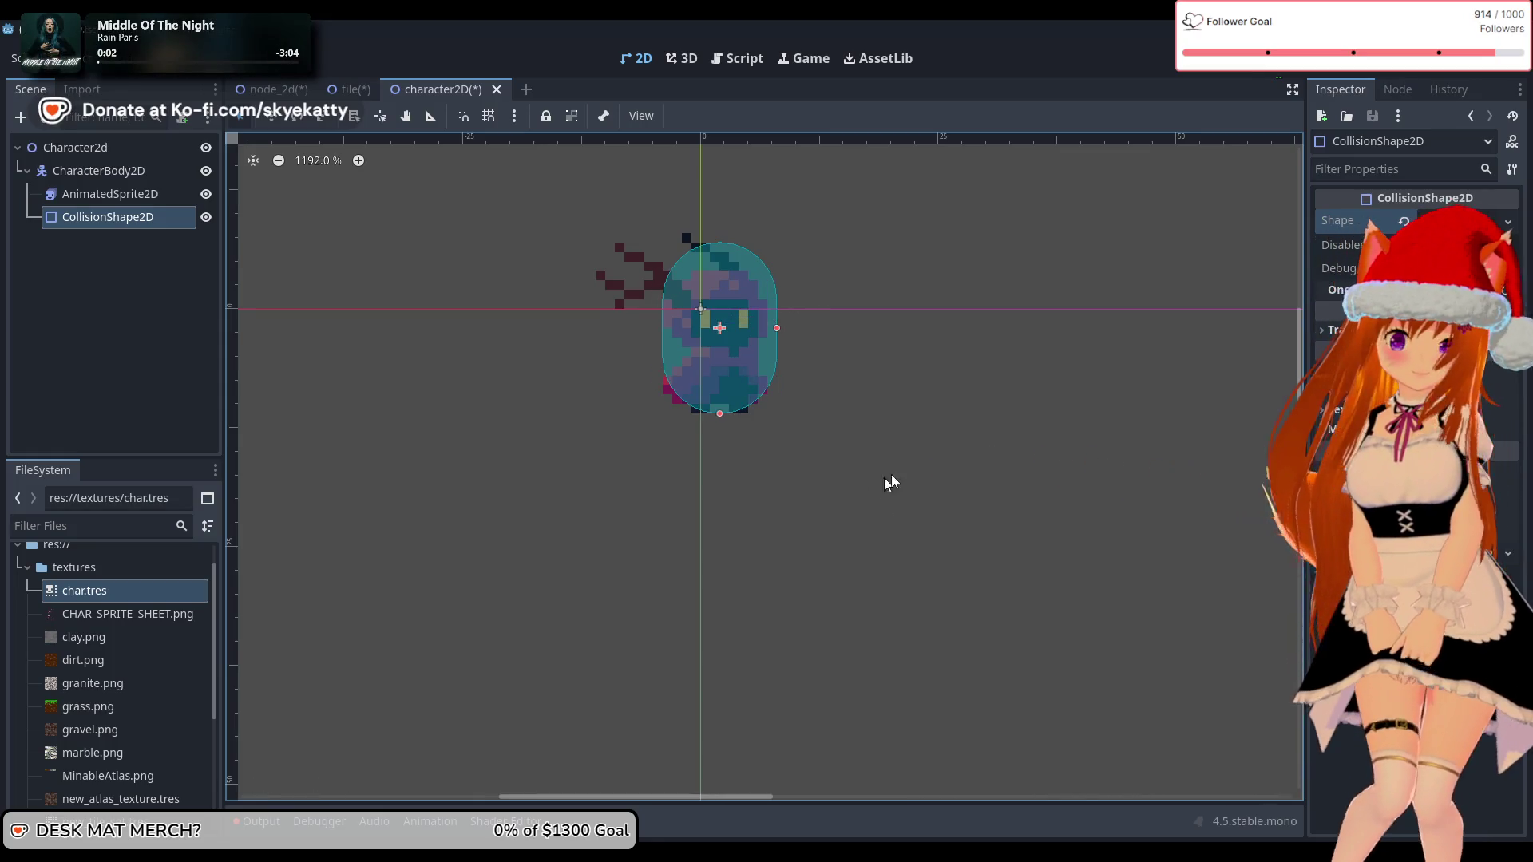
click(289, 377)
click(150, 216)
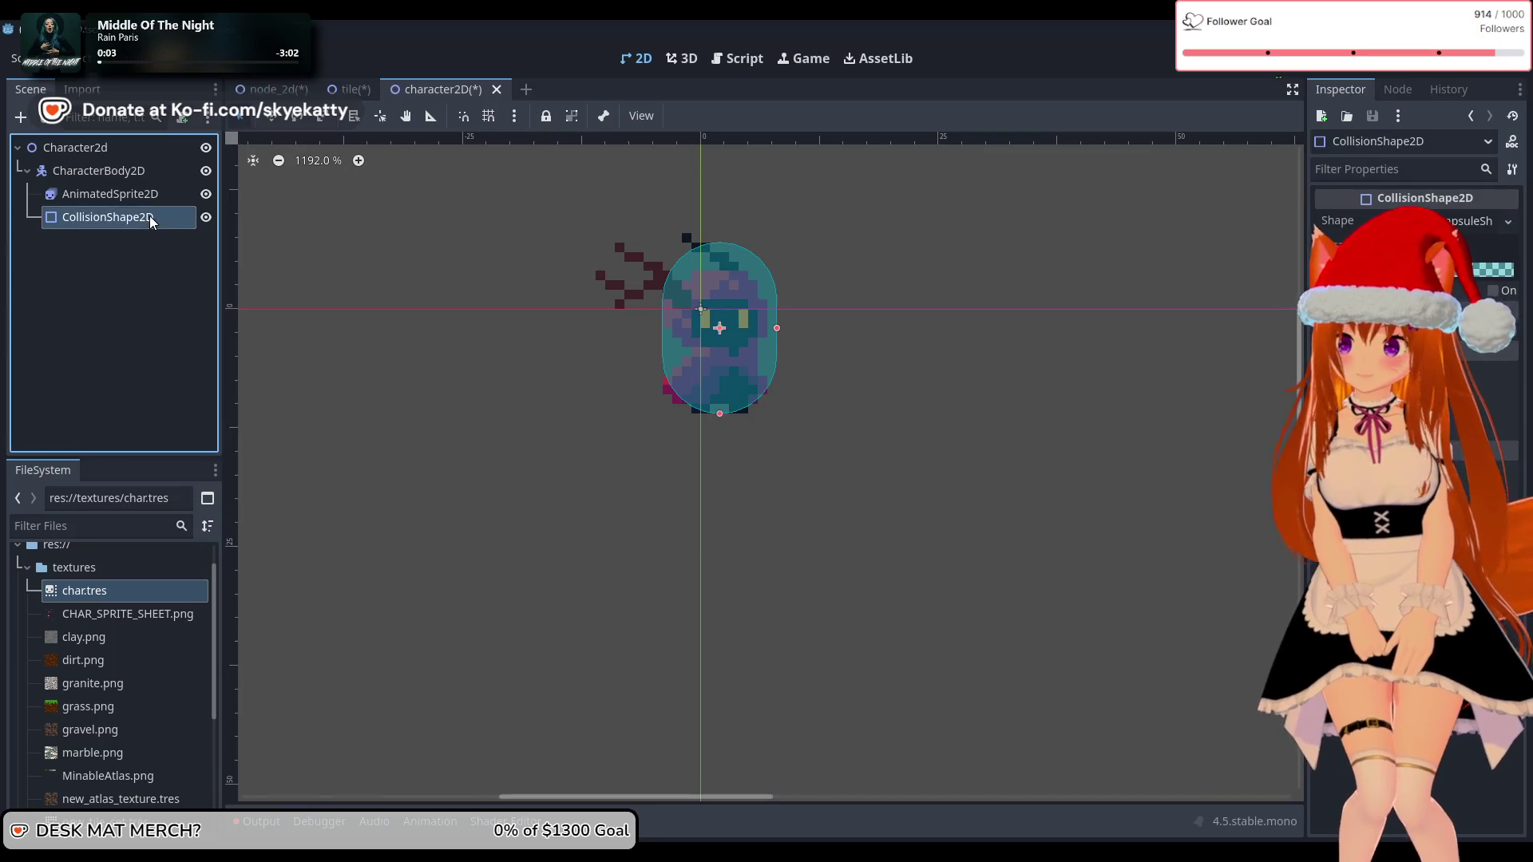
click(800, 477)
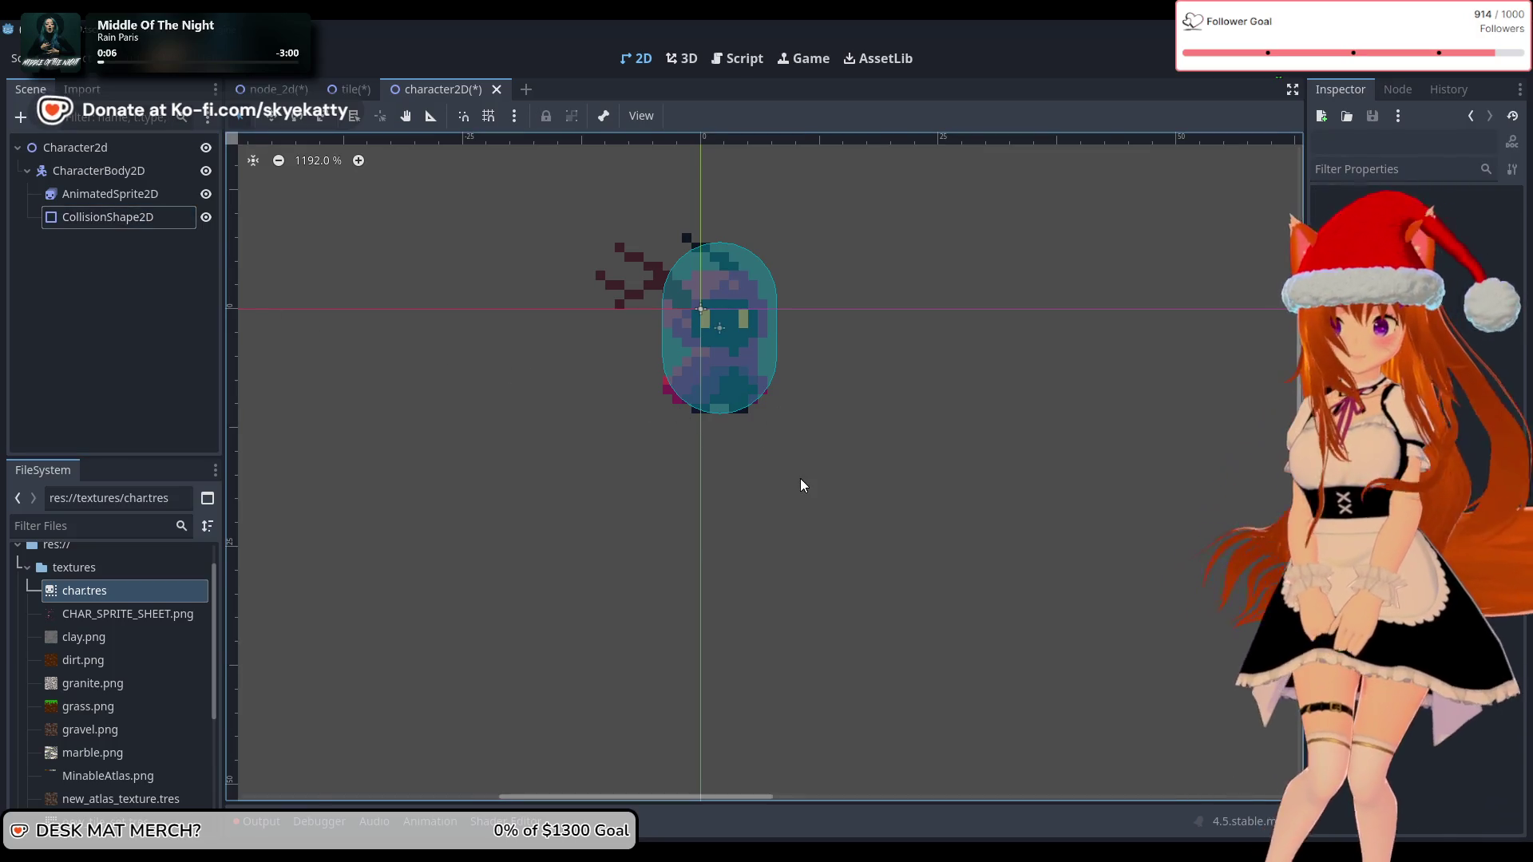
scroll(800, 478, down, 3)
scroll(919, 493, down, 3)
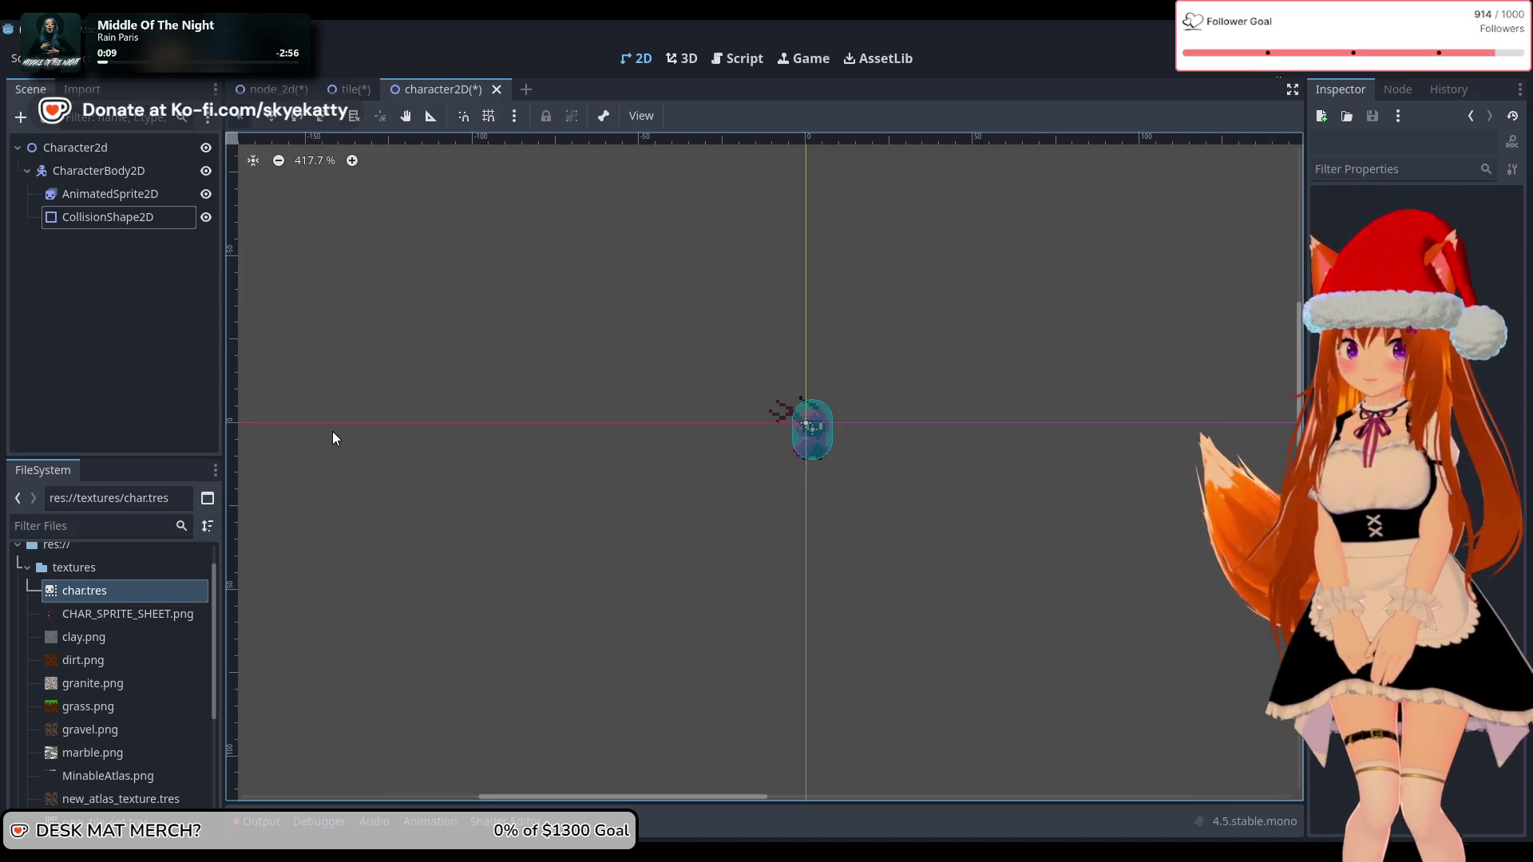
click(141, 348)
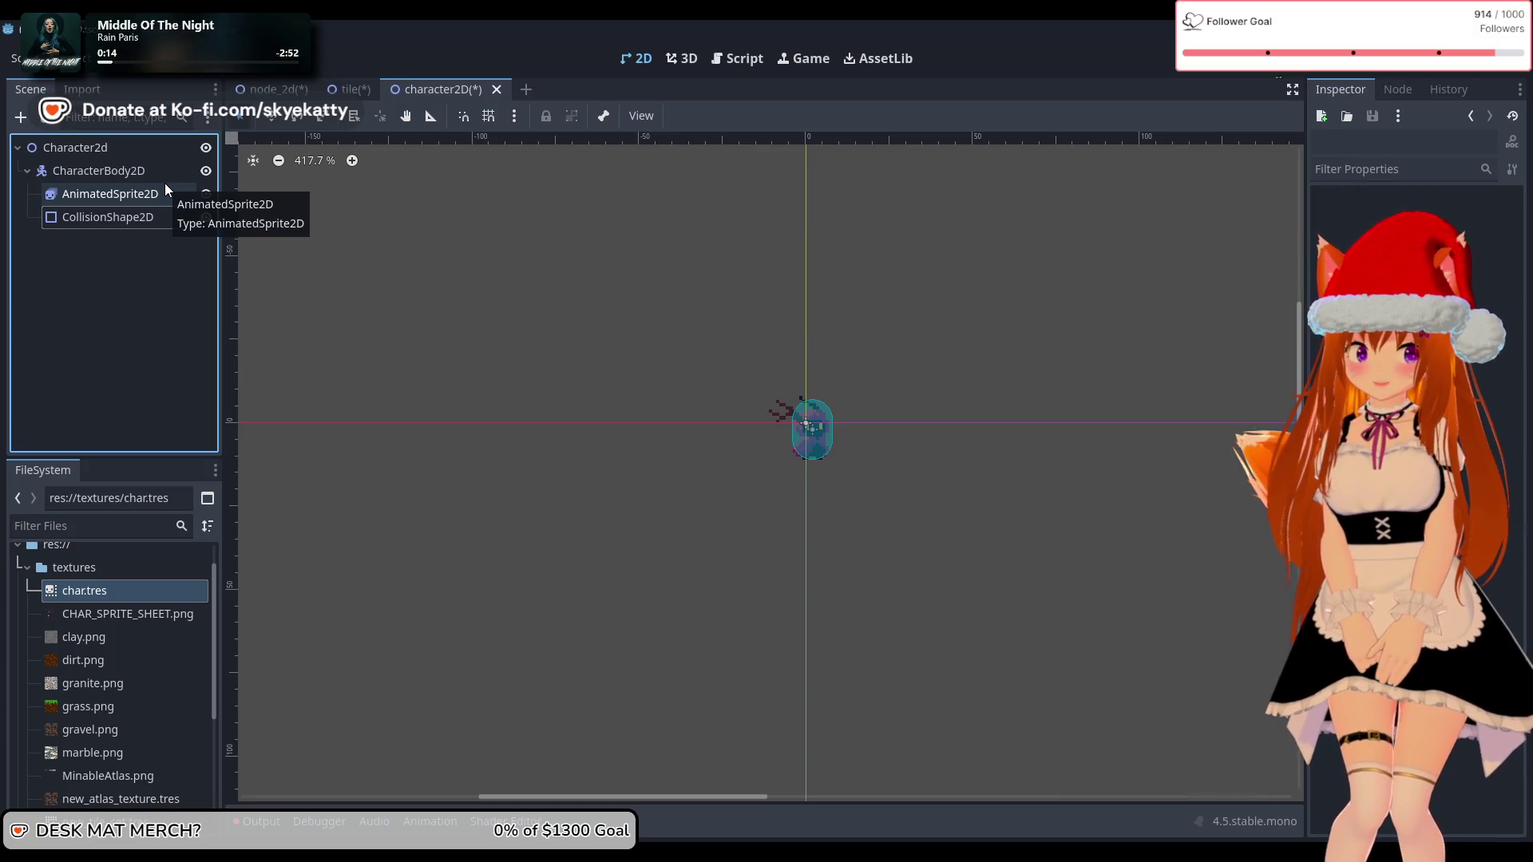
click(93, 170)
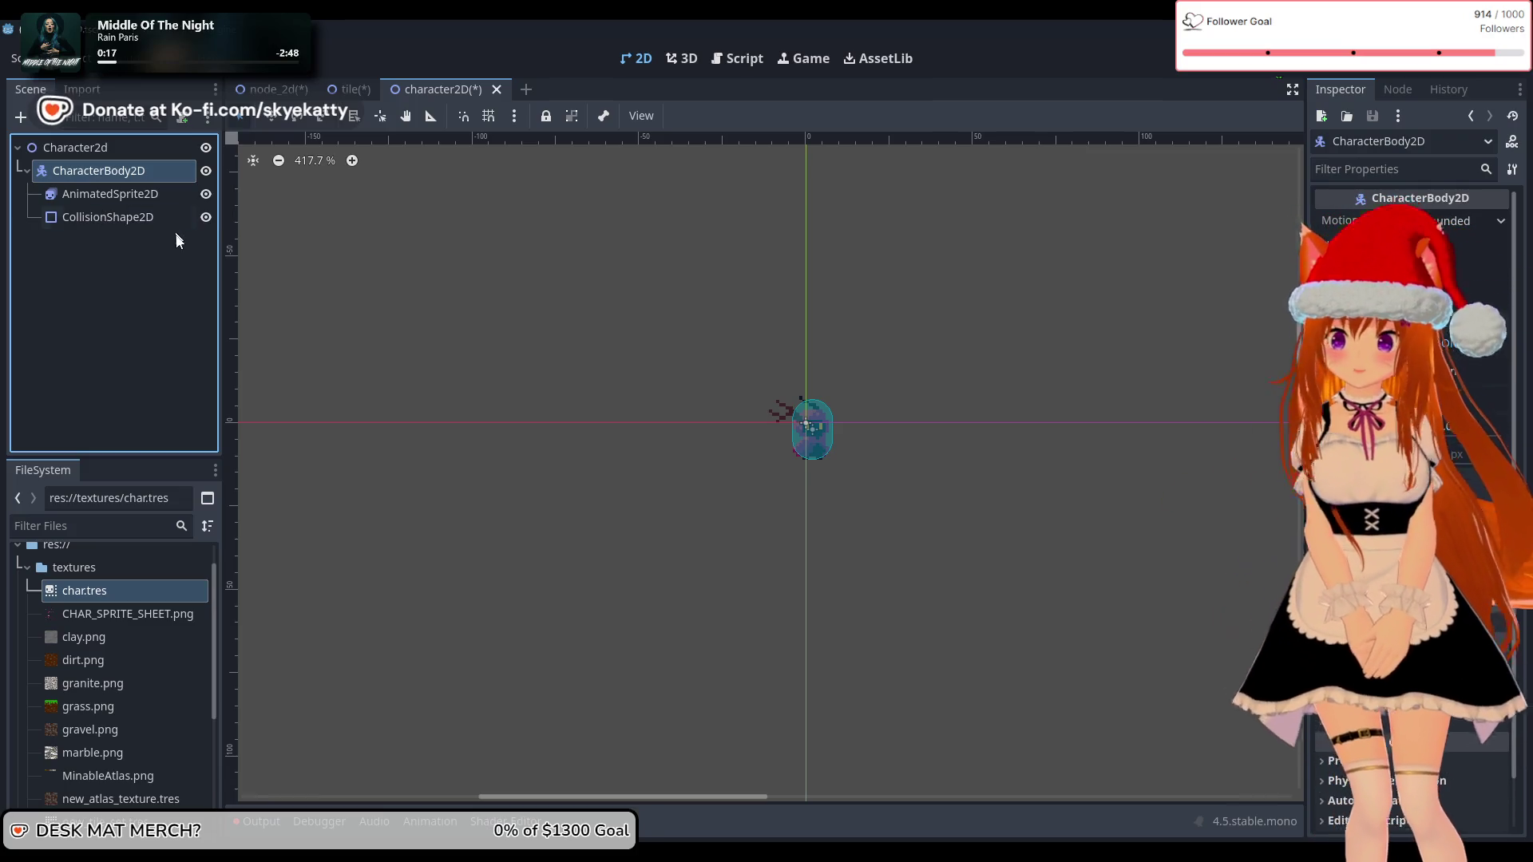
click(109, 295)
click(128, 153)
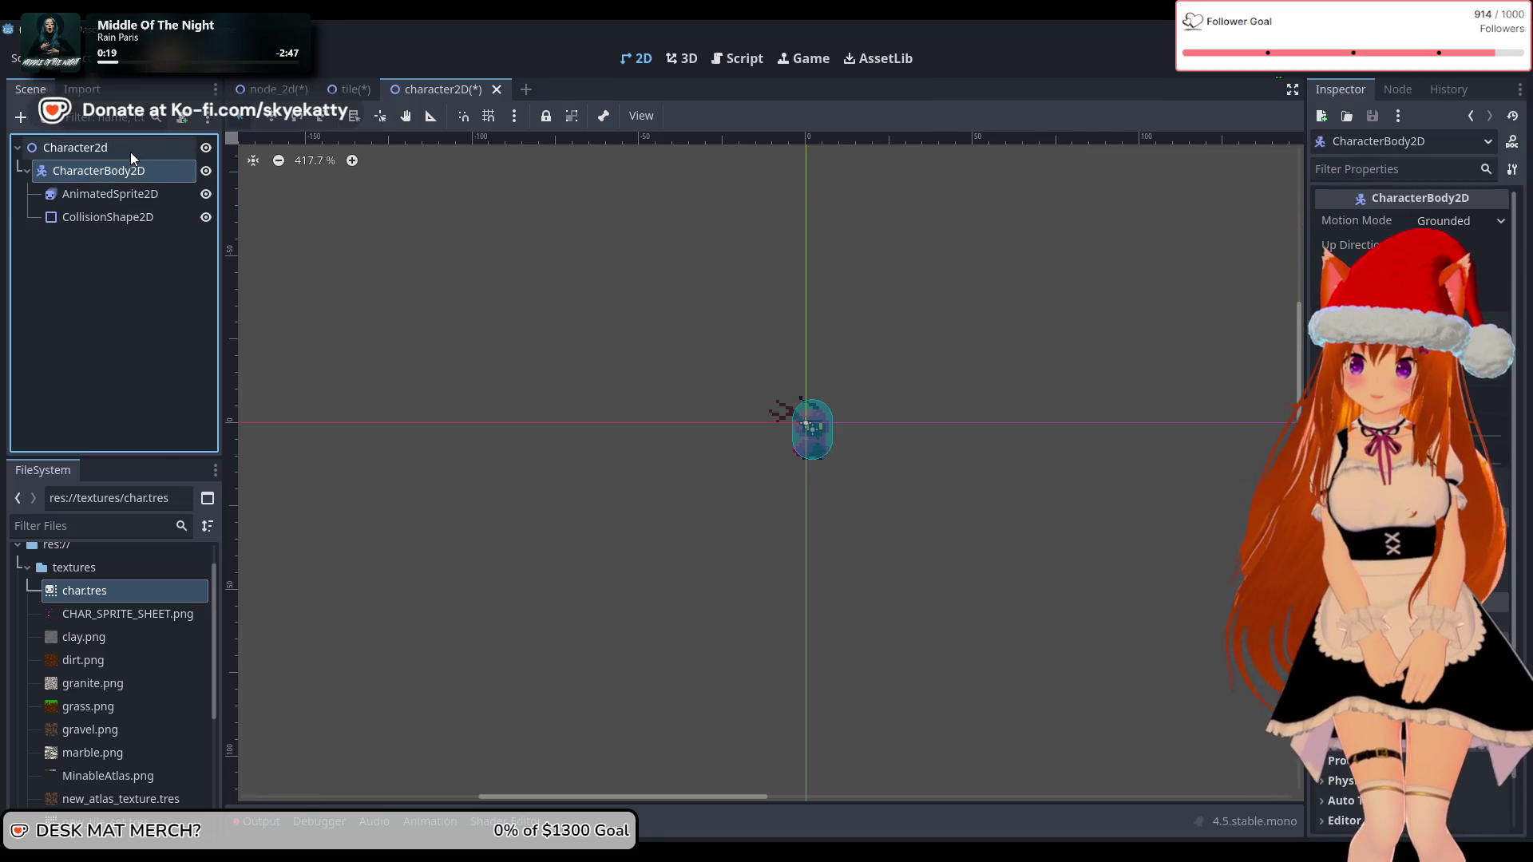
click(130, 173)
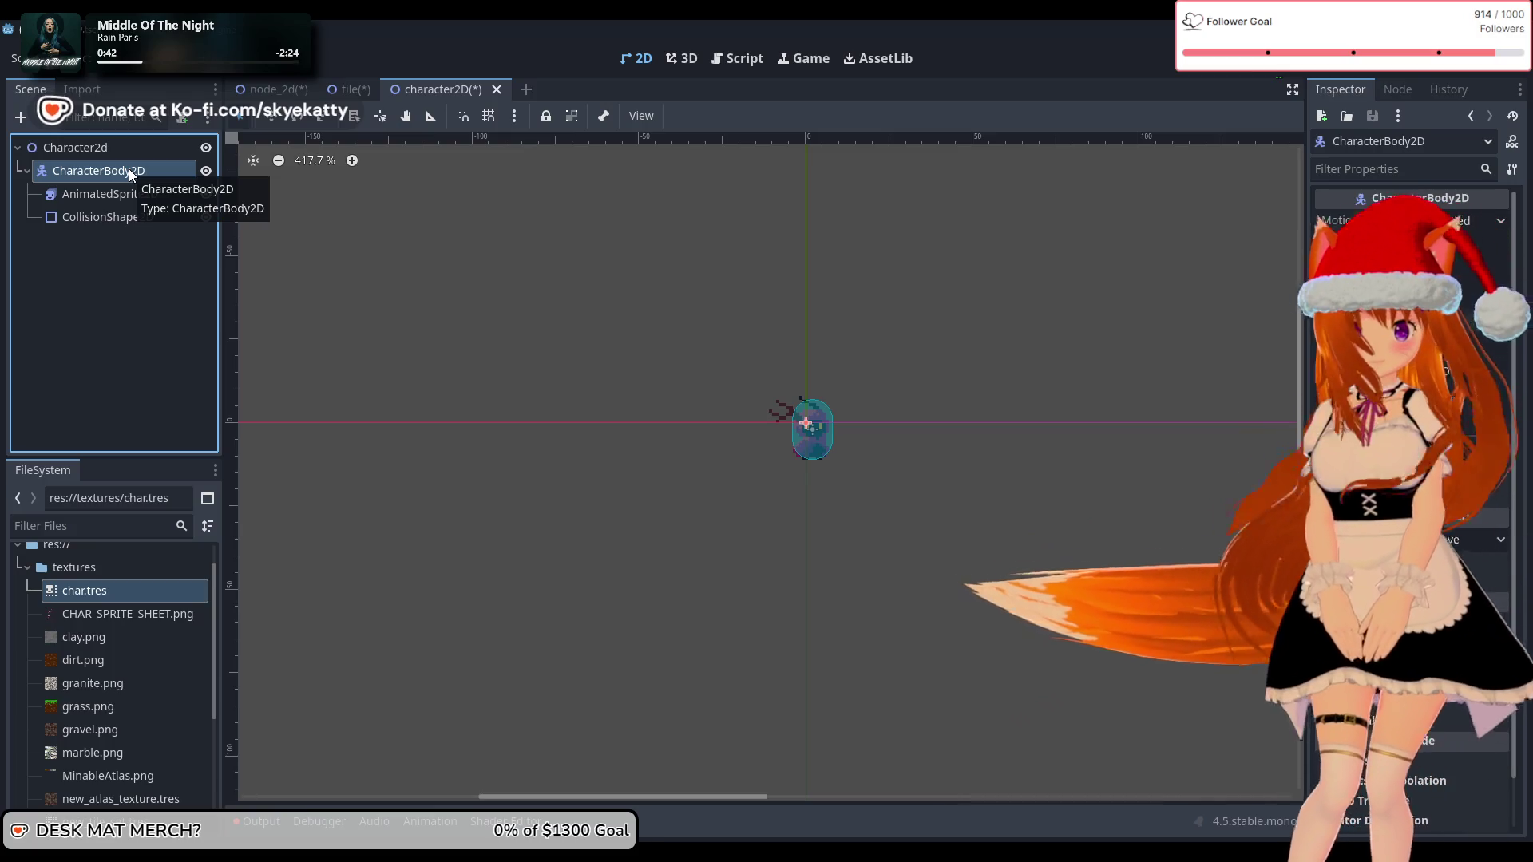
click(86, 252)
click(118, 177)
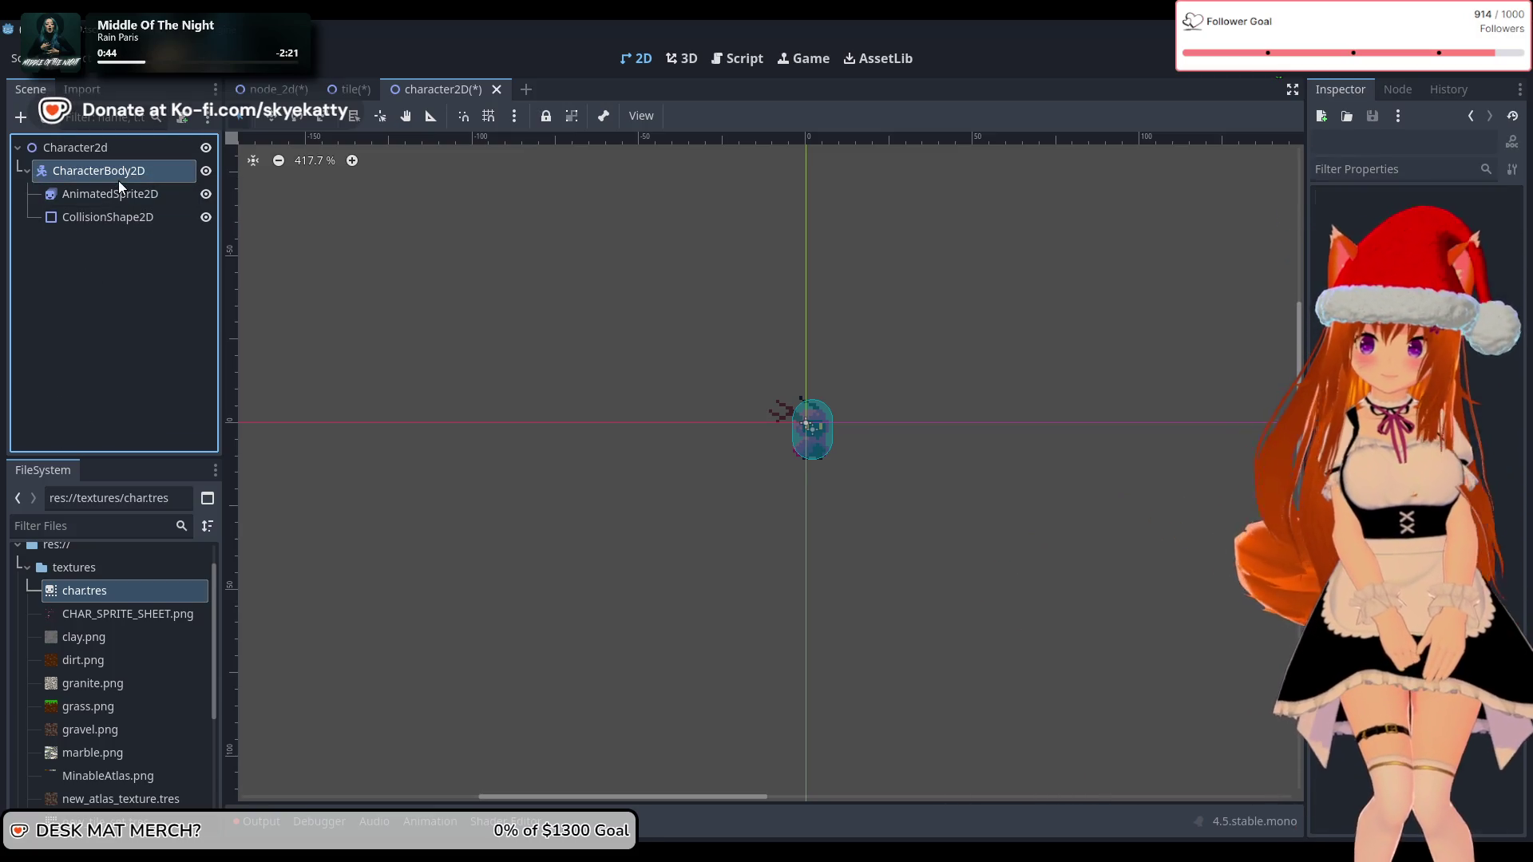
click(145, 297)
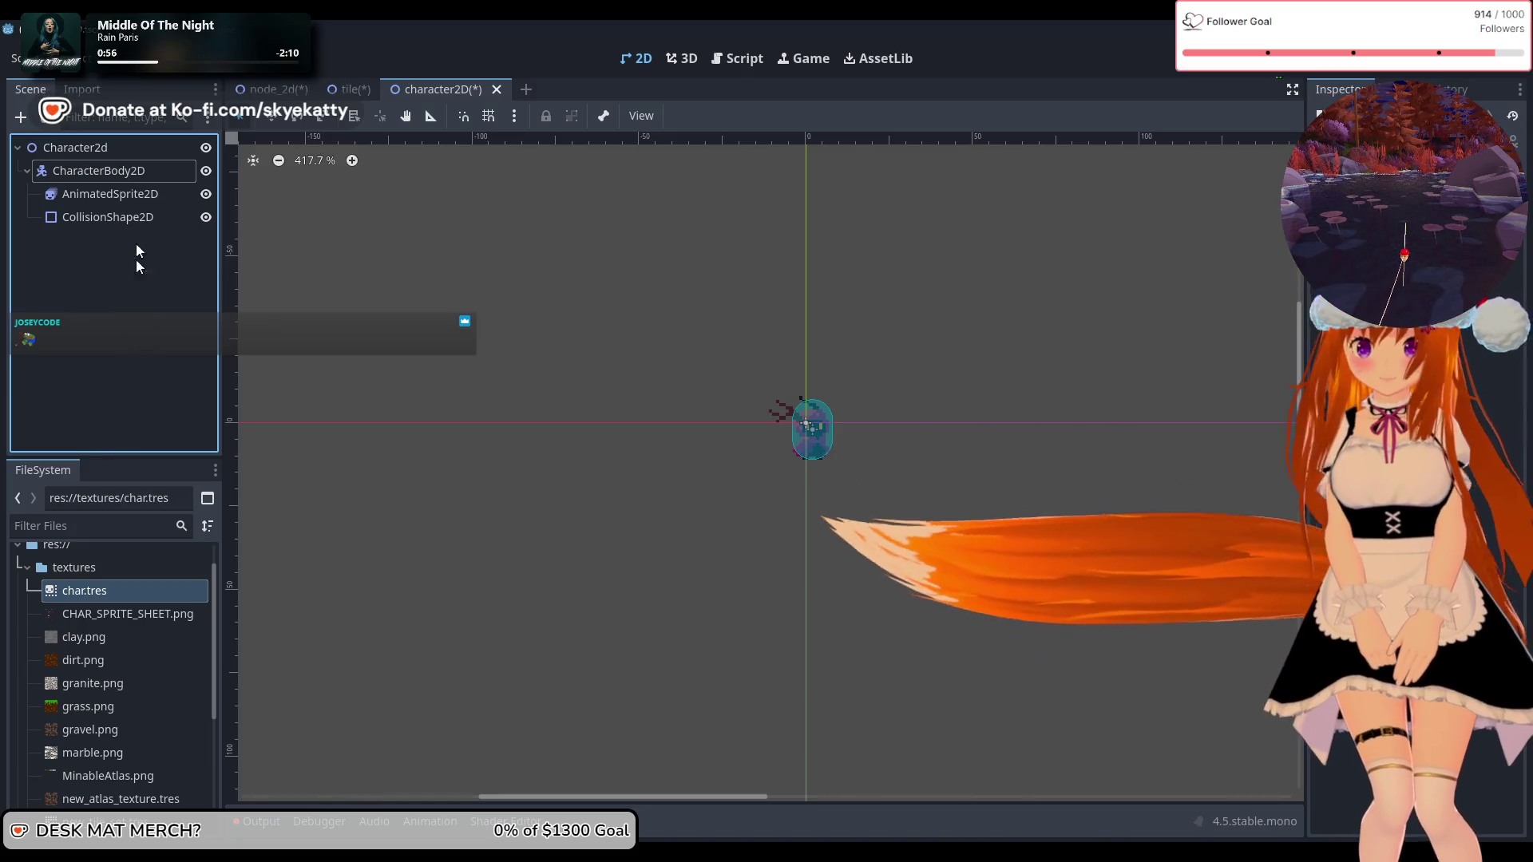
click(111, 588)
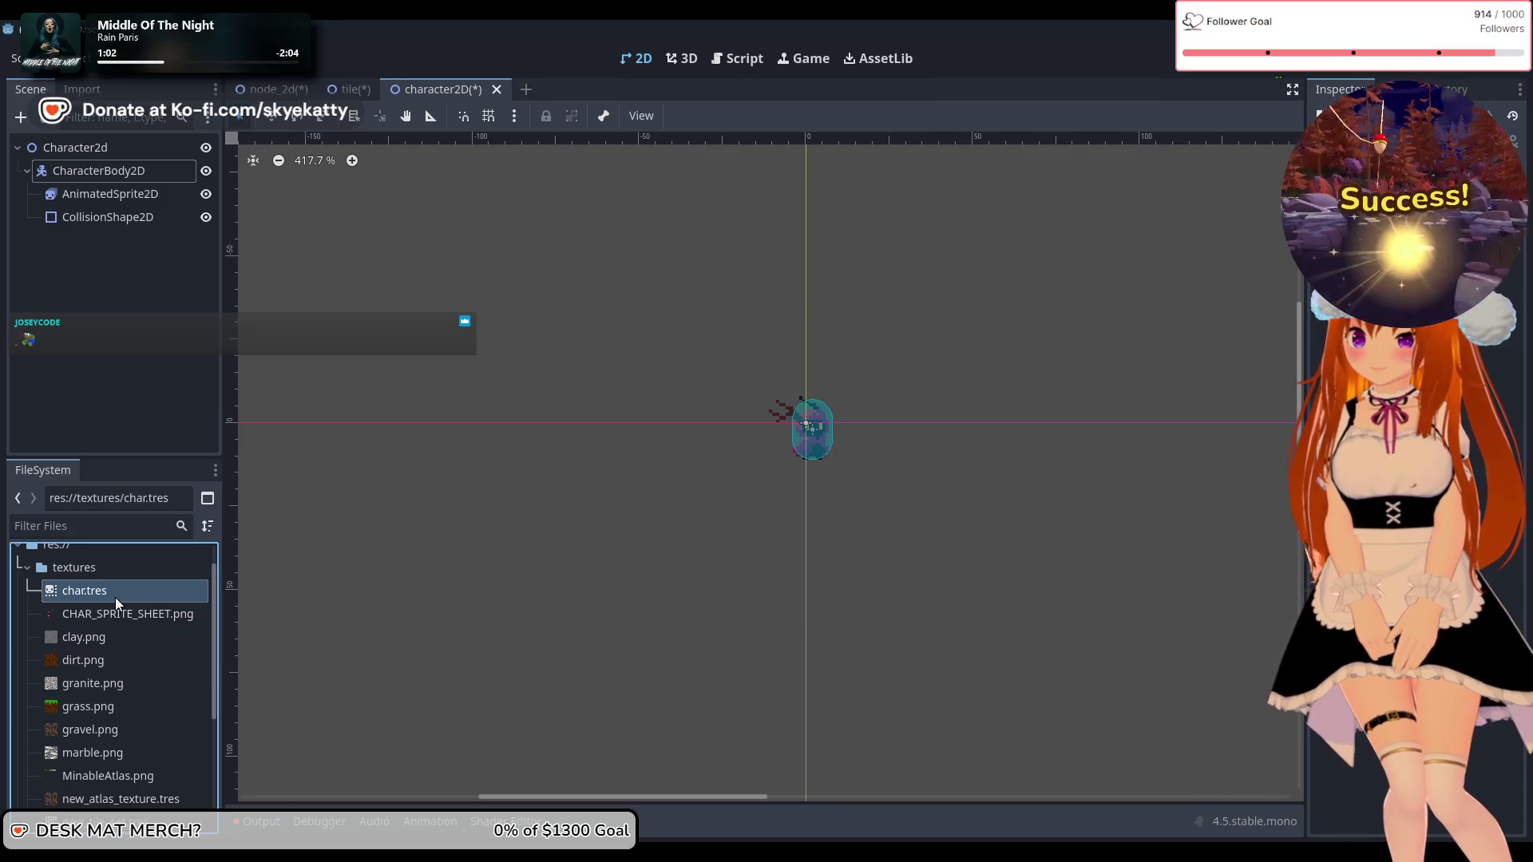
Step: Add a new animation to the AnimatedSprite2D's sprite frames and name it 'hit'
click(147, 195)
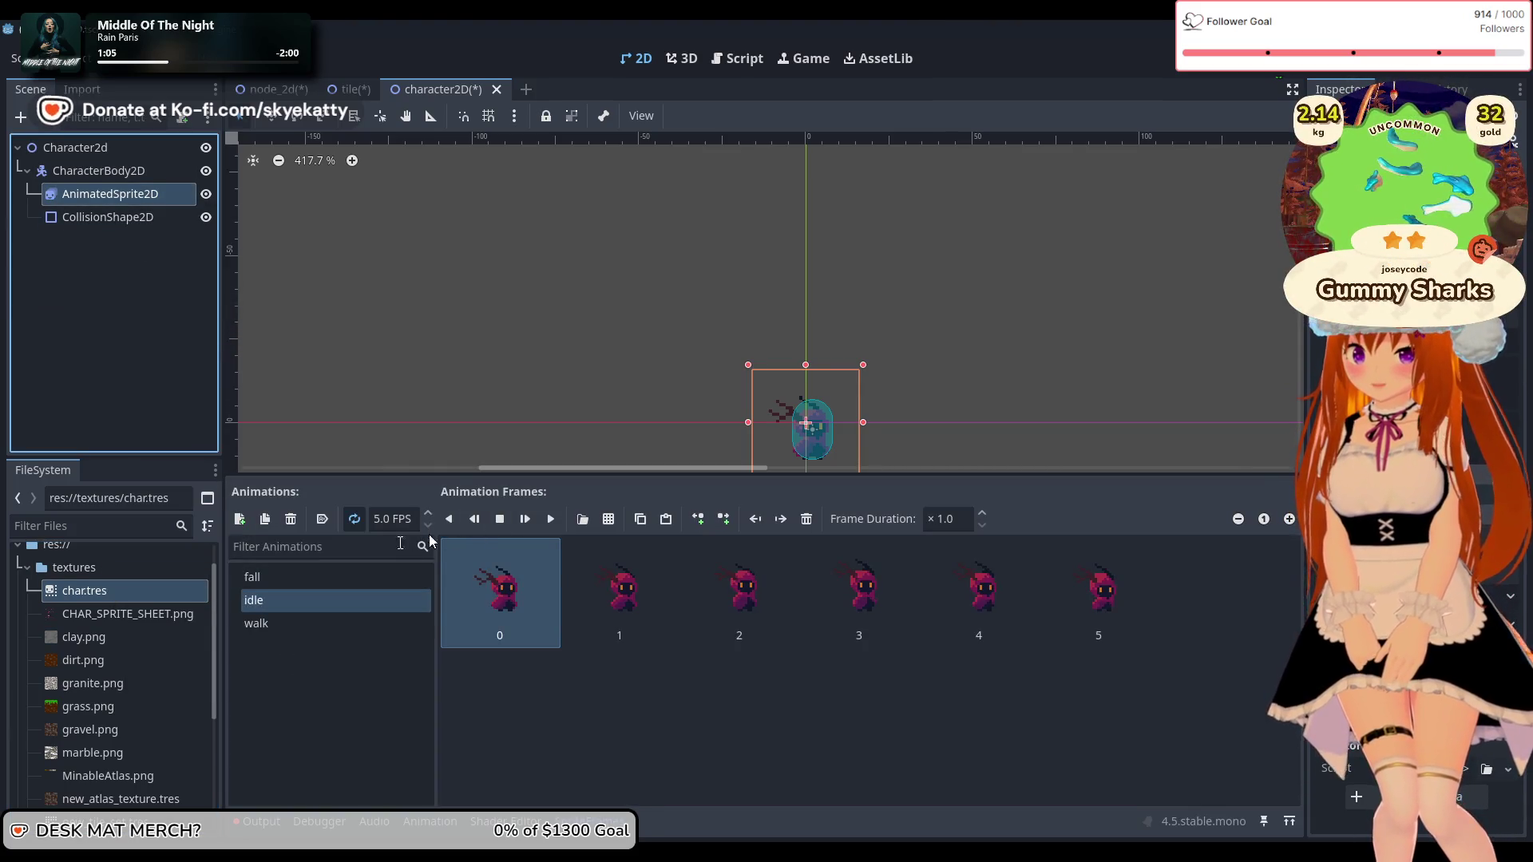
click(238, 519)
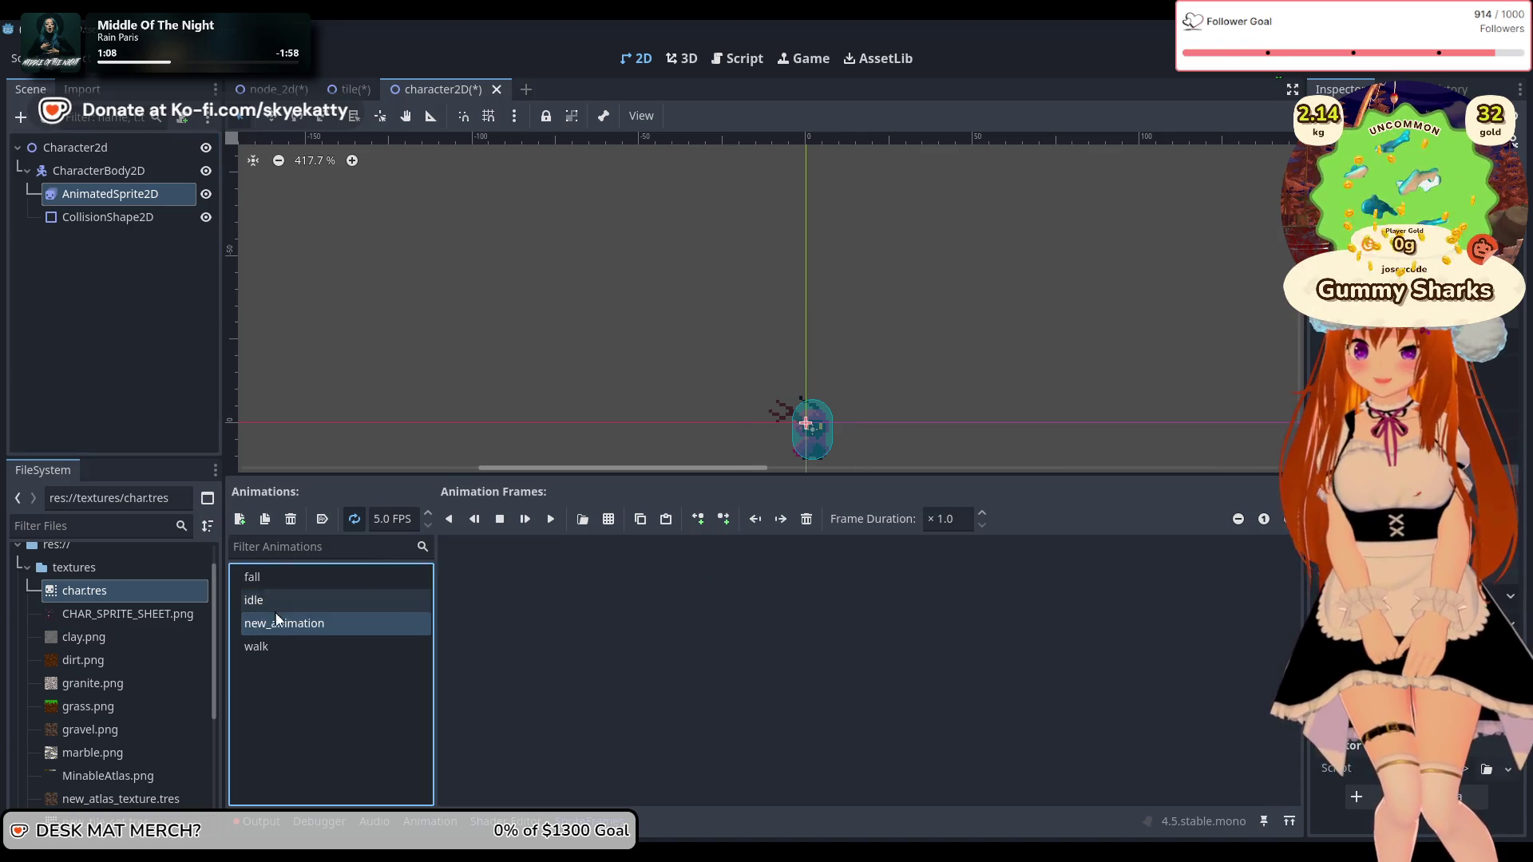
click(305, 628)
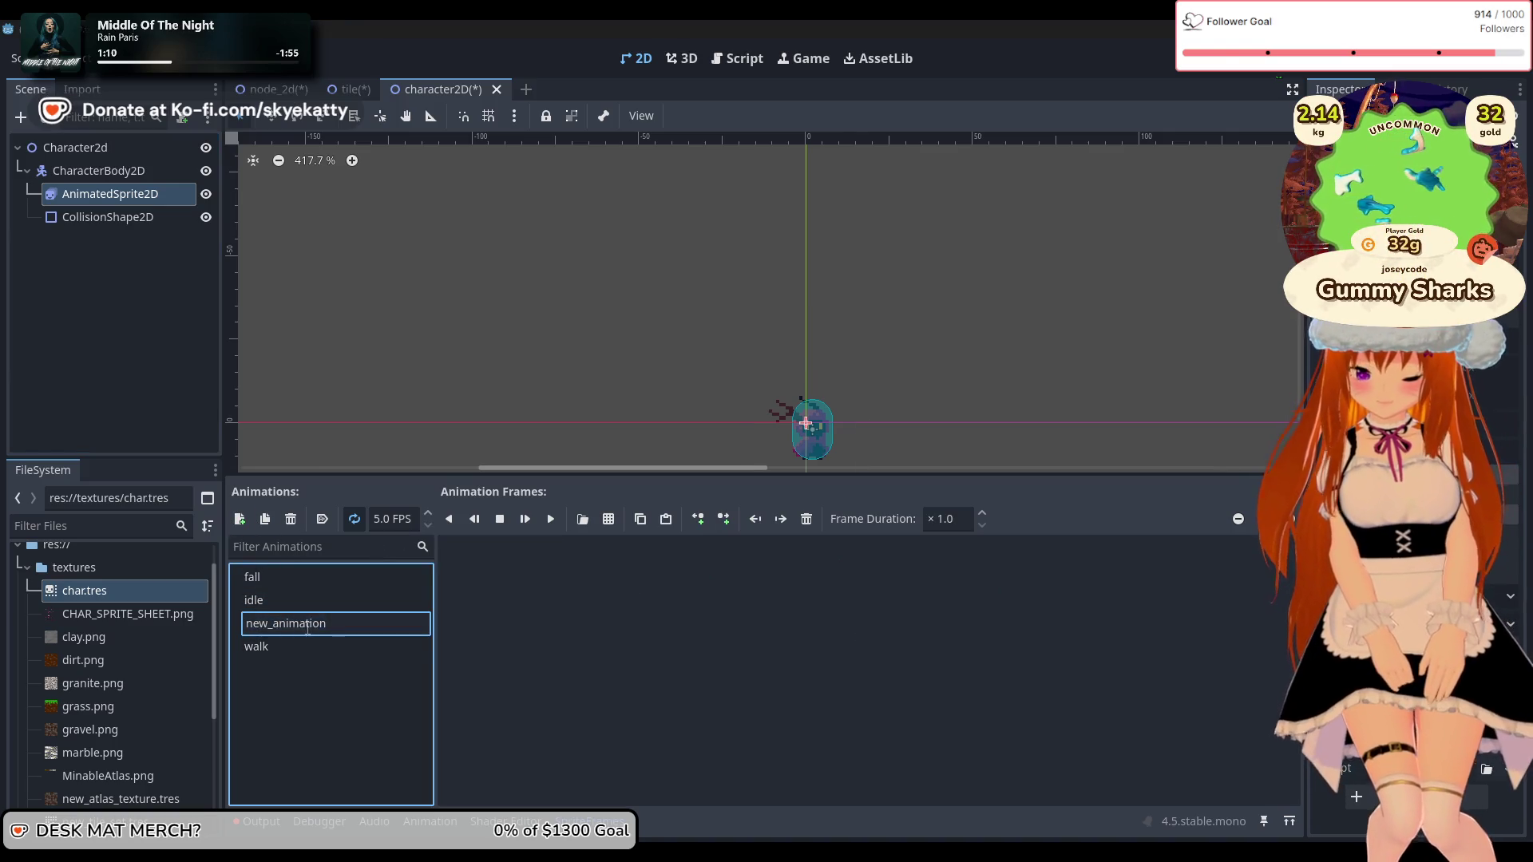
drag(392, 631, 186, 631)
text(hit)
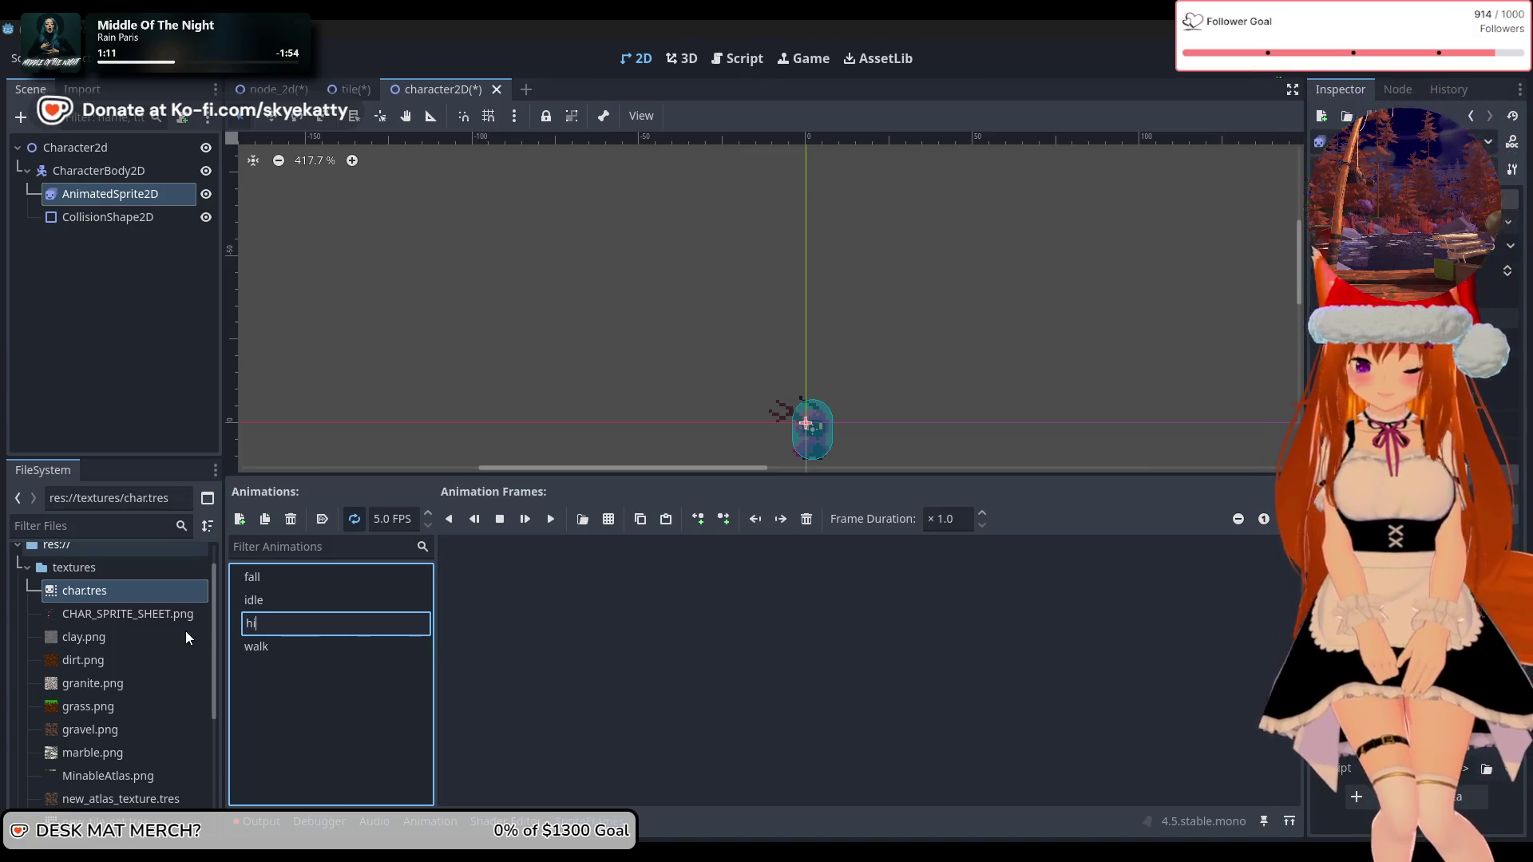
key(Return)
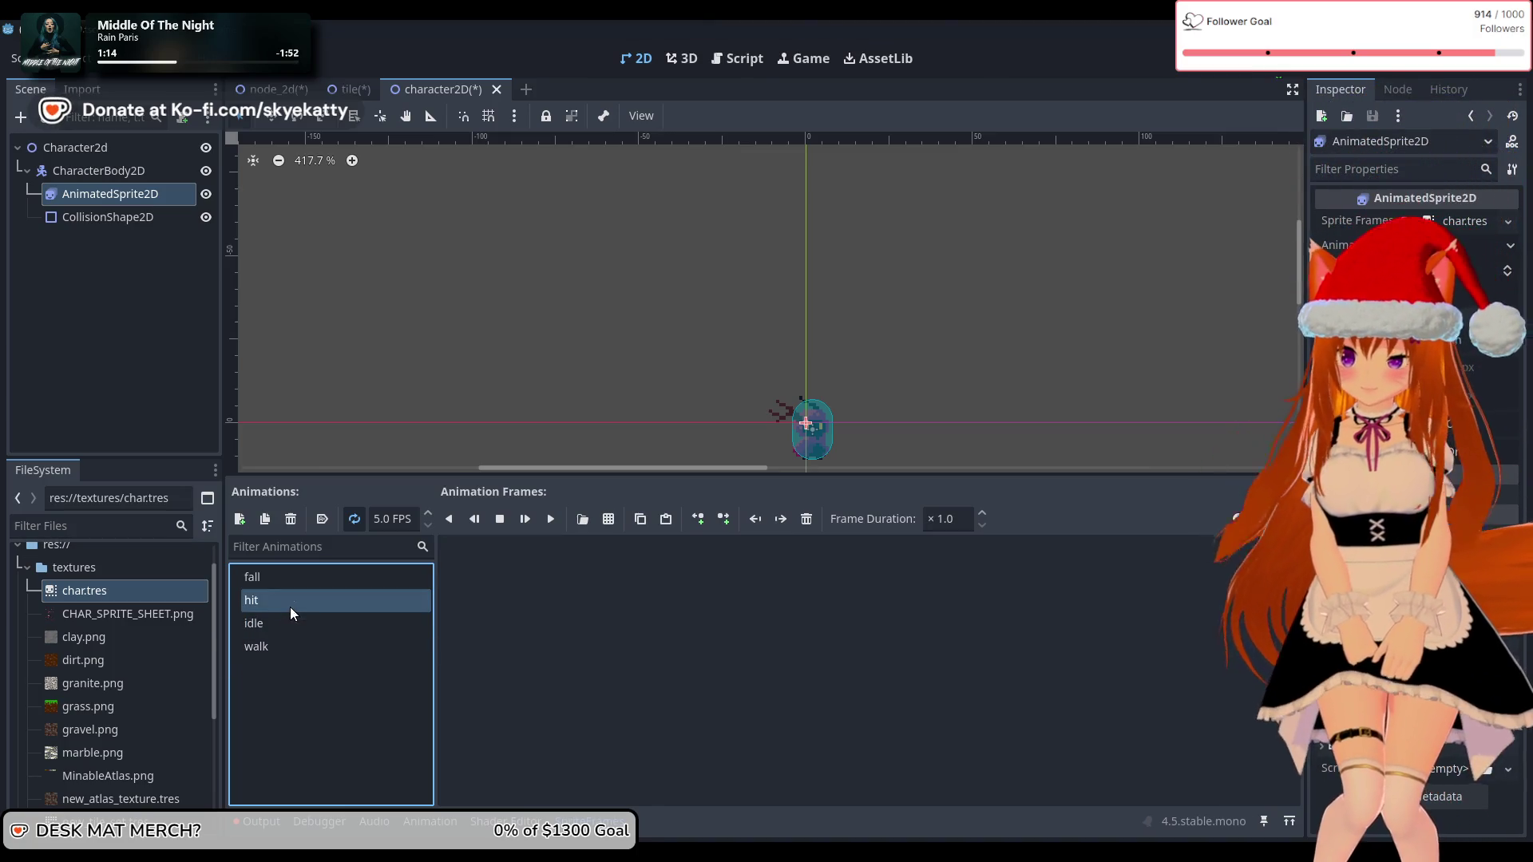
click(289, 607)
key(Return)
Step: Fill 'hit' with the seven row-four frames from CHAR_SPRITE_SHEET.png
click(609, 519)
click(625, 297)
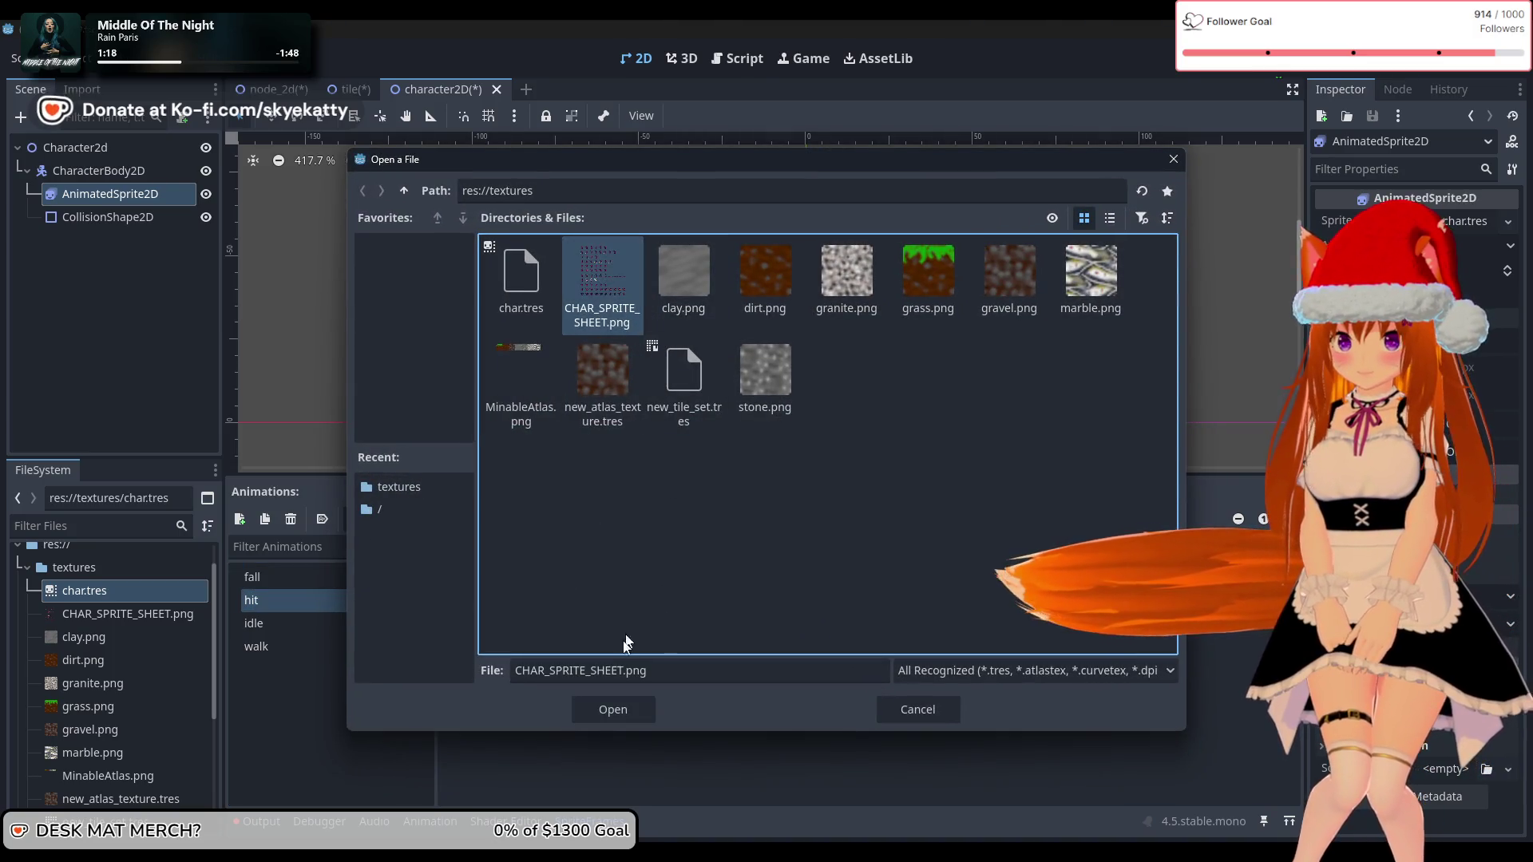
click(611, 703)
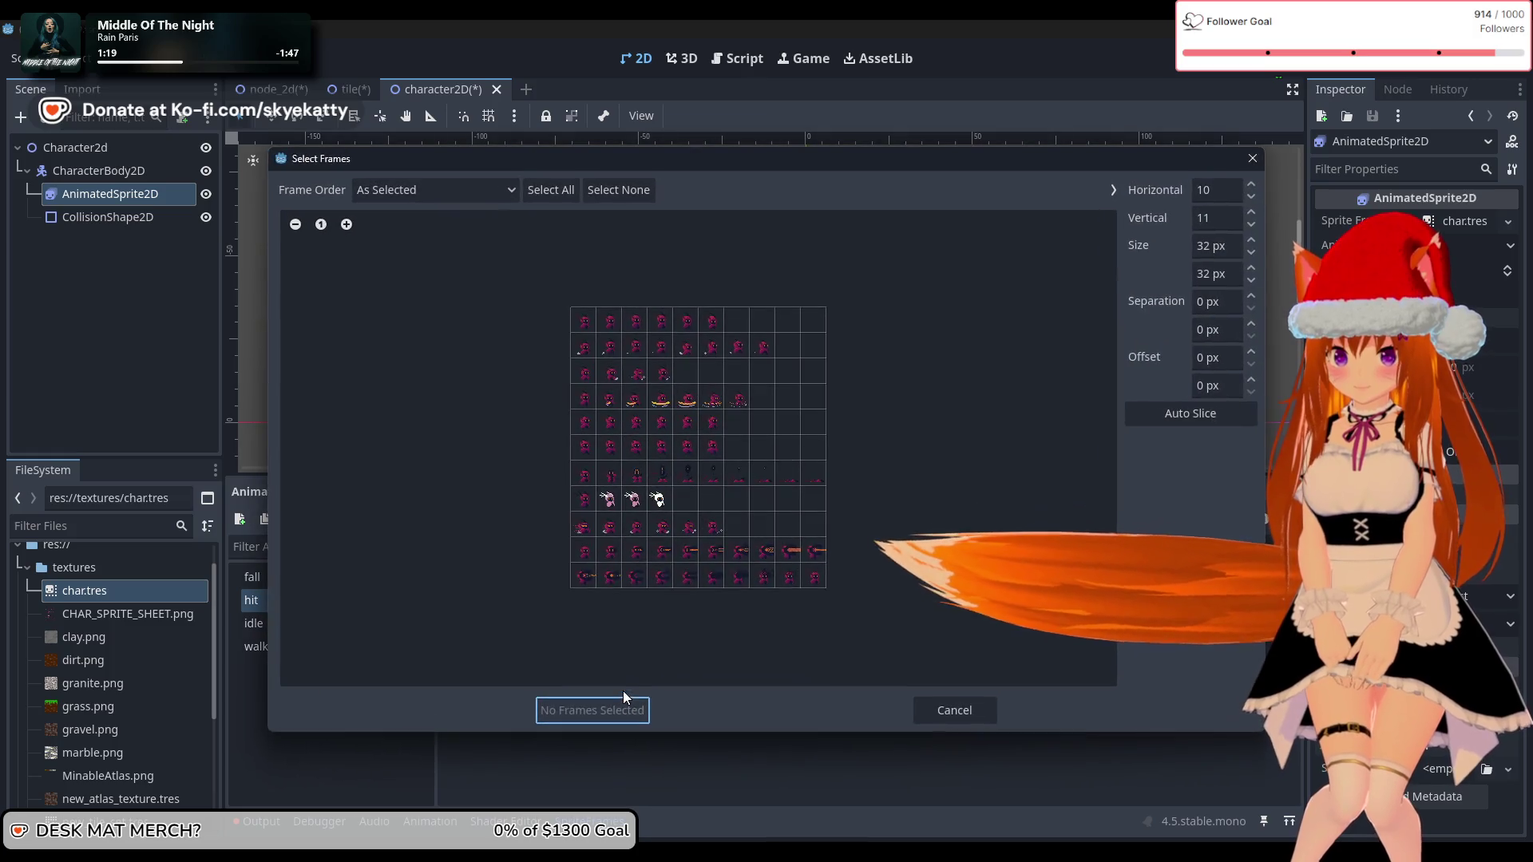
click(583, 397)
click(608, 397)
click(634, 397)
click(660, 397)
click(685, 397)
click(711, 397)
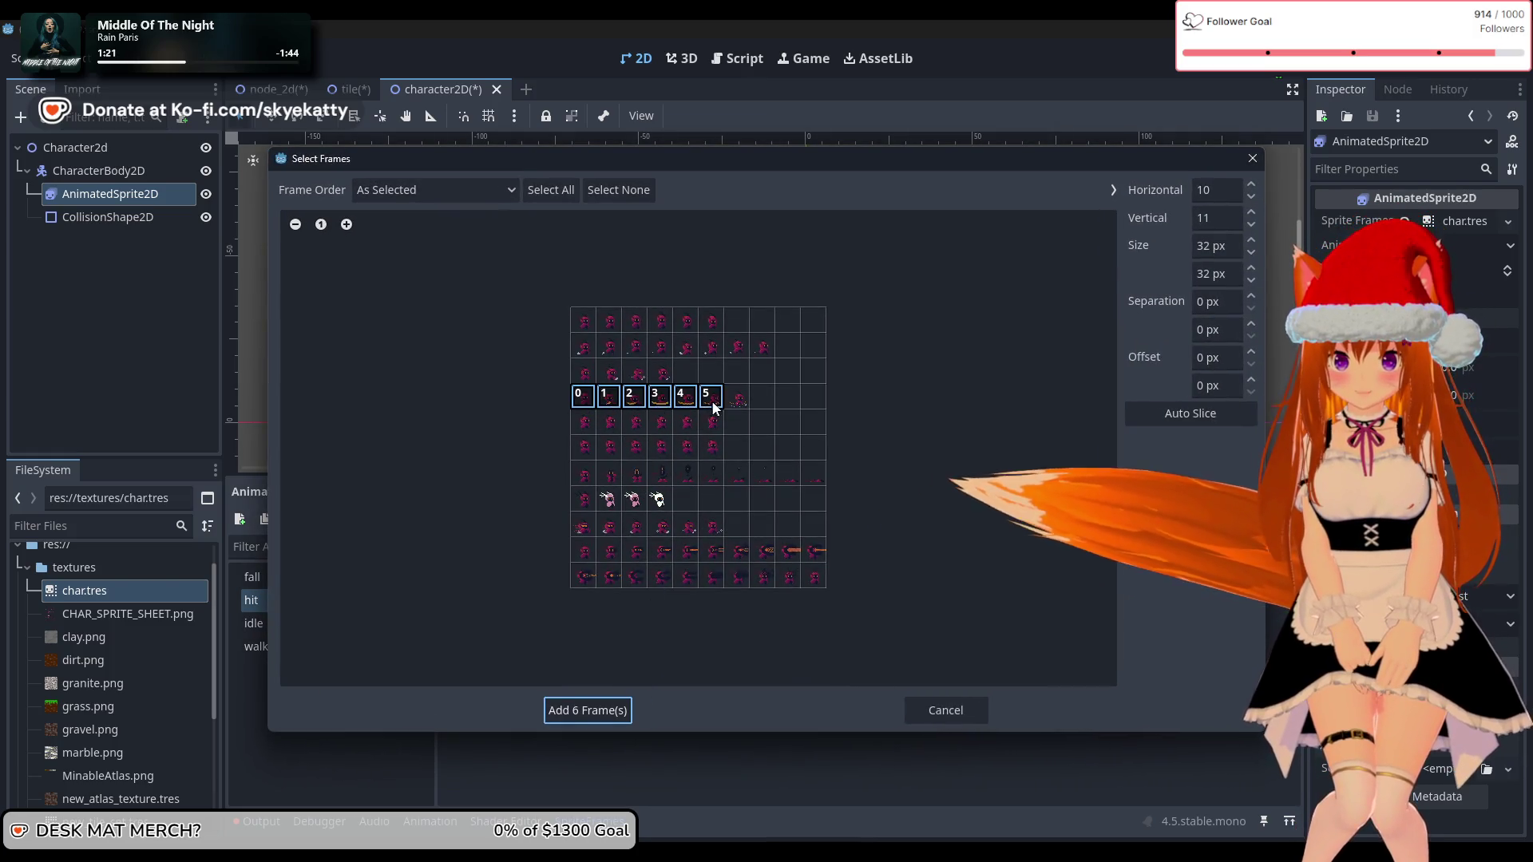
click(737, 397)
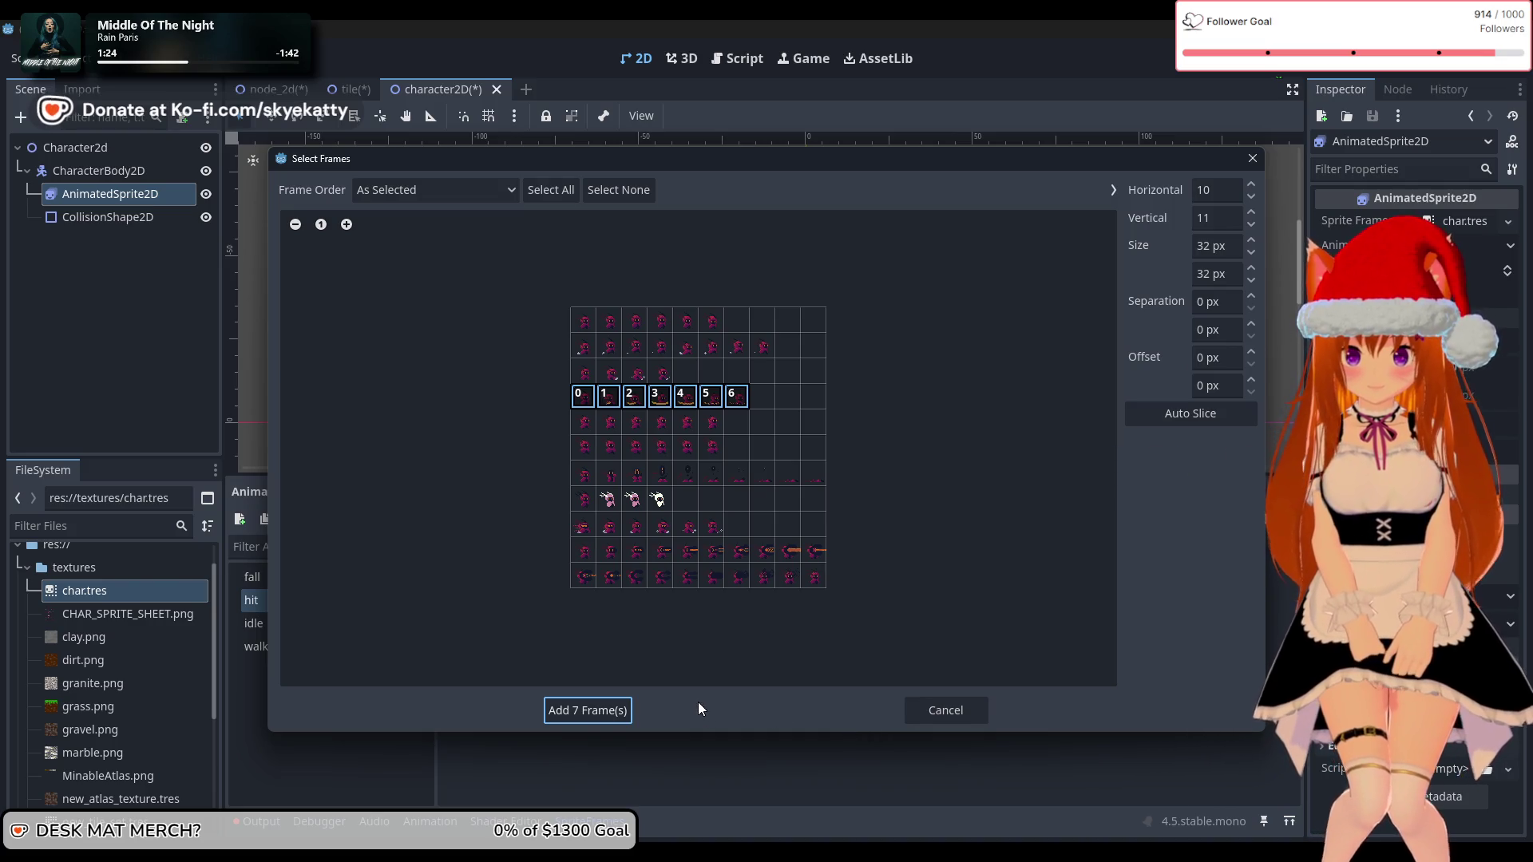
click(613, 710)
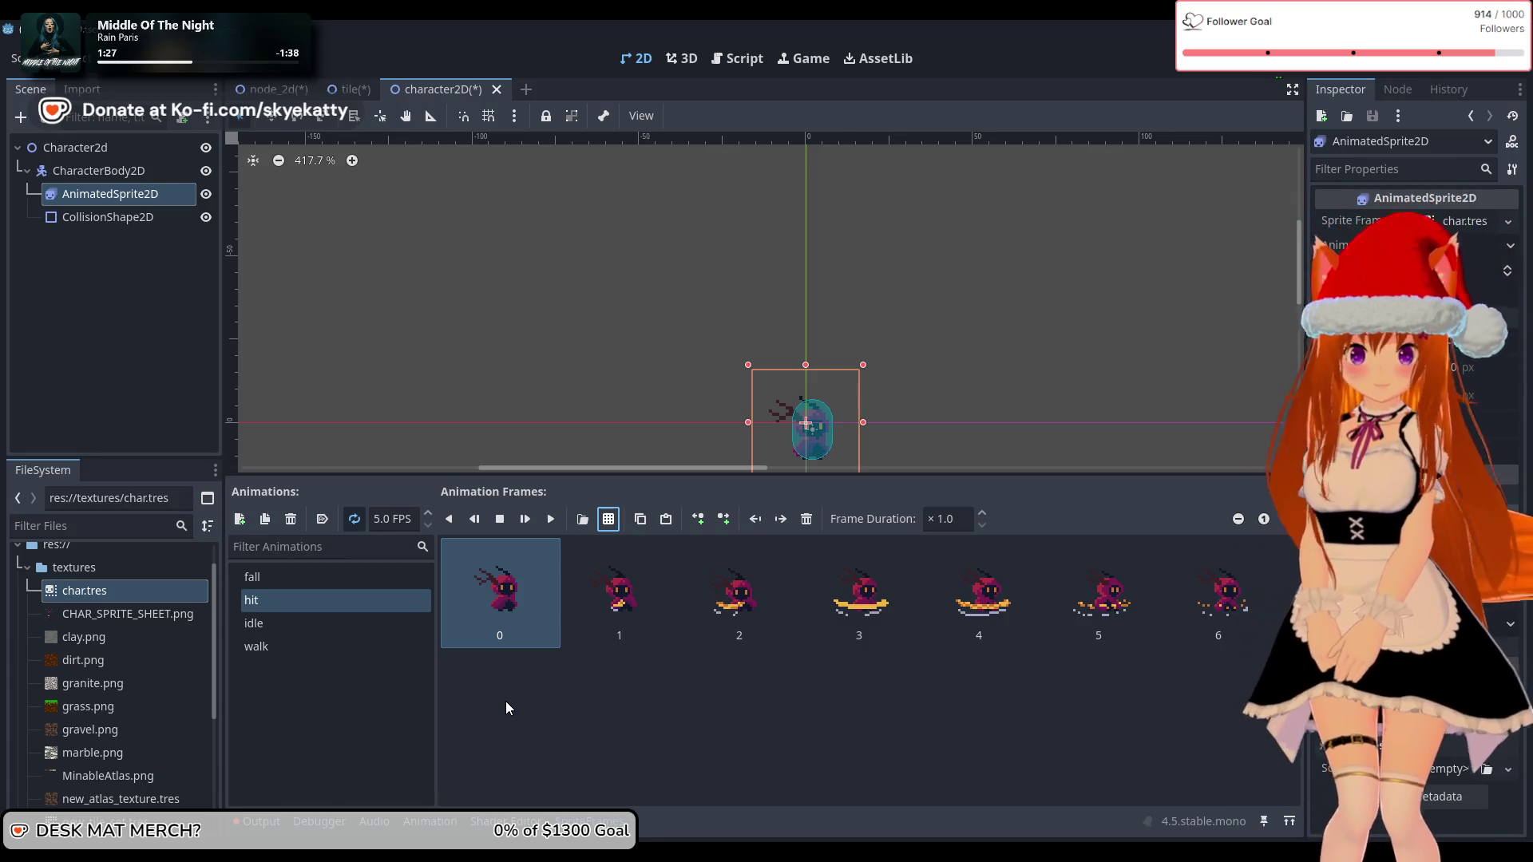
Step: Deselect the AnimatedSprite2D node so the sprite frames editor closes
click(678, 781)
click(371, 723)
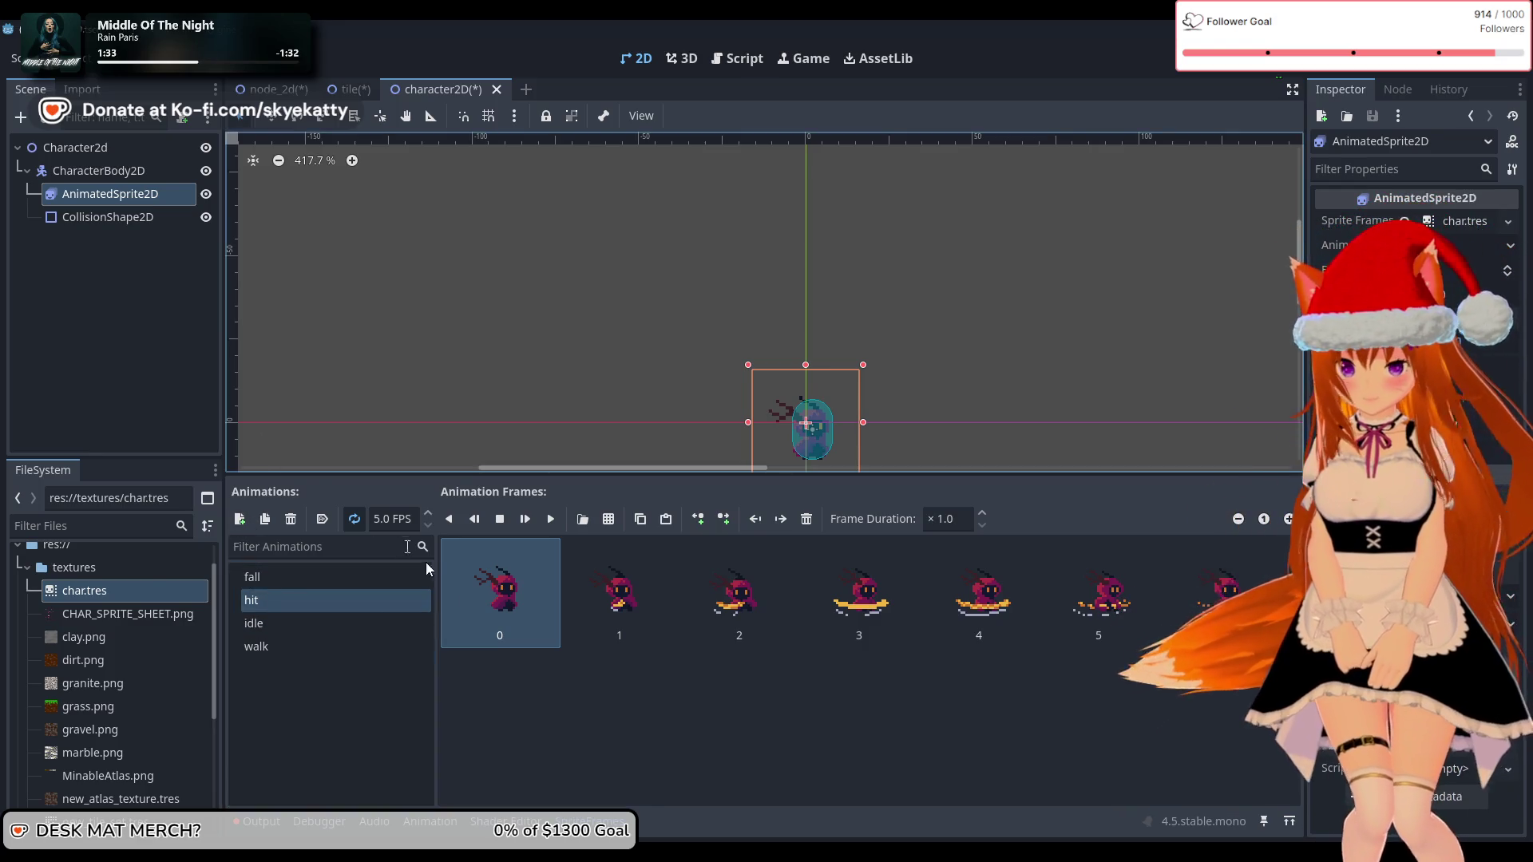
click(382, 730)
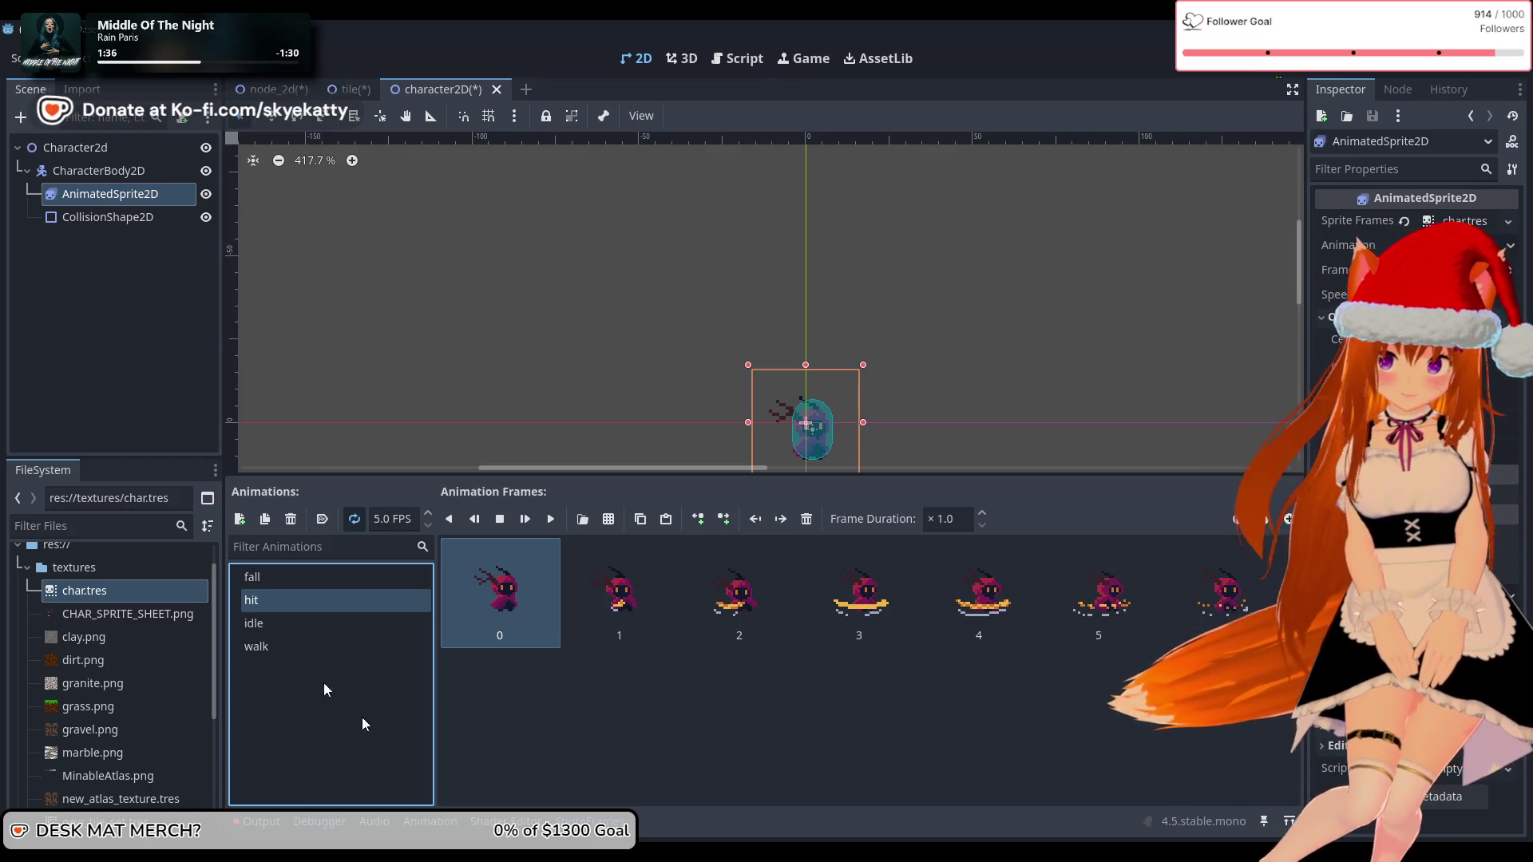
click(166, 386)
click(114, 591)
click(131, 305)
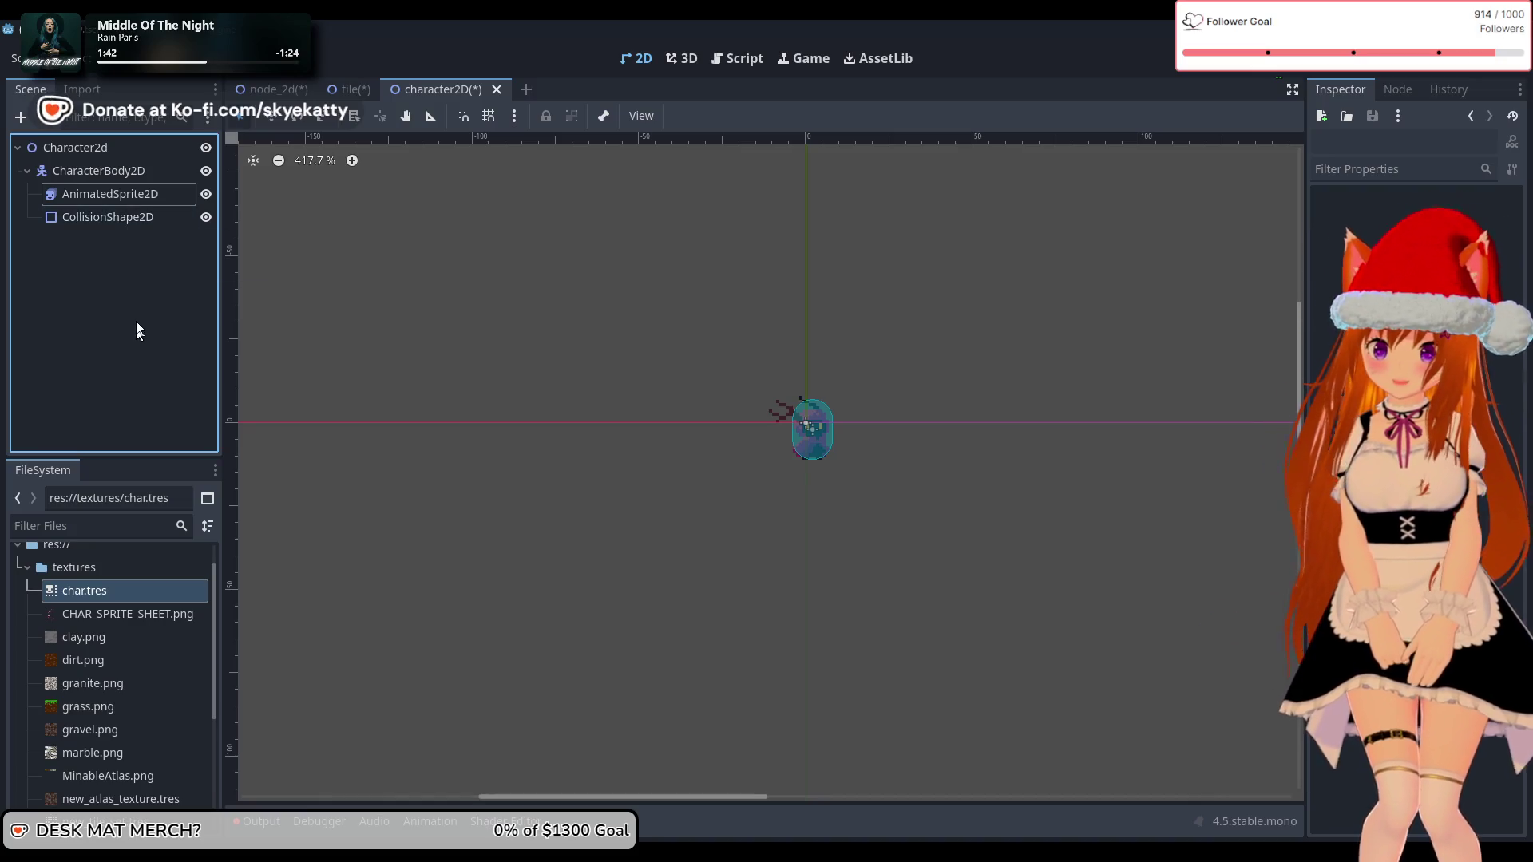
click(131, 592)
click(161, 354)
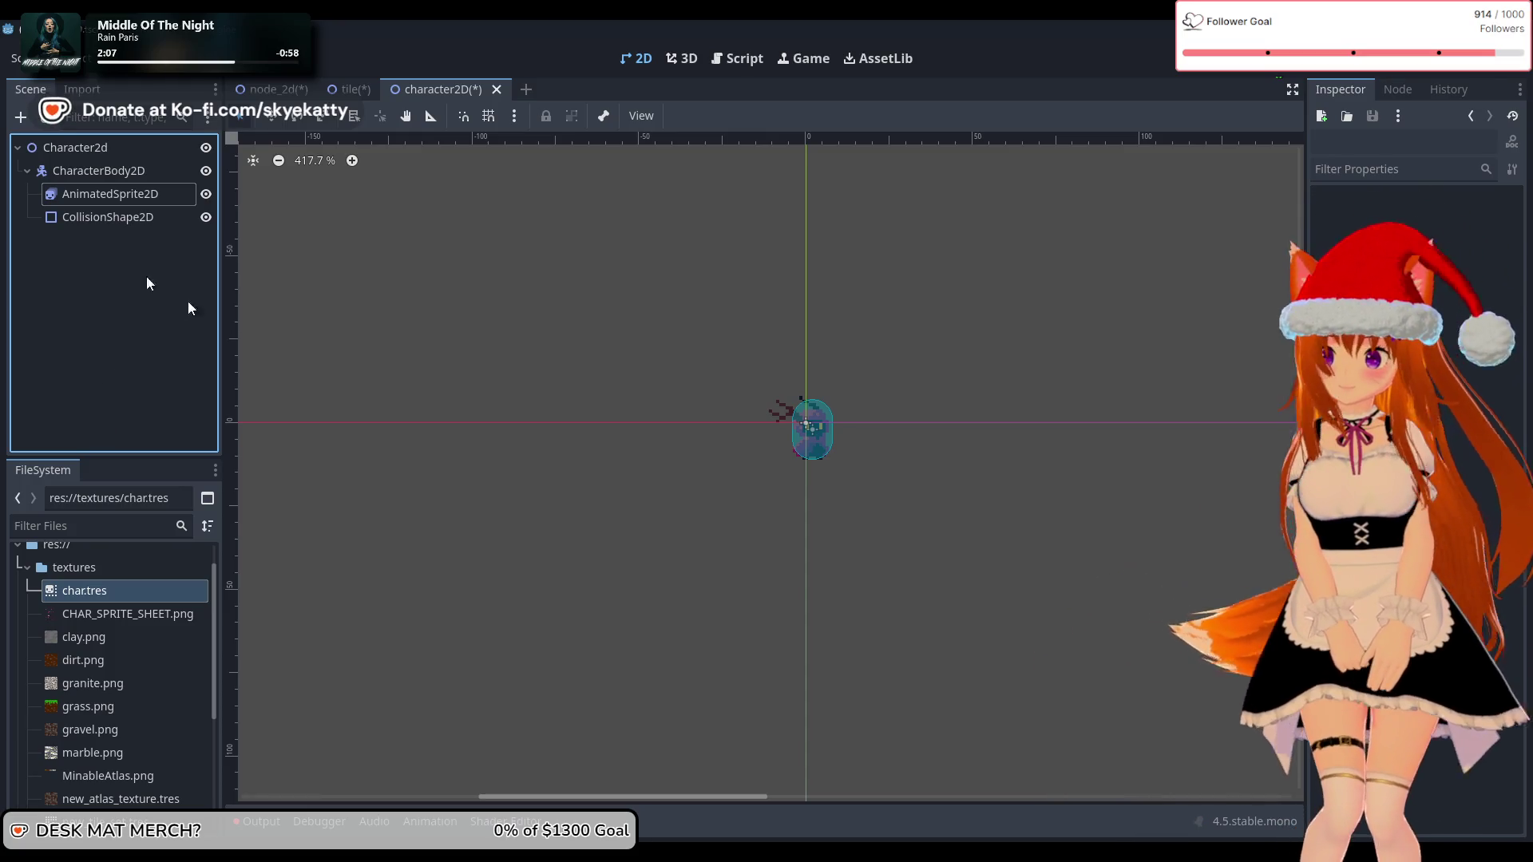
scroll(799, 479, up, 3)
drag(837, 459, 857, 432)
key(ctrl+z)
click(271, 244)
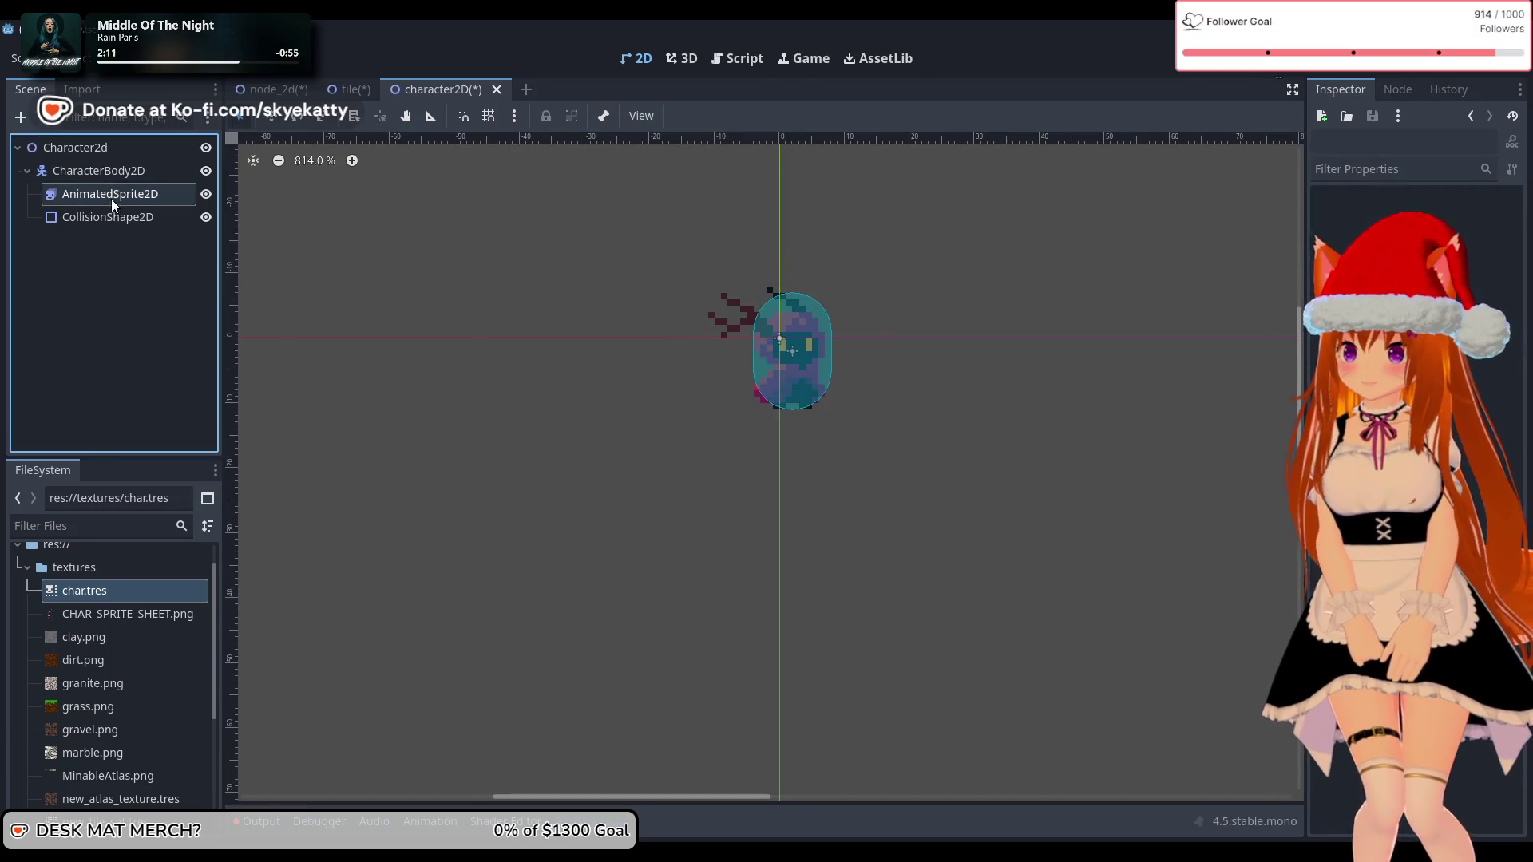
click(124, 172)
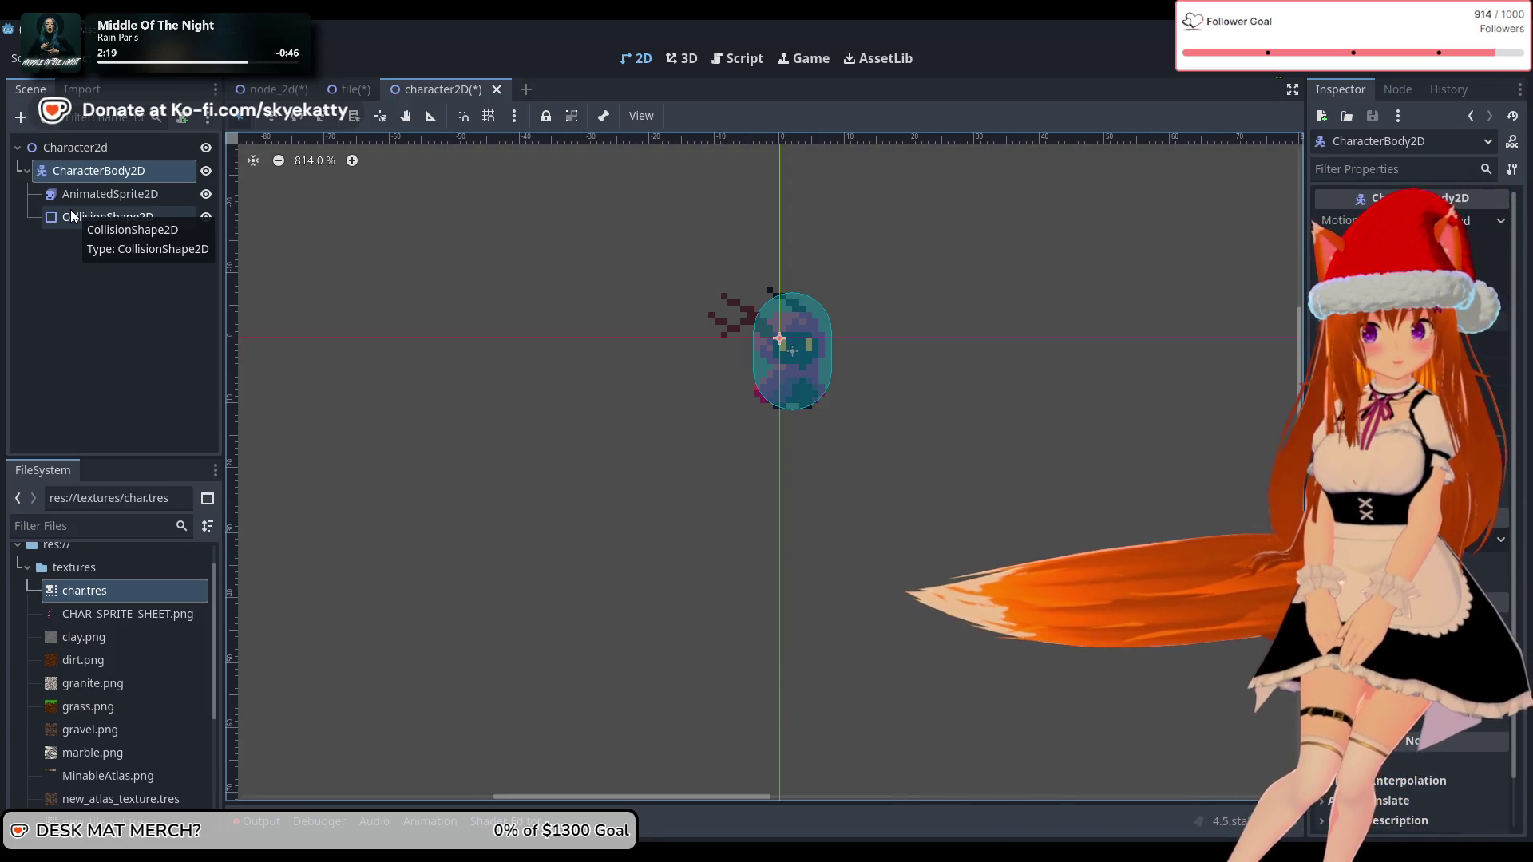
scroll(1414, 511, down, 5)
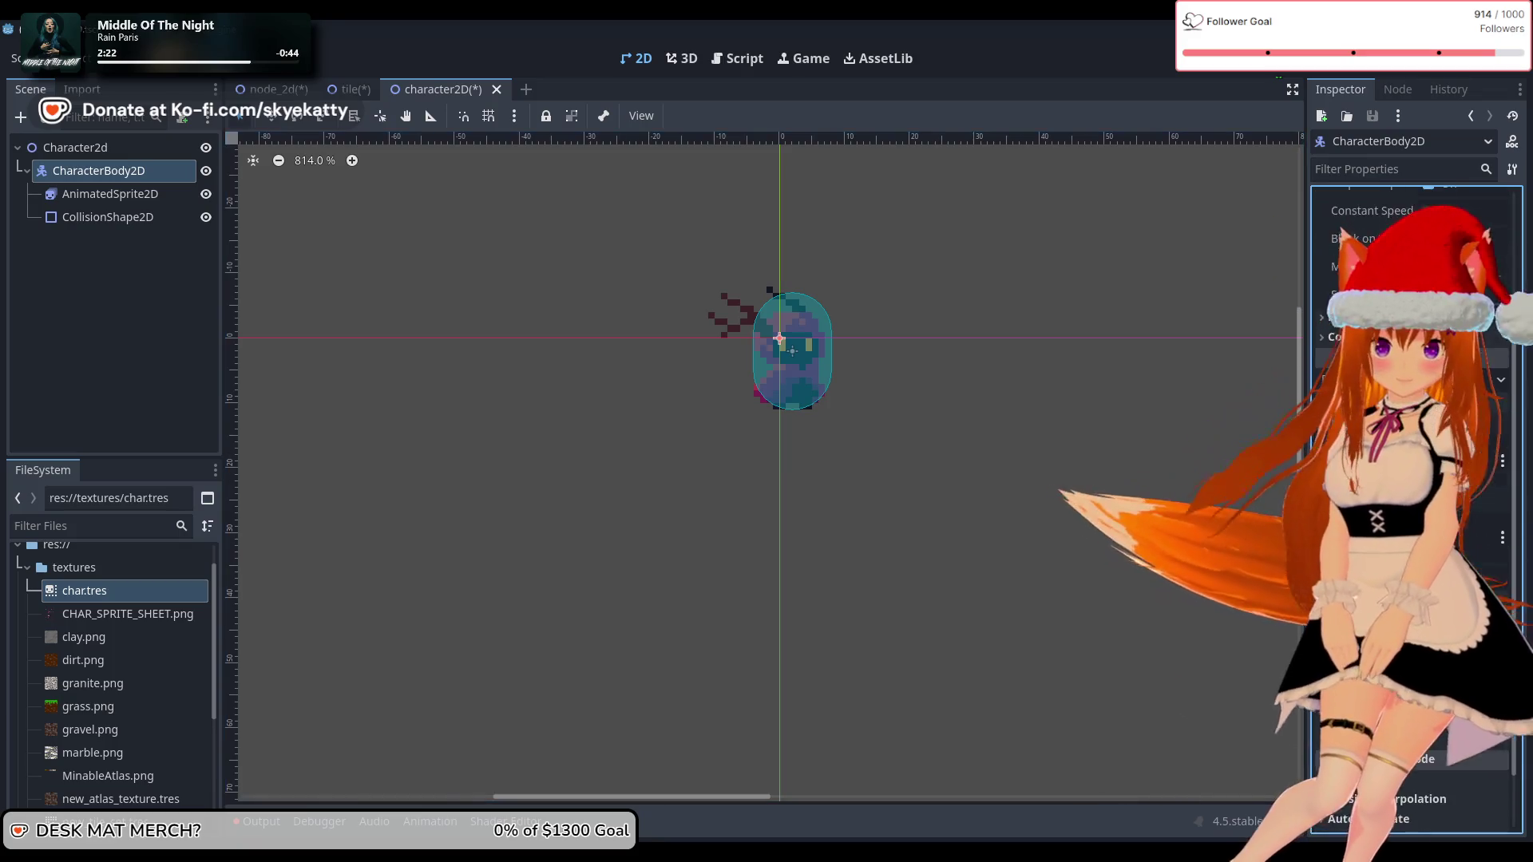
scroll(1414, 511, down, 5)
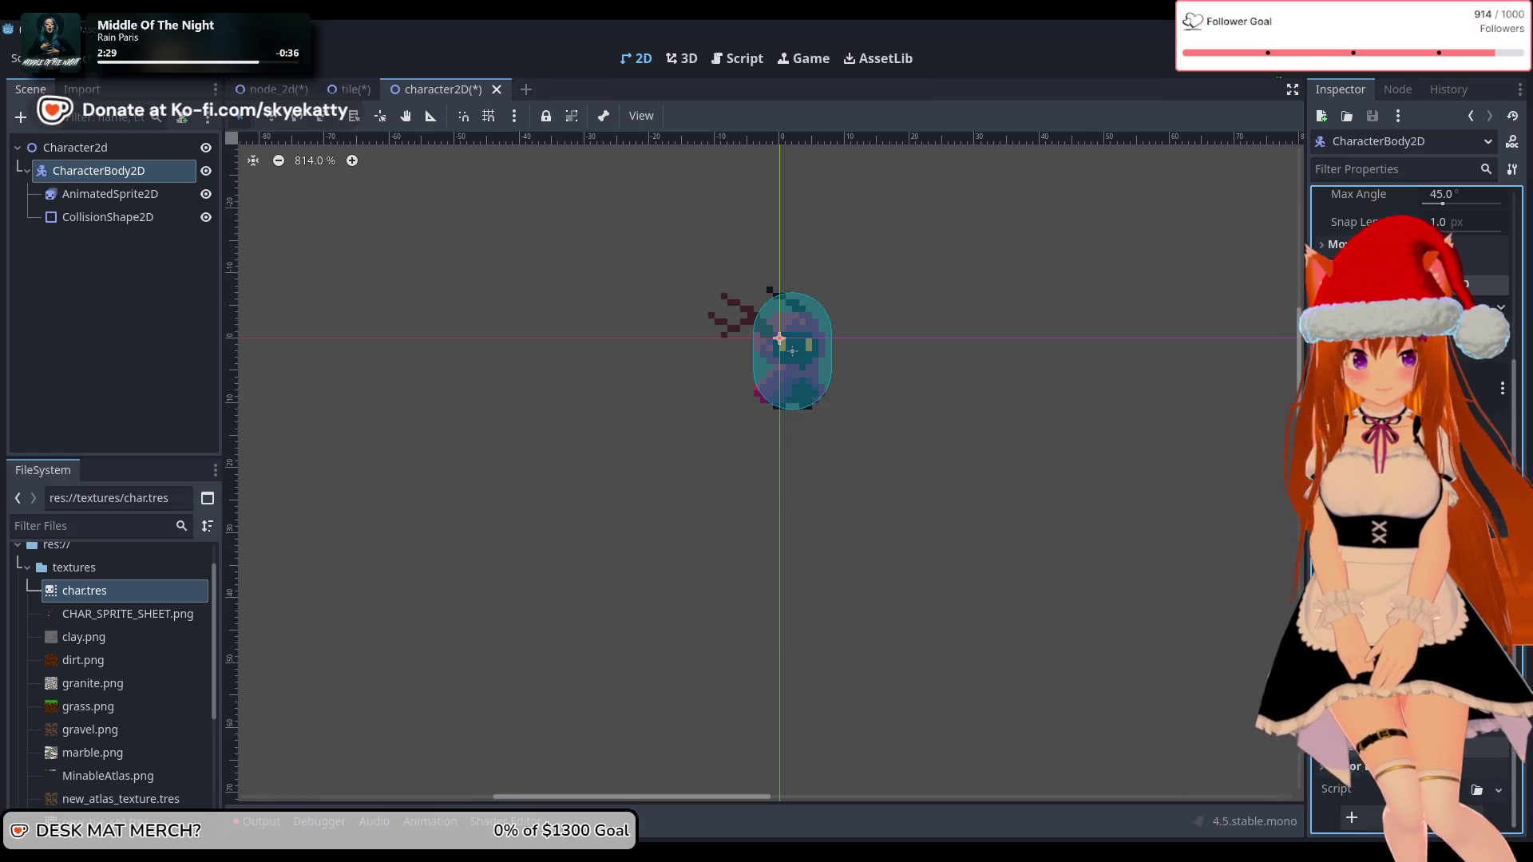
scroll(1413, 479, up, 5)
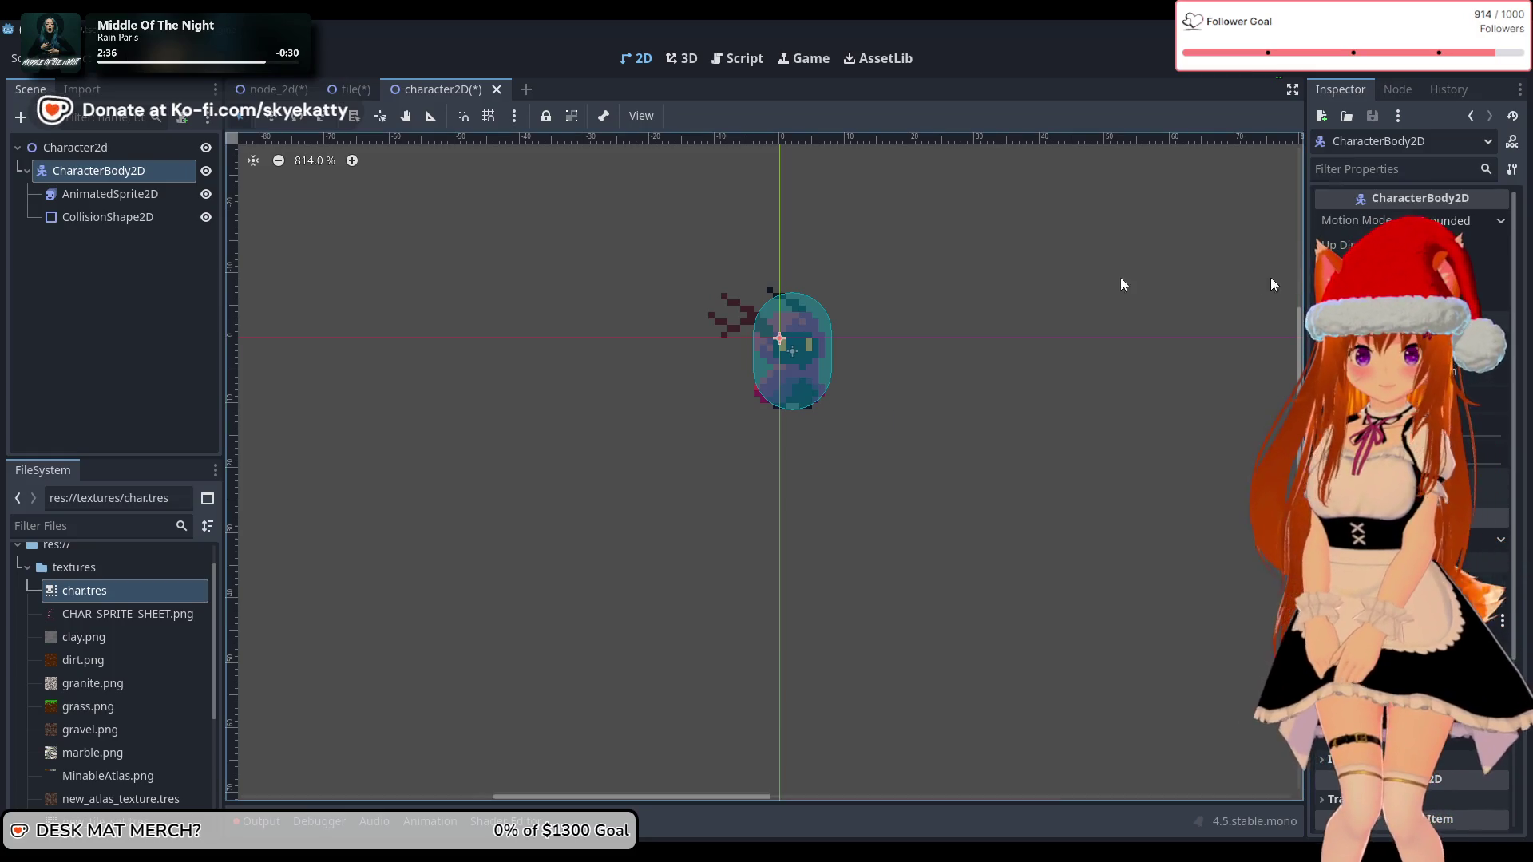
click(88, 319)
click(95, 173)
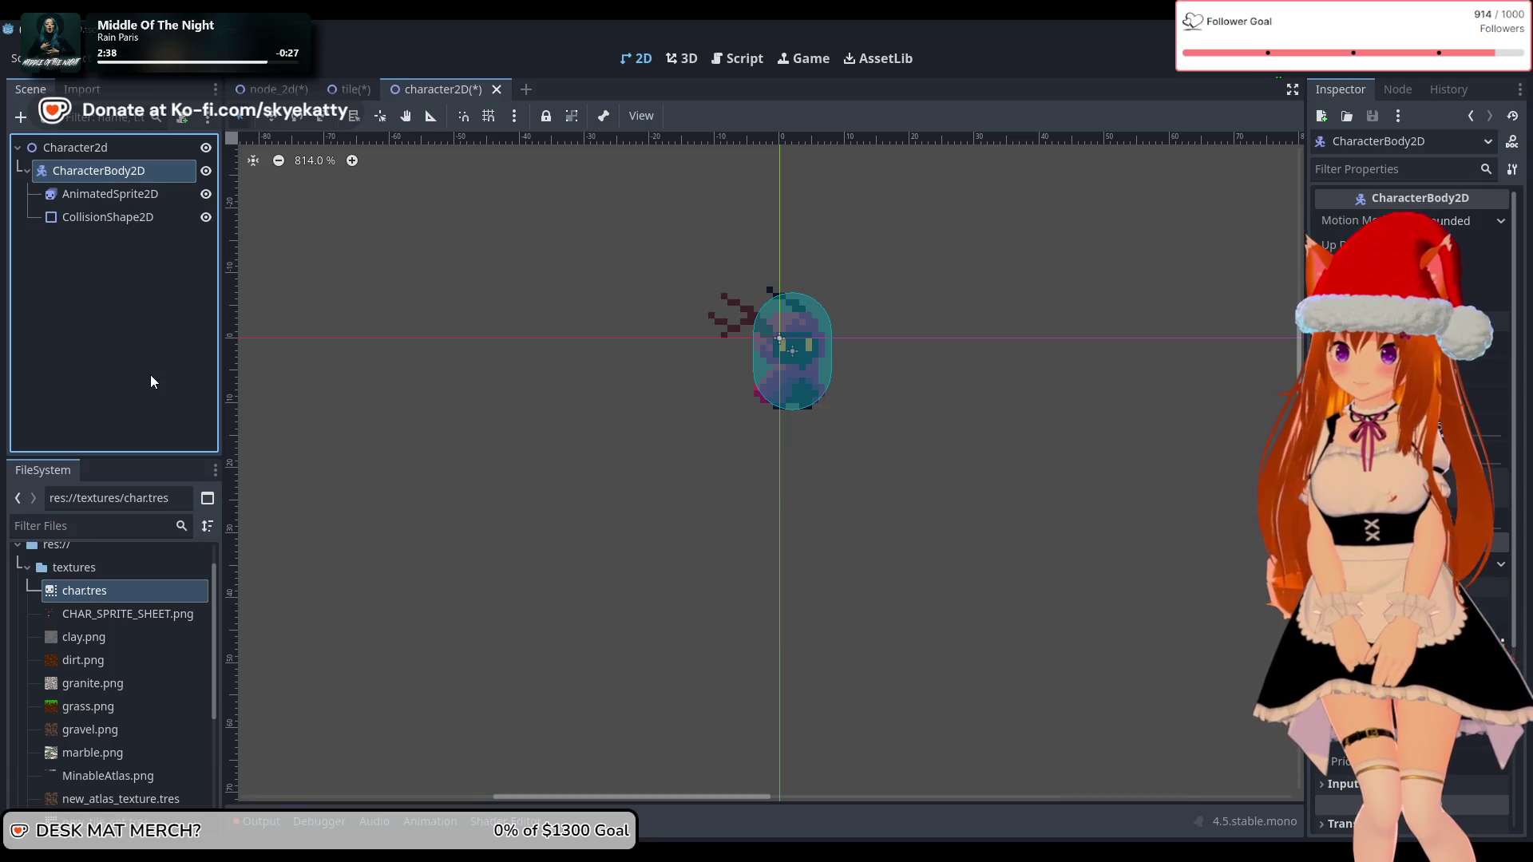
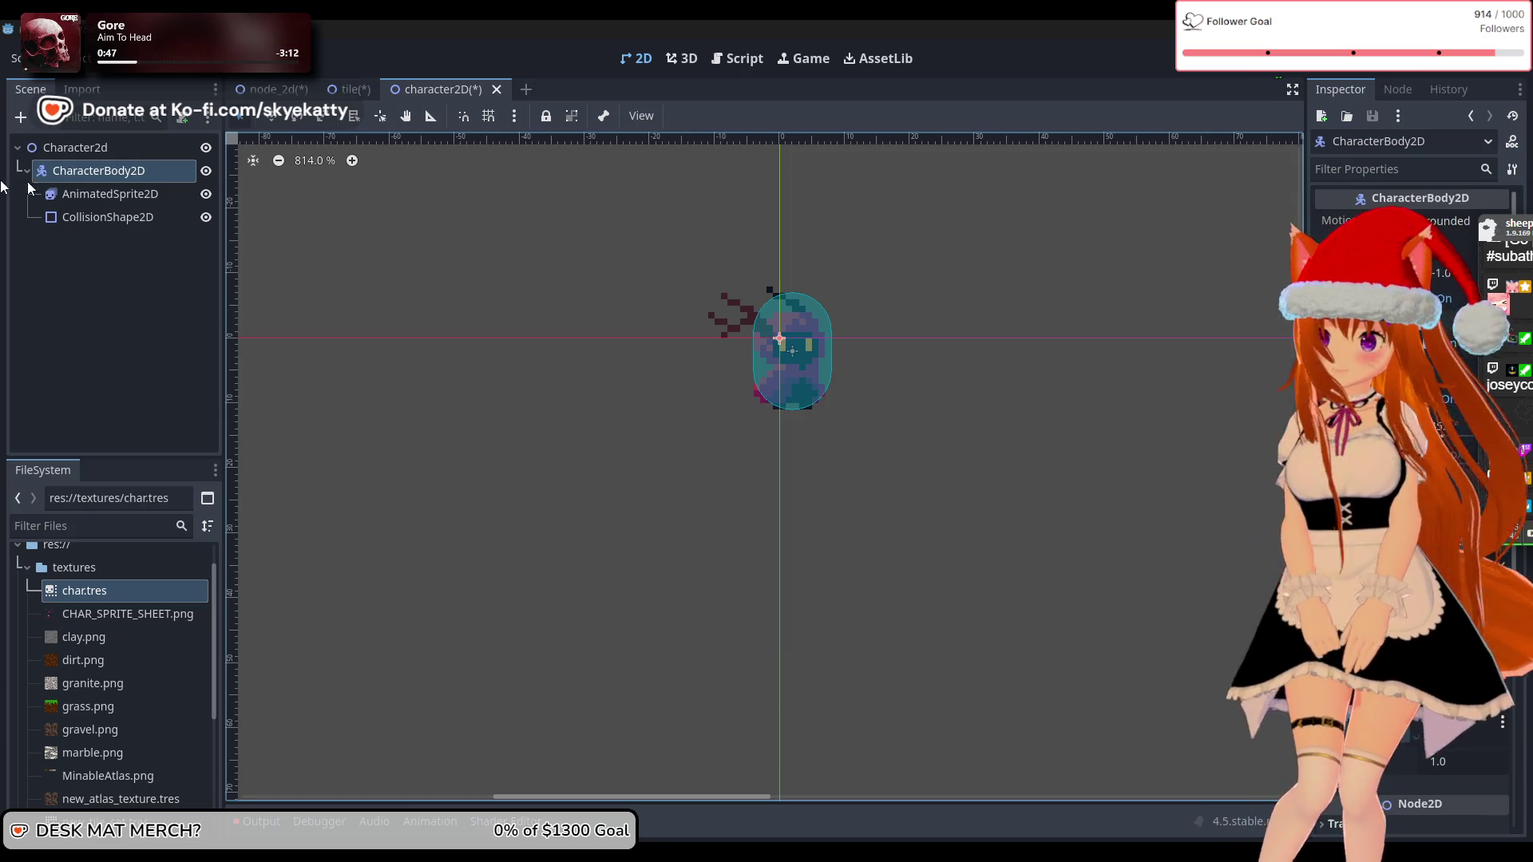
Step: Clear the selection, then switch to the tile scene and look it over
click(58, 233)
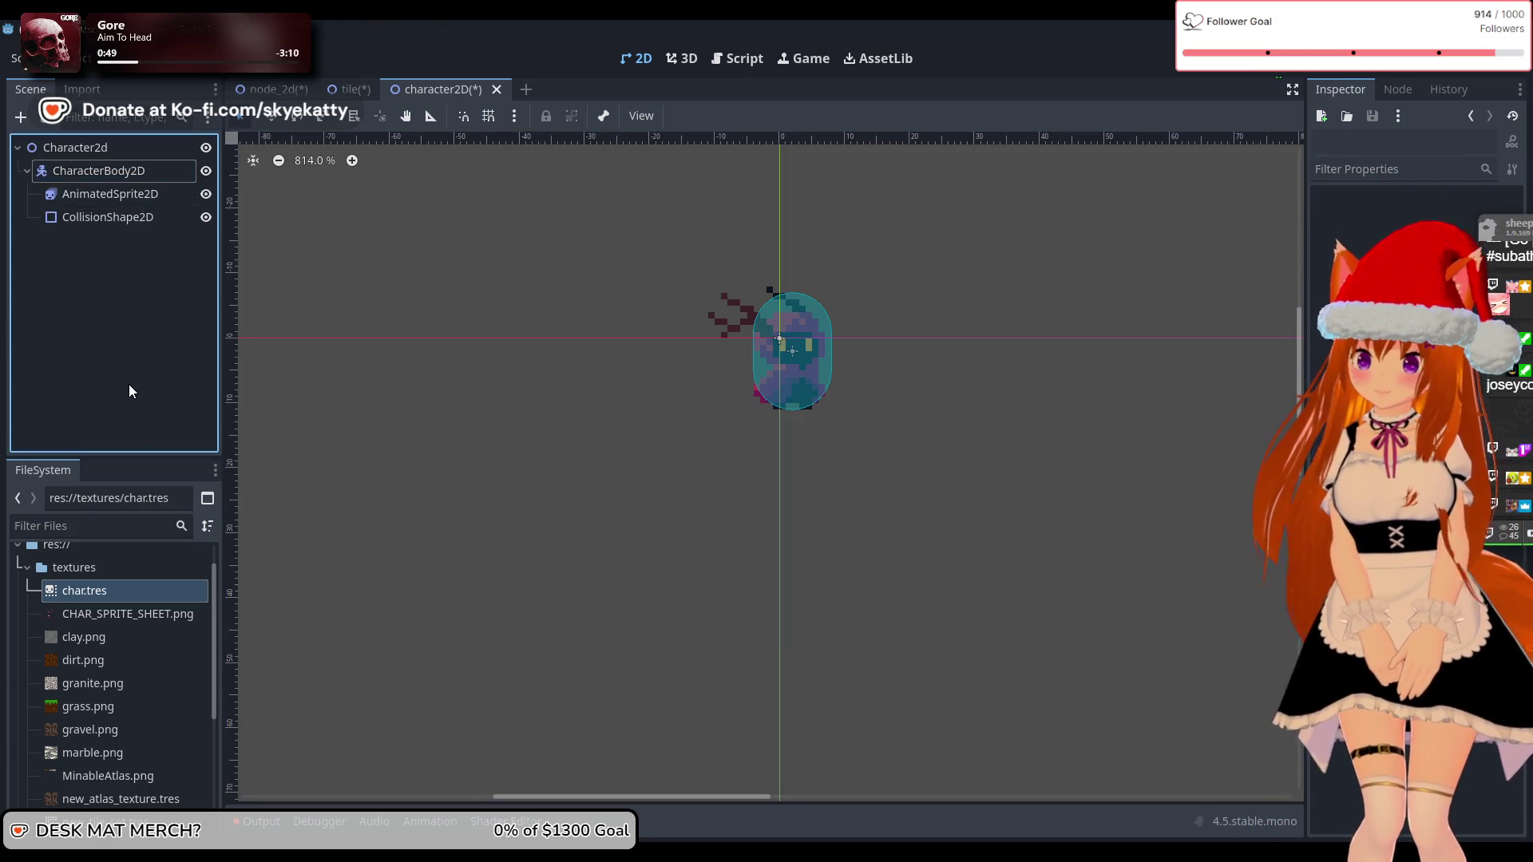
click(350, 87)
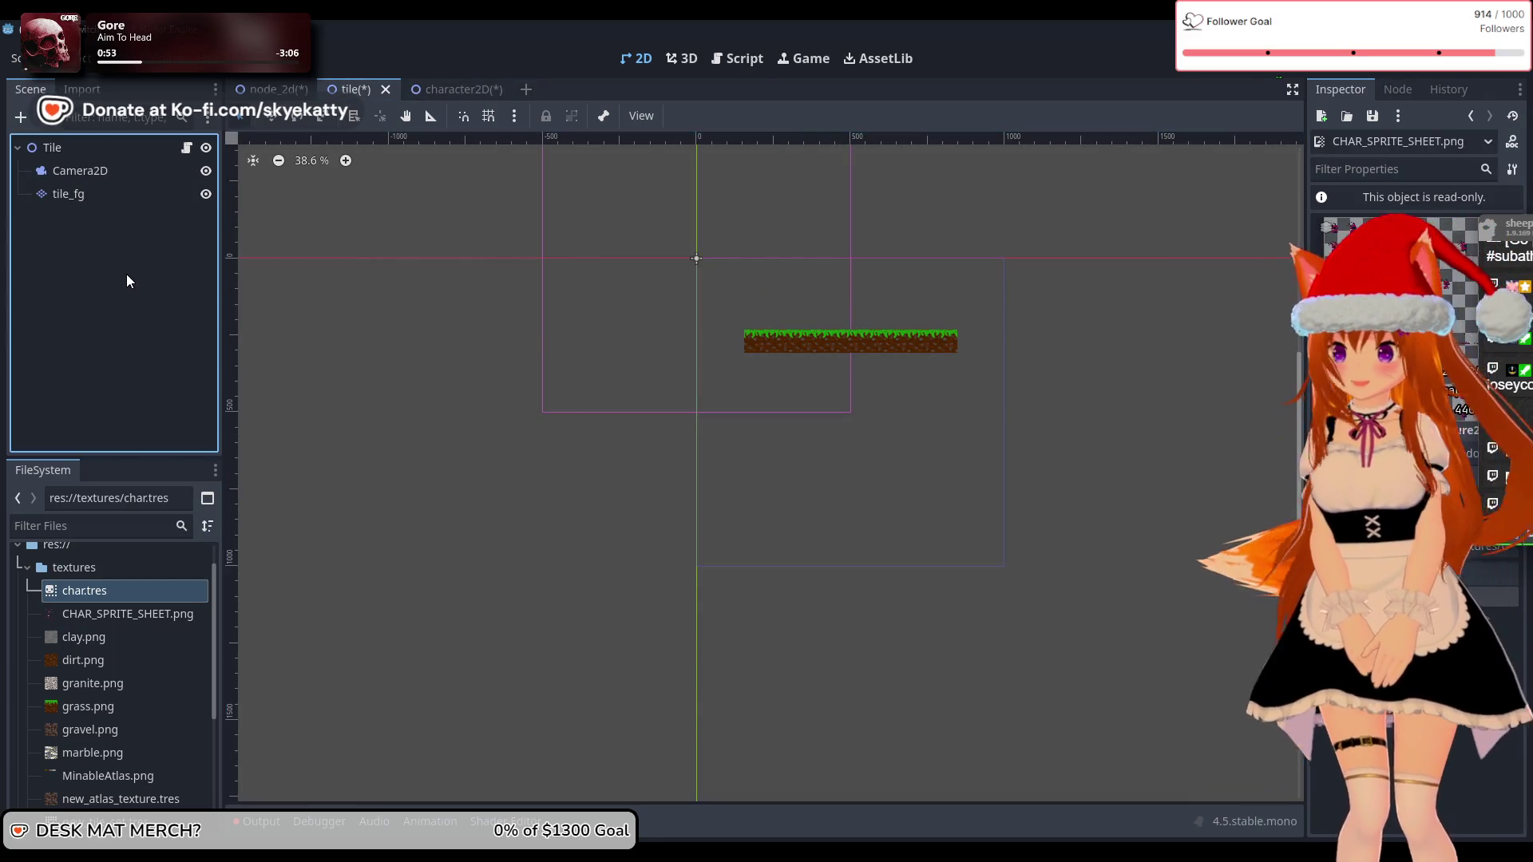
scroll(815, 312, up, 4)
scroll(1075, 302, up, 1)
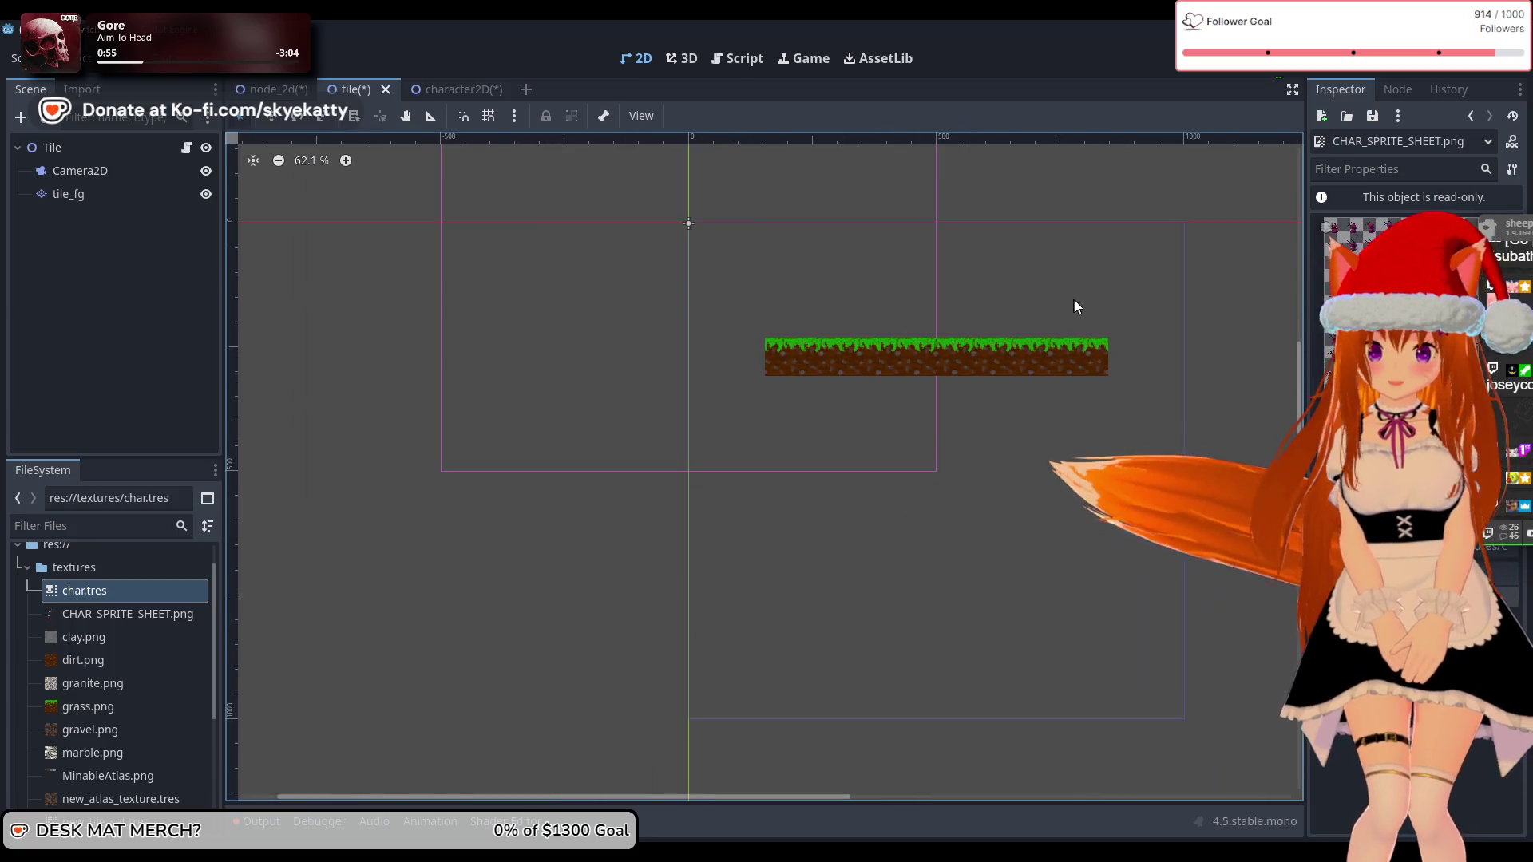
click(94, 257)
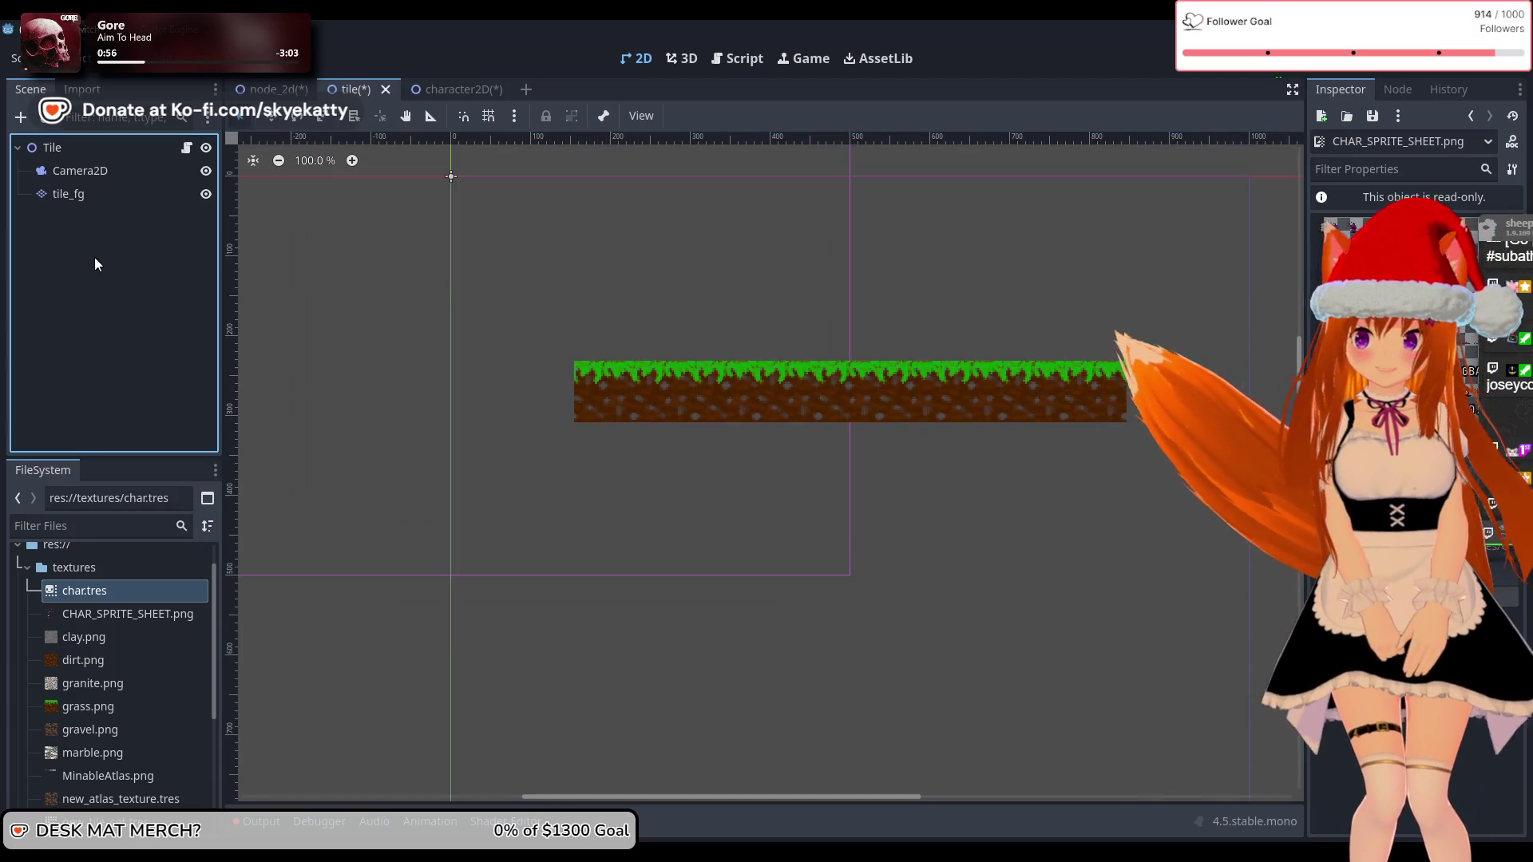
scroll(128, 685, down, 3)
scroll(127, 686, up, 2)
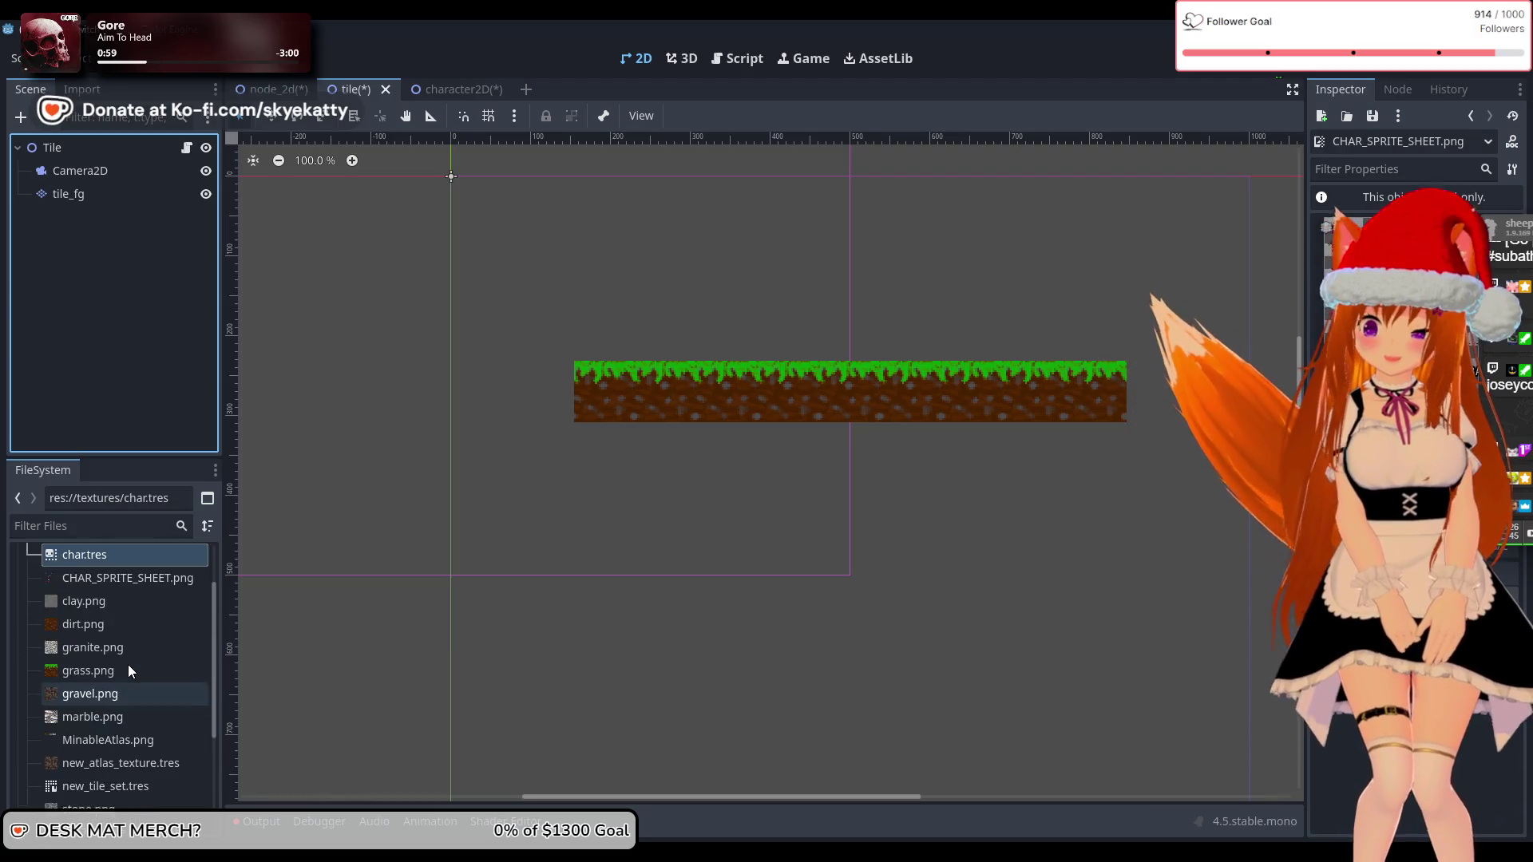
scroll(128, 664, down, 3)
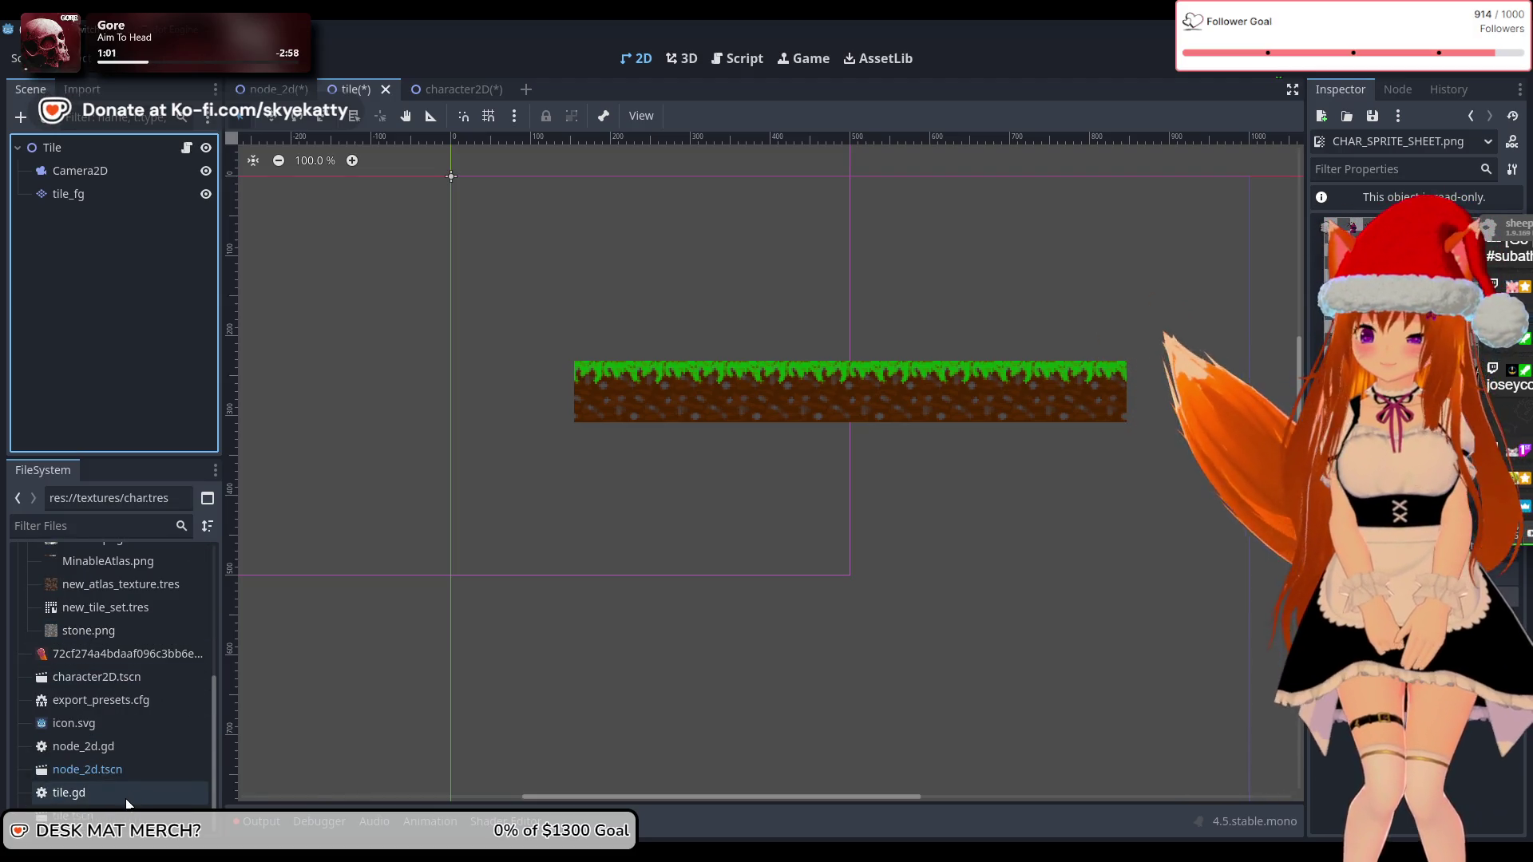
Step: Return to the character2D scene, save it with Ctrl+S, and select CharacterBody2D
click(432, 89)
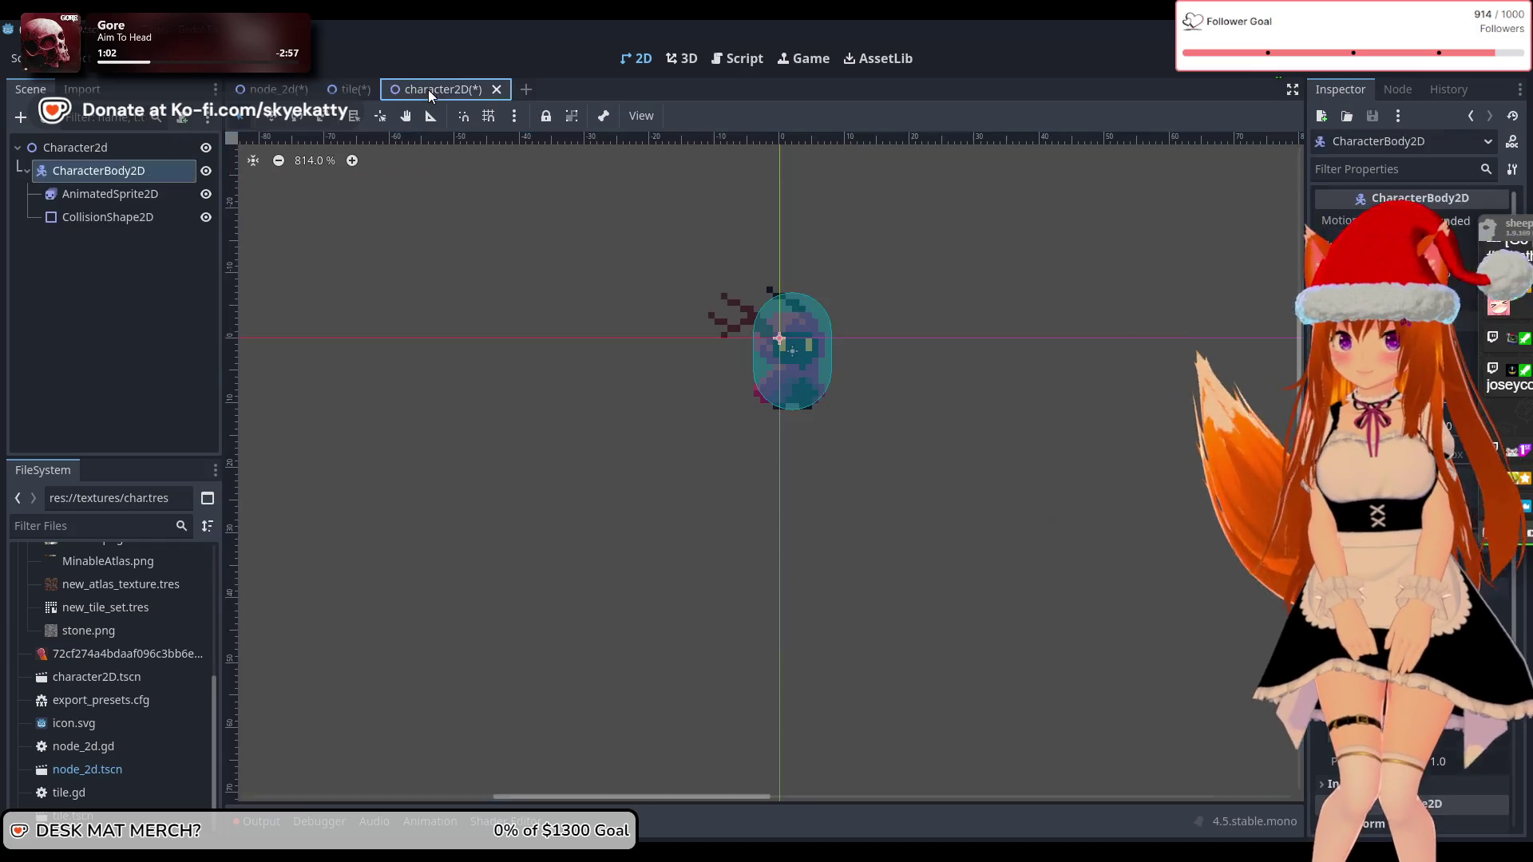
key(ctrl+s)
click(113, 319)
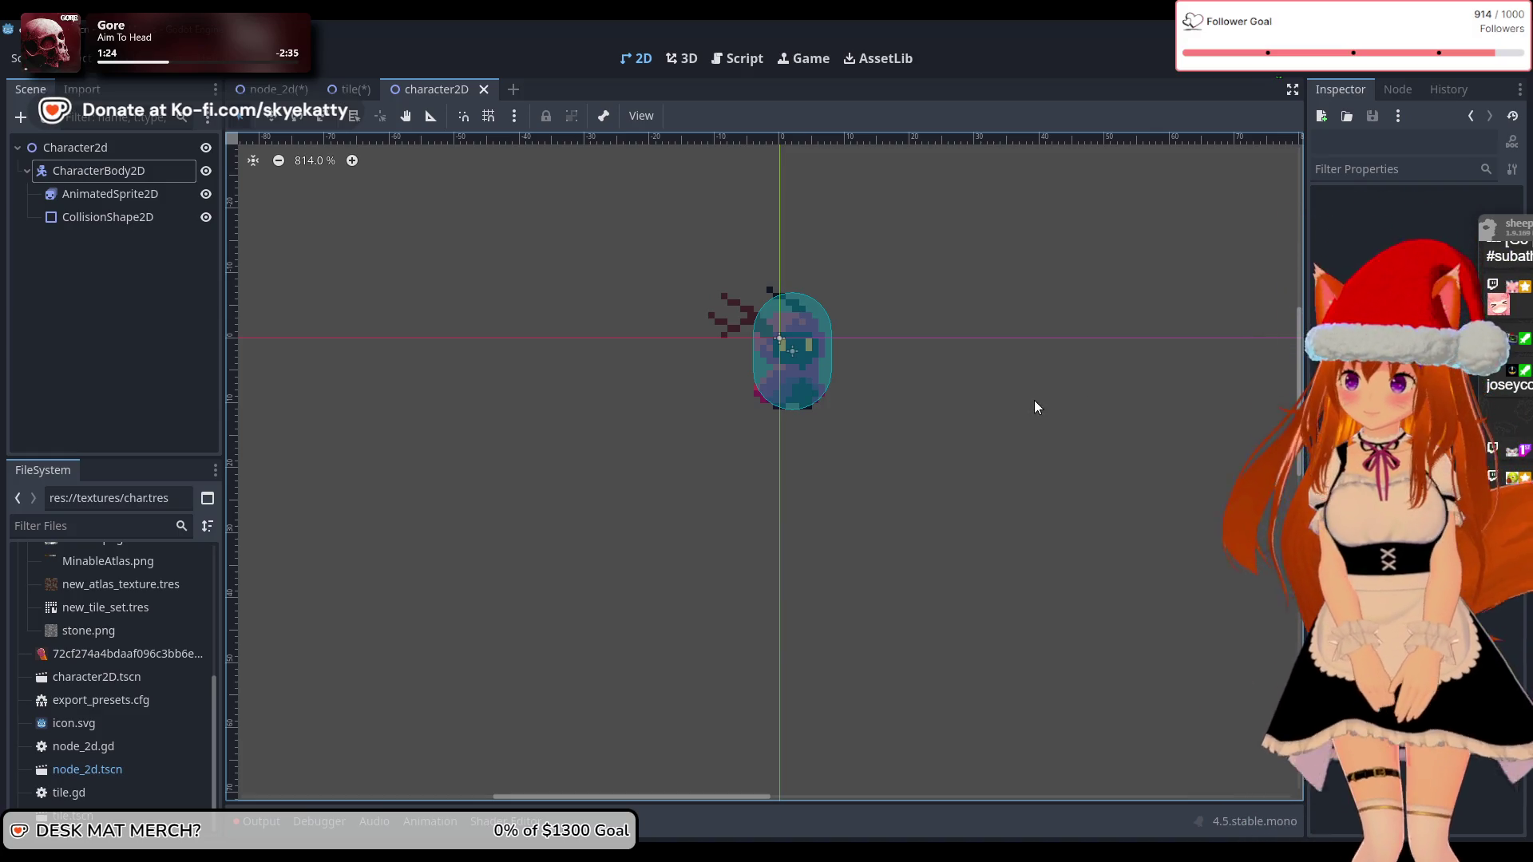
click(126, 357)
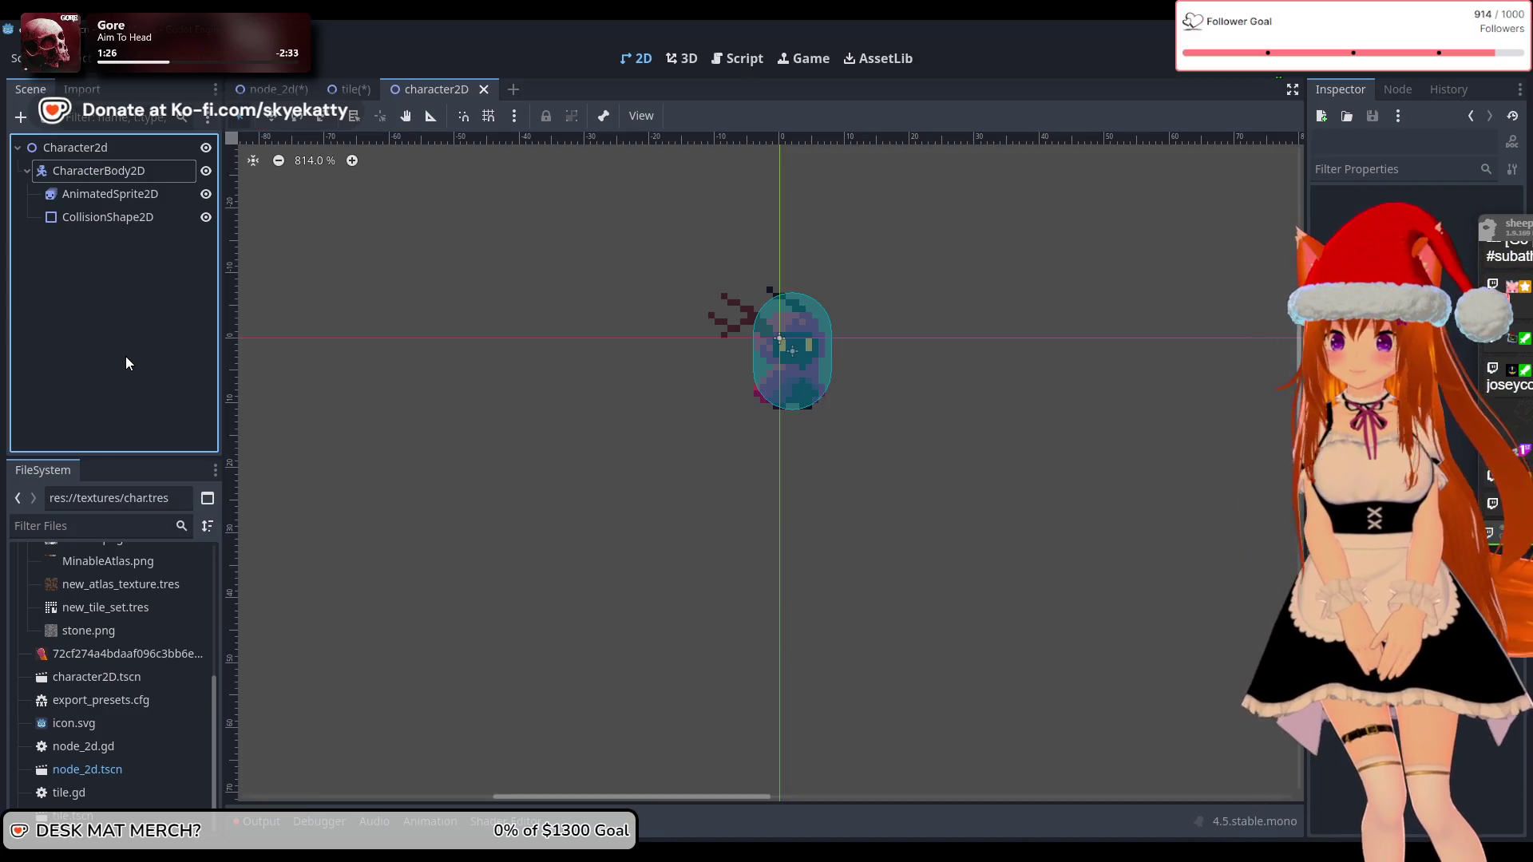
right_click(122, 174)
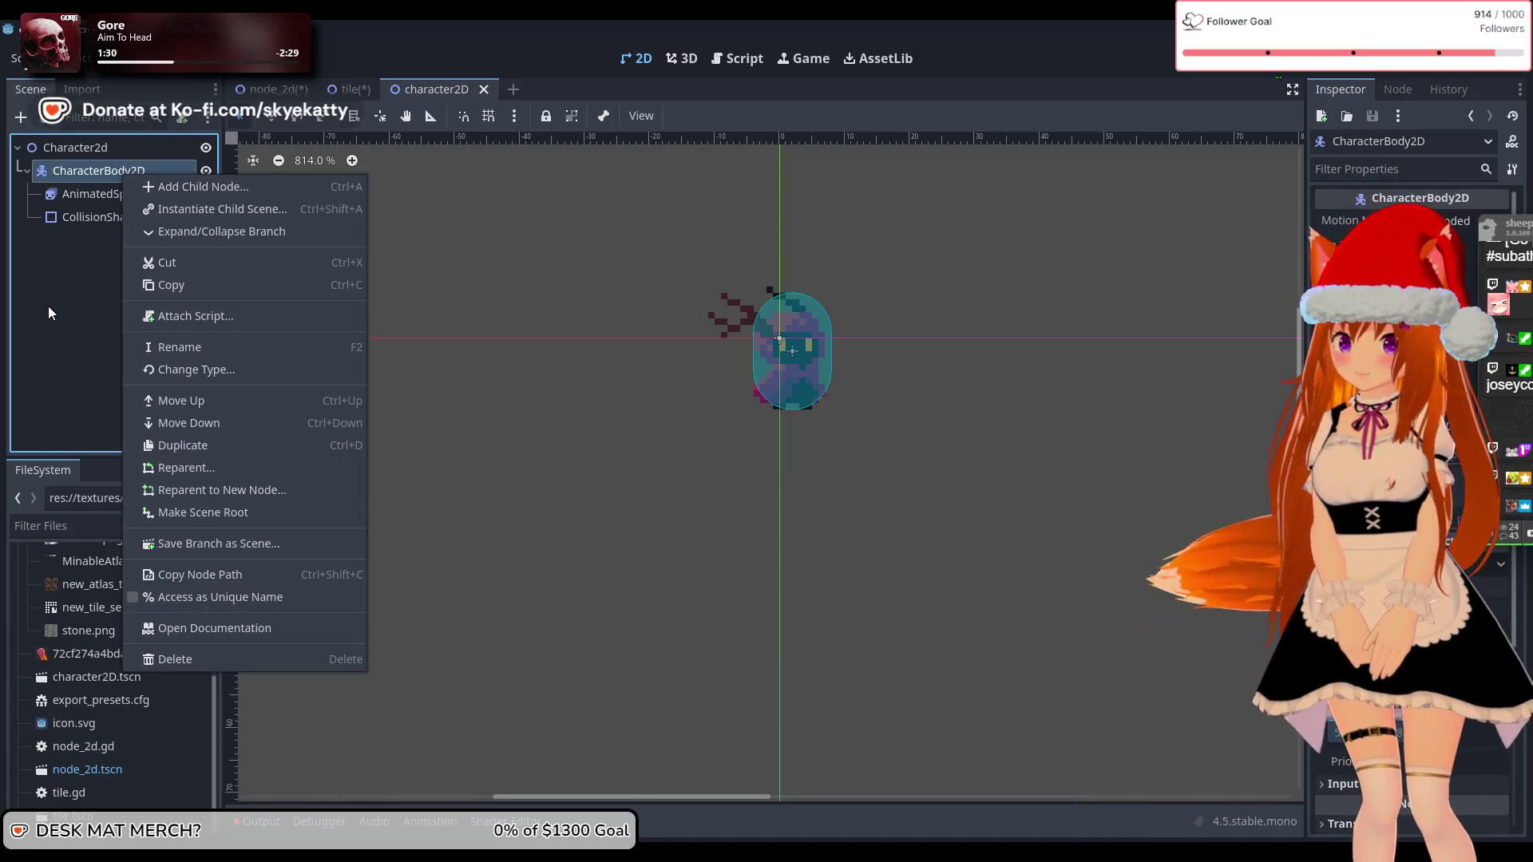
Step: Add a RichTextLabel child under CharacterBody2D and drag it above the sprite in the tree
click(56, 307)
right_click(120, 166)
click(141, 179)
text(text)
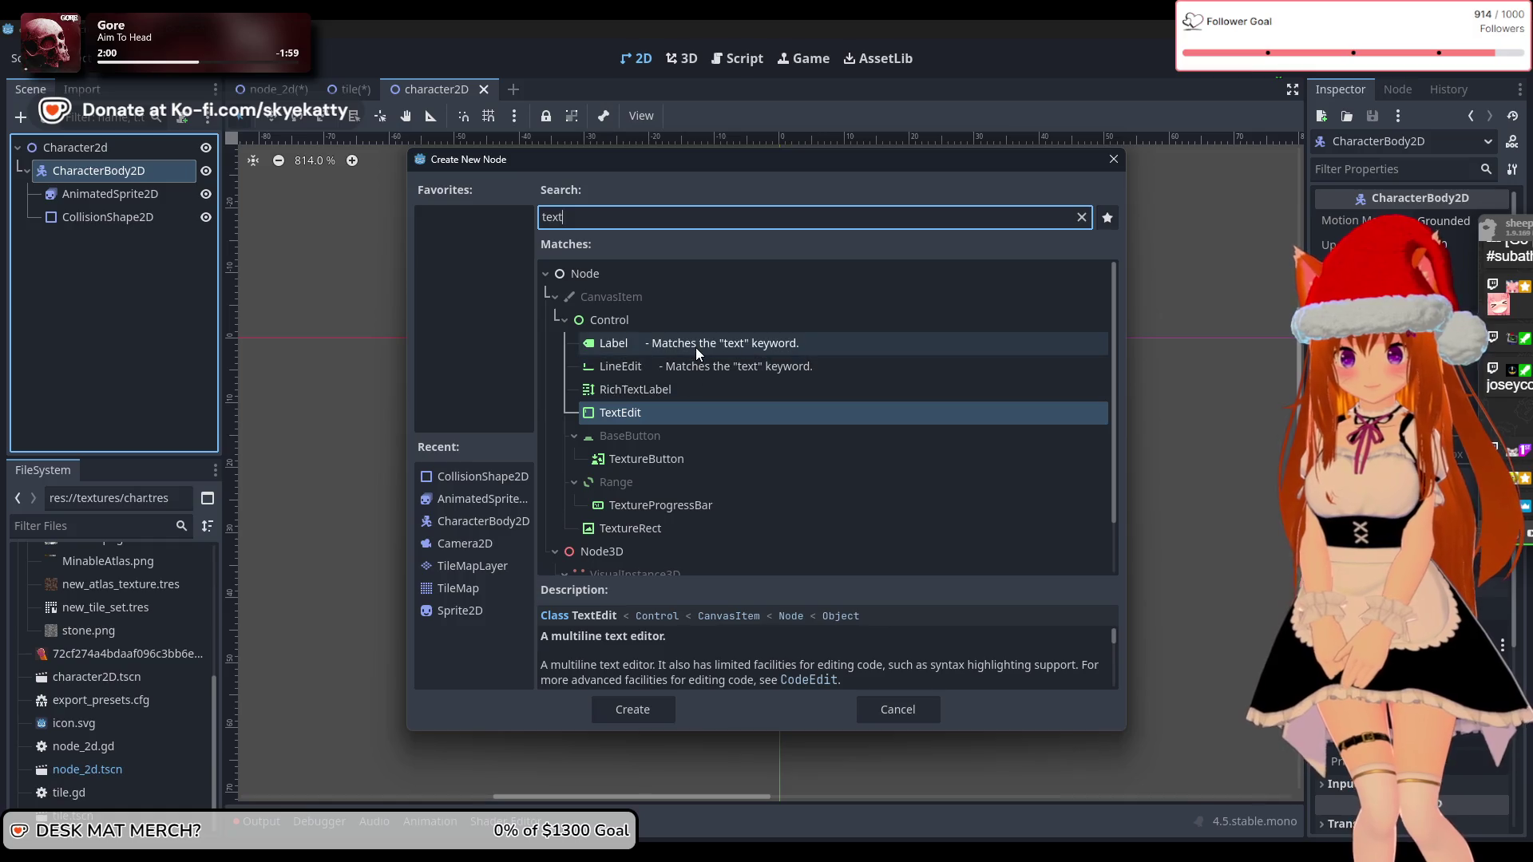
click(659, 390)
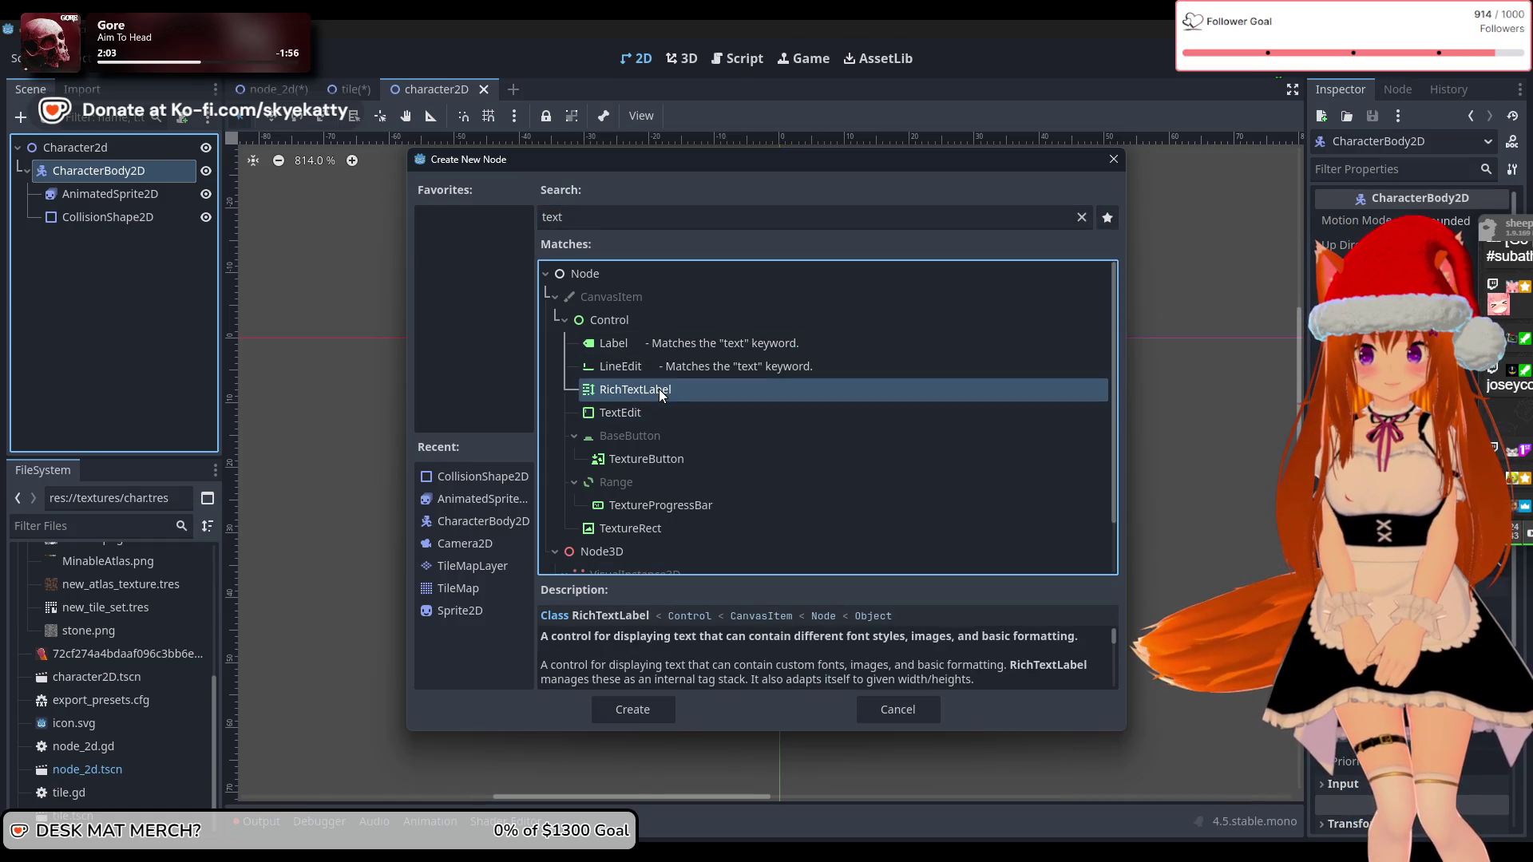
click(663, 703)
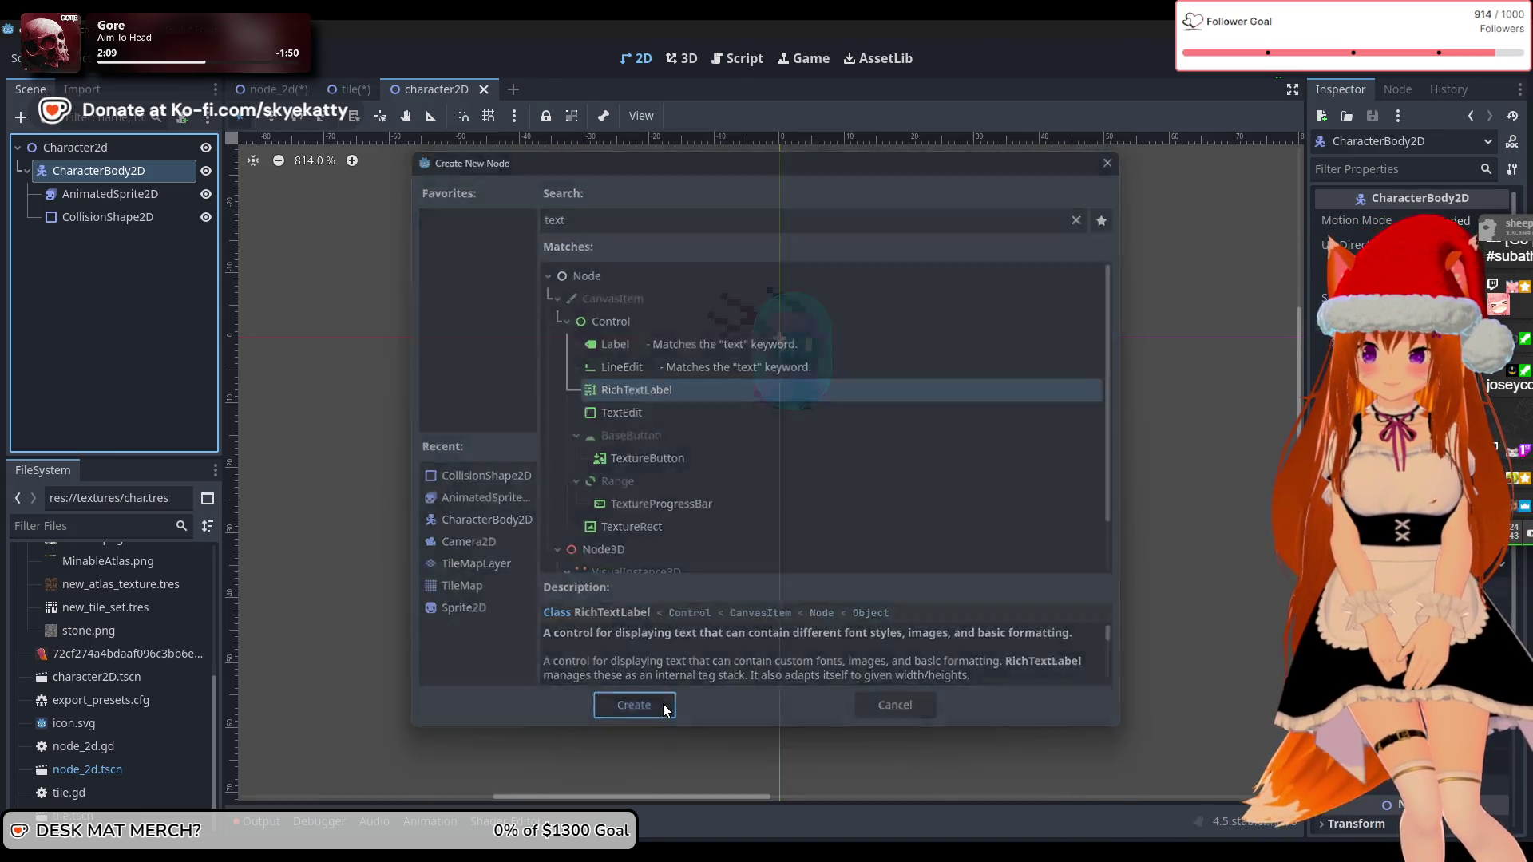
mouse_move(104, 243)
mouse_down()
mouse_move(121, 179)
mouse_move(130, 249)
mouse_move(136, 193)
mouse_up()
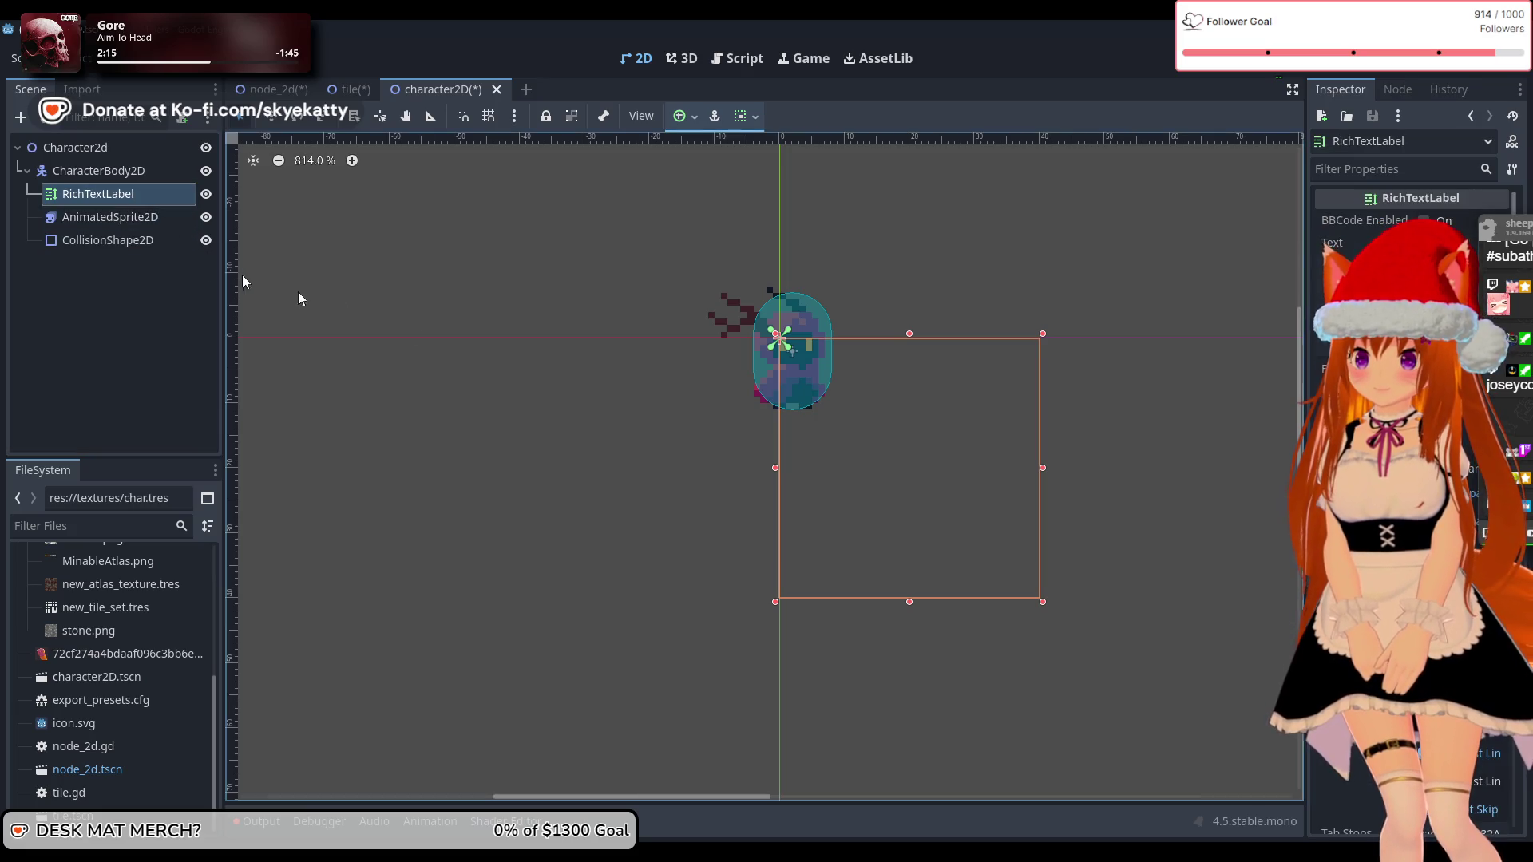
Step: Set the RichTextLabel's text to 'Player' and widen the Inspector panel
click(1333, 271)
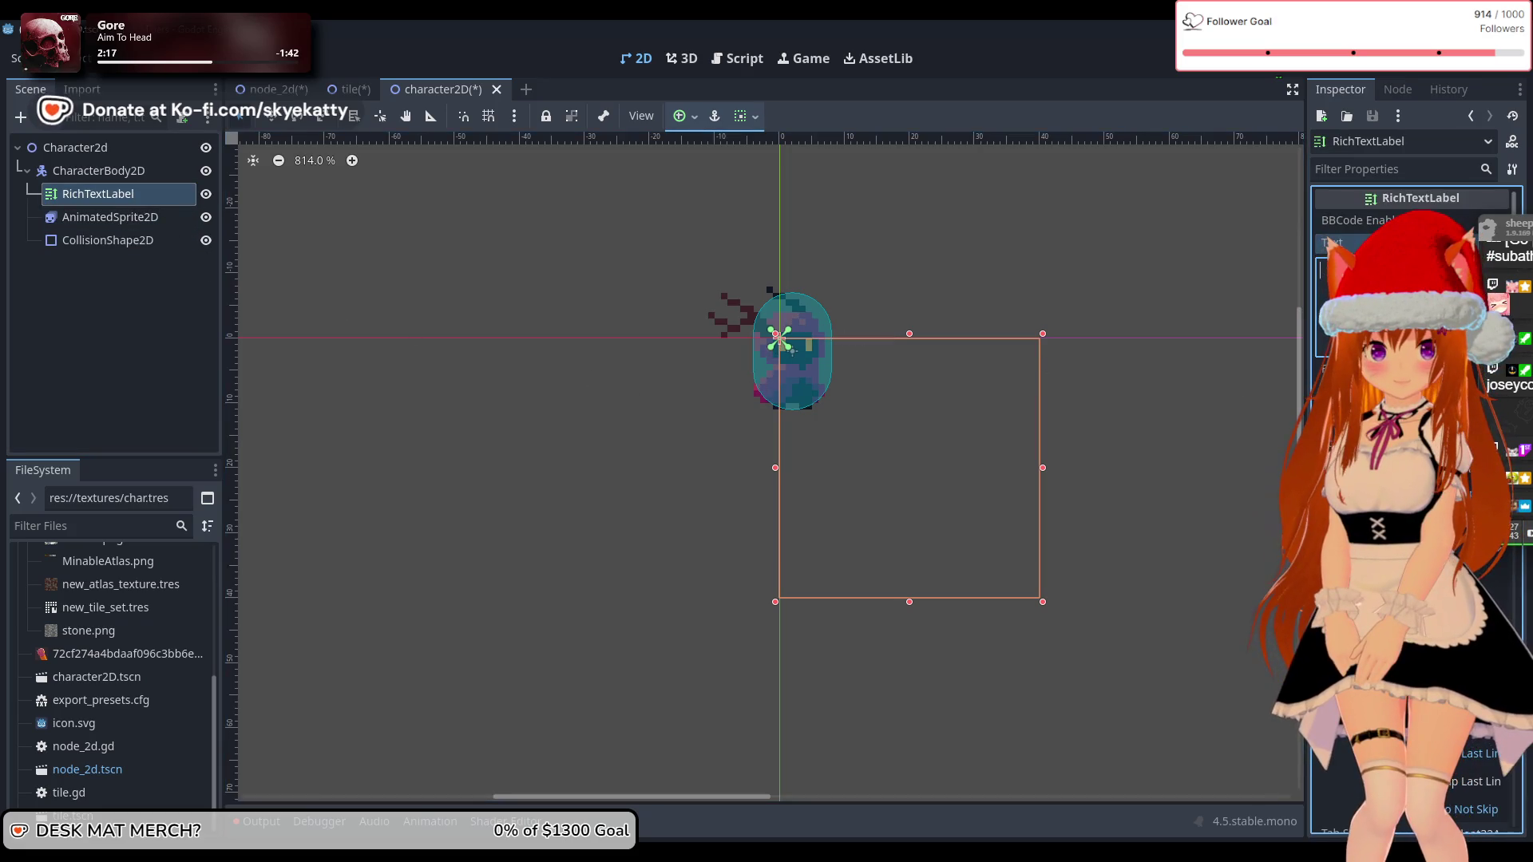
text(Player)
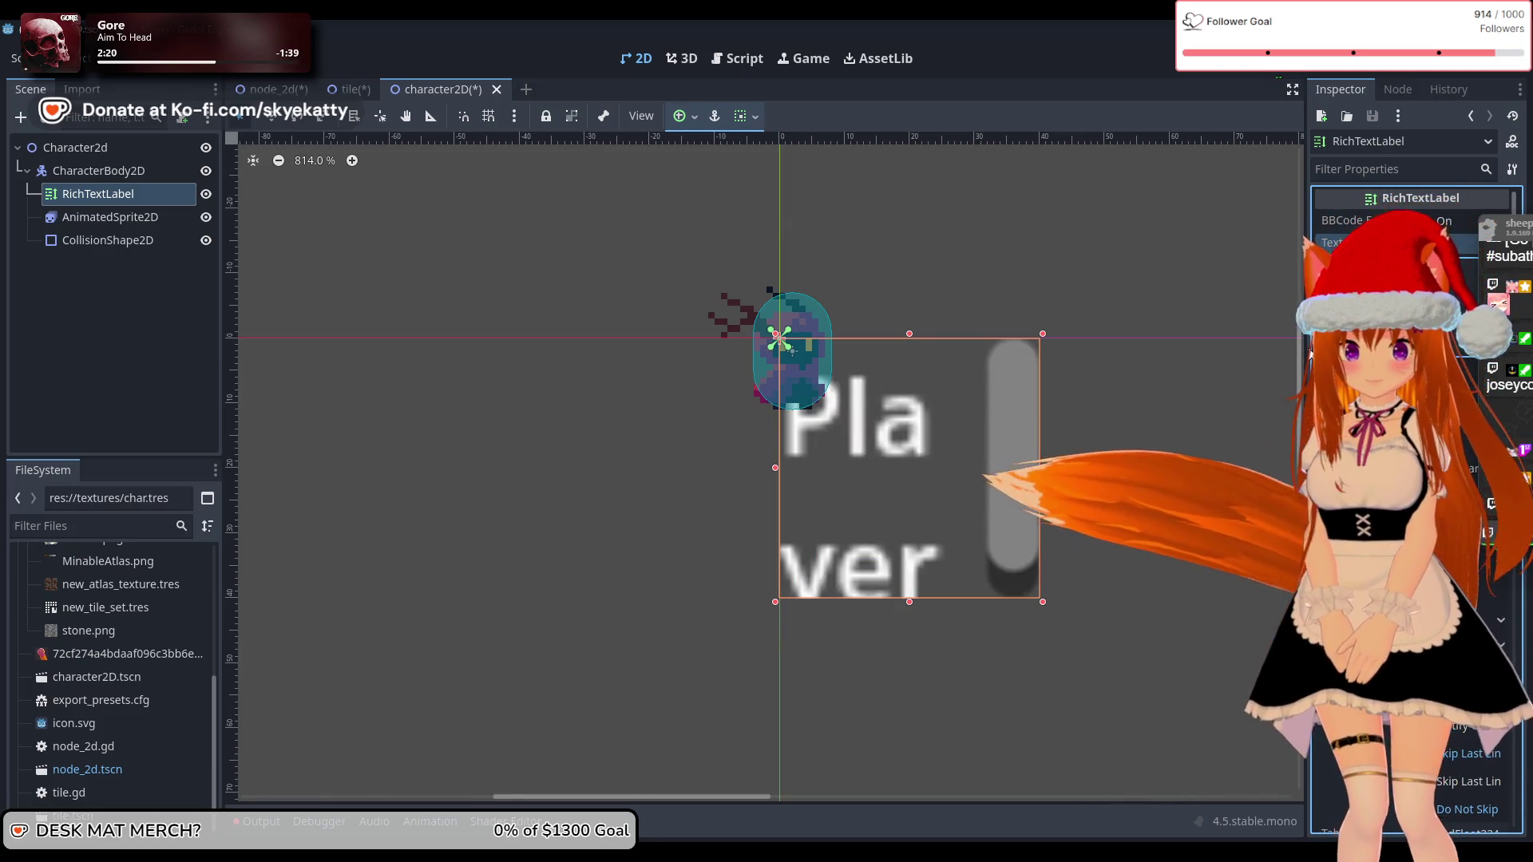
mouse_move(1305, 352)
mouse_down()
mouse_move(1239, 356)
mouse_move(1130, 405)
mouse_up()
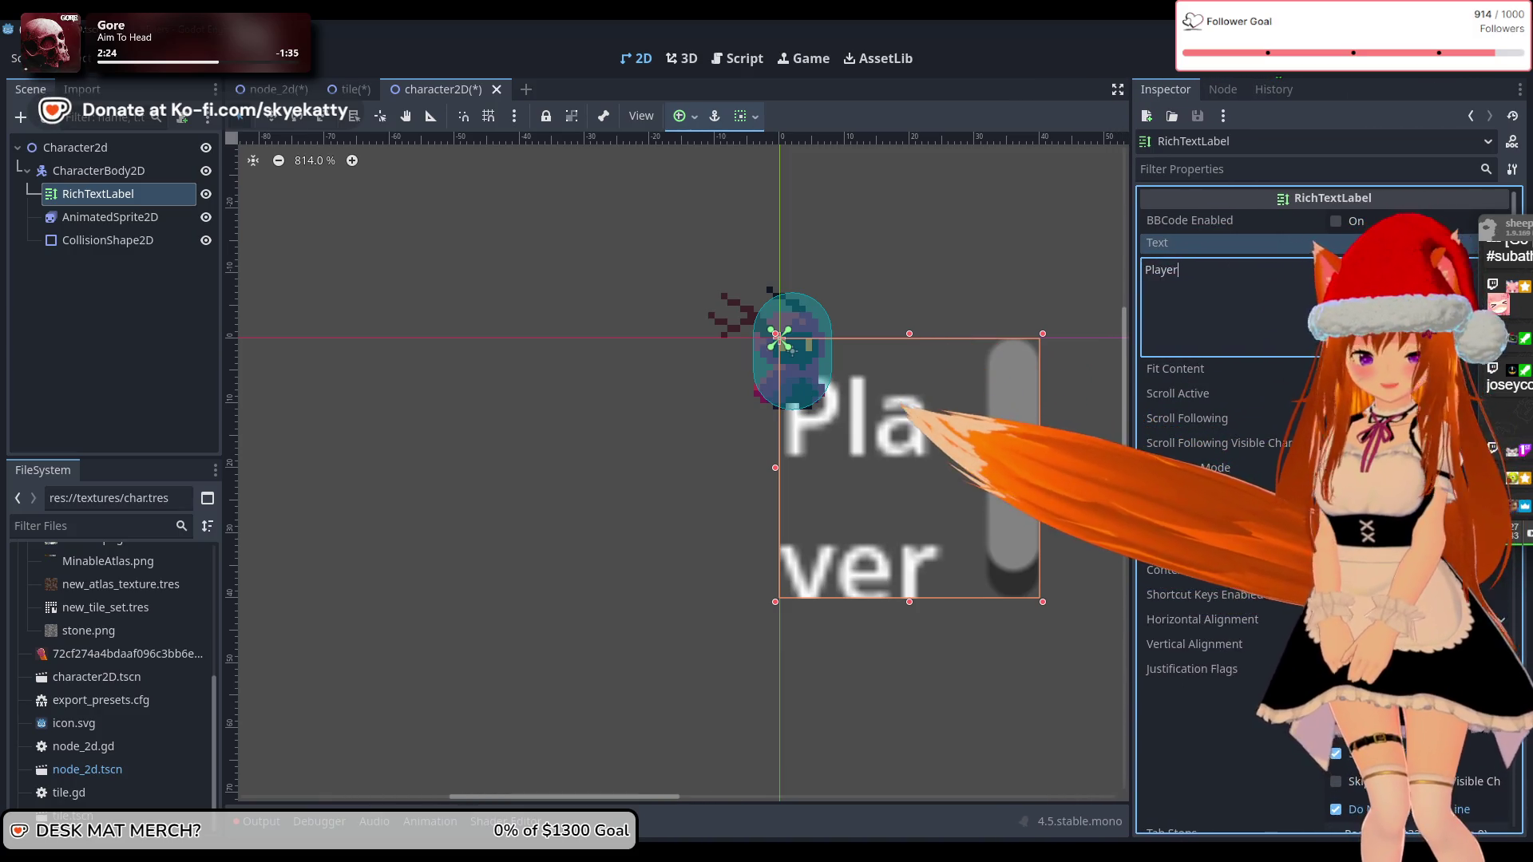
Step: Expand the label's Markup, Text Selection, Threading, Displayed Text and BiDi Inspector sections
scroll(1238, 479, down, 5)
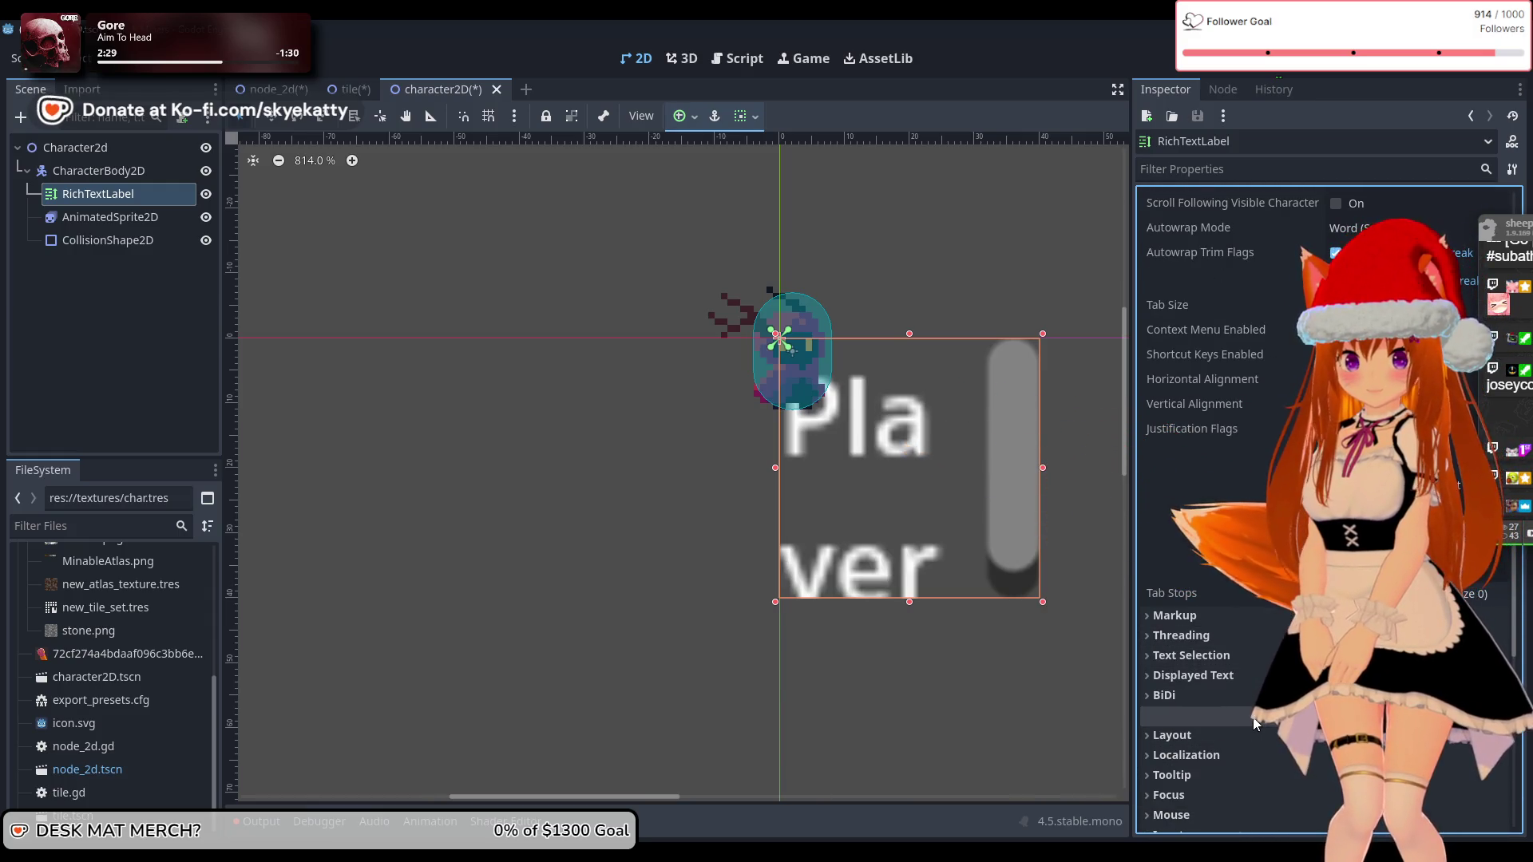
scroll(1230, 534, up, 5)
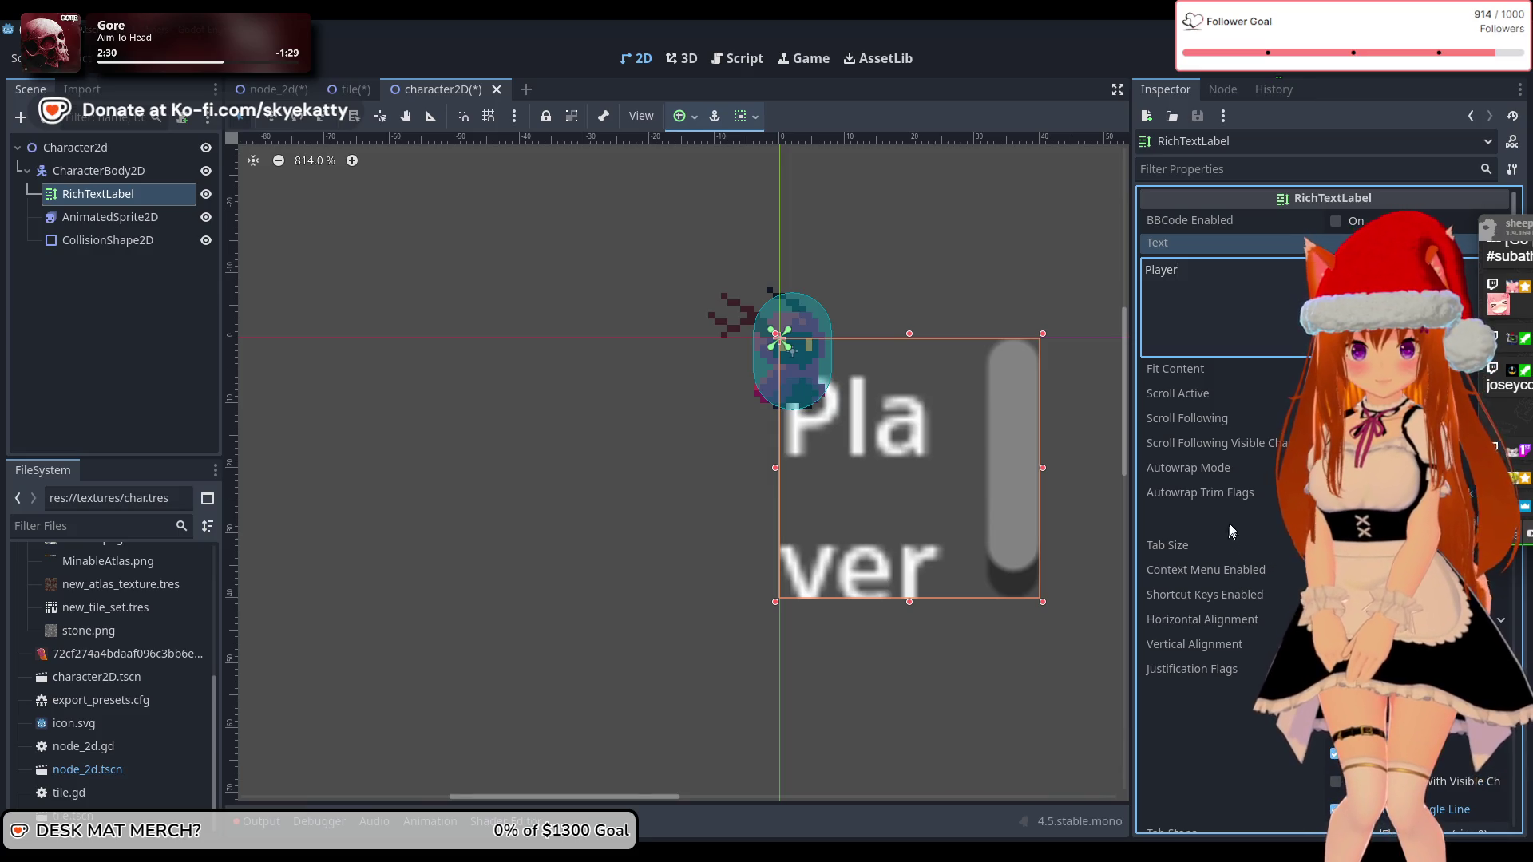
scroll(1264, 488, down, 2)
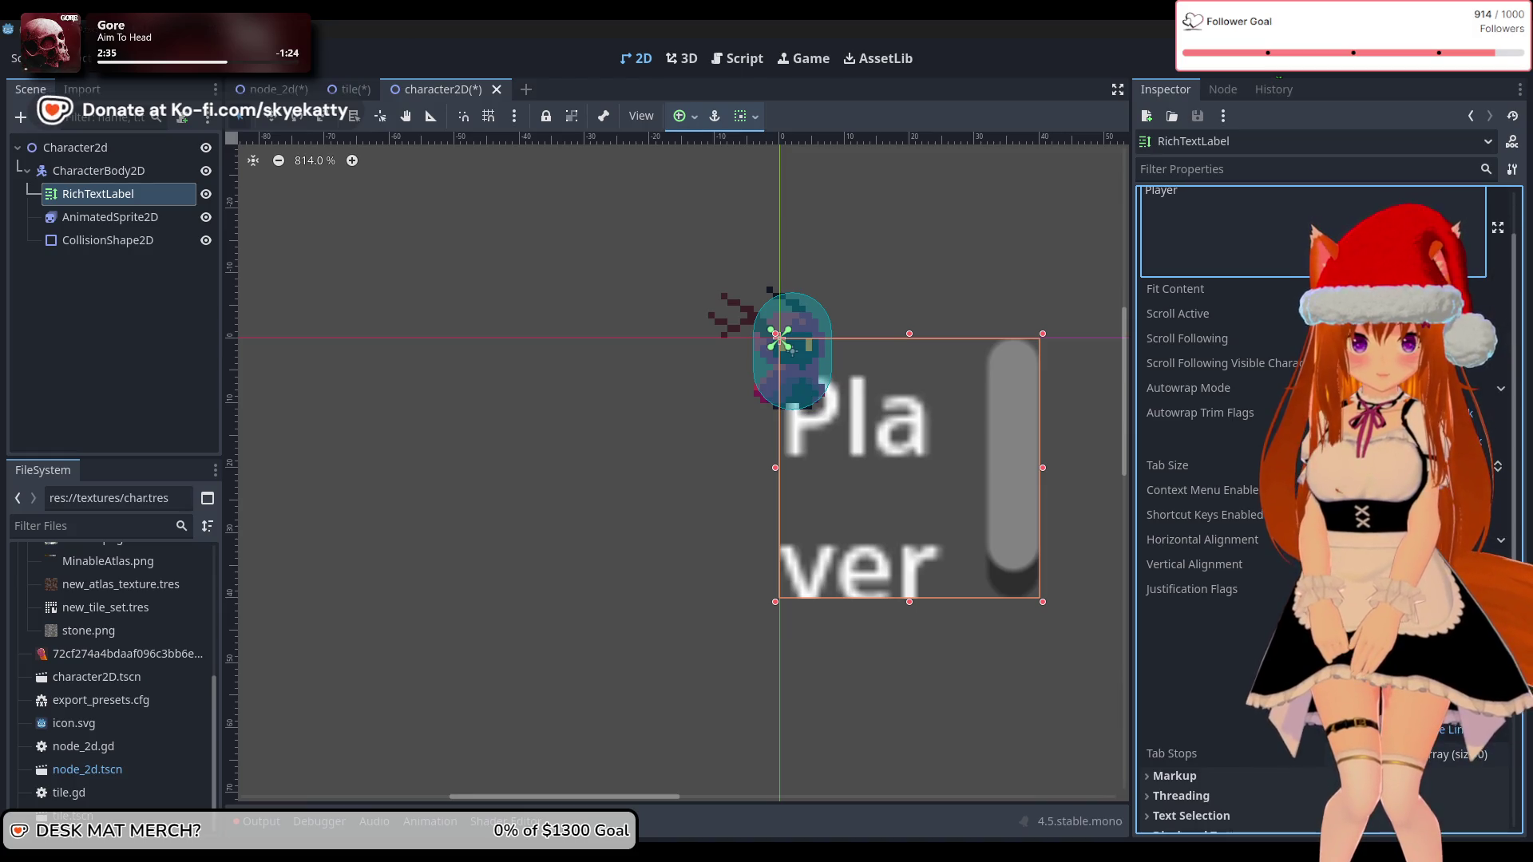
scroll(1198, 511, down, 5)
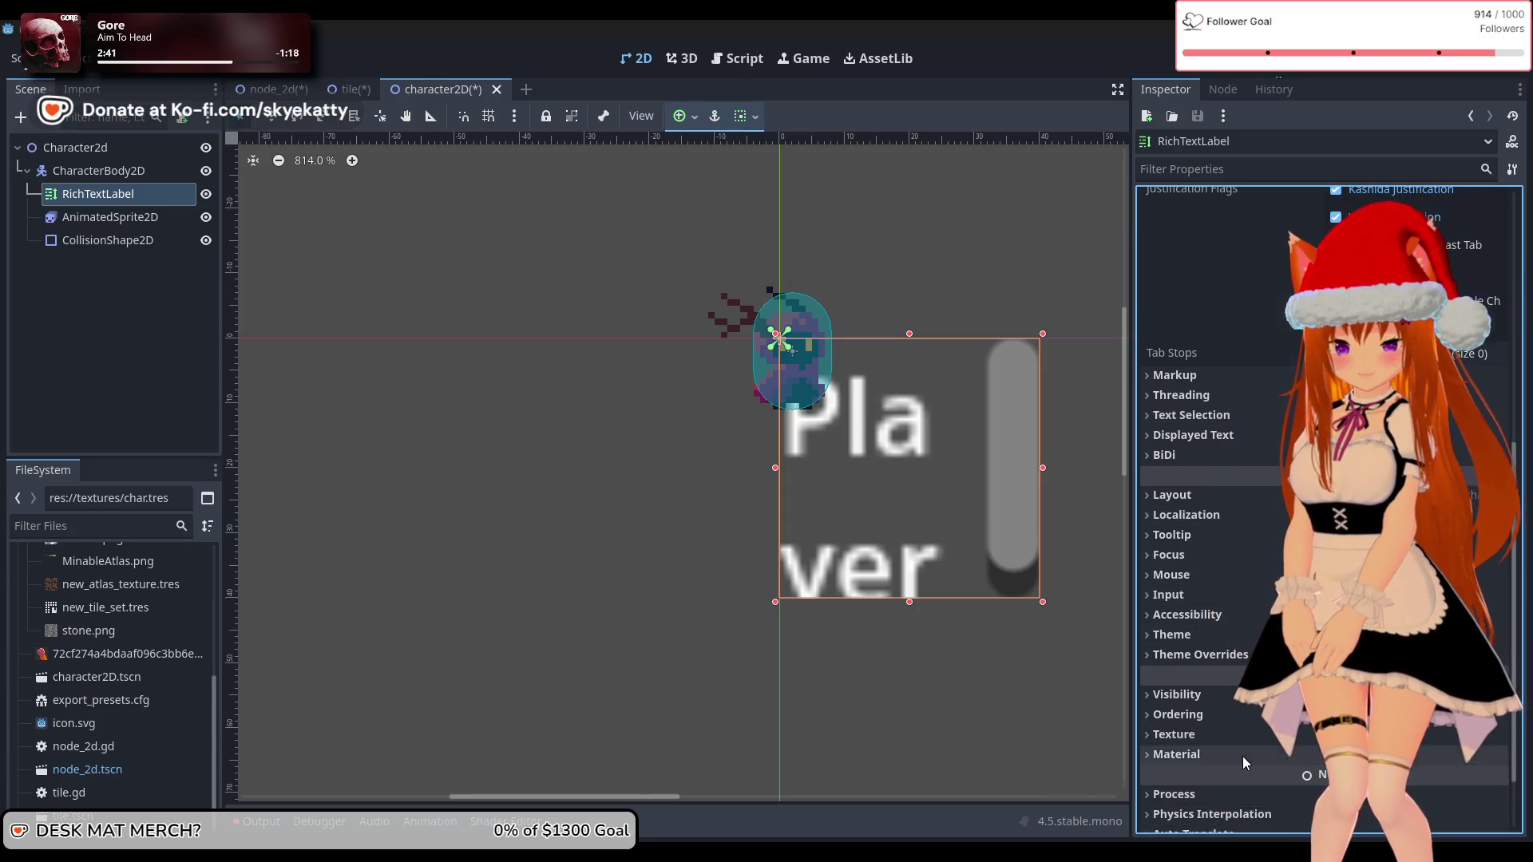
scroll(1243, 753, down, 2)
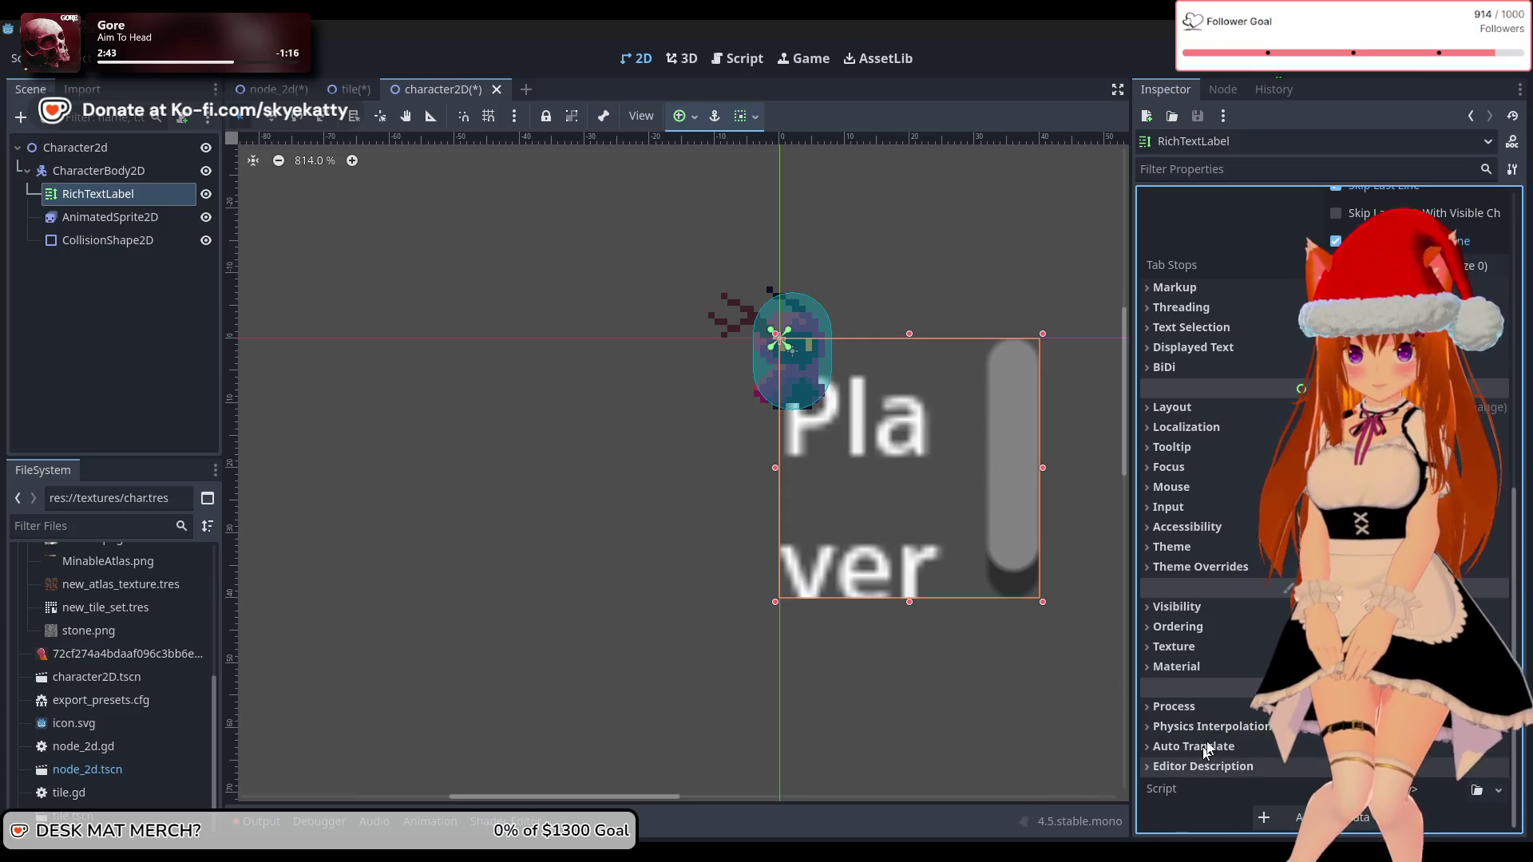
scroll(1209, 739, up, 5)
scroll(1217, 591, up, 2)
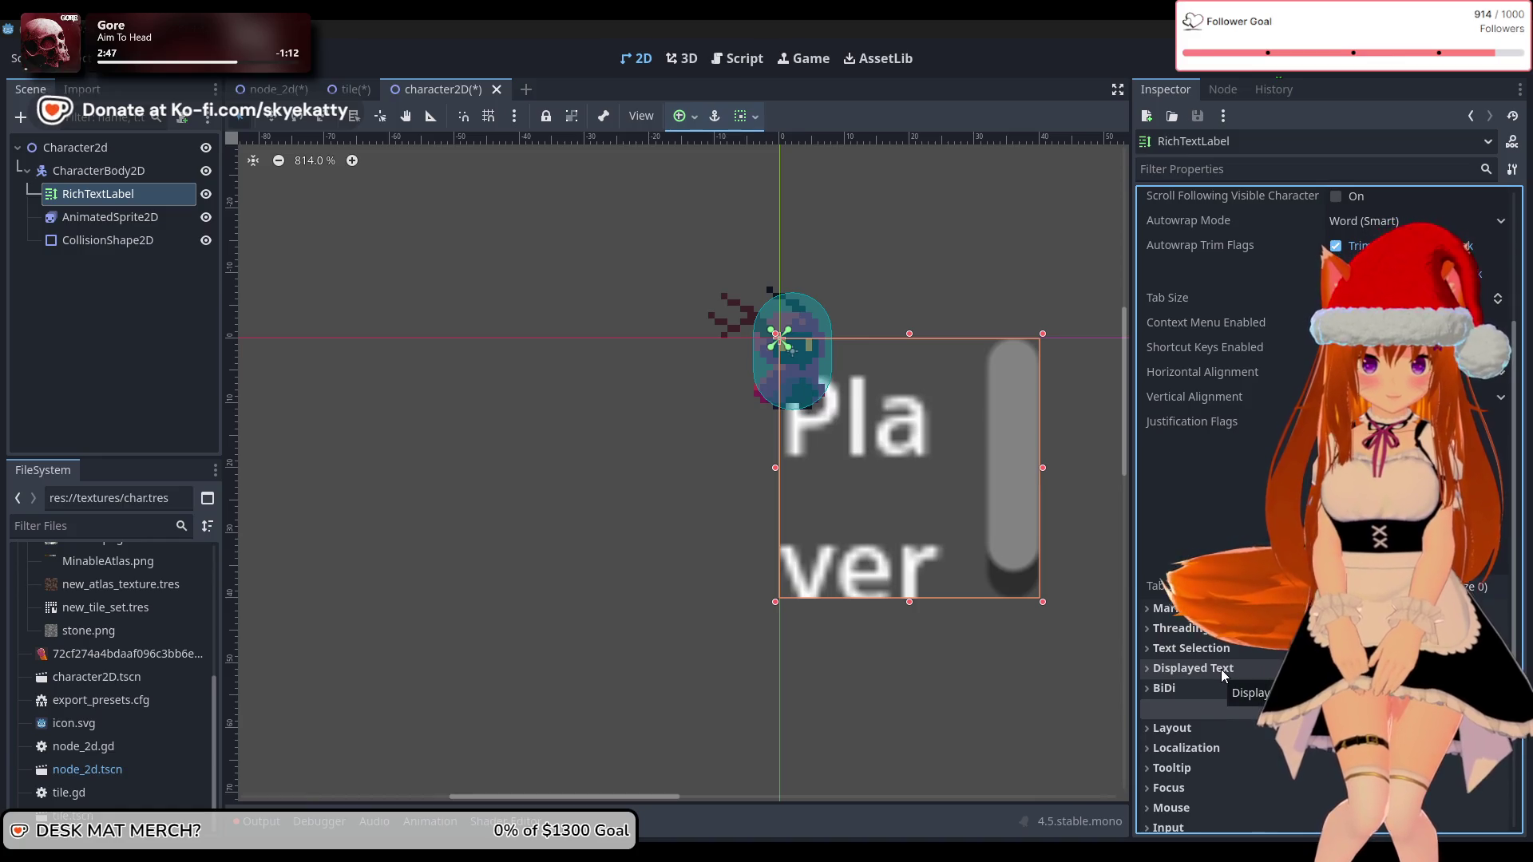
scroll(1222, 669, up, 4)
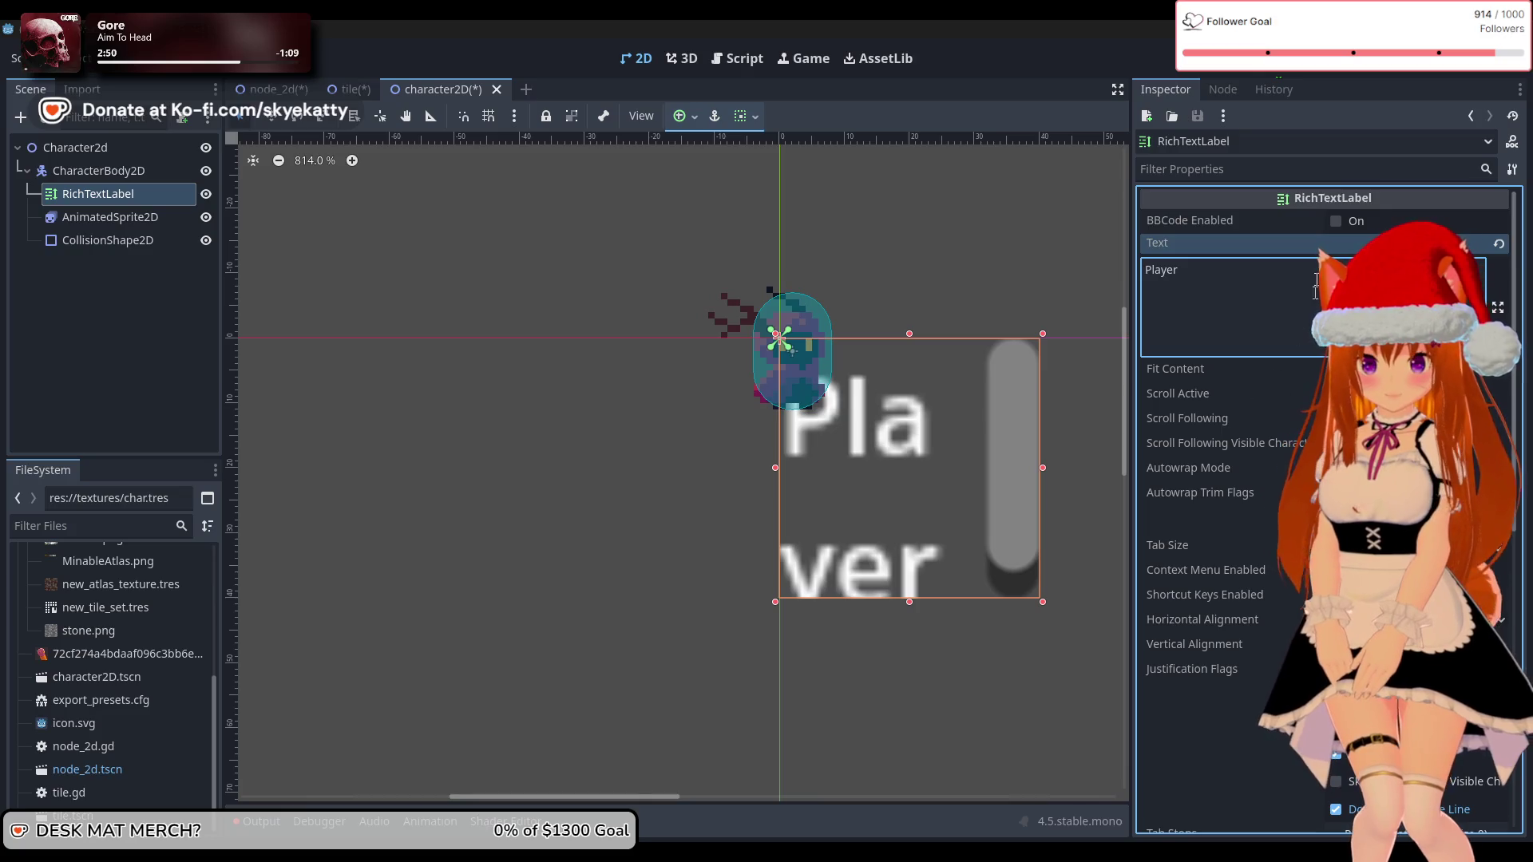
scroll(1264, 233, down, 1)
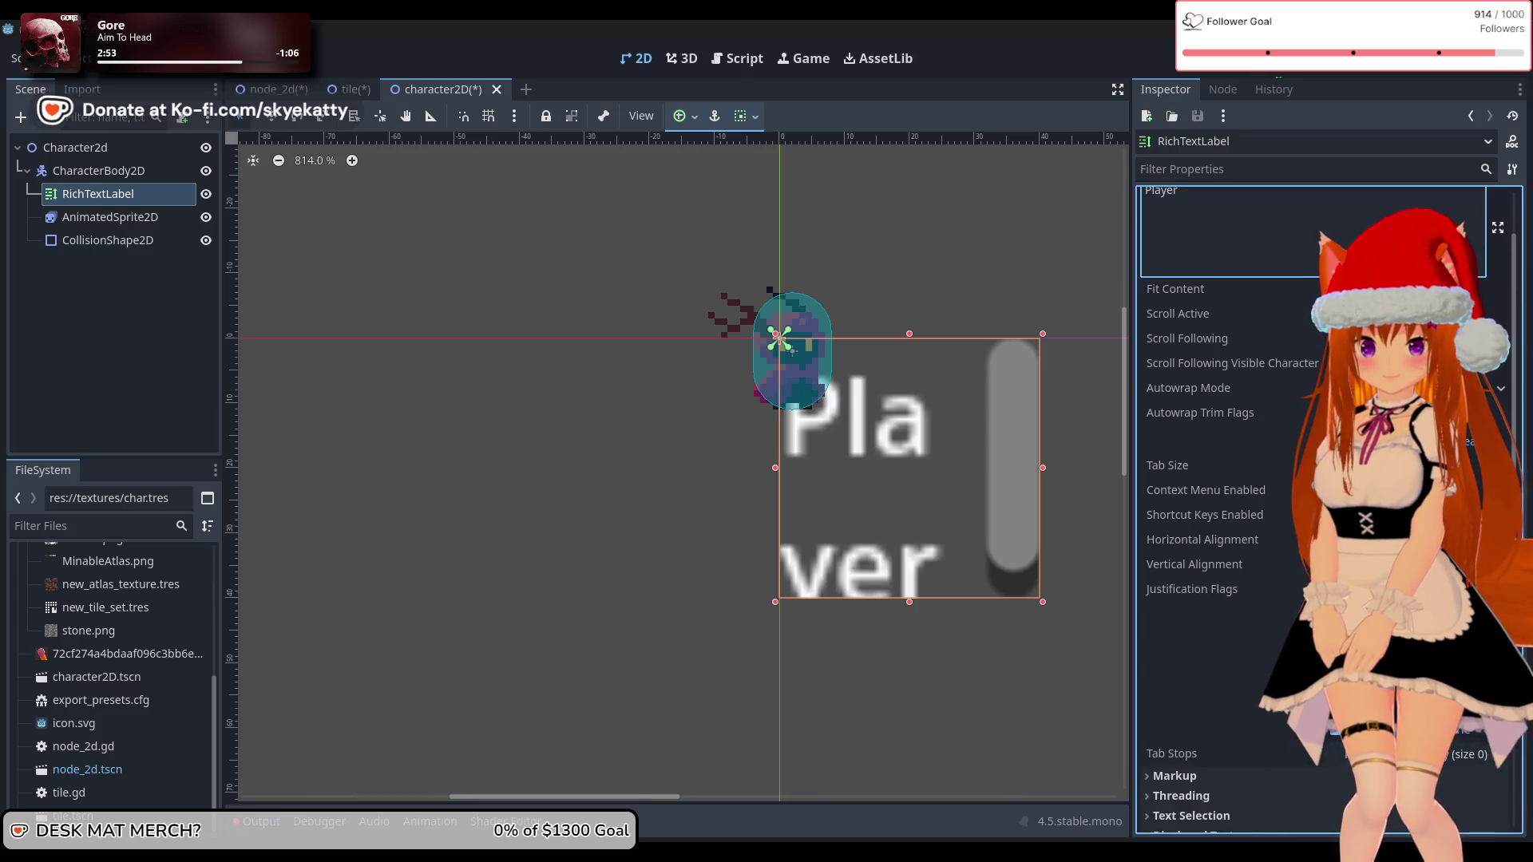
scroll(1256, 701, down, 1)
click(1255, 697)
scroll(1255, 701, down, 2)
click(1243, 655)
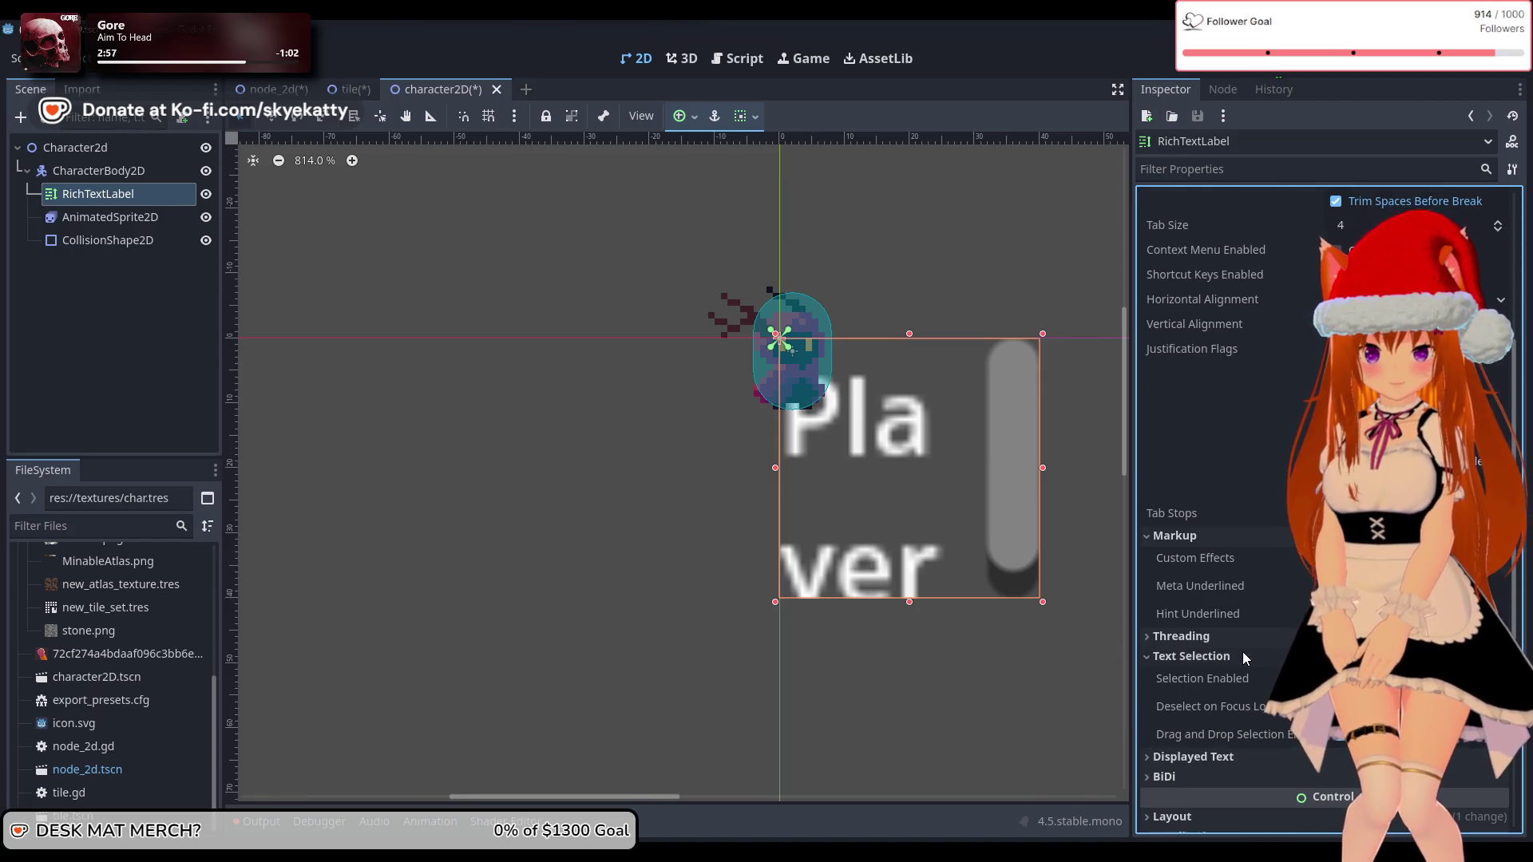
click(1248, 639)
scroll(1251, 645, down, 2)
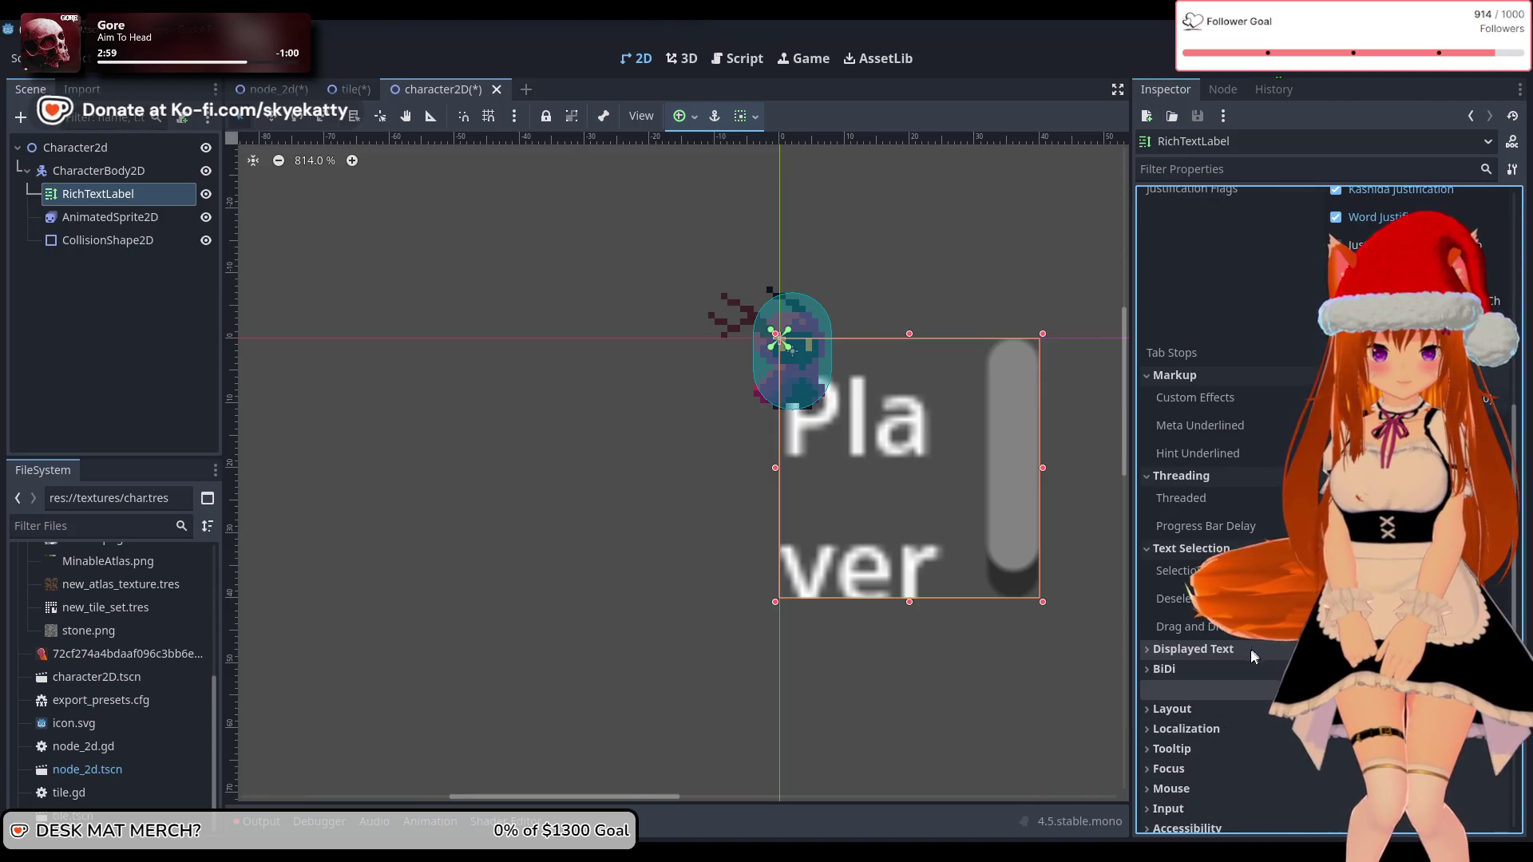
click(1244, 651)
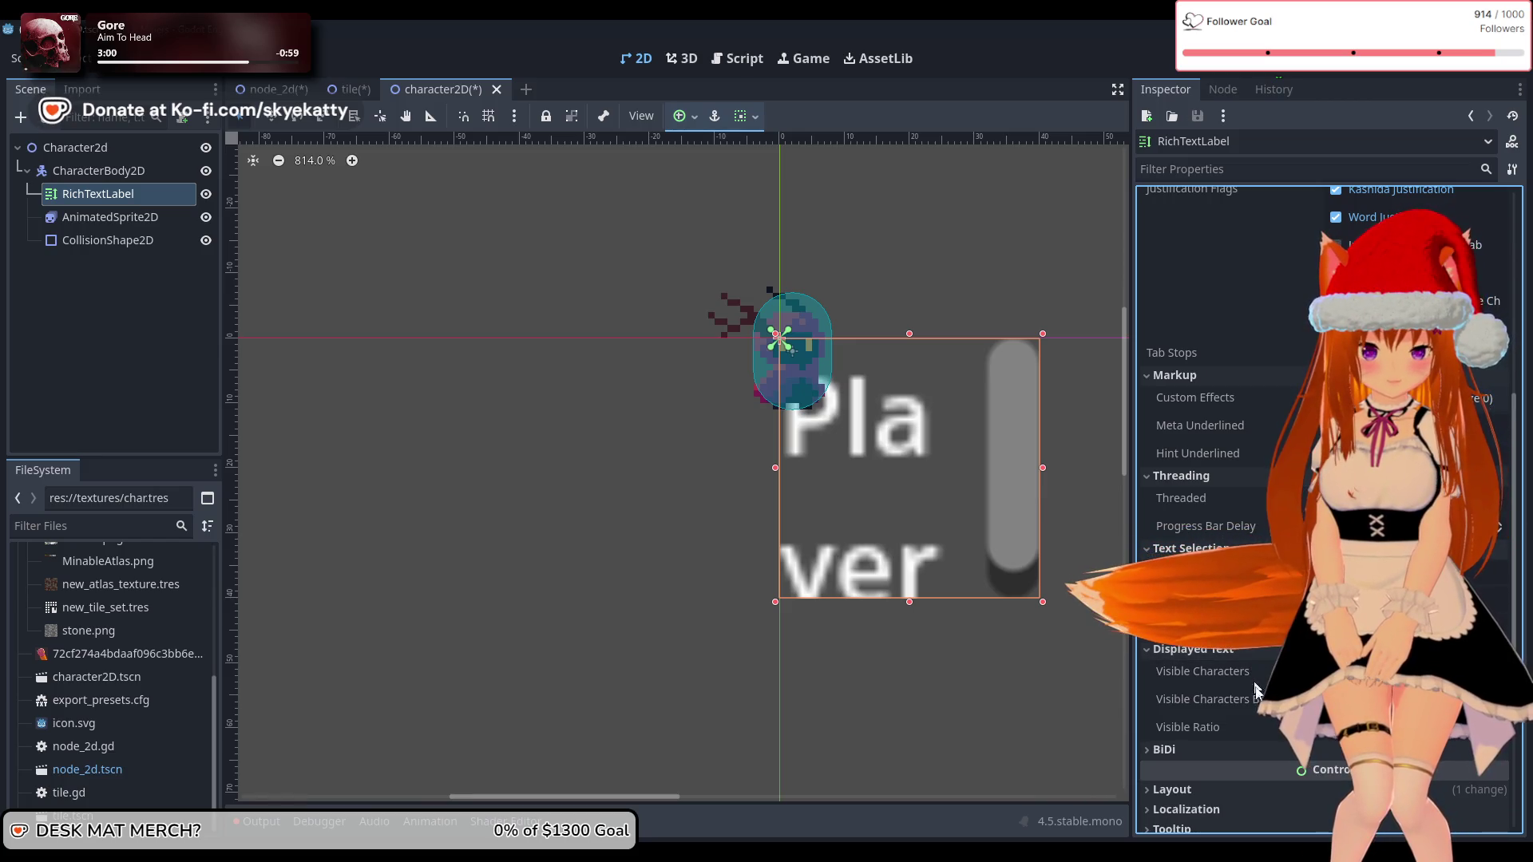
scroll(1248, 653, down, 1)
click(1259, 675)
scroll(1258, 678, down, 1)
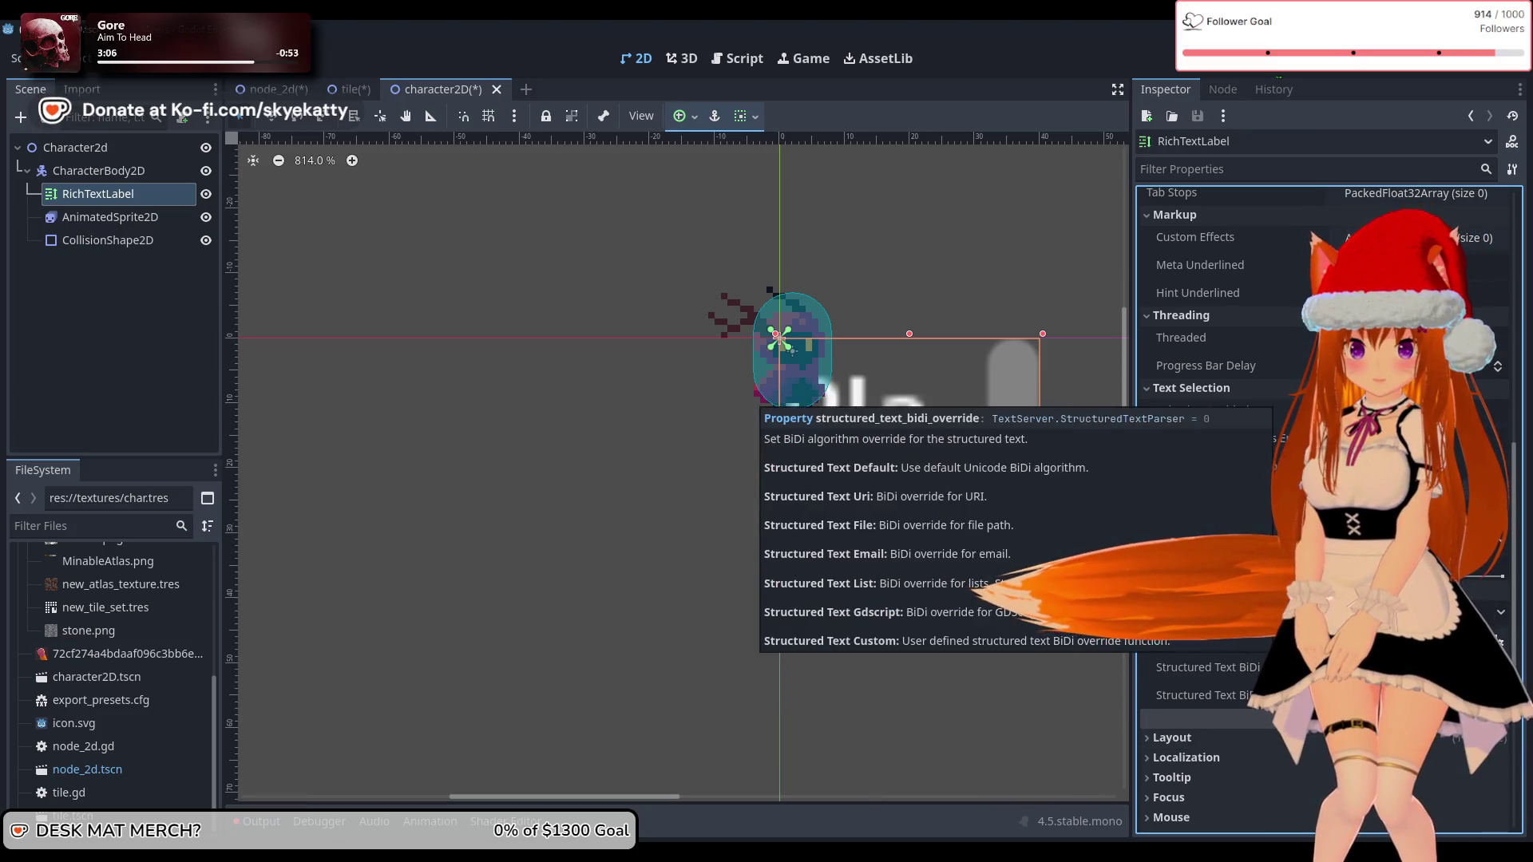
scroll(1246, 511, up, 6)
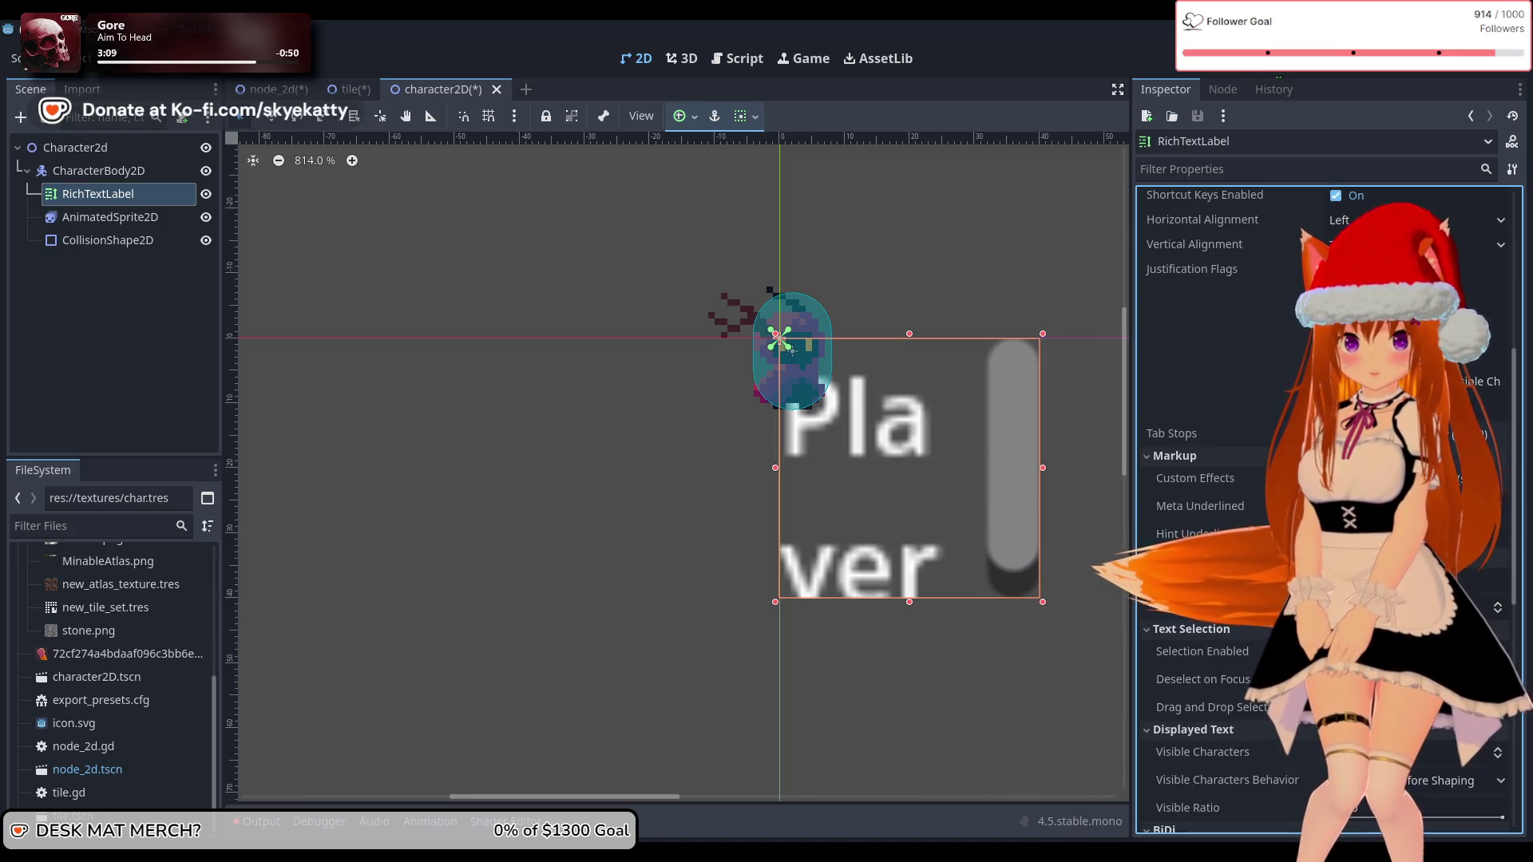
scroll(1198, 509, up, 2)
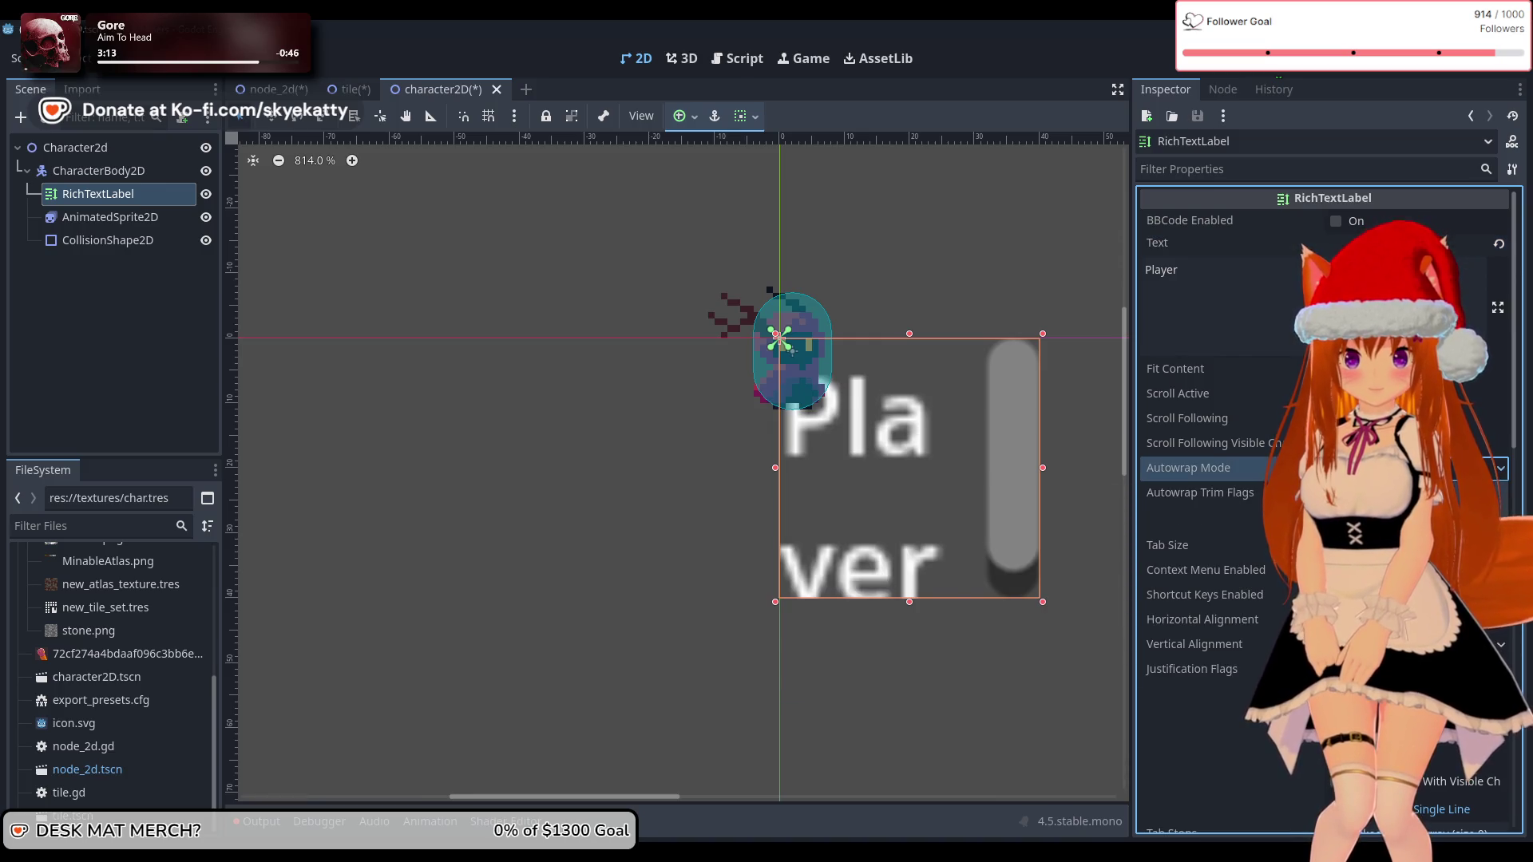
Step: Set Autowrap Mode to Off and enable Fit Content so Player stays on one line
click(1485, 468)
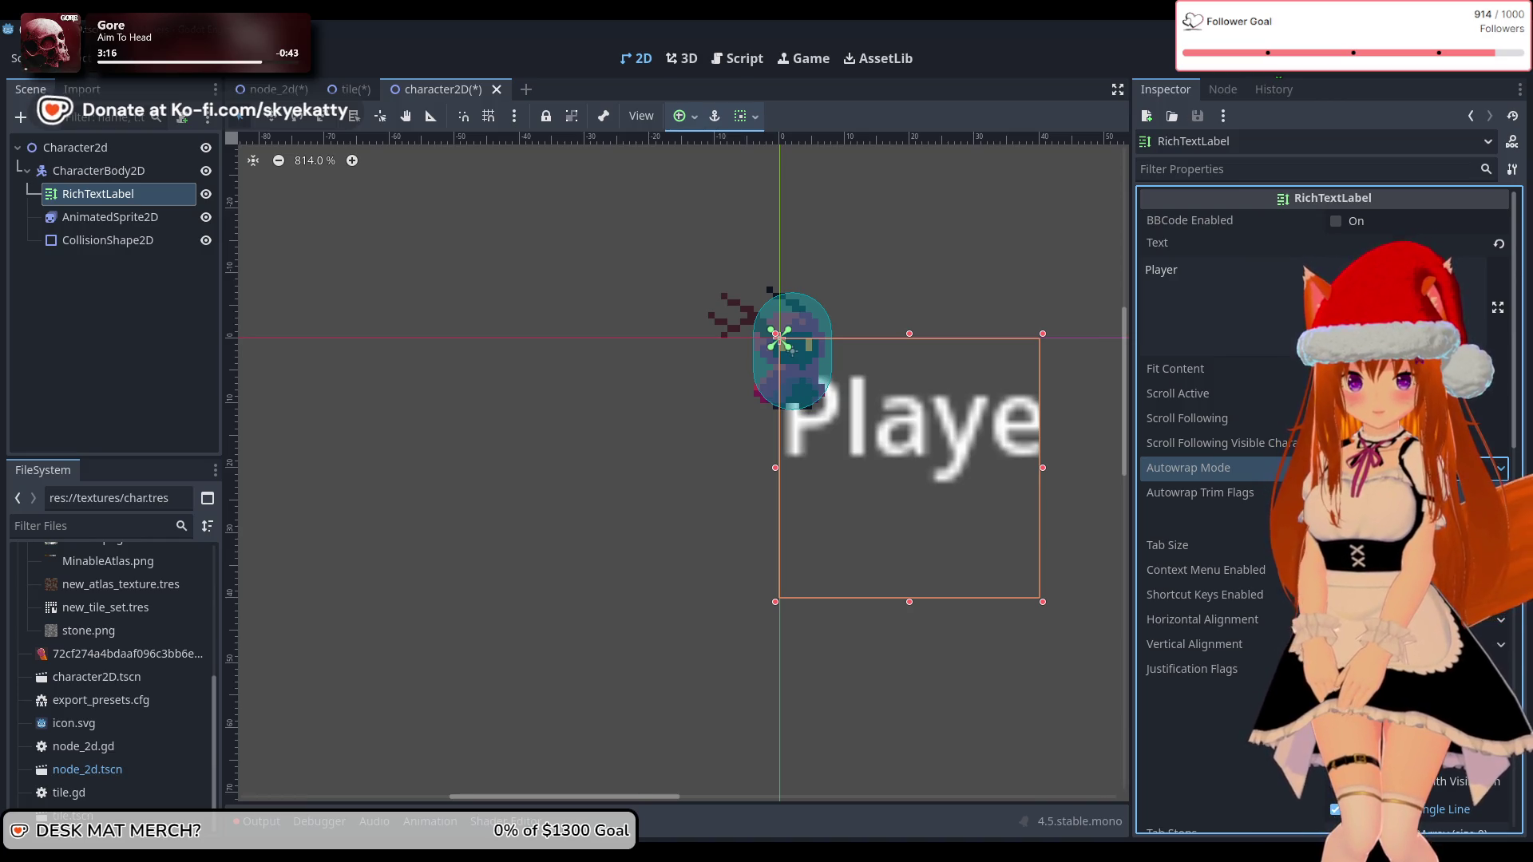
click(1486, 468)
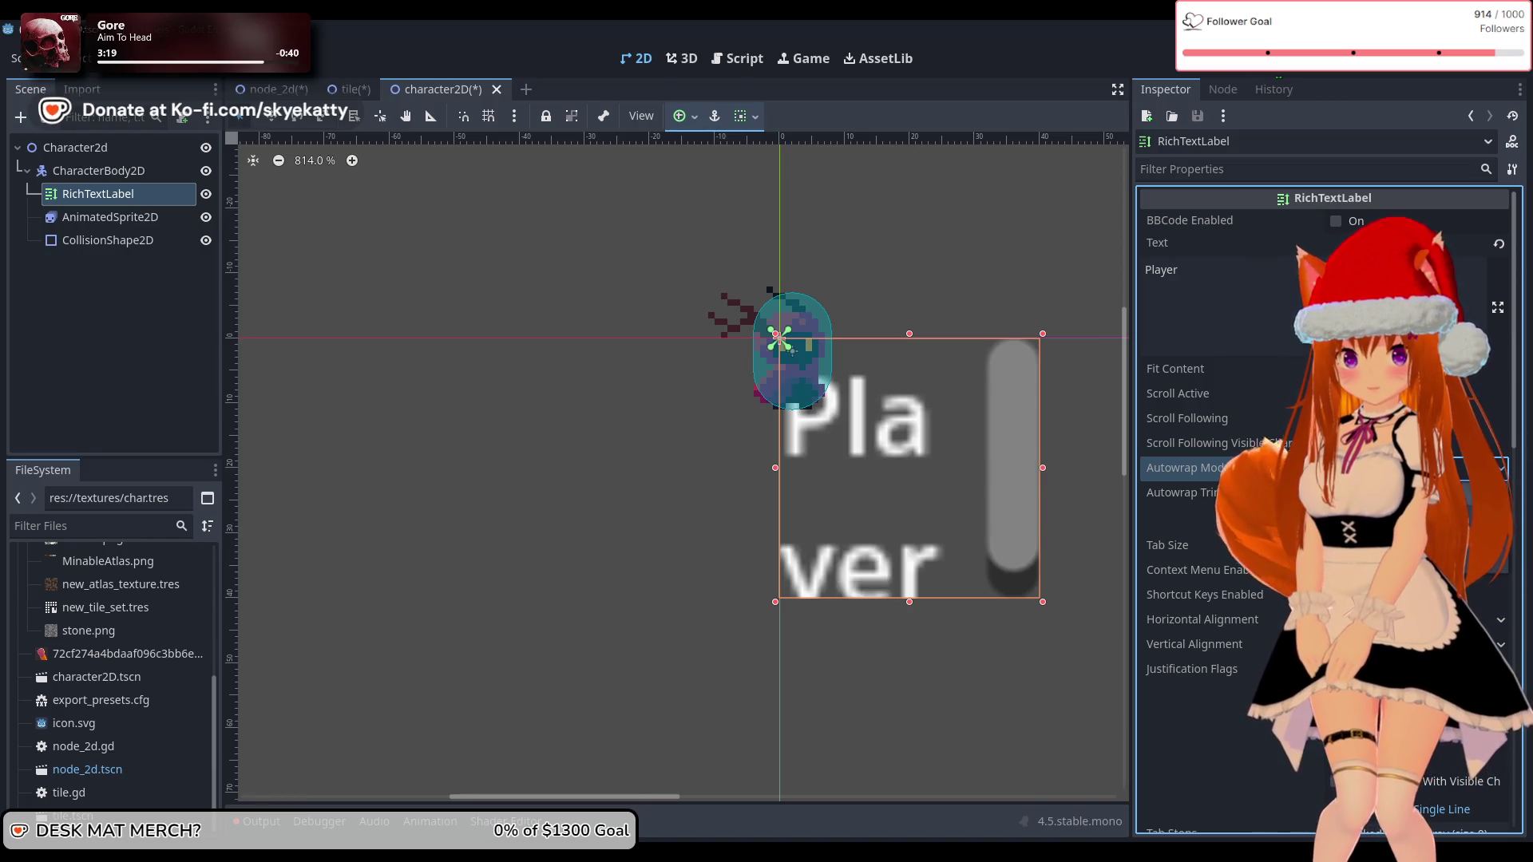
click(1485, 468)
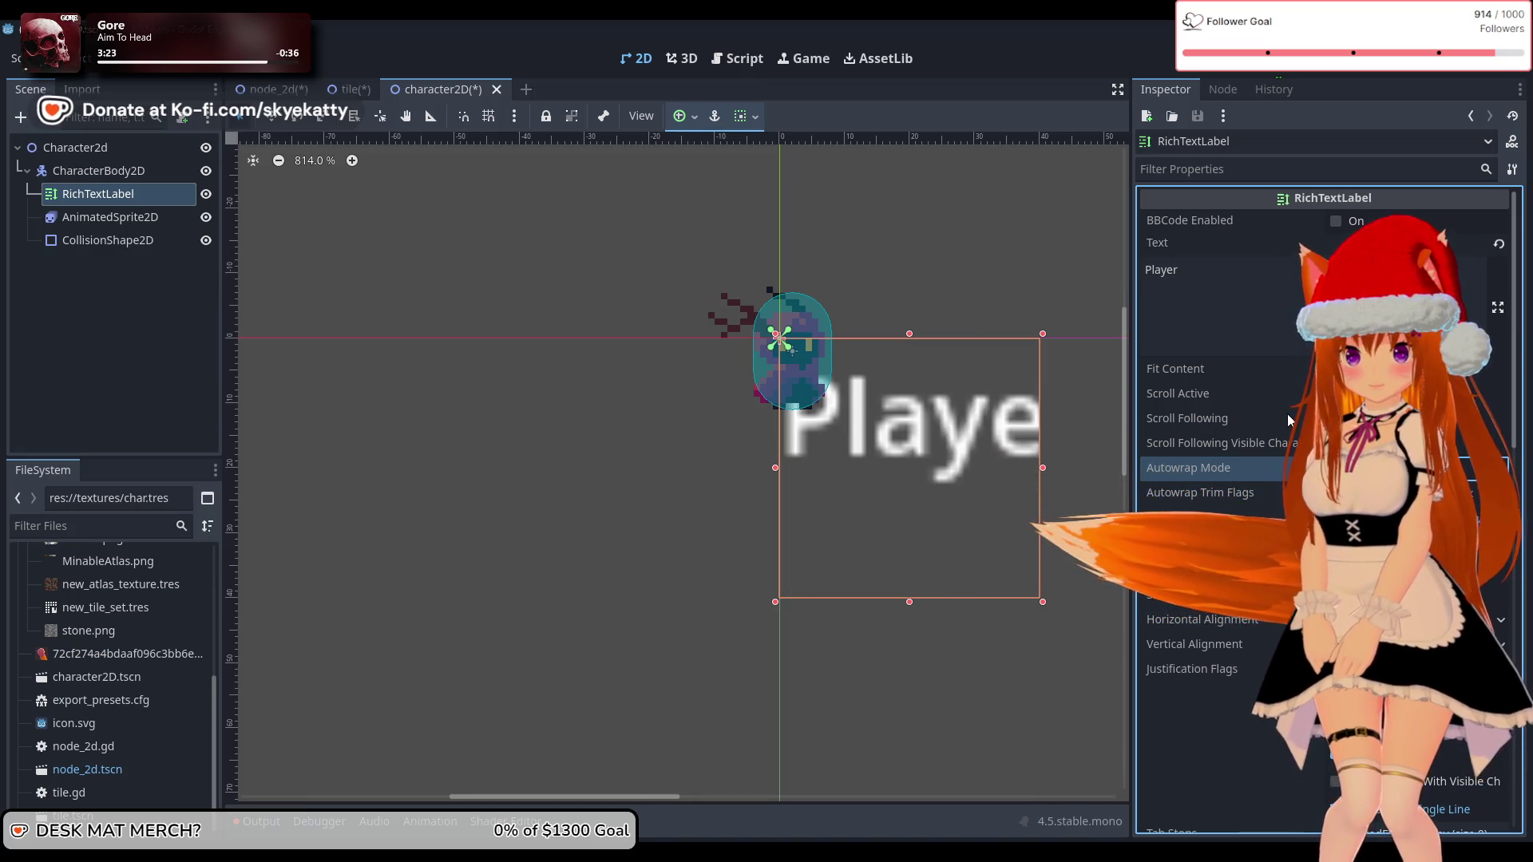
click(1336, 369)
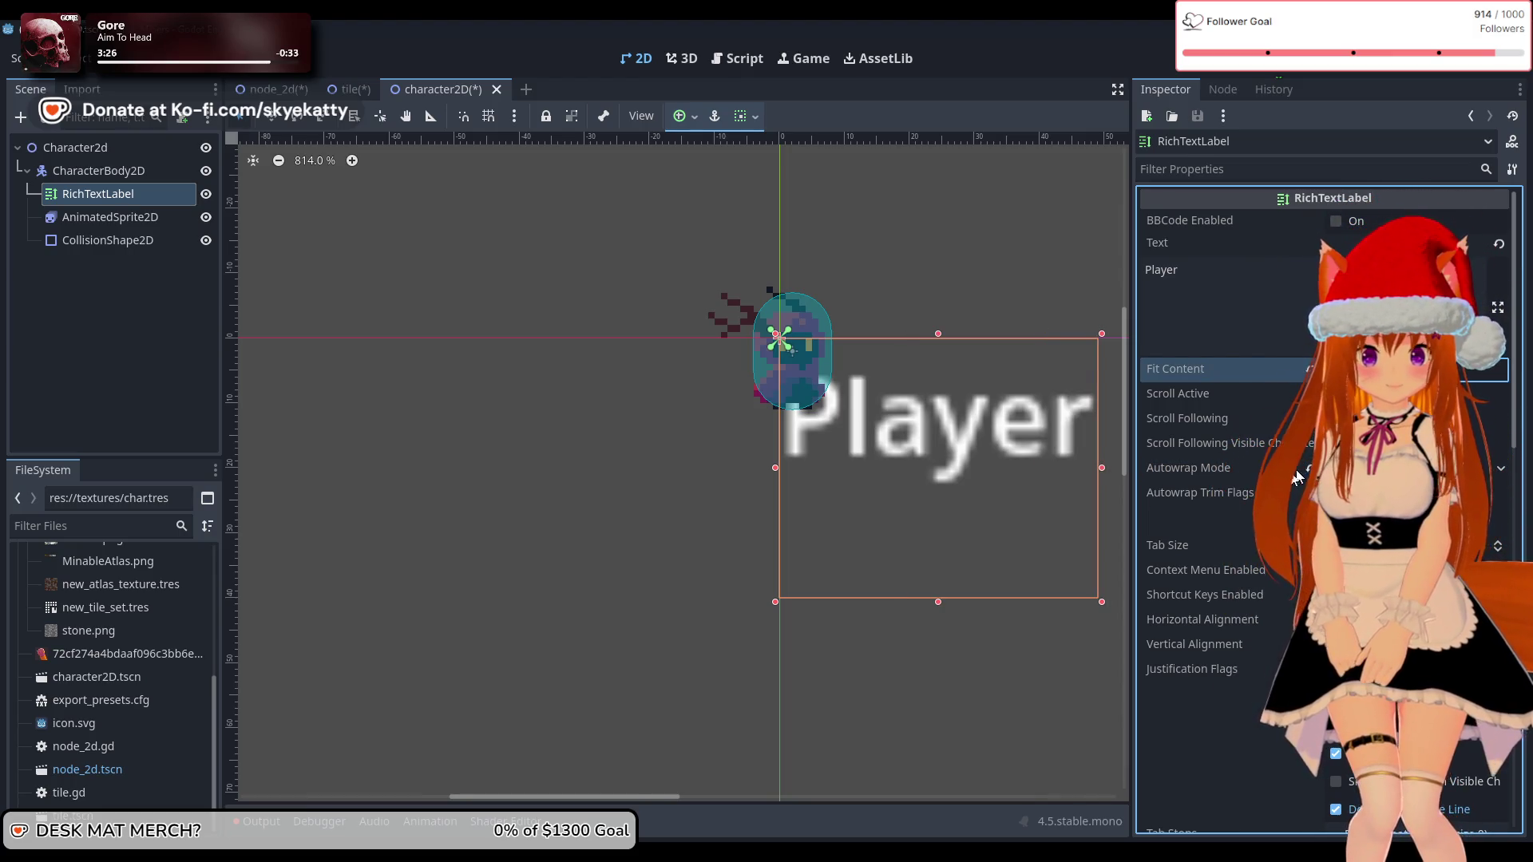
mouse_move(1298, 476)
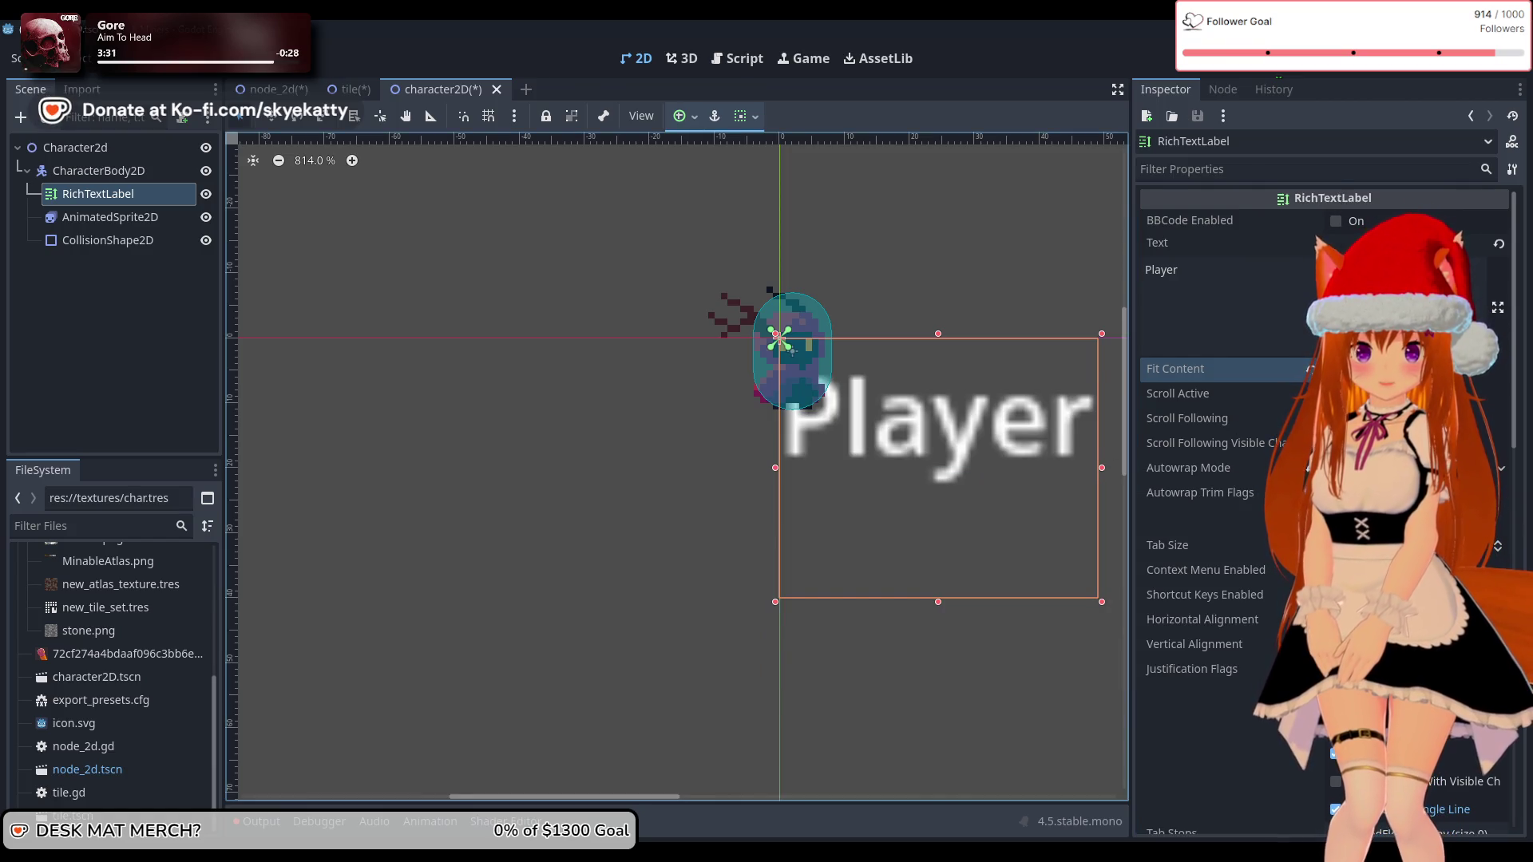
scroll(1214, 511, down, 2)
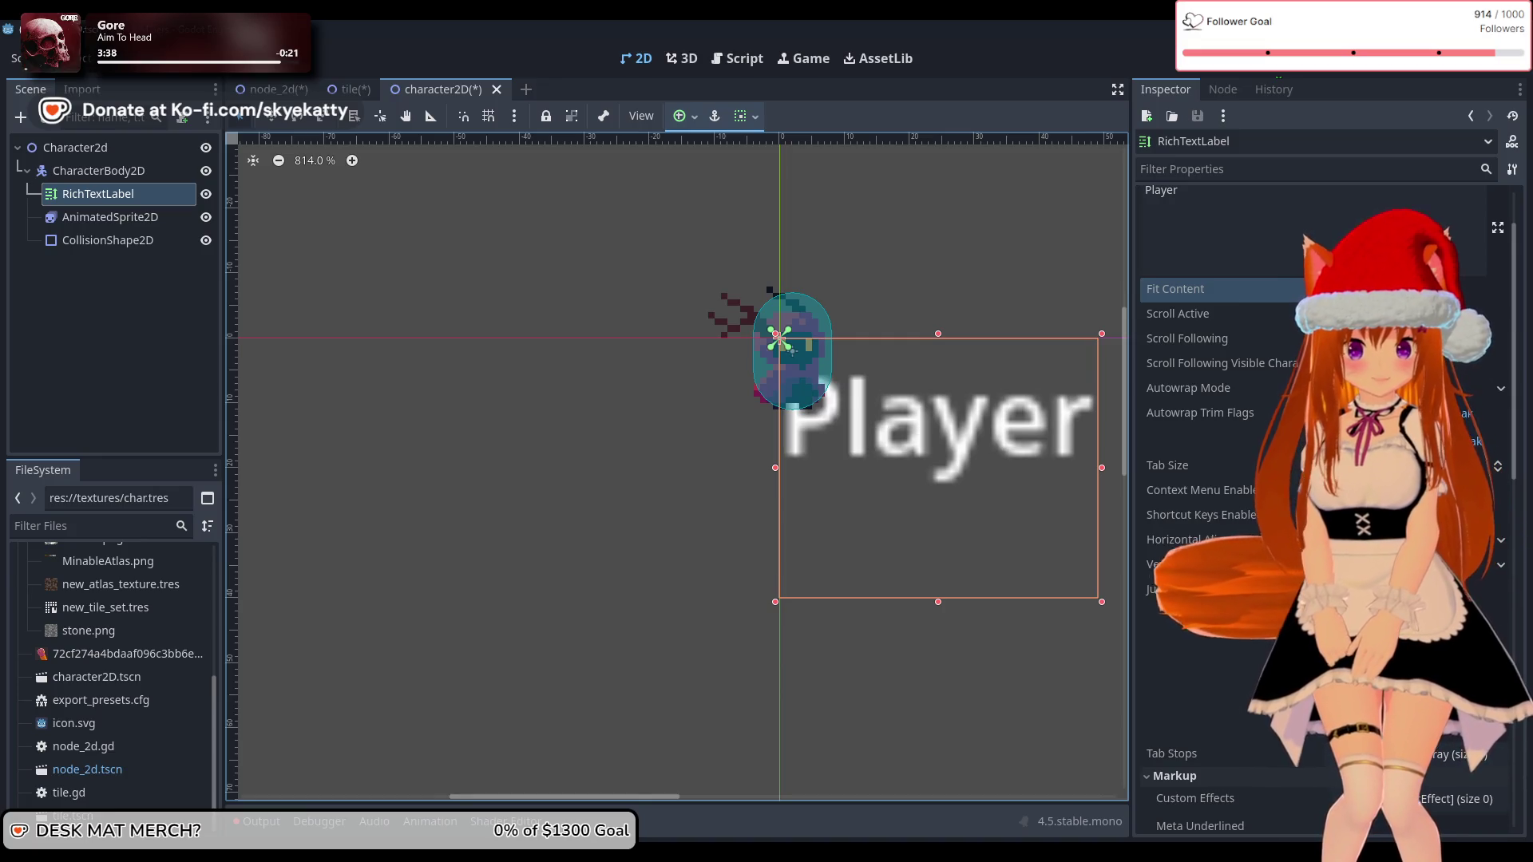
scroll(1262, 468, down, 2)
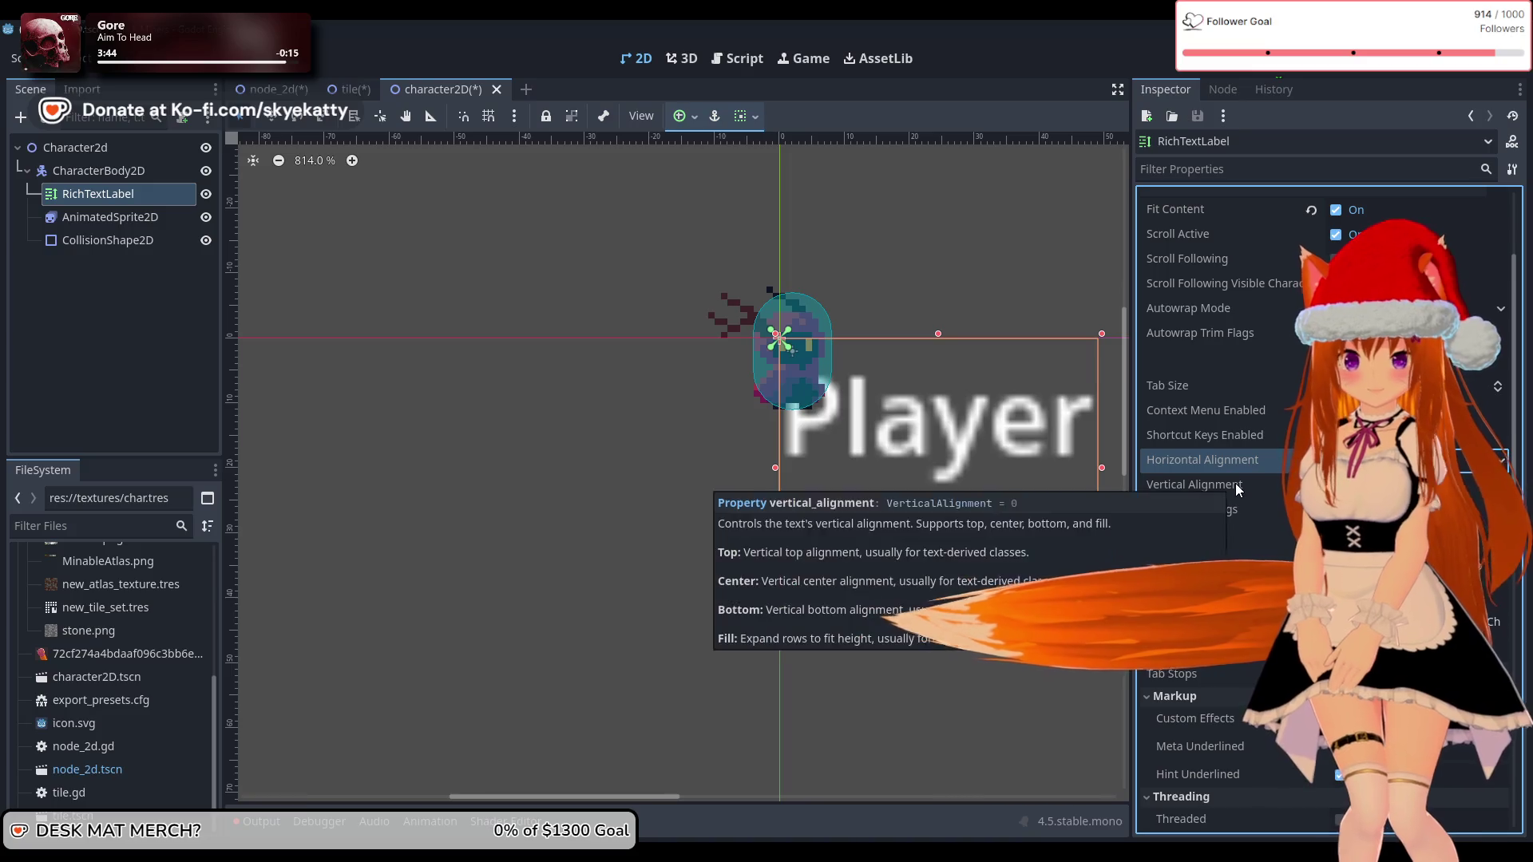
Step: Set the RichTextLabel's Vertical Alignment to Center
click(1213, 484)
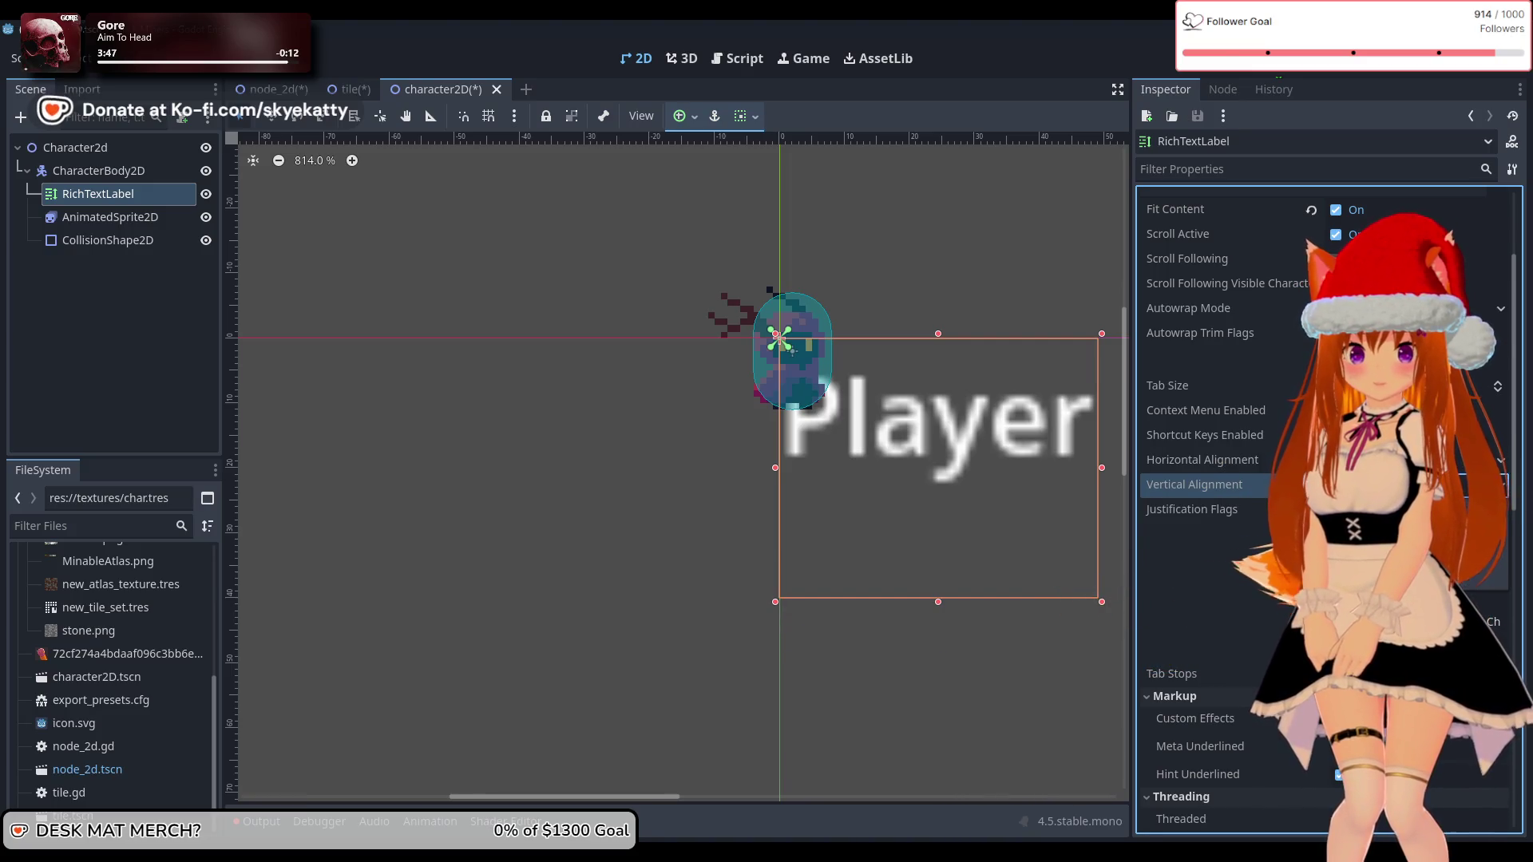
click(1405, 530)
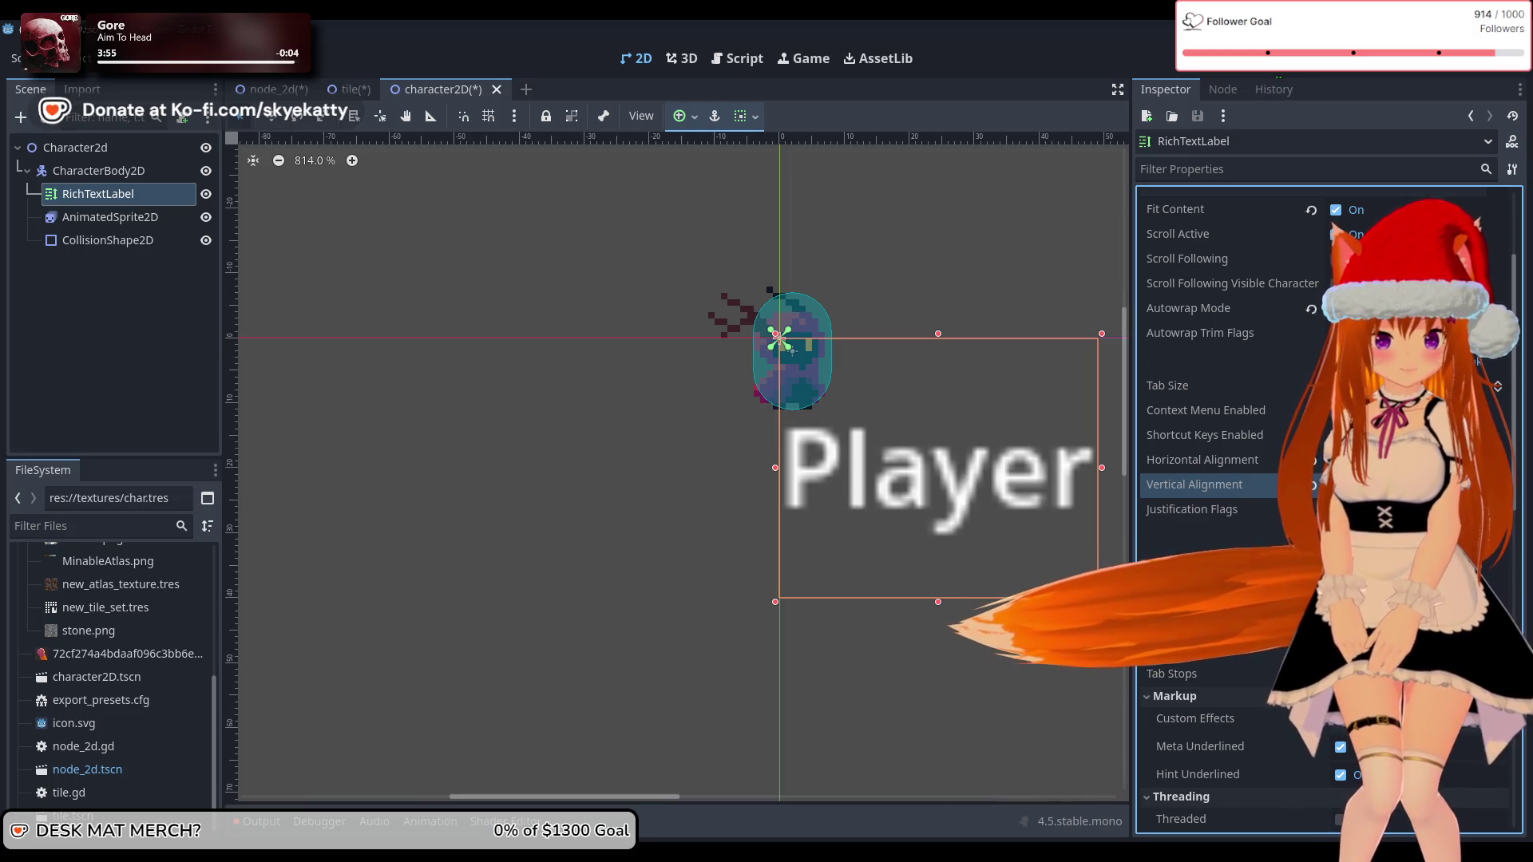
scroll(1325, 511, down, 2)
scroll(1326, 511, down, 4)
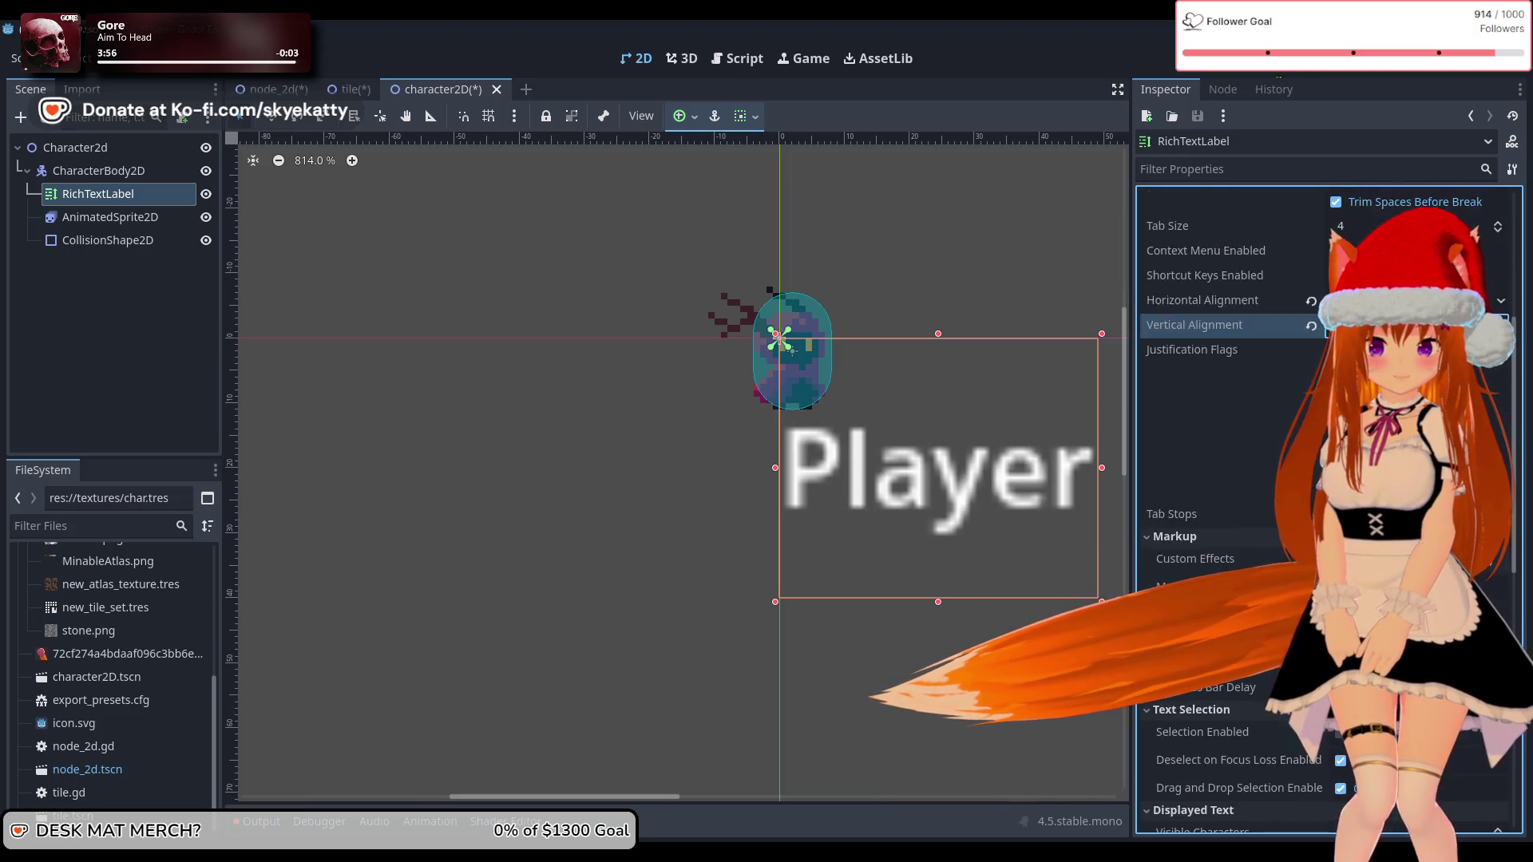
scroll(1317, 352, up, 10)
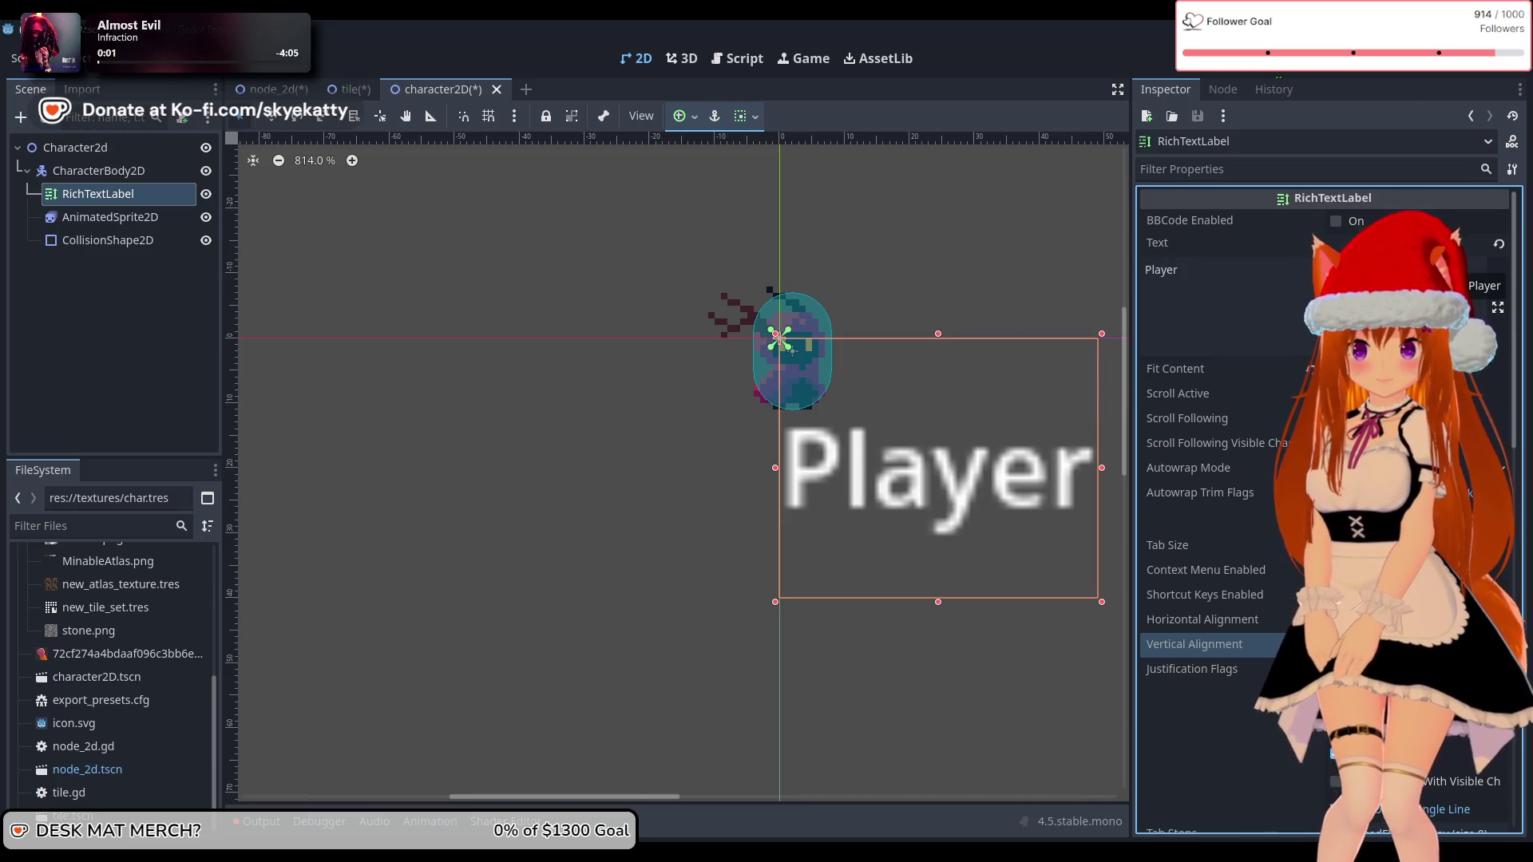
scroll(1261, 497, down, 10)
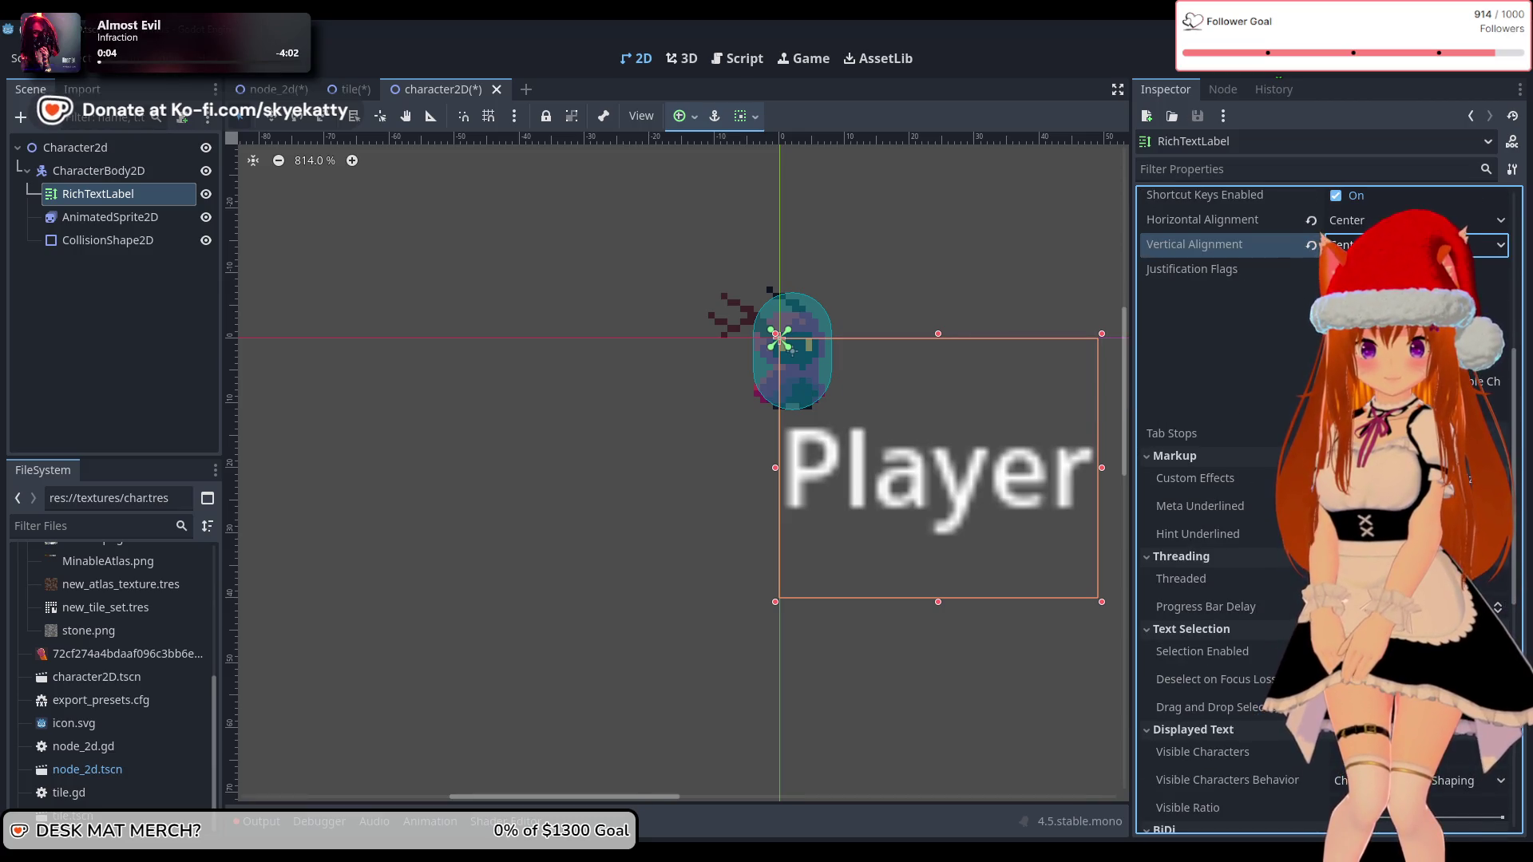
scroll(1262, 497, down, 2)
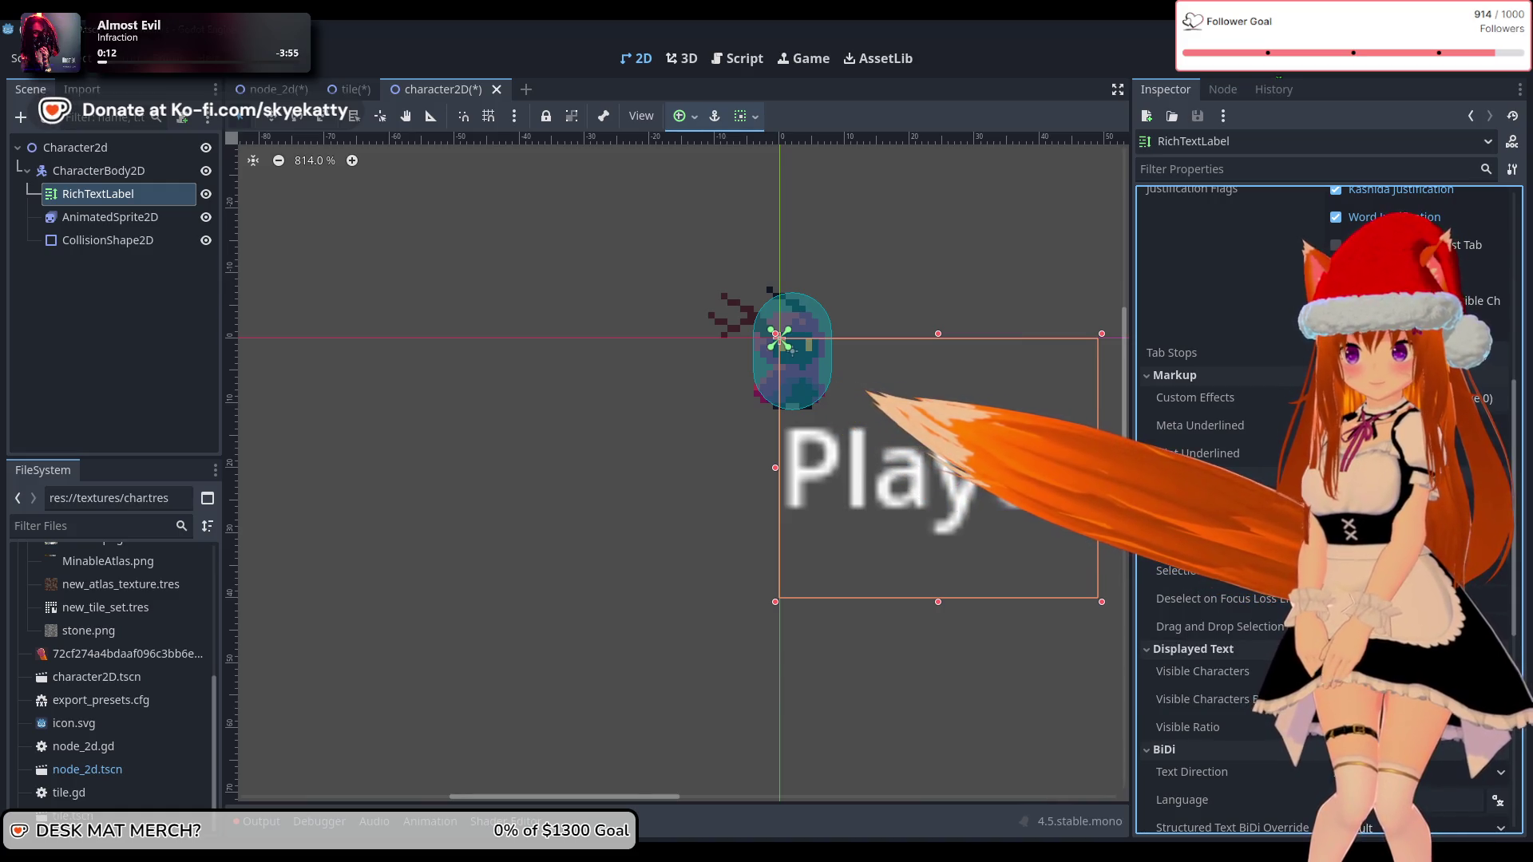
scroll(1066, 629, down, 10)
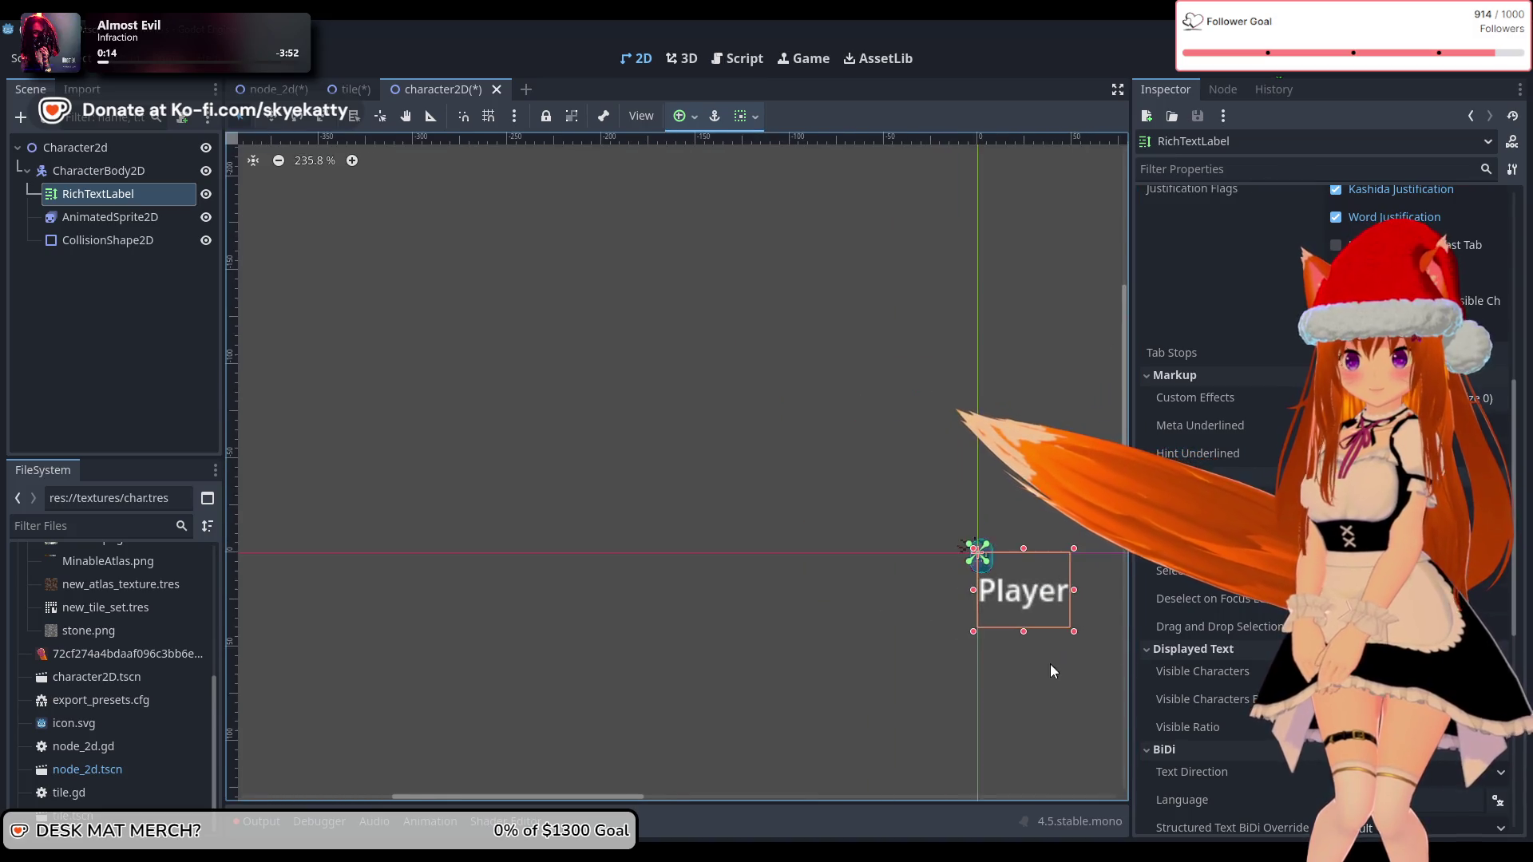
scroll(1084, 693, up, 5)
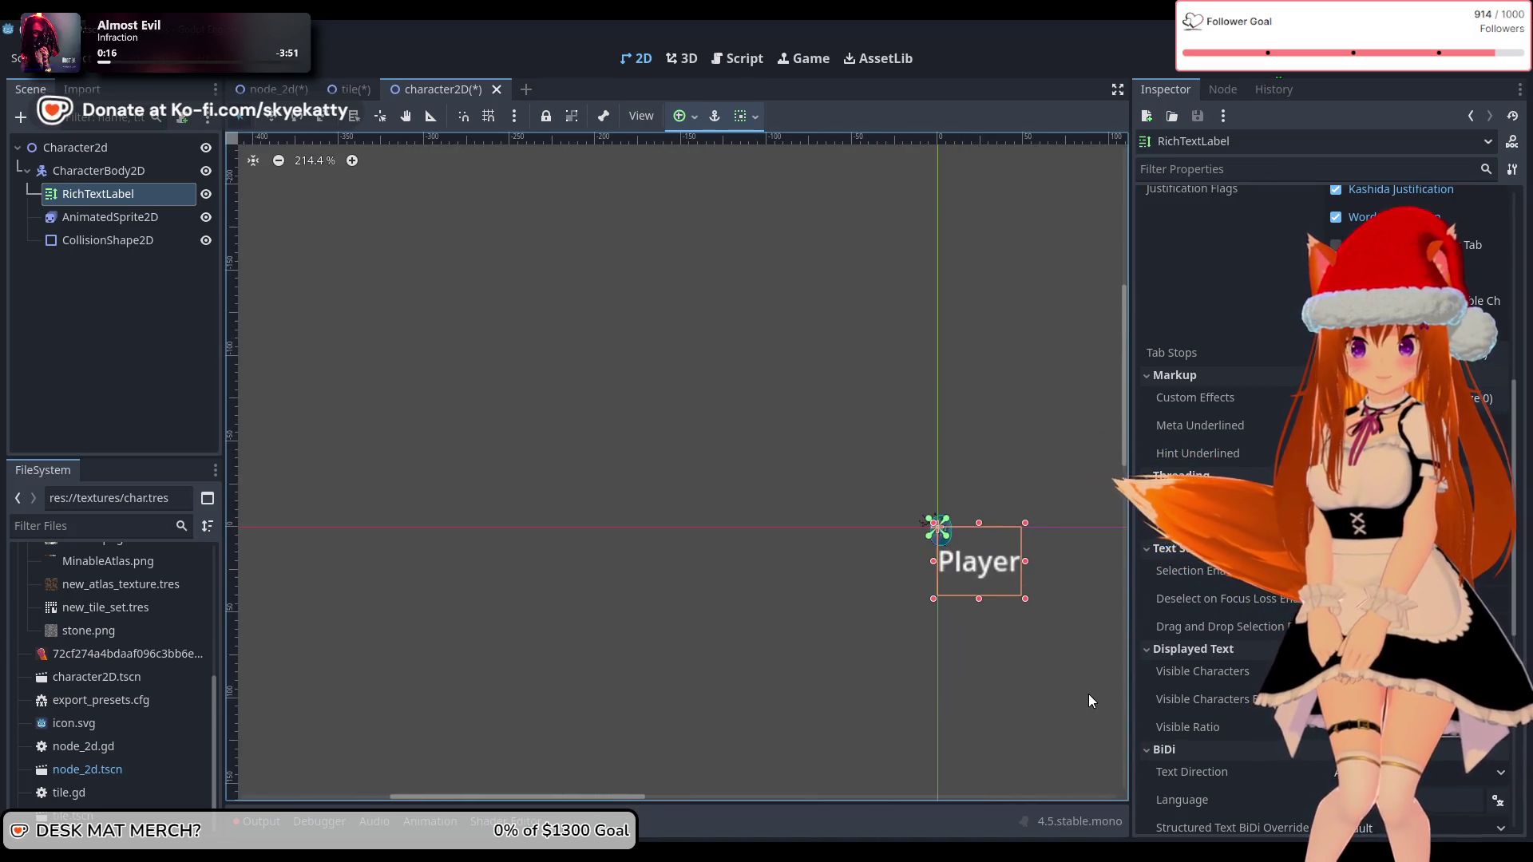
scroll(1089, 688, up, 3)
scroll(1089, 685, down, 2)
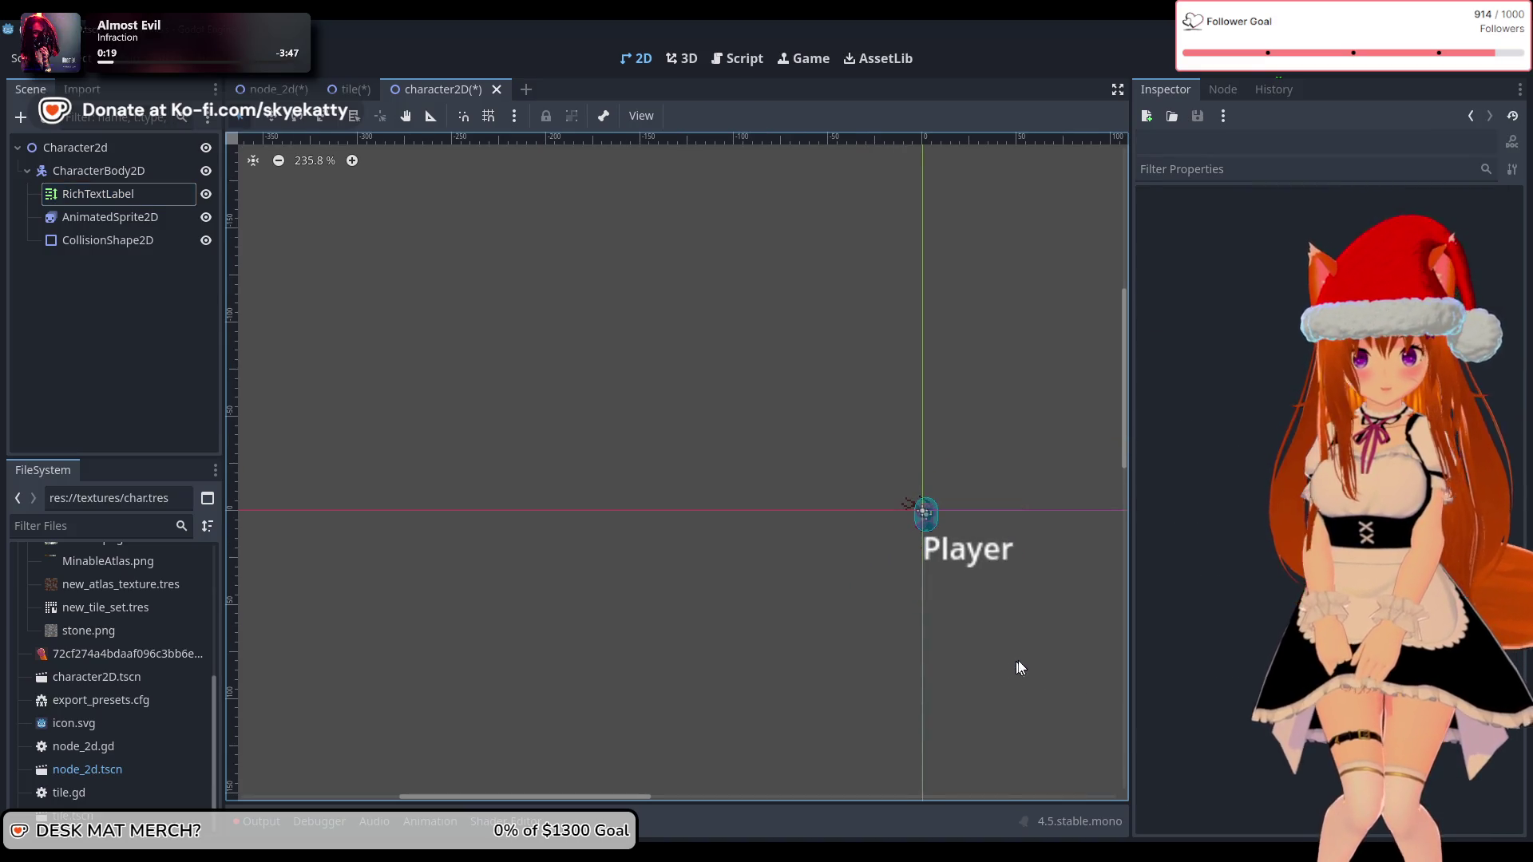
mouse_move(1048, 630)
mouse_down()
mouse_move(962, 637)
mouse_move(811, 577)
mouse_up()
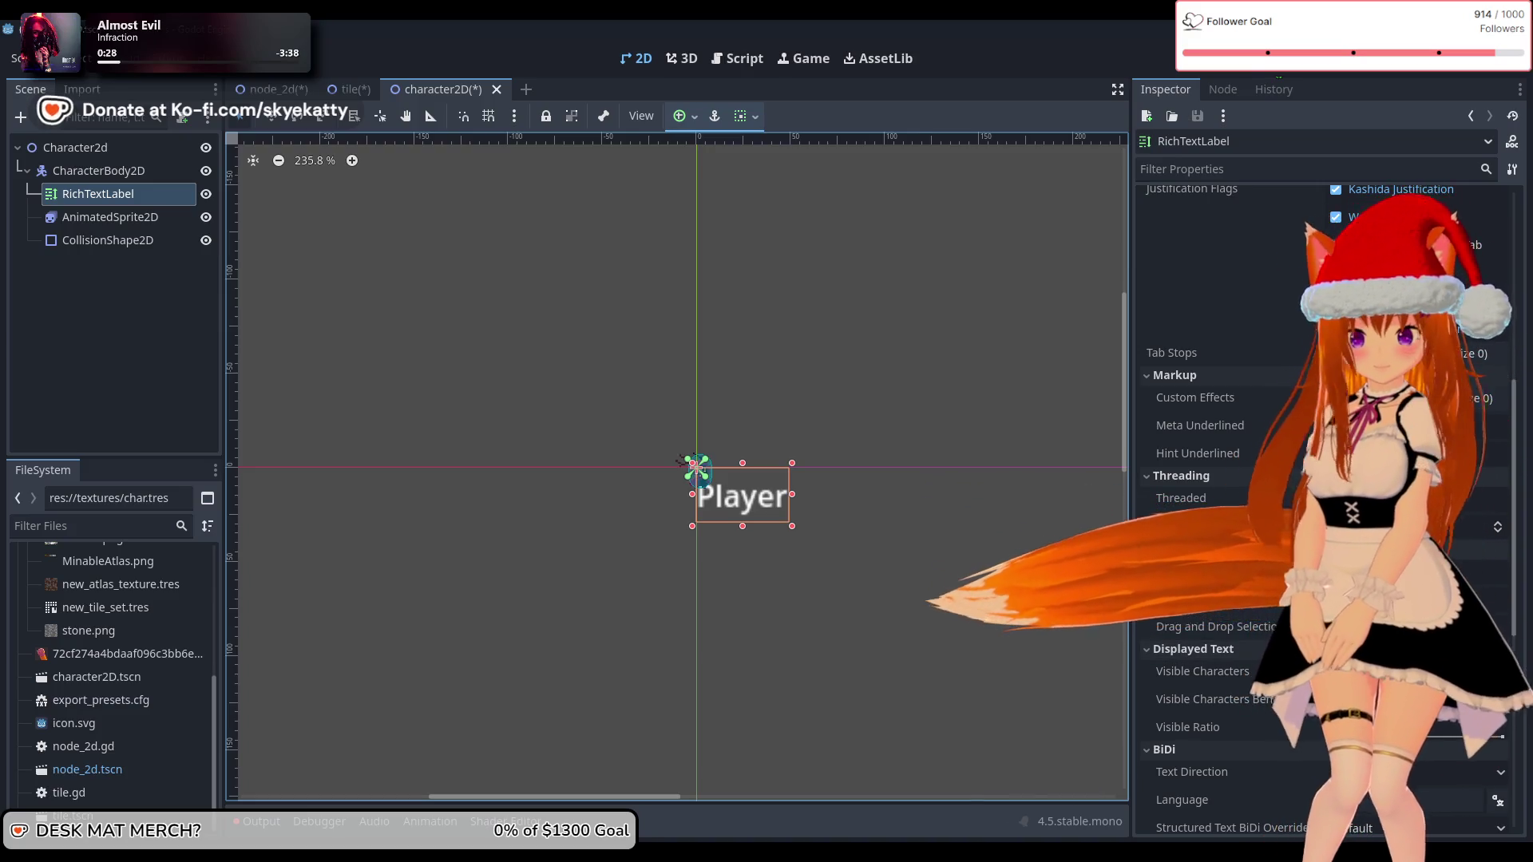
scroll(1221, 479, down, 5)
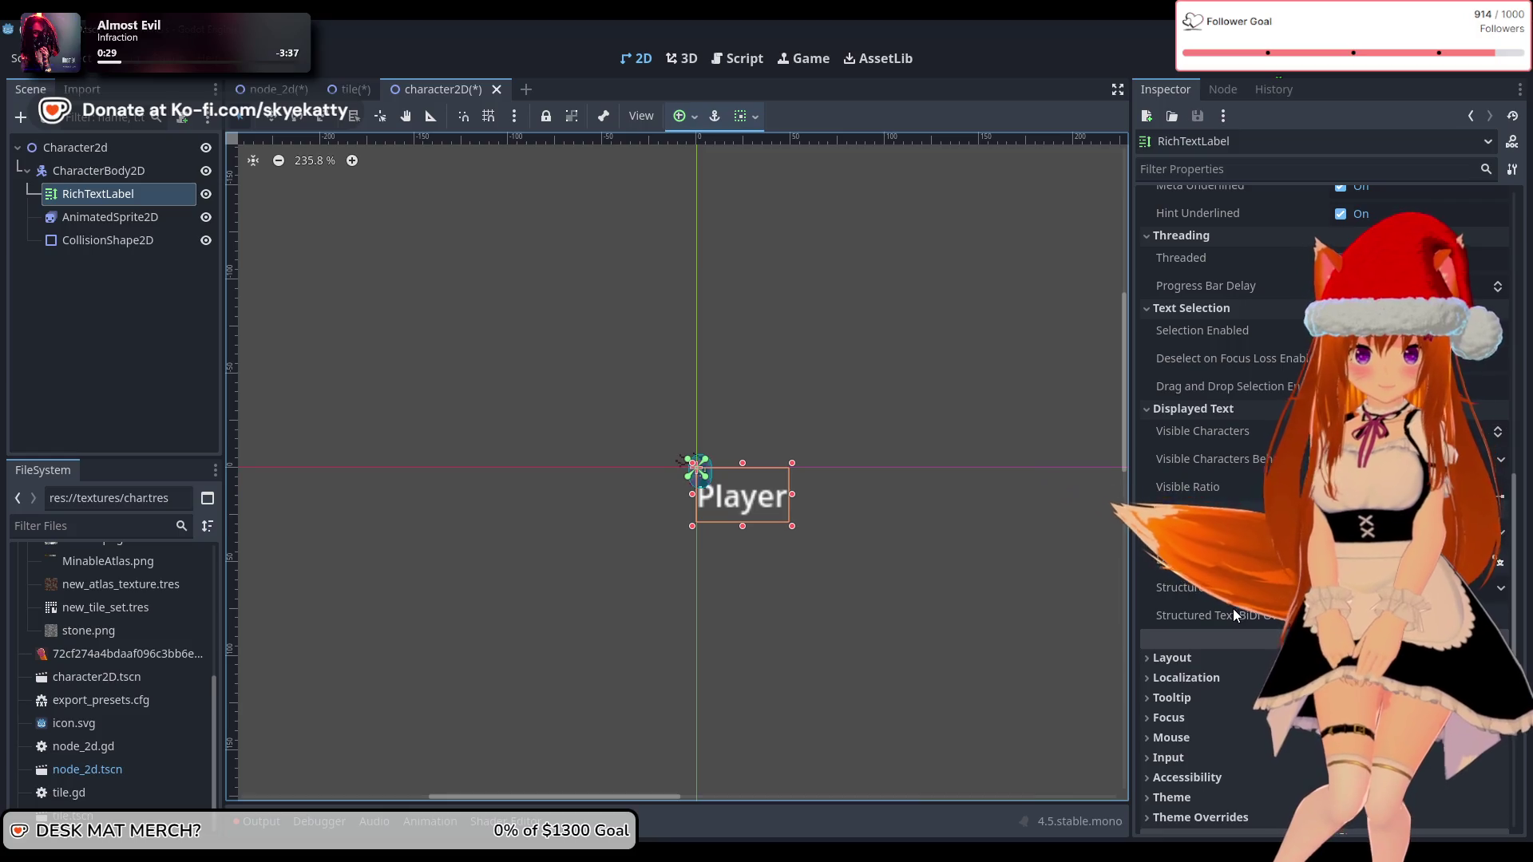
scroll(1233, 609, down, 5)
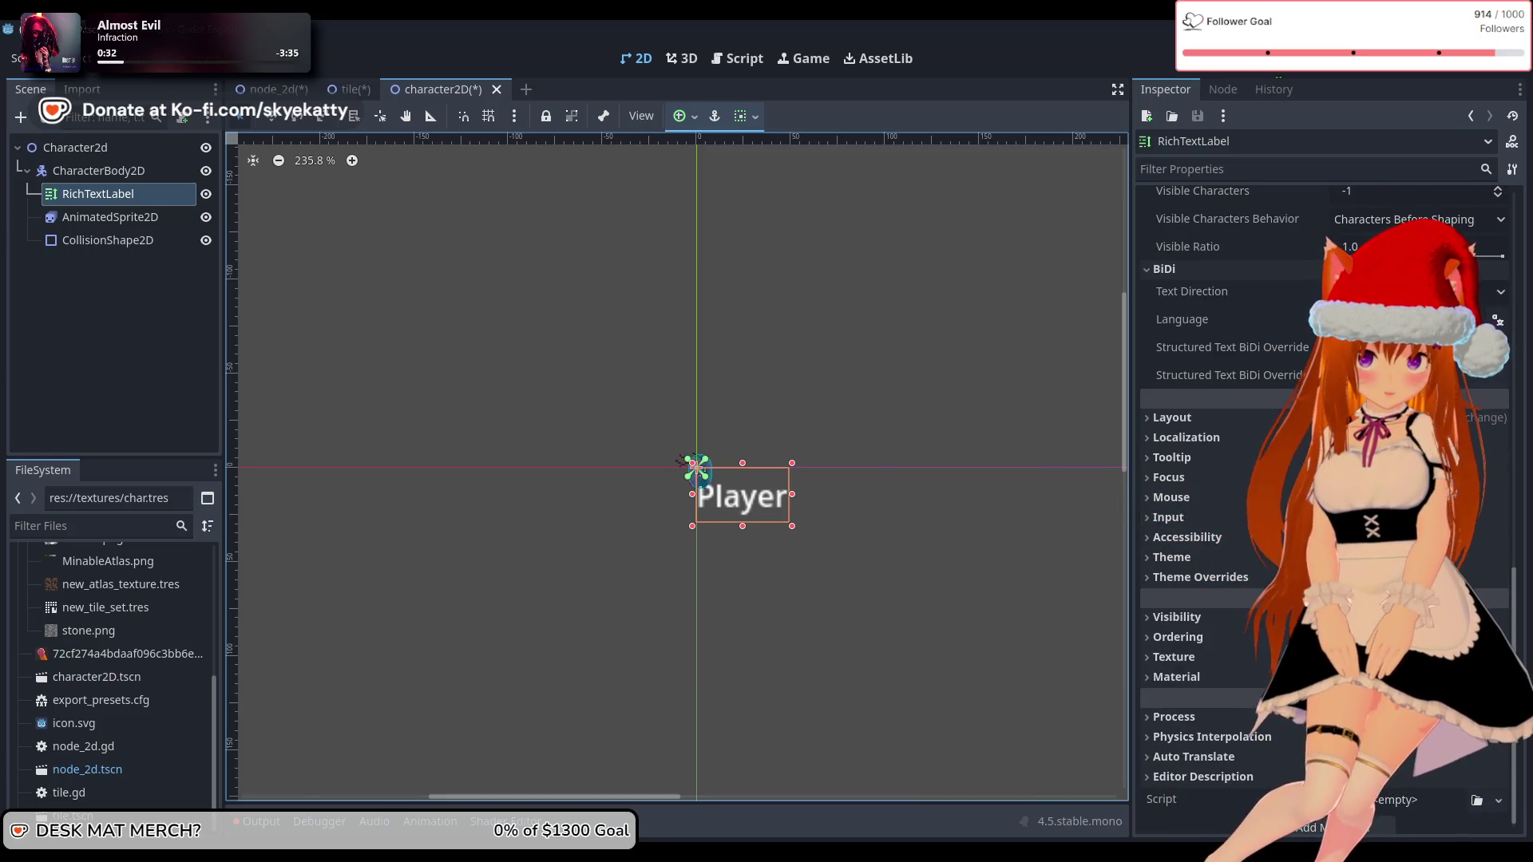
scroll(1198, 291, down, 1)
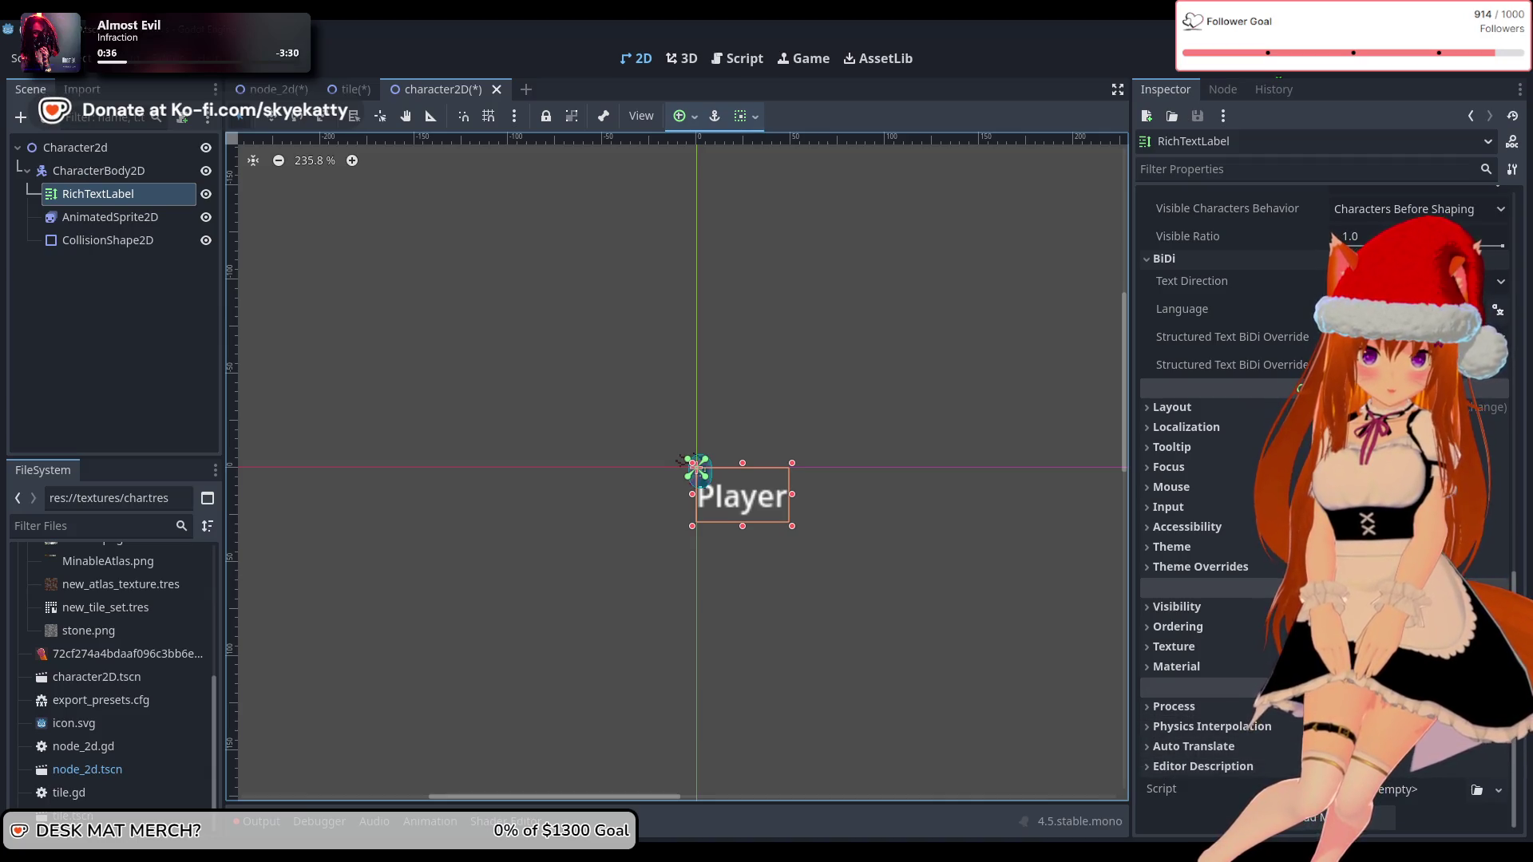
Step: Under Theme Overrides > Font Sizes, enable Normal Font Size and lower its value
click(1247, 551)
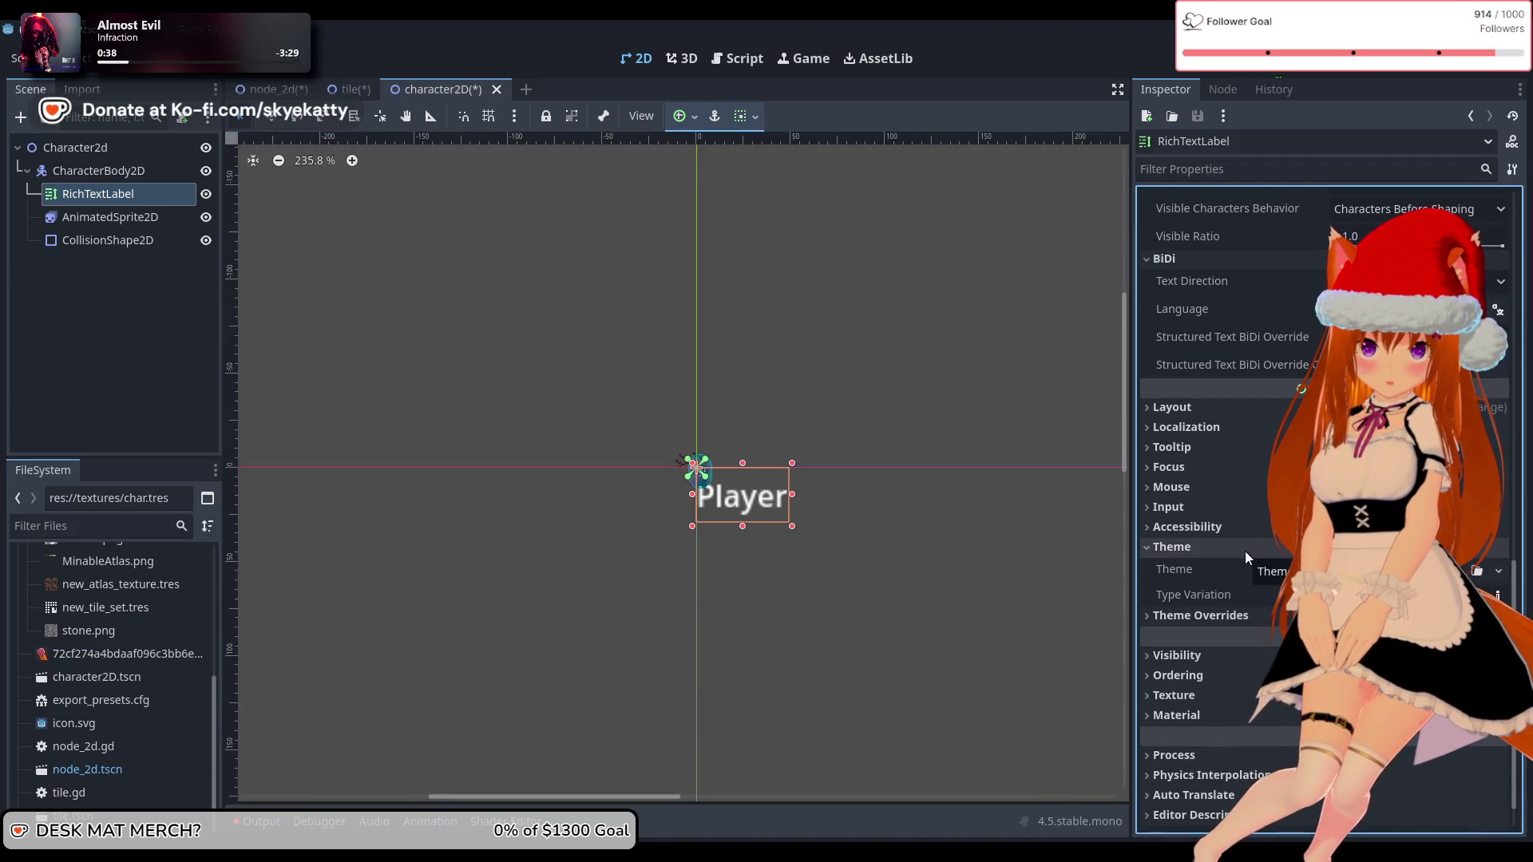
click(1222, 615)
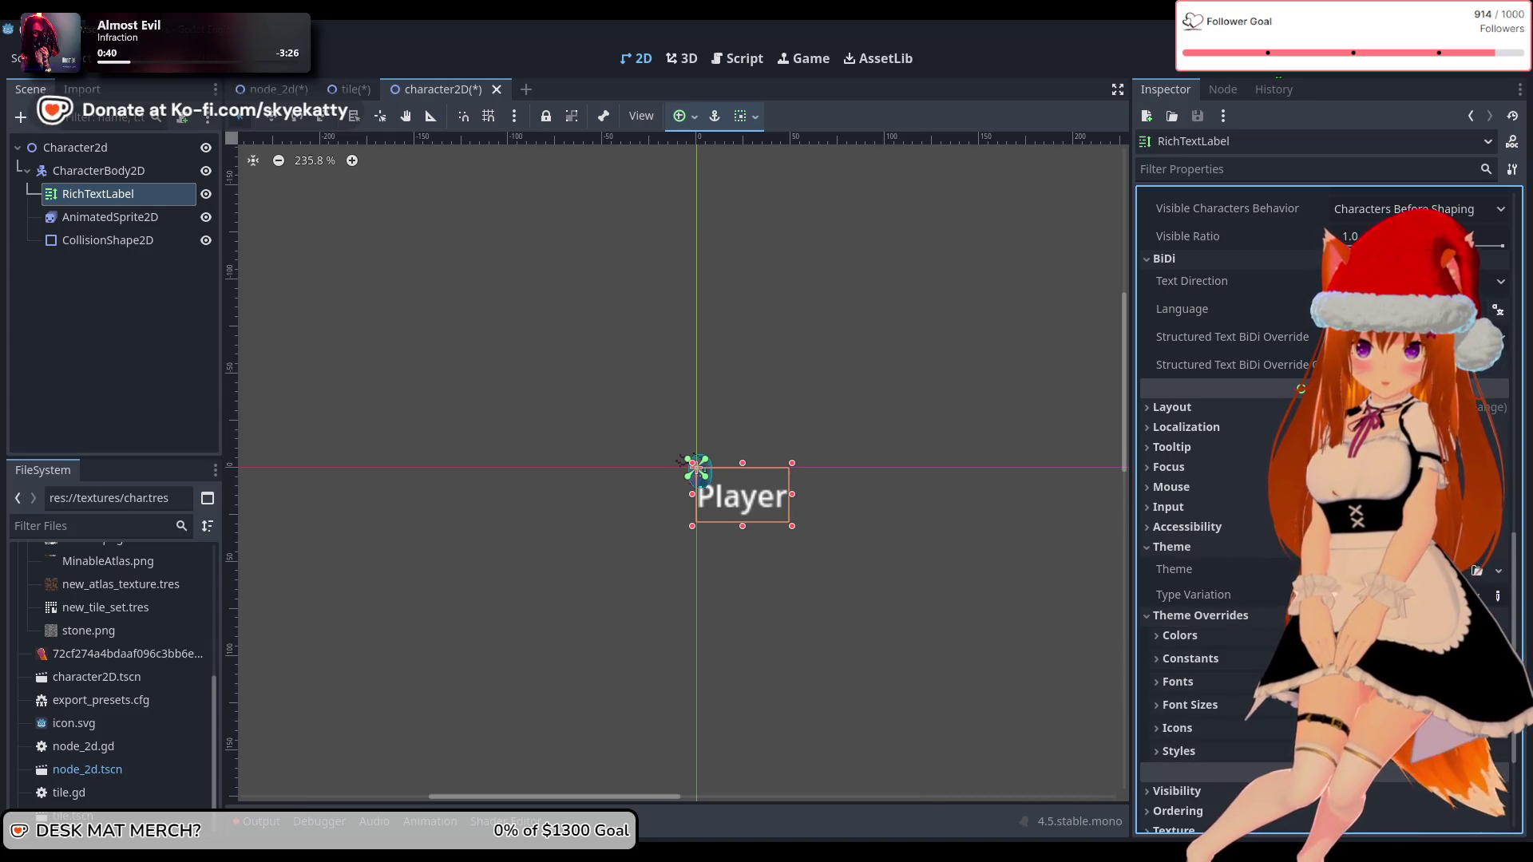
scroll(1222, 559, down, 4)
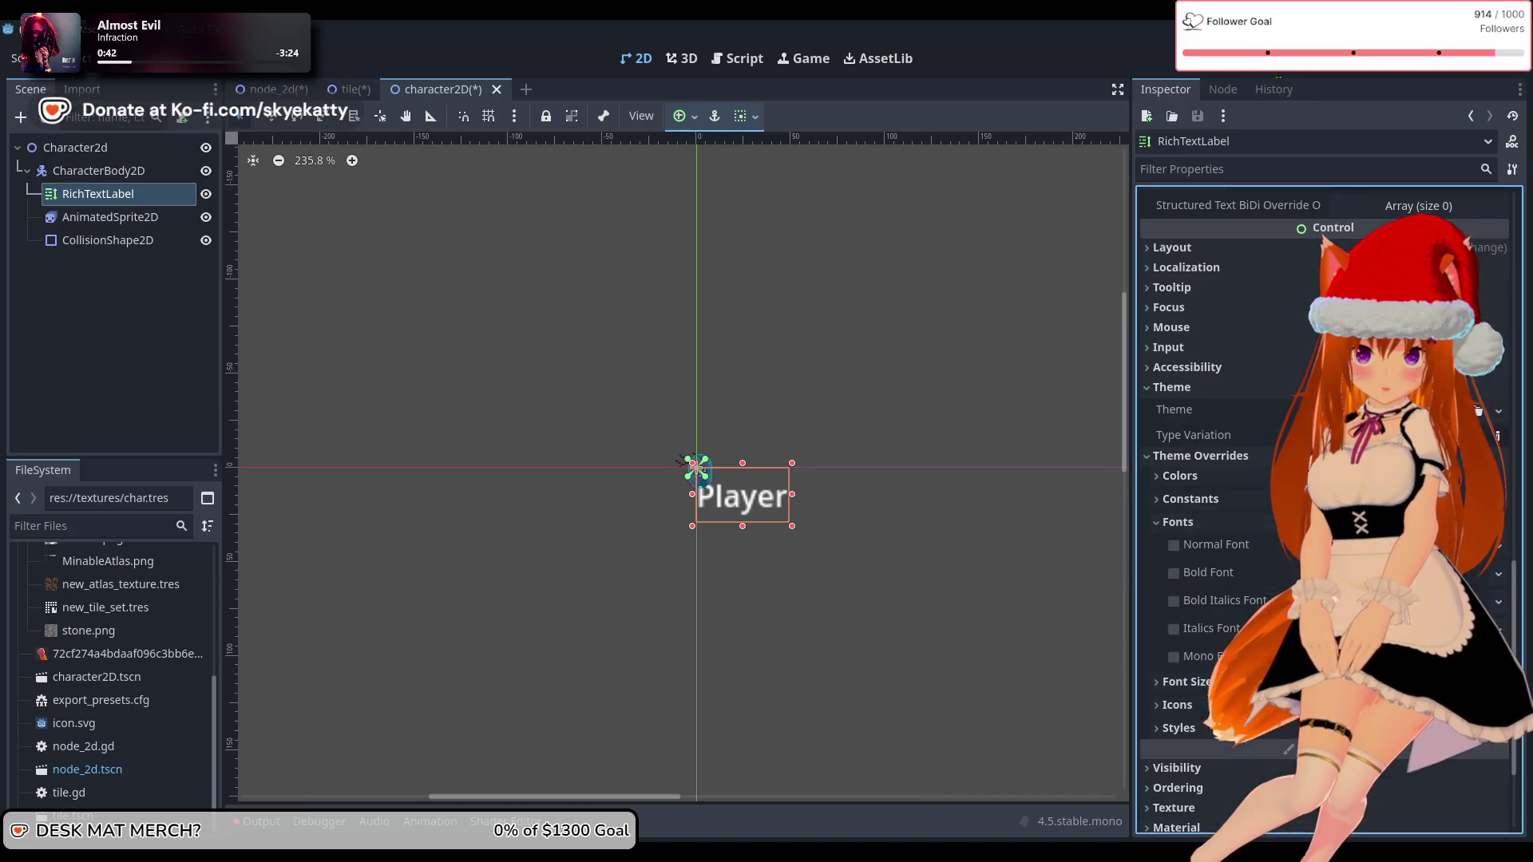
click(1178, 681)
scroll(1178, 682, down, 3)
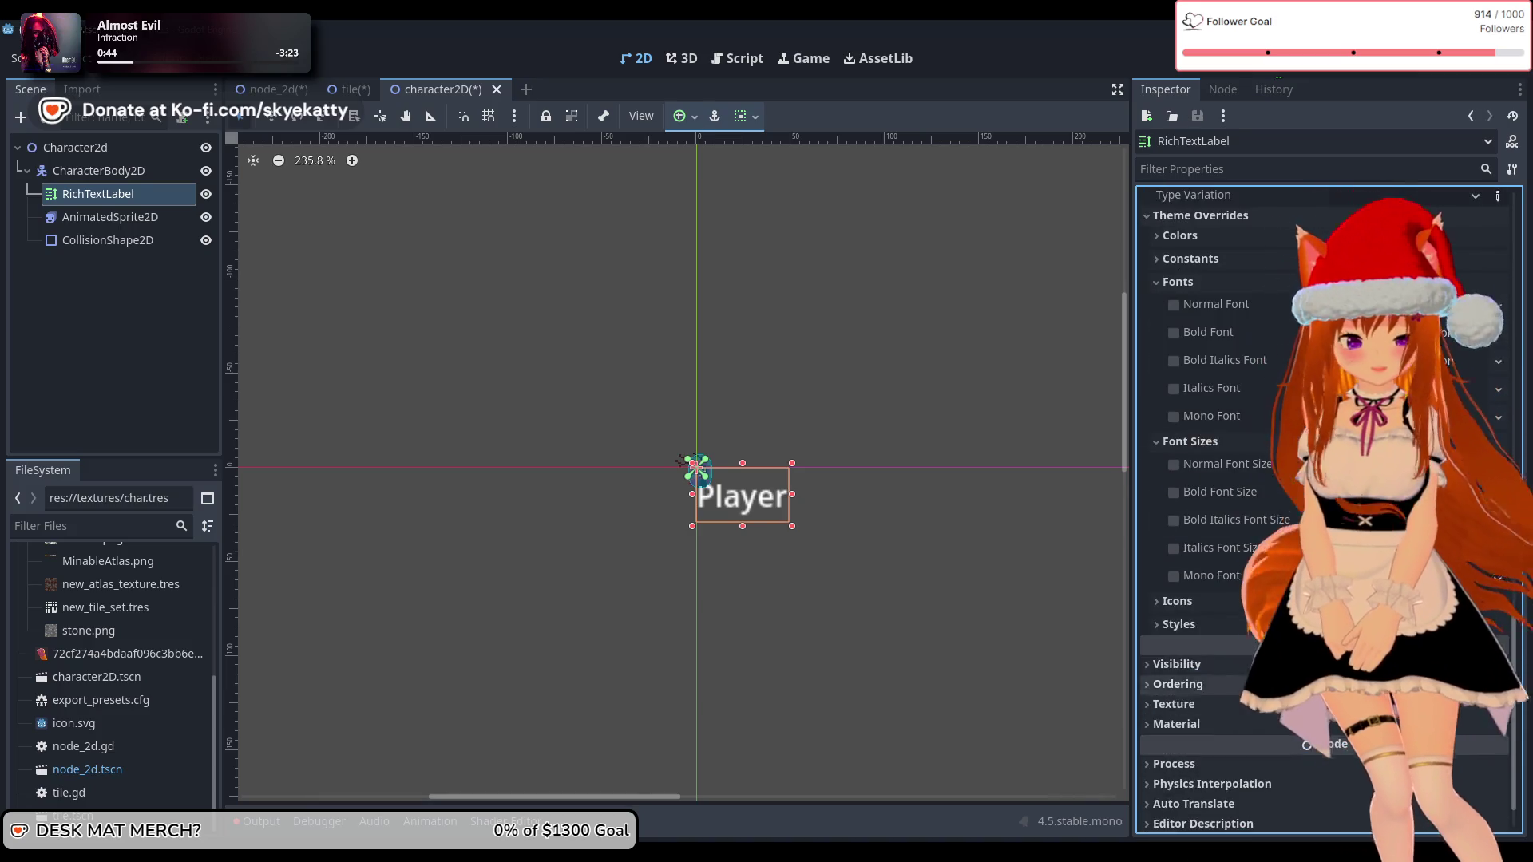
click(1173, 465)
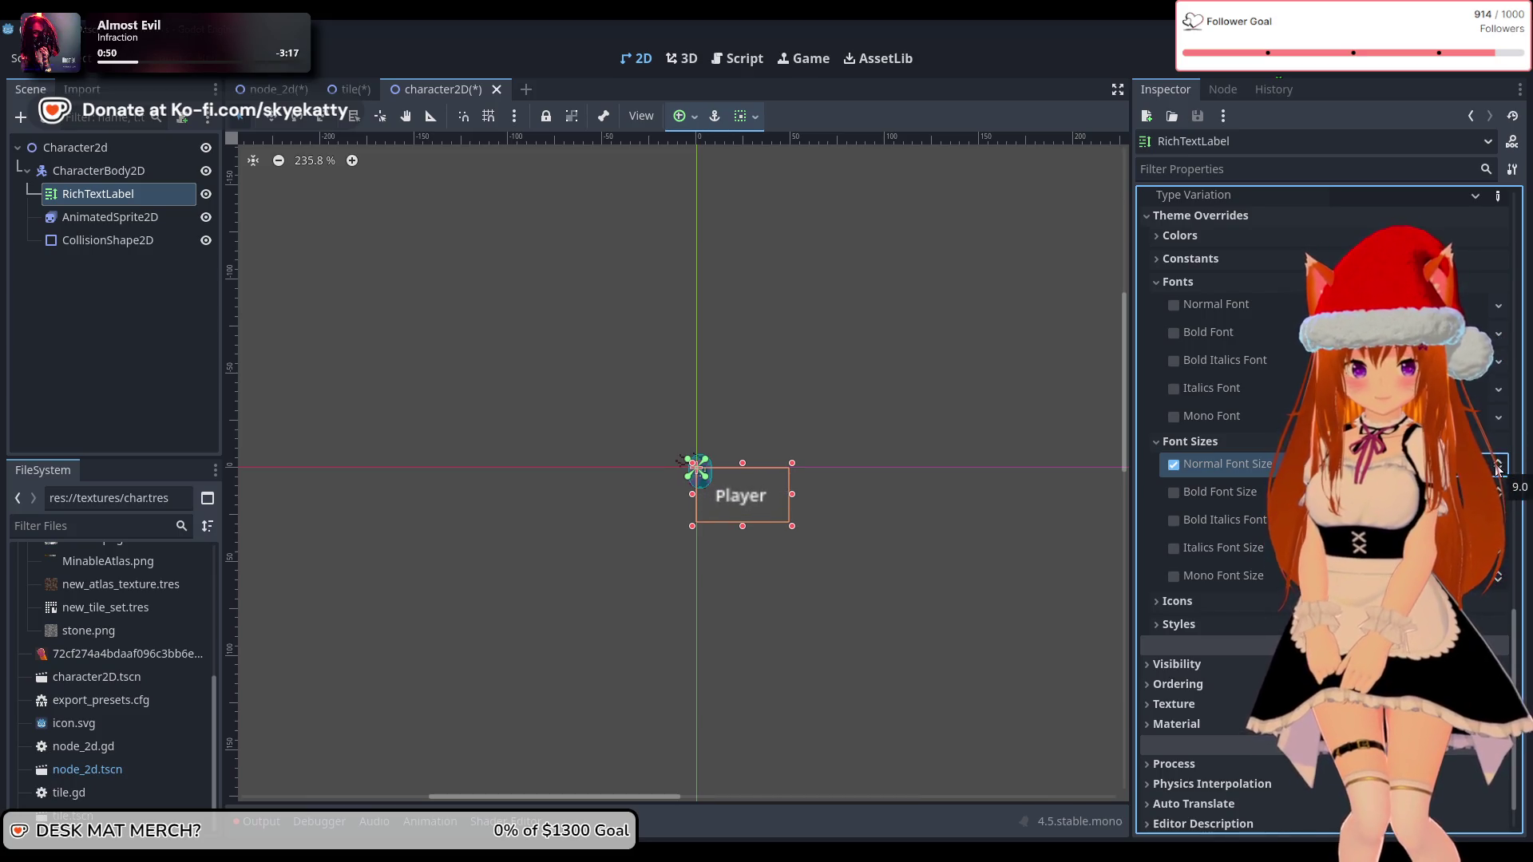
click(1498, 464)
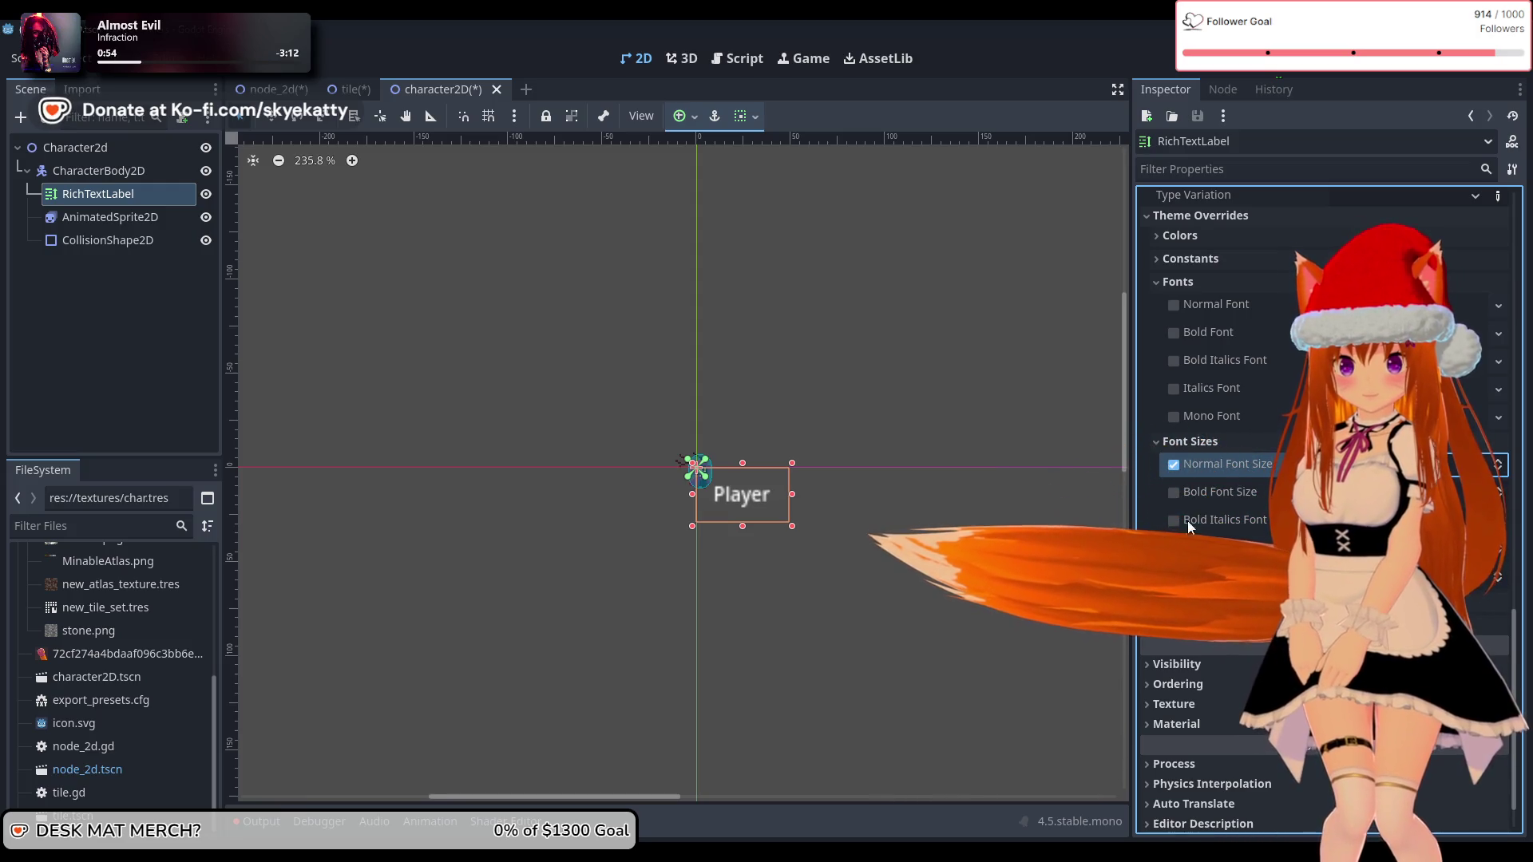
click(1173, 465)
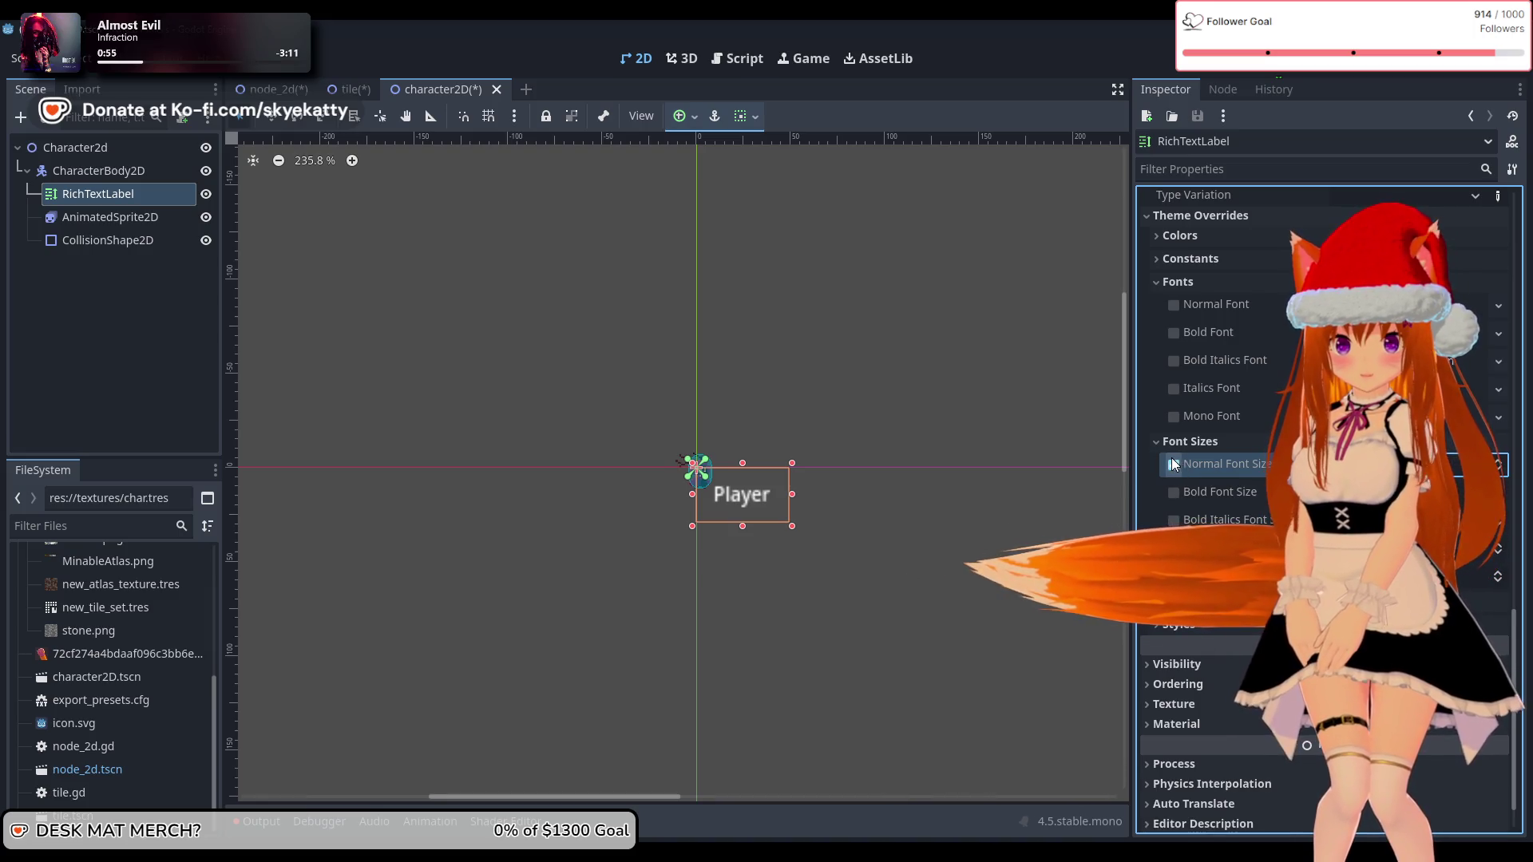
Step: Collapse Font Sizes and briefly inspect the Icons and Styles override sections
click(1158, 442)
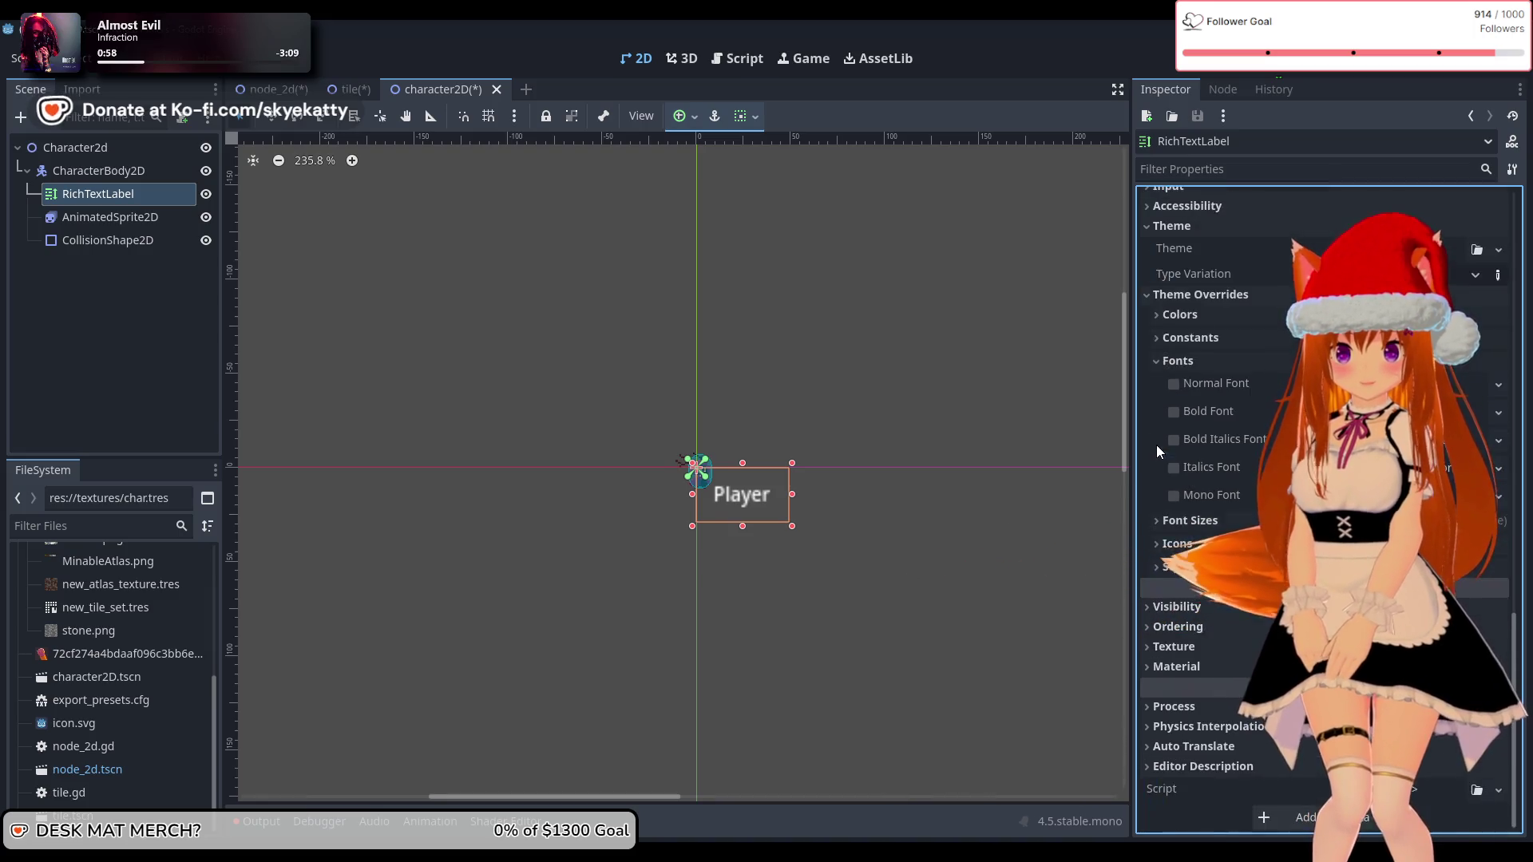
click(1183, 544)
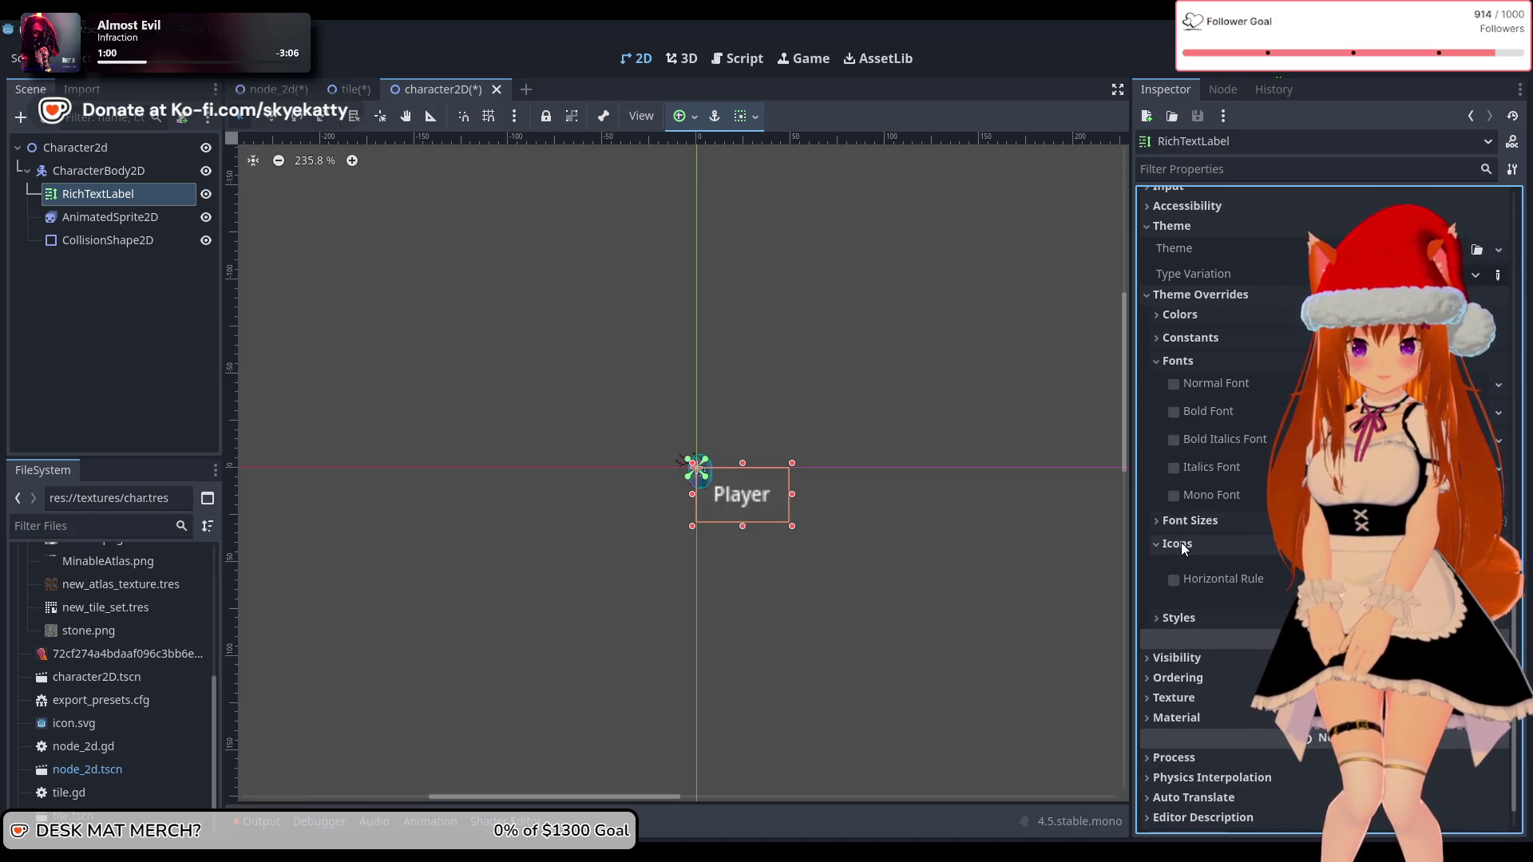
click(1180, 543)
click(1178, 566)
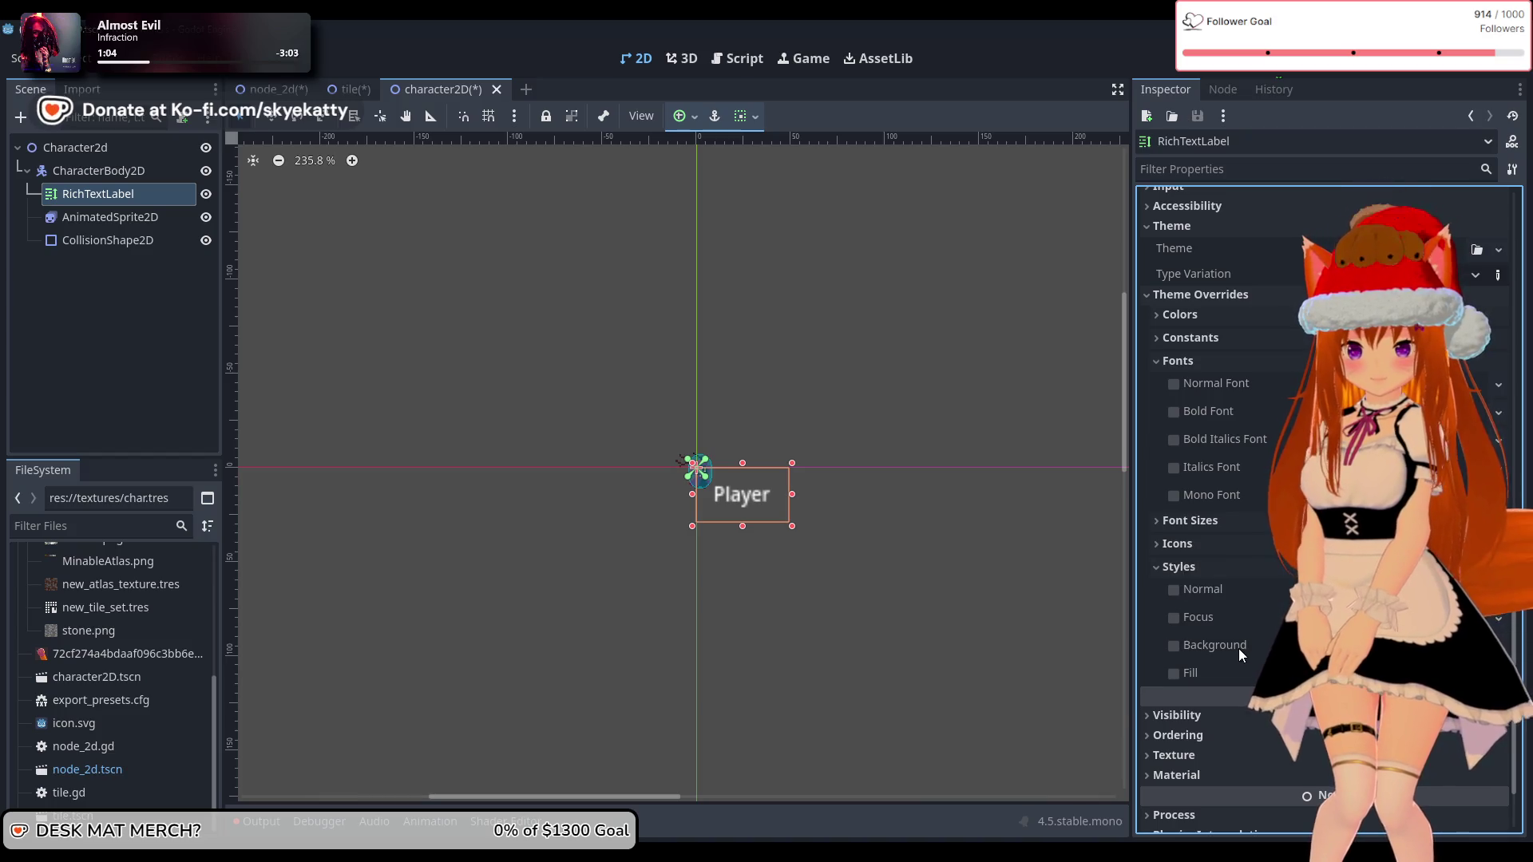
click(1246, 567)
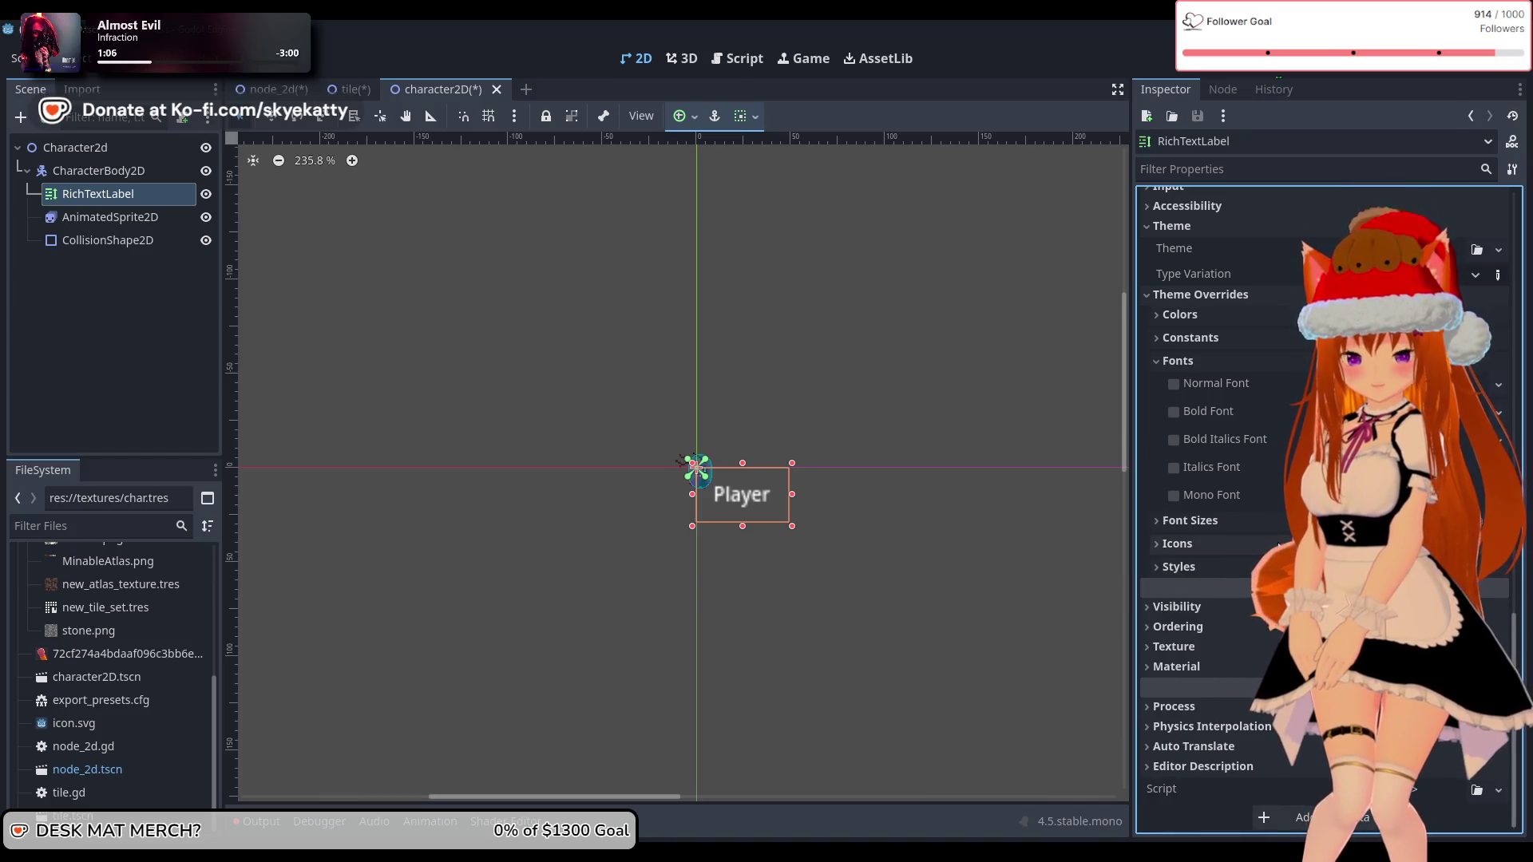
scroll(1279, 546, up, 5)
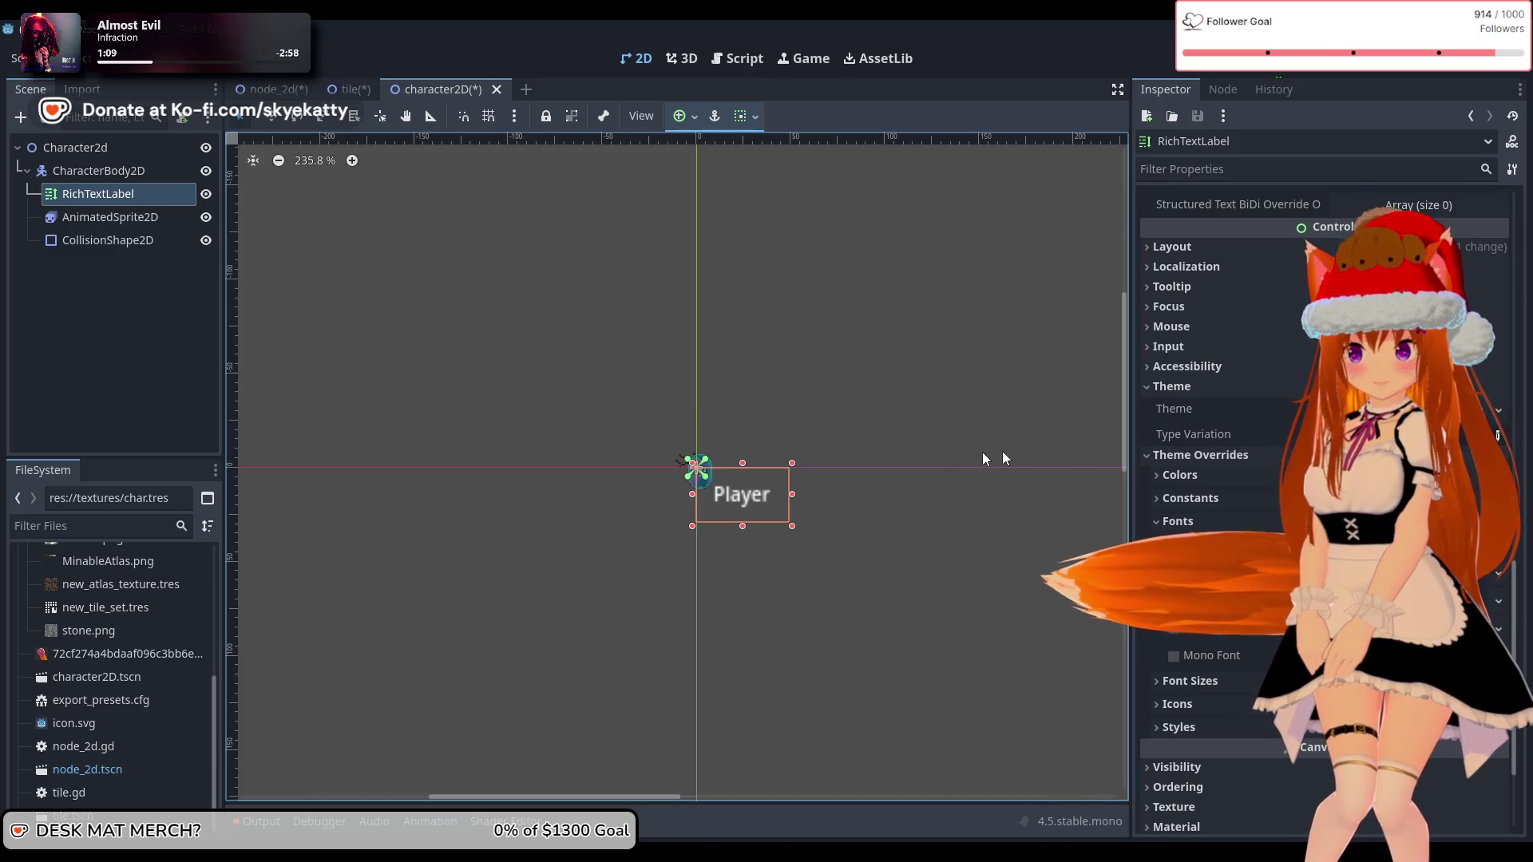
scroll(1310, 493, up, 10)
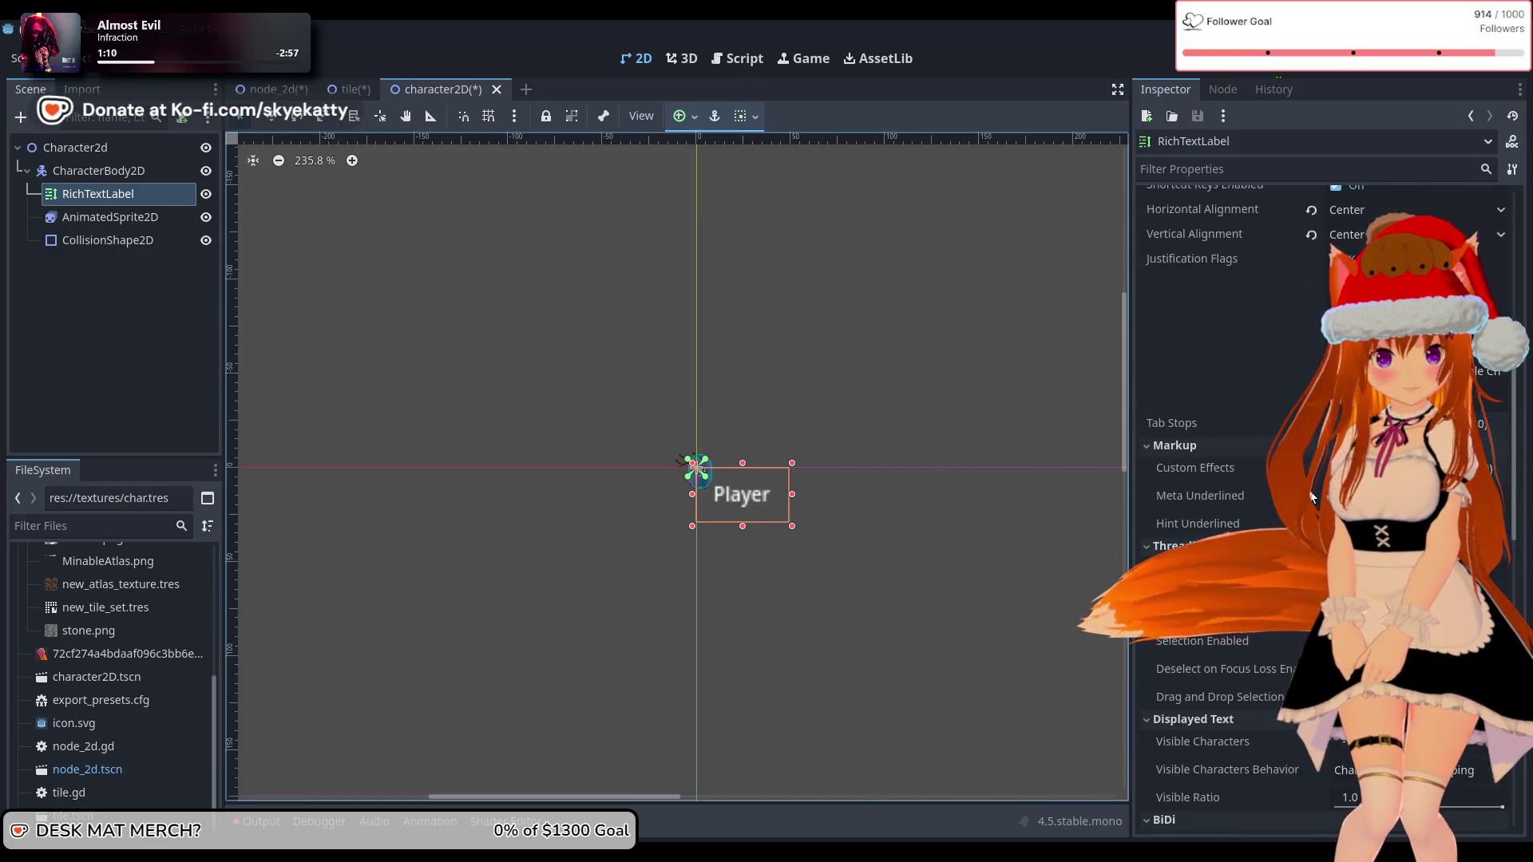
scroll(1310, 490, up, 10)
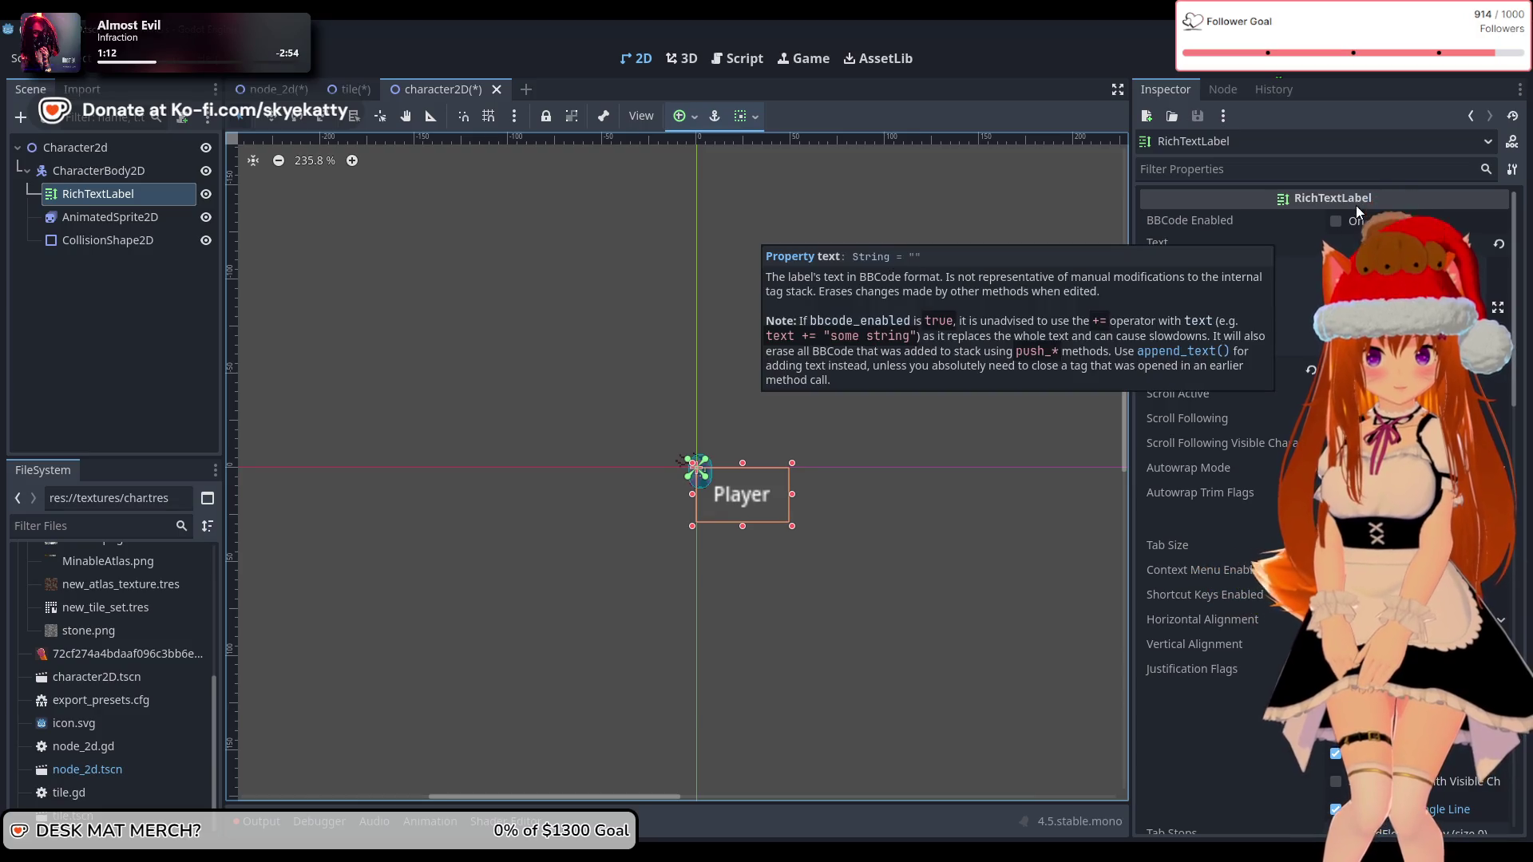
scroll(1248, 356, down, 5)
scroll(1231, 411, down, 3)
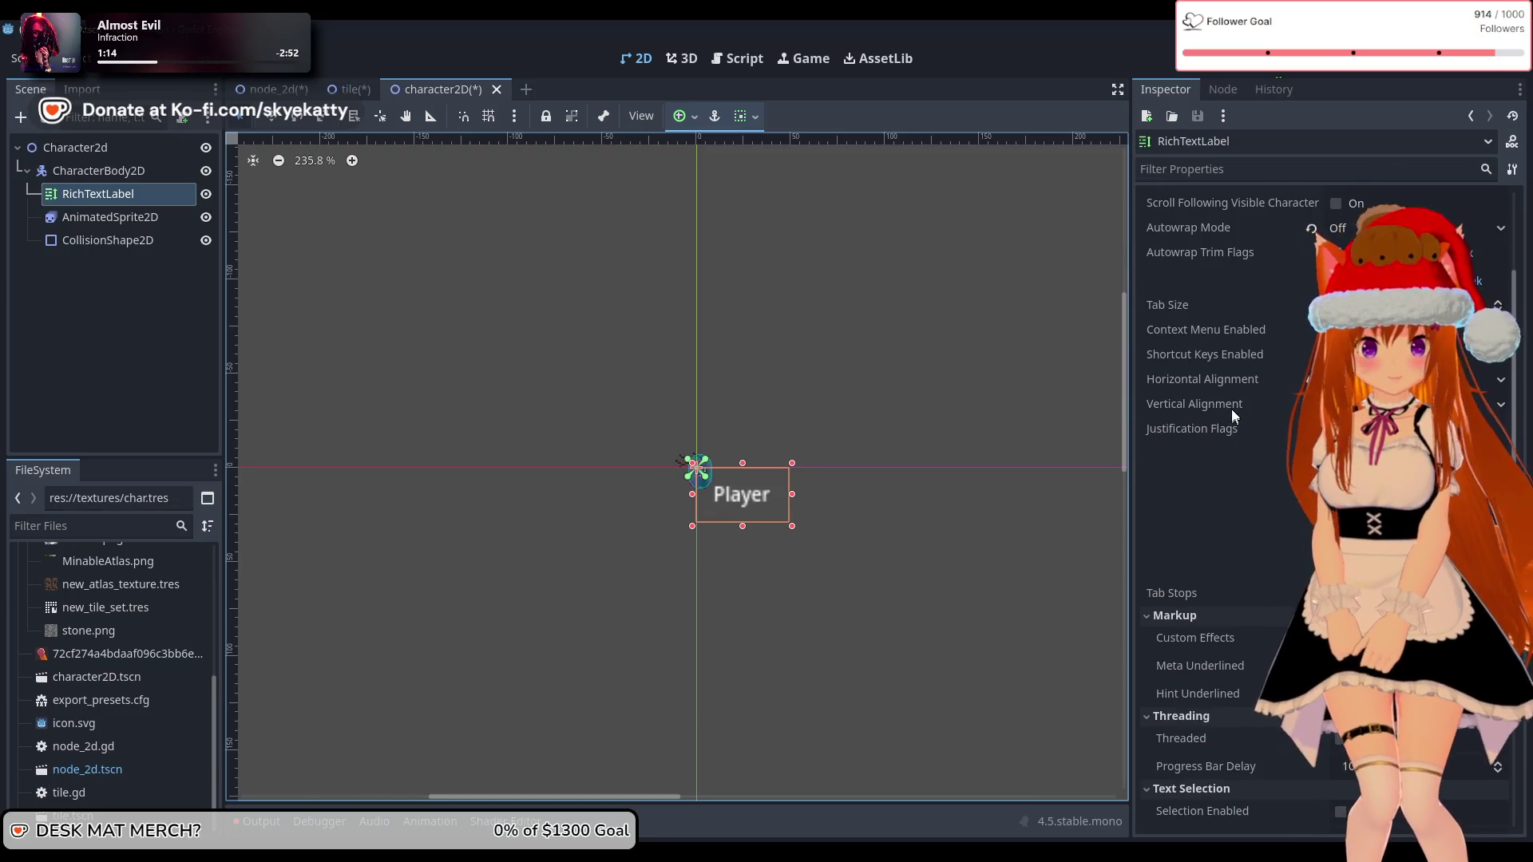
scroll(1272, 372, down, 3)
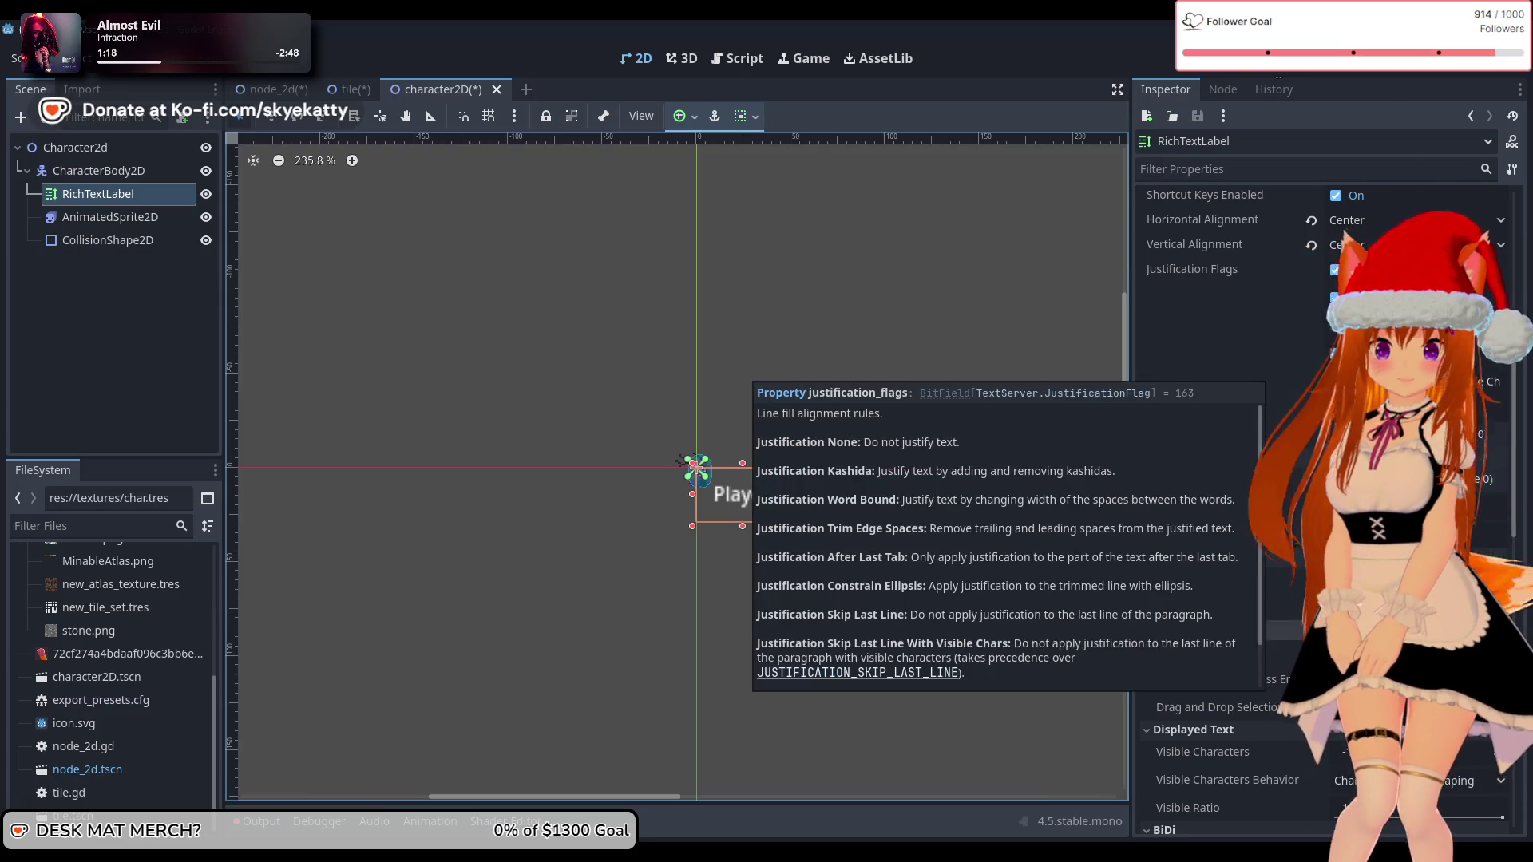
scroll(1273, 377, down, 3)
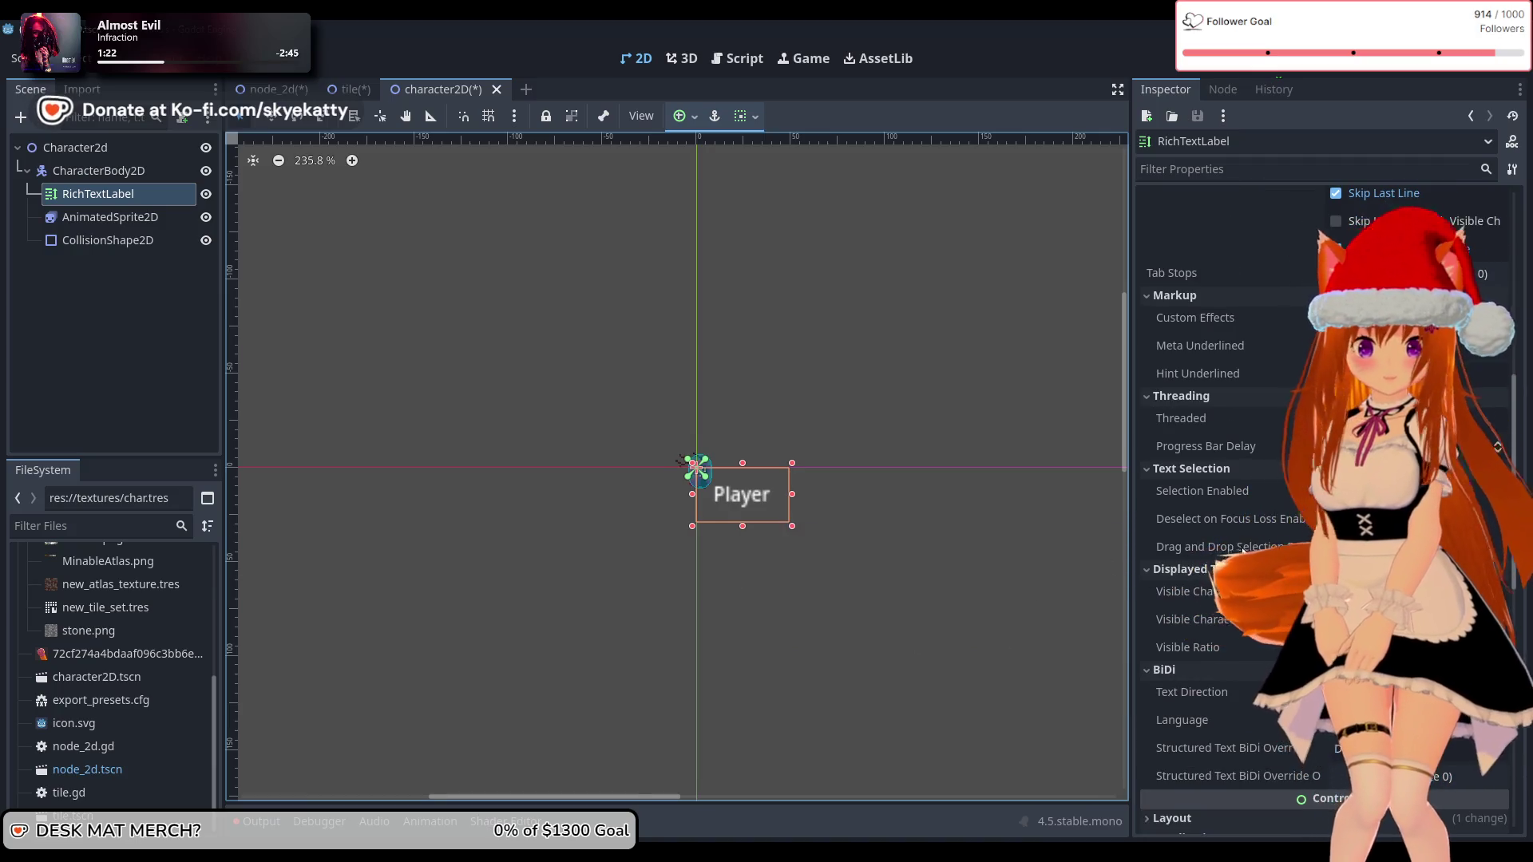
scroll(1240, 546, down, 3)
scroll(1257, 388, down, 3)
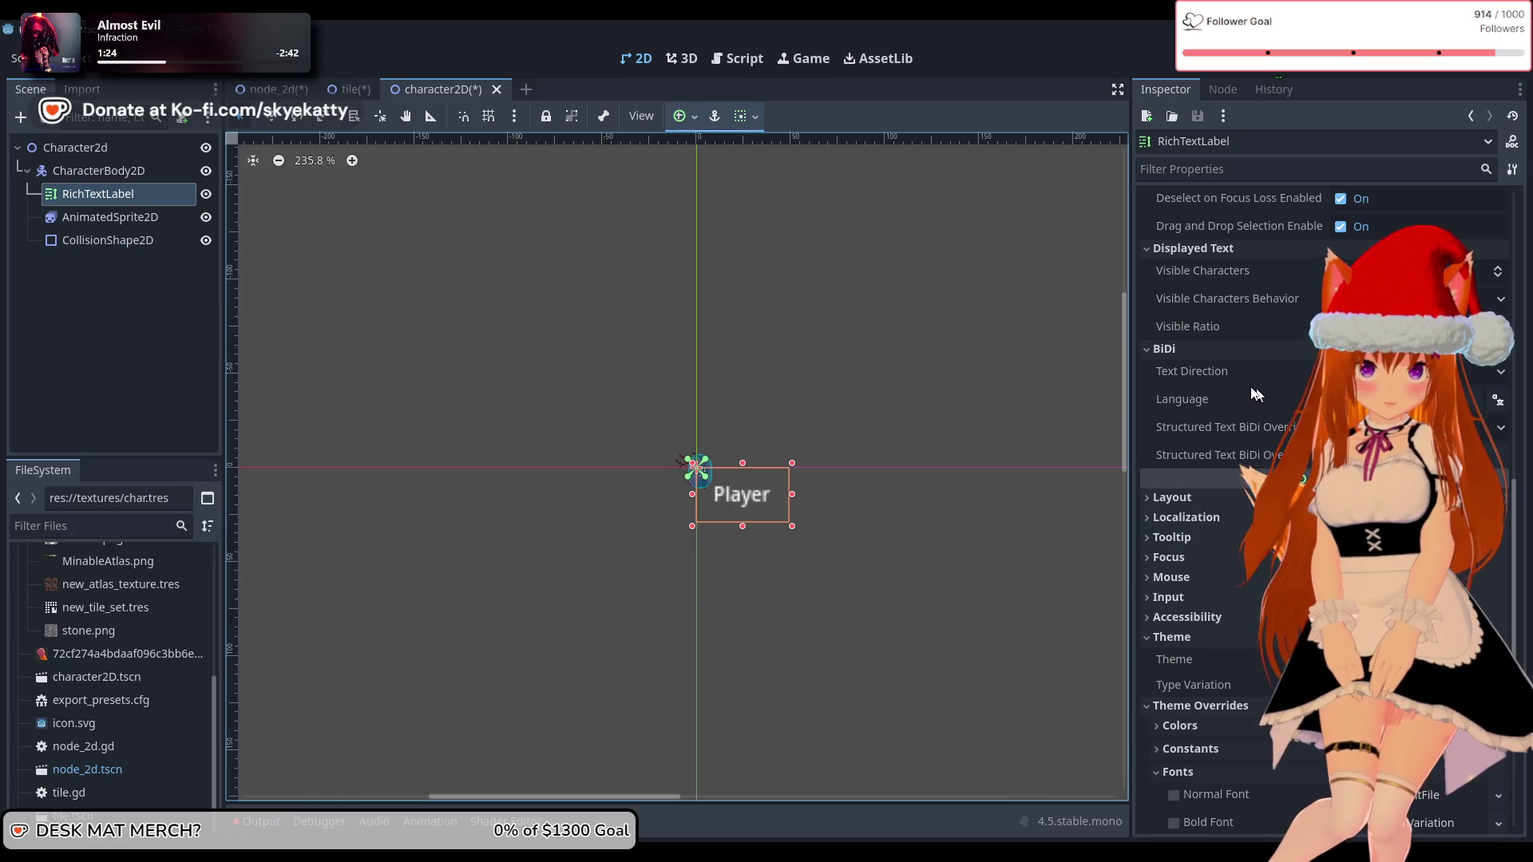
scroll(1246, 463, down, 3)
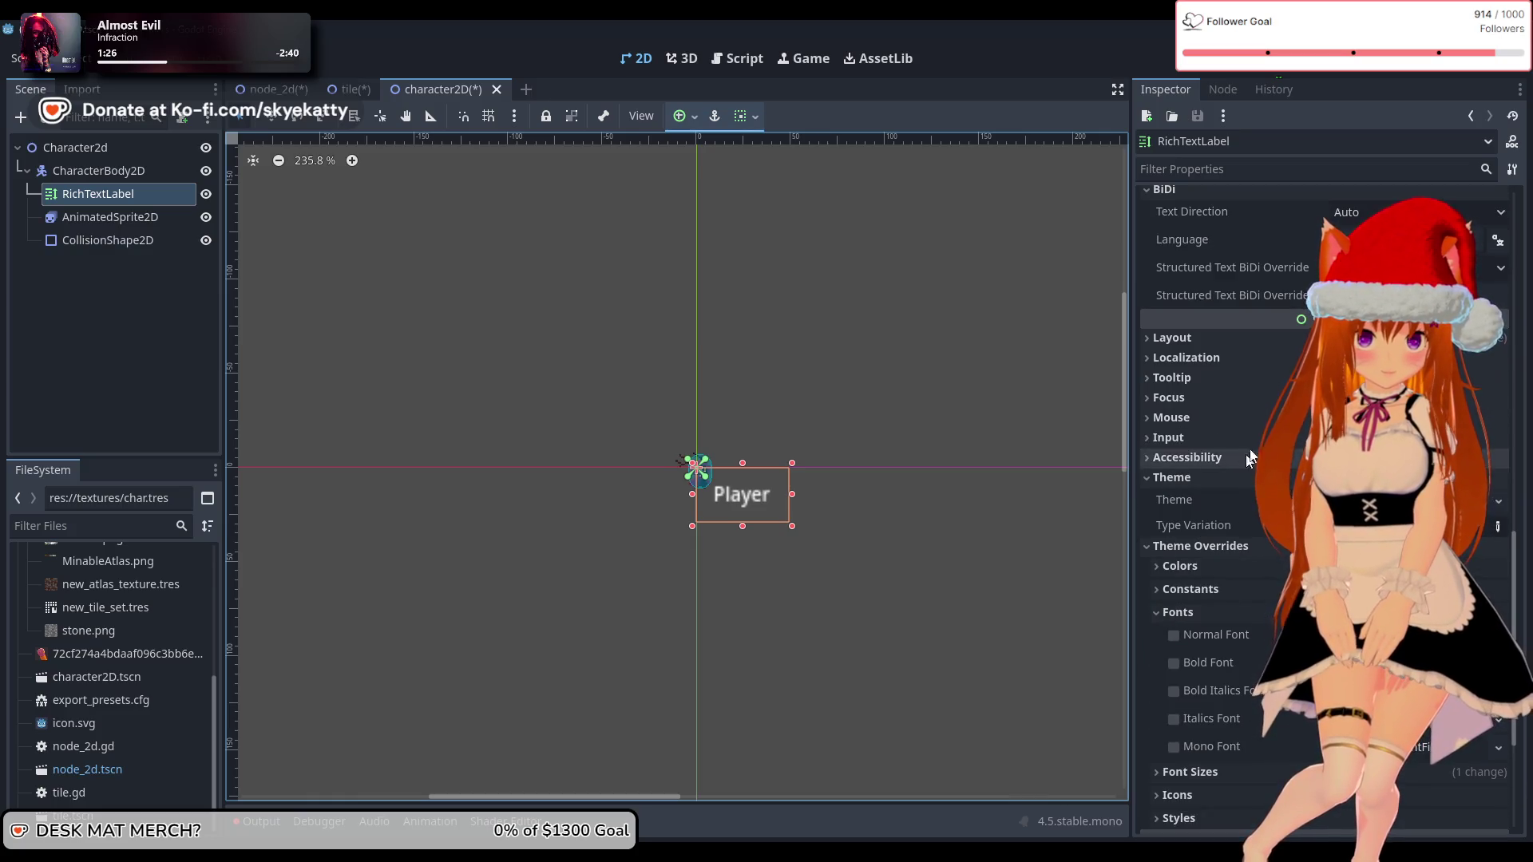
scroll(1230, 489, down, 3)
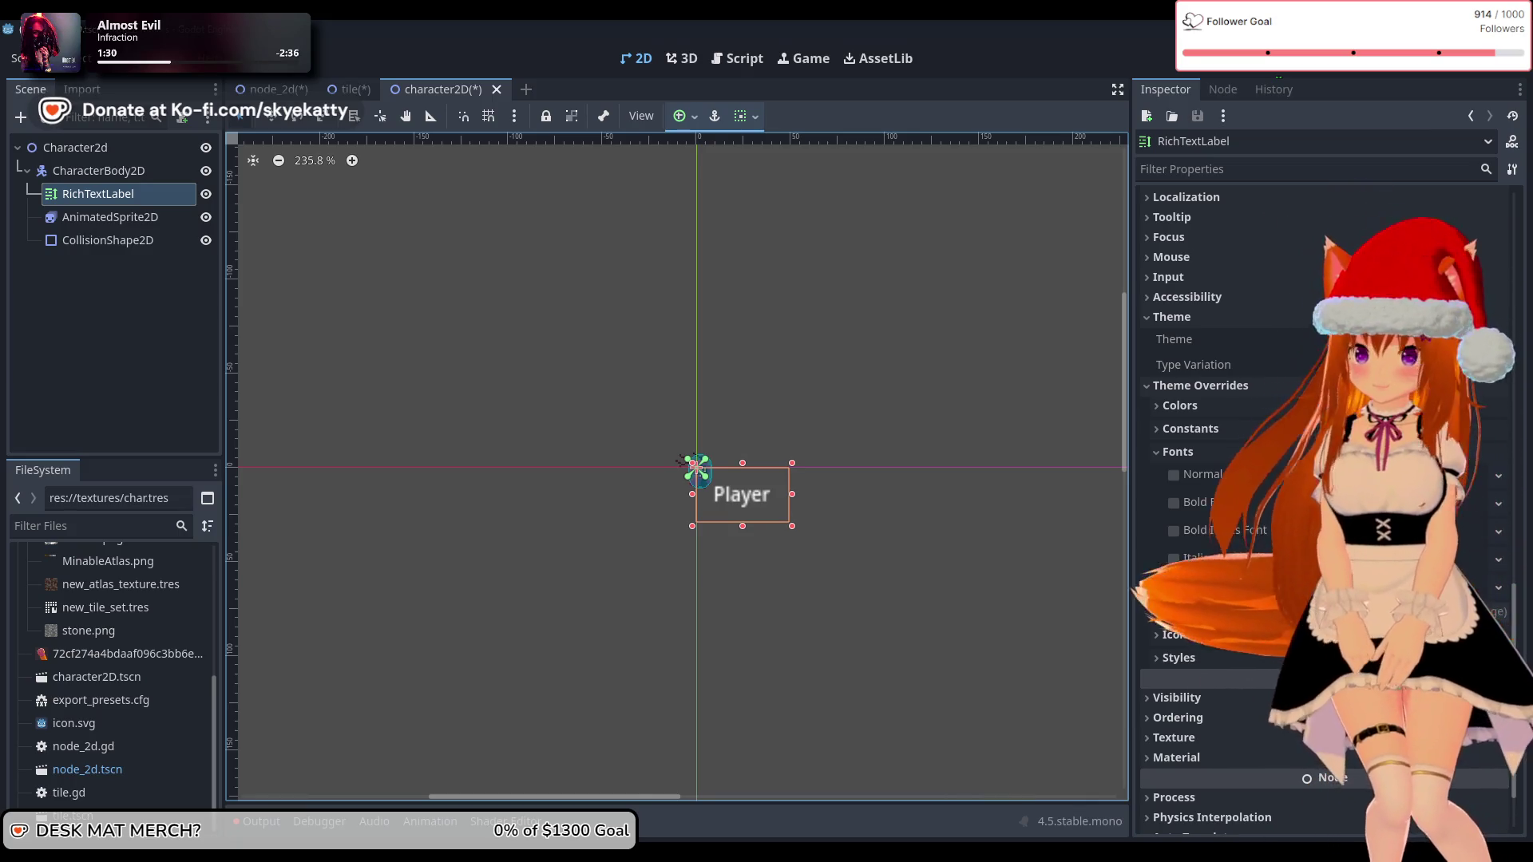
scroll(1230, 480, down, 2)
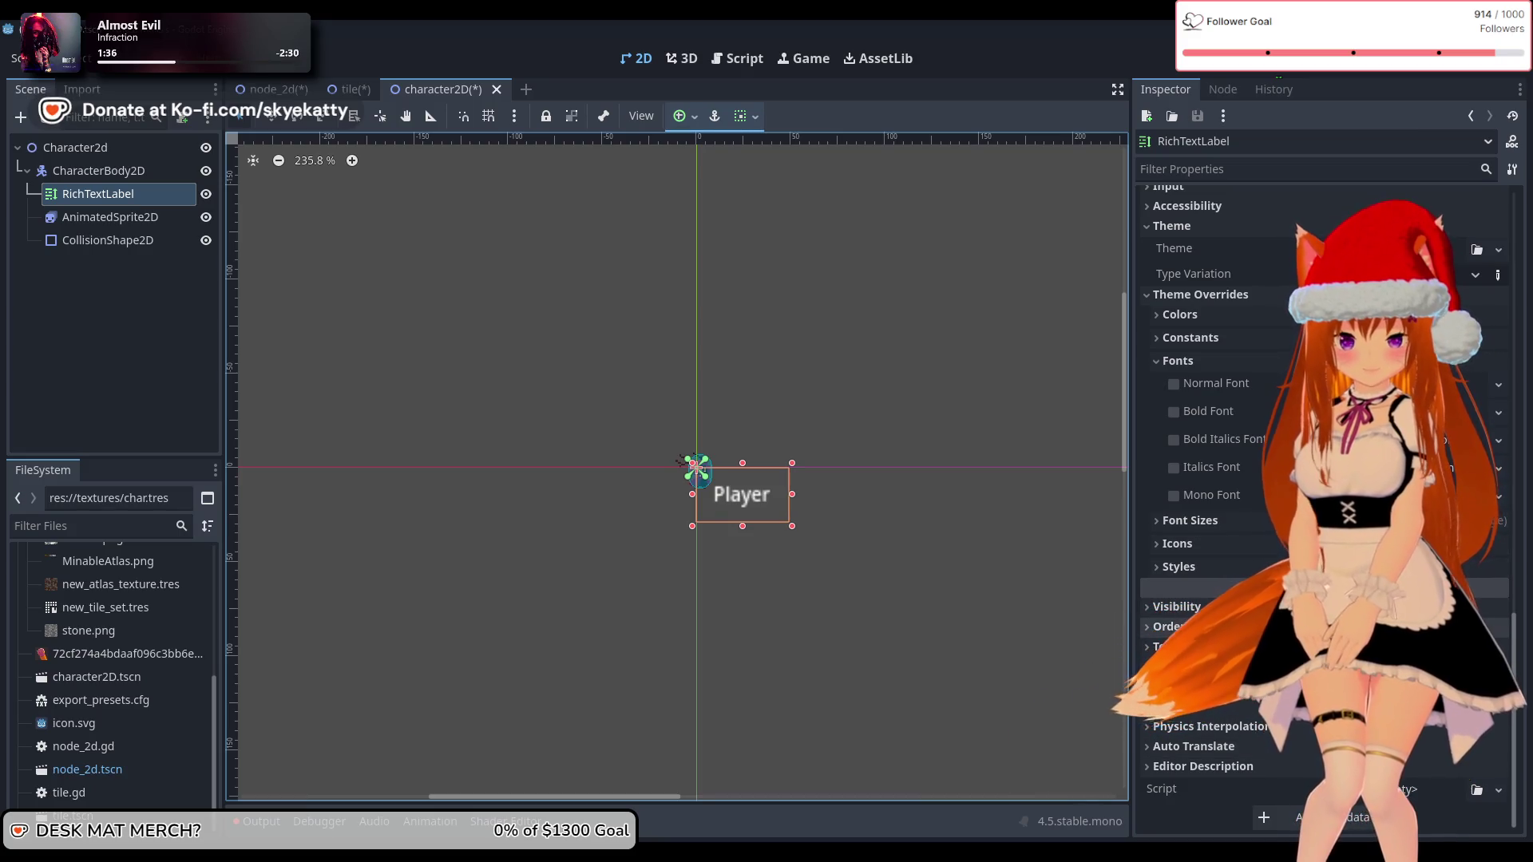
click(1228, 635)
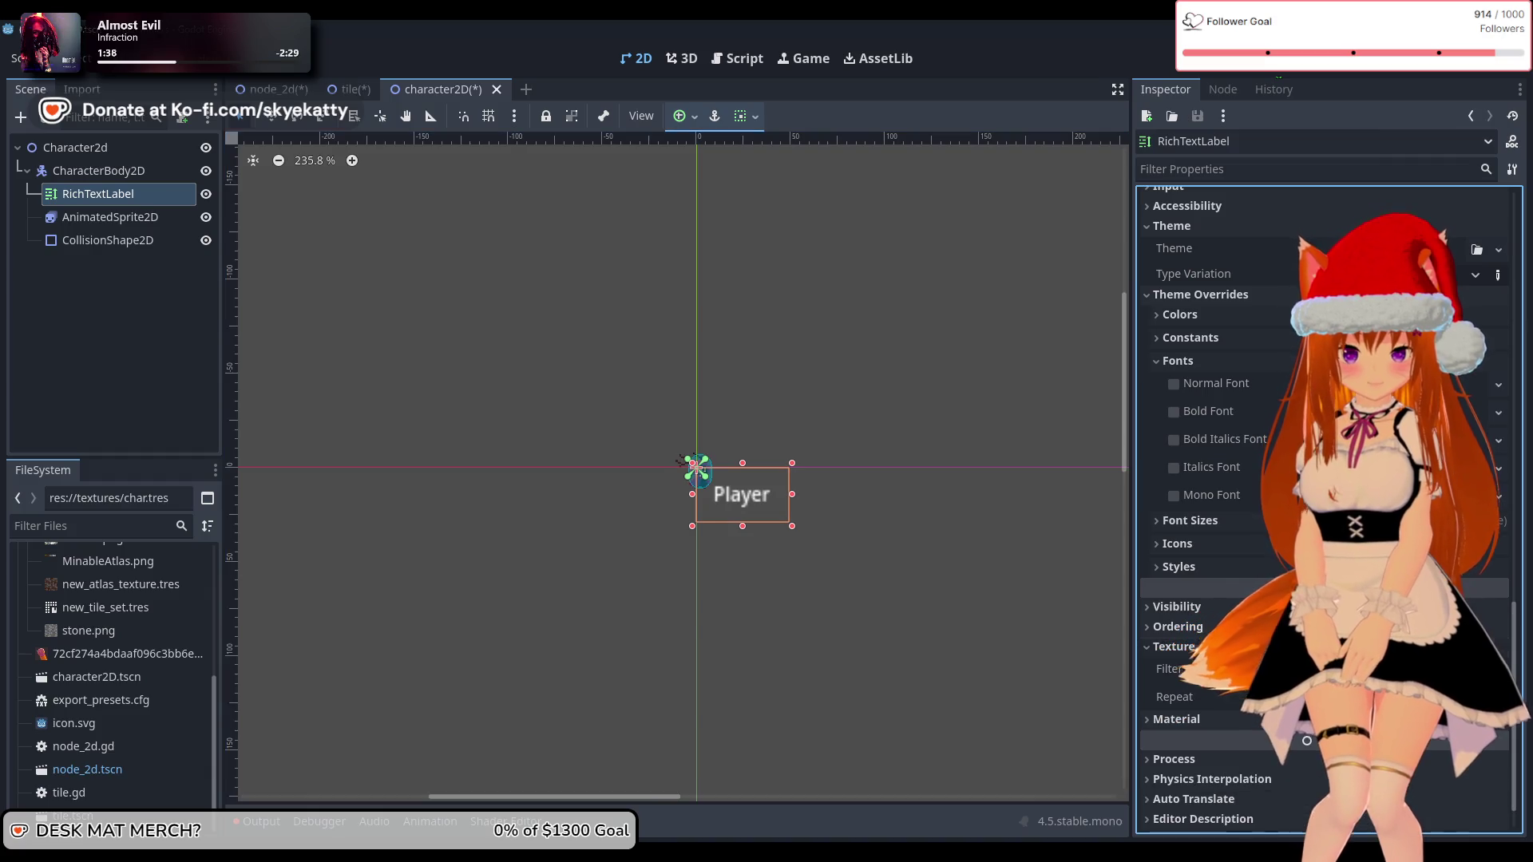
click(1234, 647)
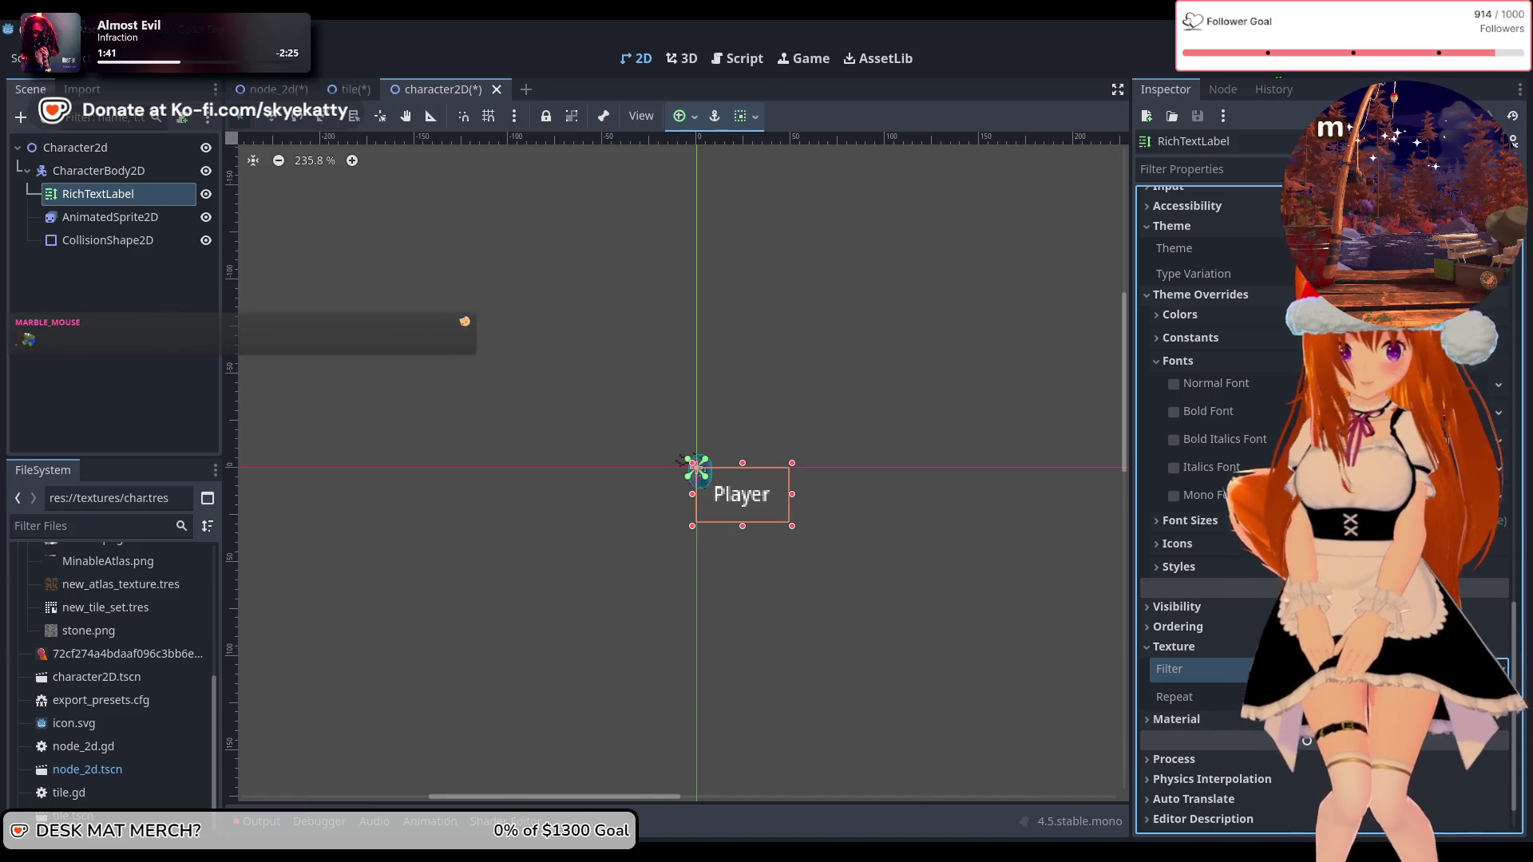
click(1240, 645)
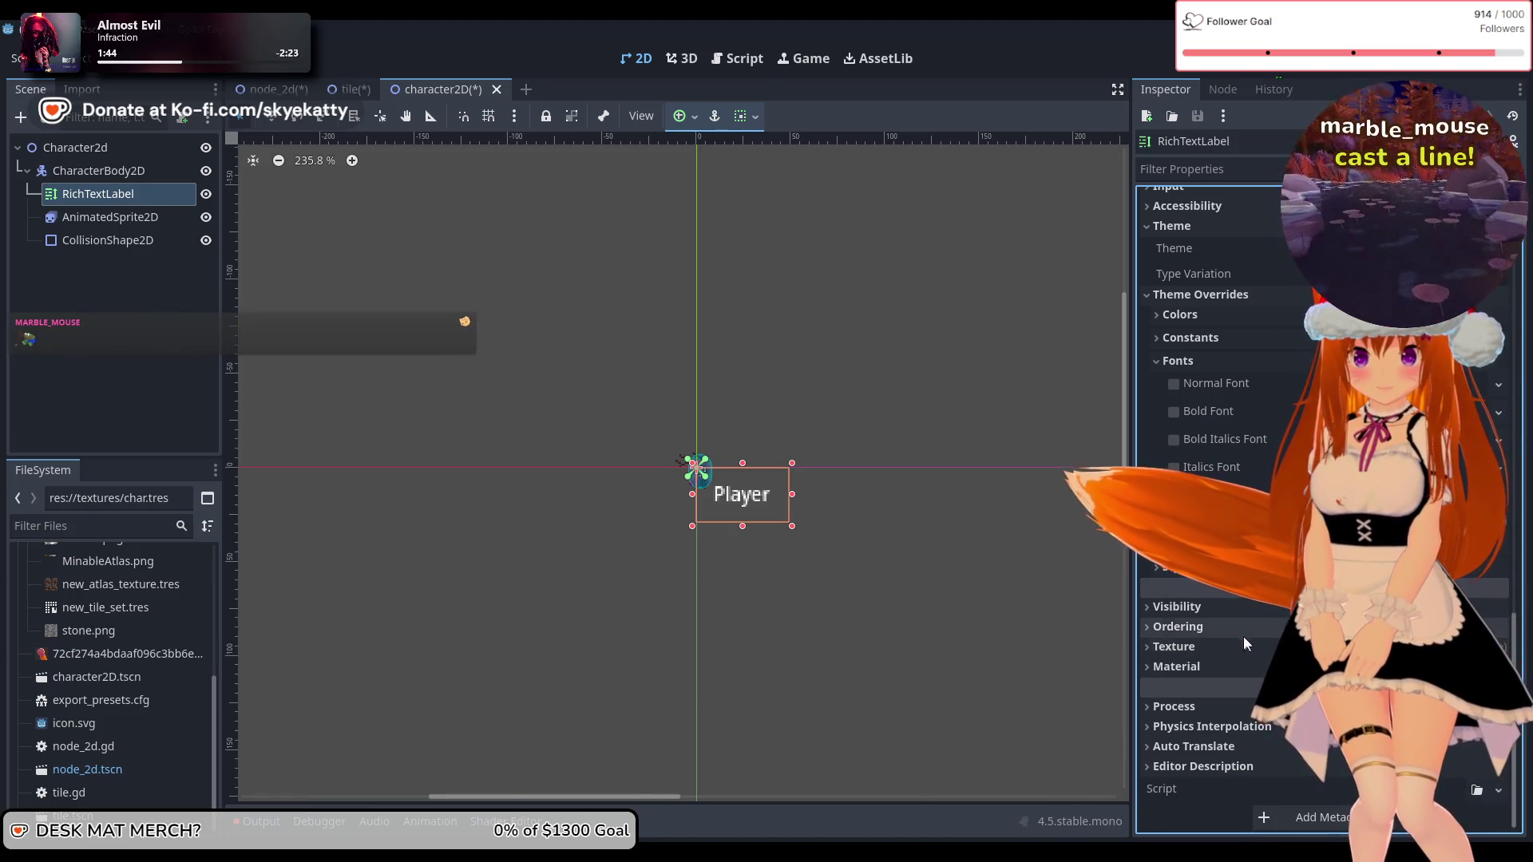
click(1239, 630)
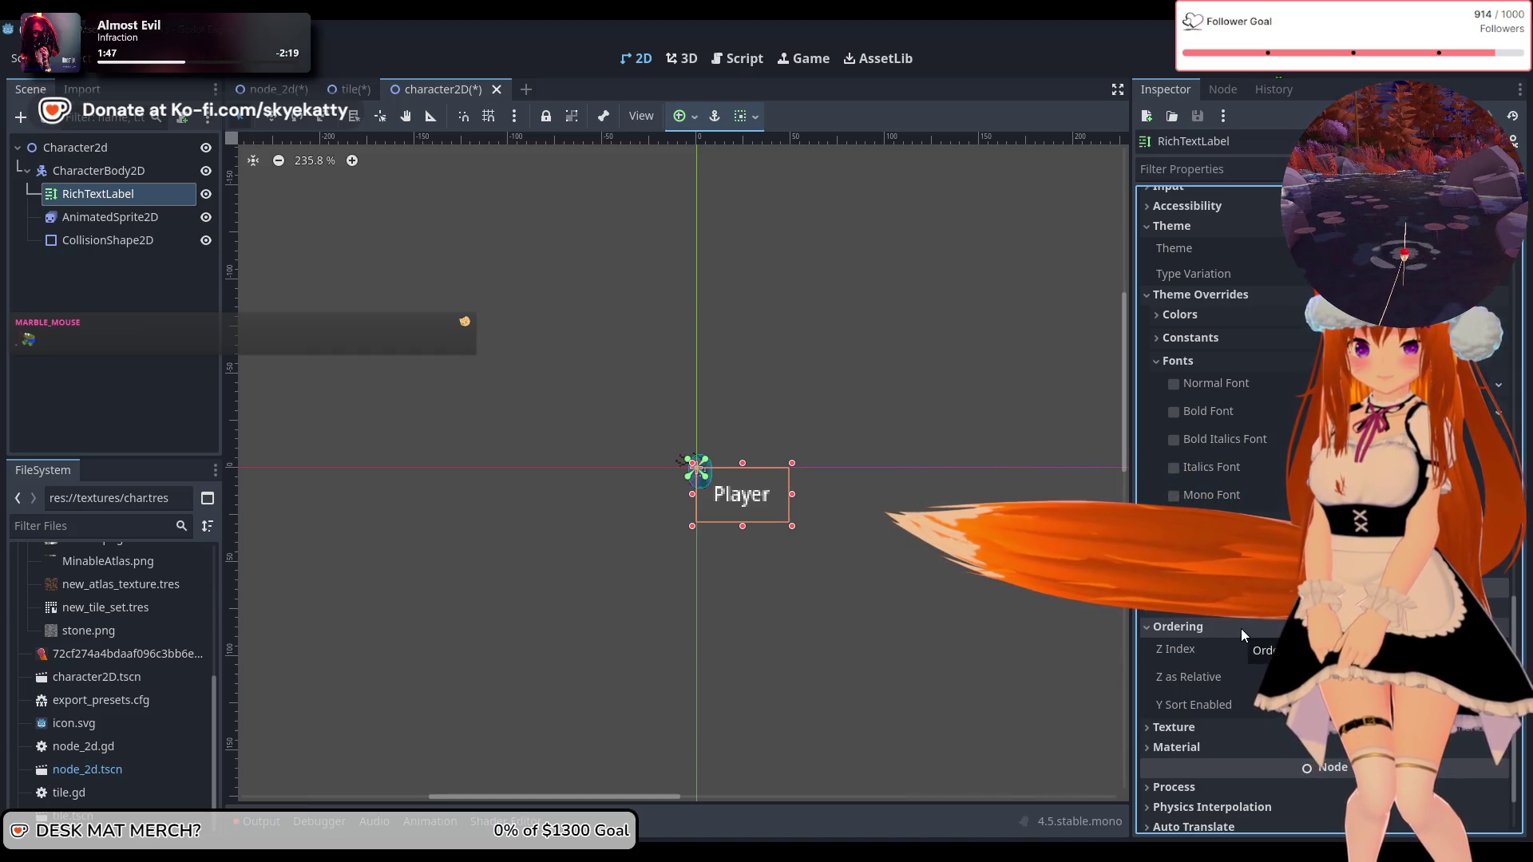
click(1239, 605)
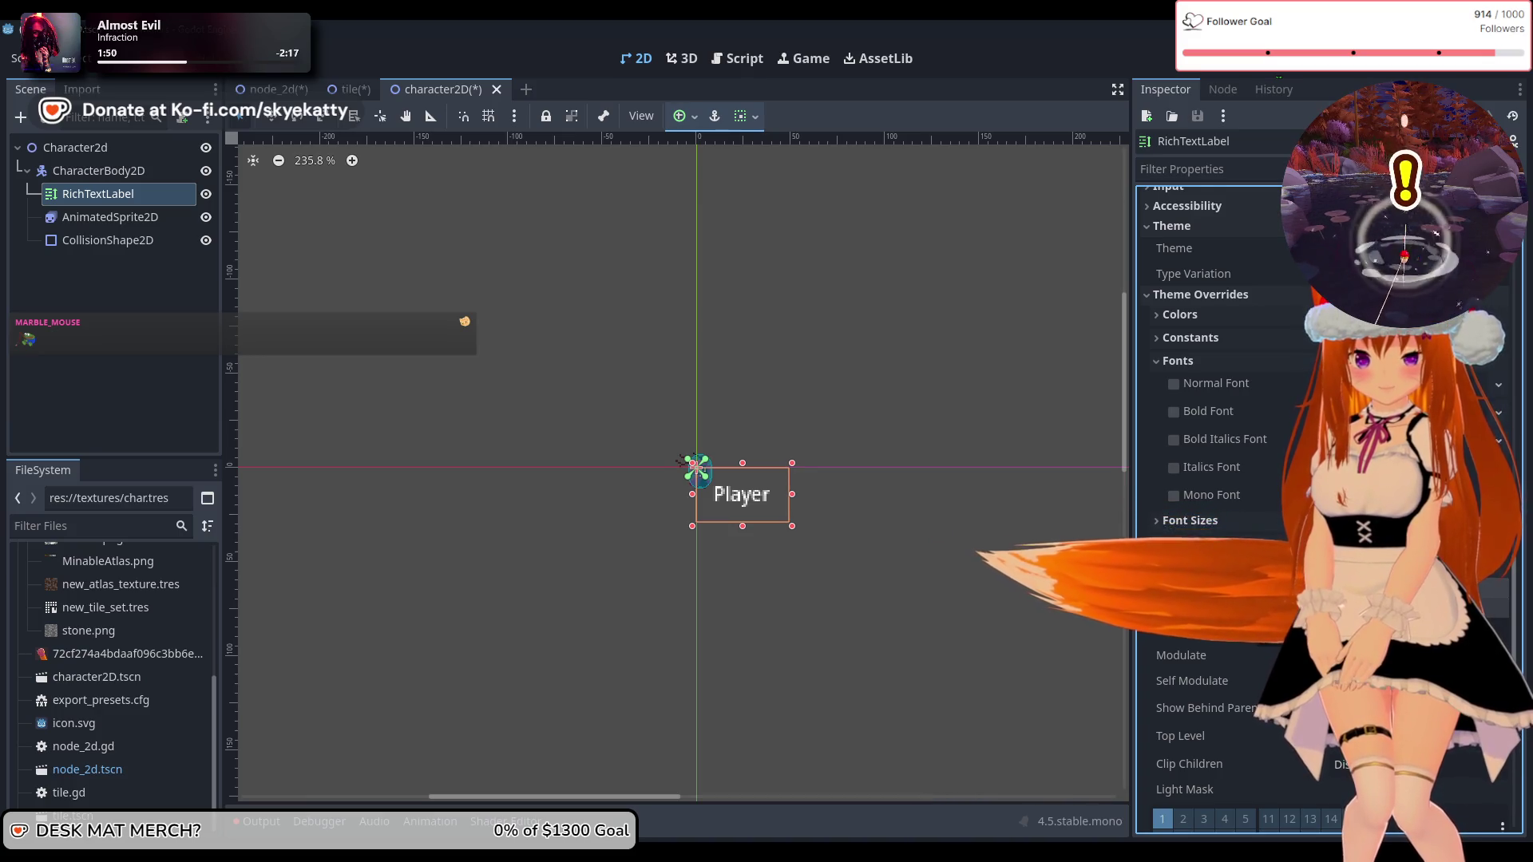
scroll(1269, 526, down, 2)
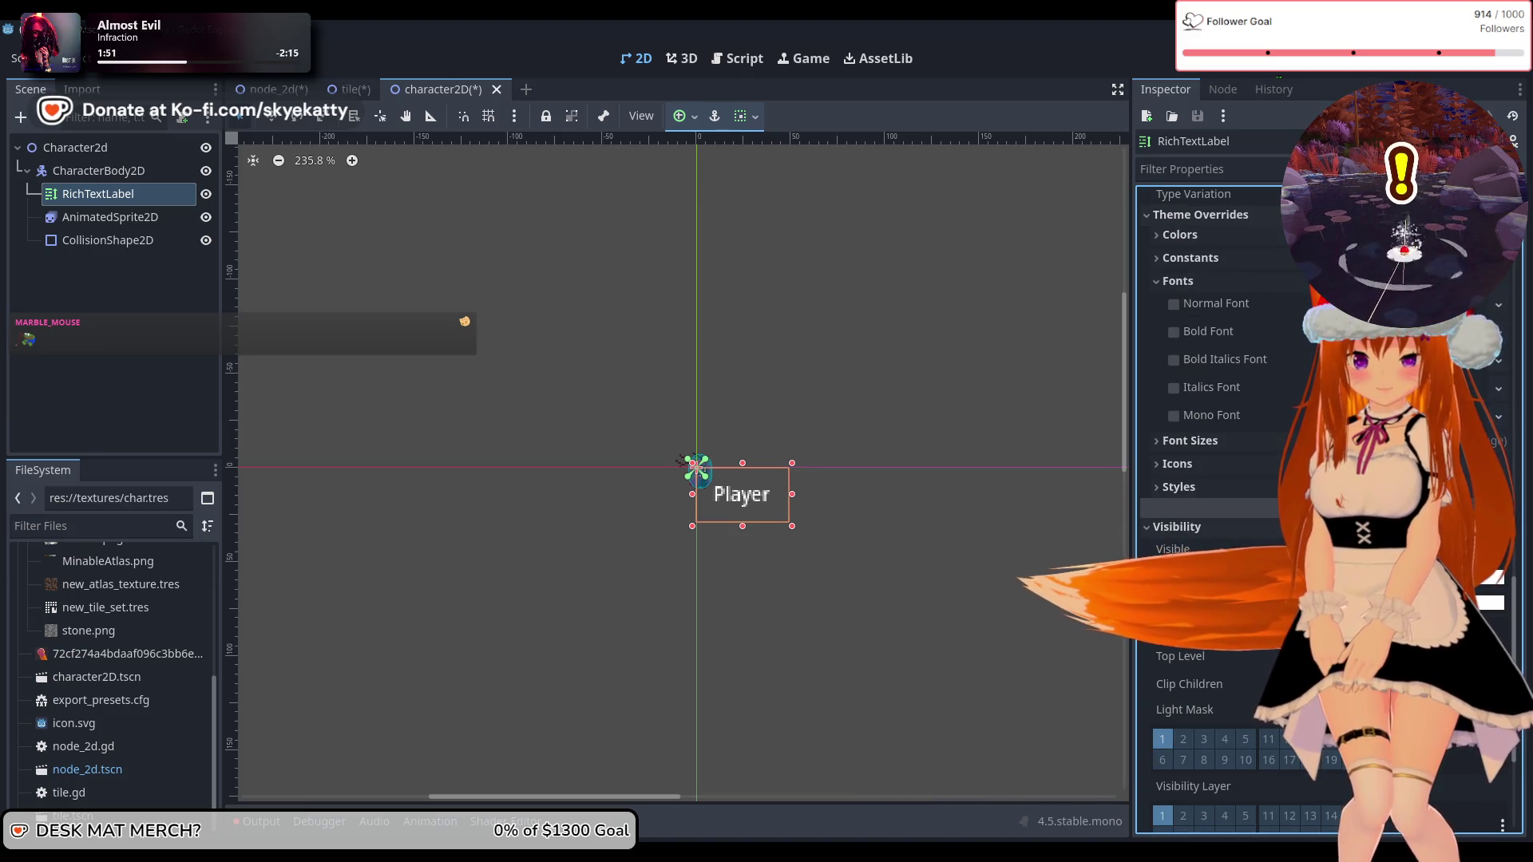
click(1270, 526)
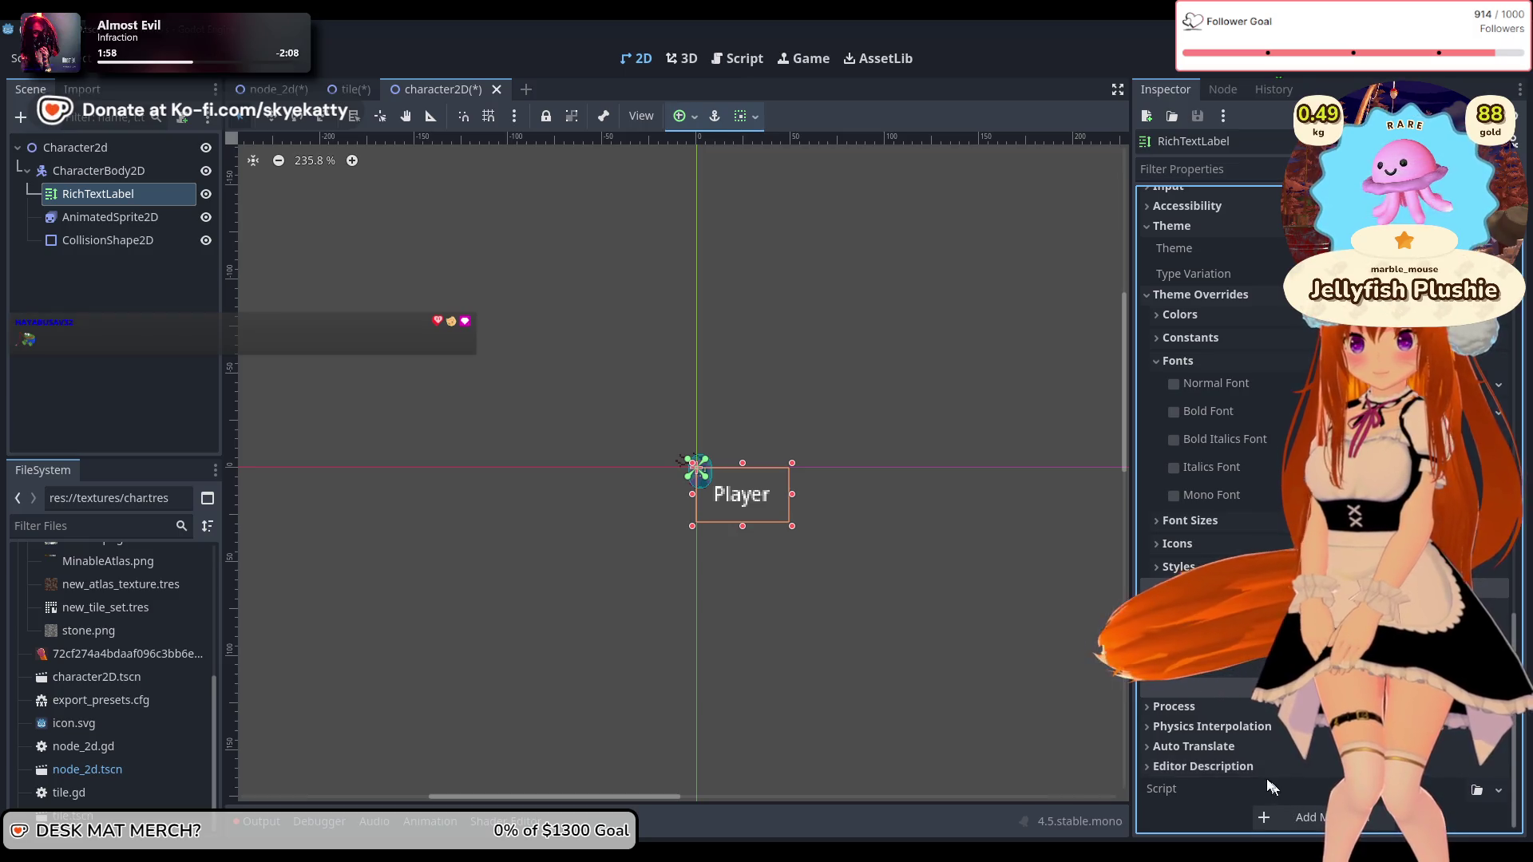
scroll(733, 523, up, 10)
Step: Drag the Player label up-left to sit centred above the sprite, then reselect the label
mouse_move(853, 491)
mouse_down()
mouse_move(706, 279)
mouse_move(677, 283)
mouse_move(674, 269)
mouse_move(710, 276)
mouse_move(693, 272)
mouse_up()
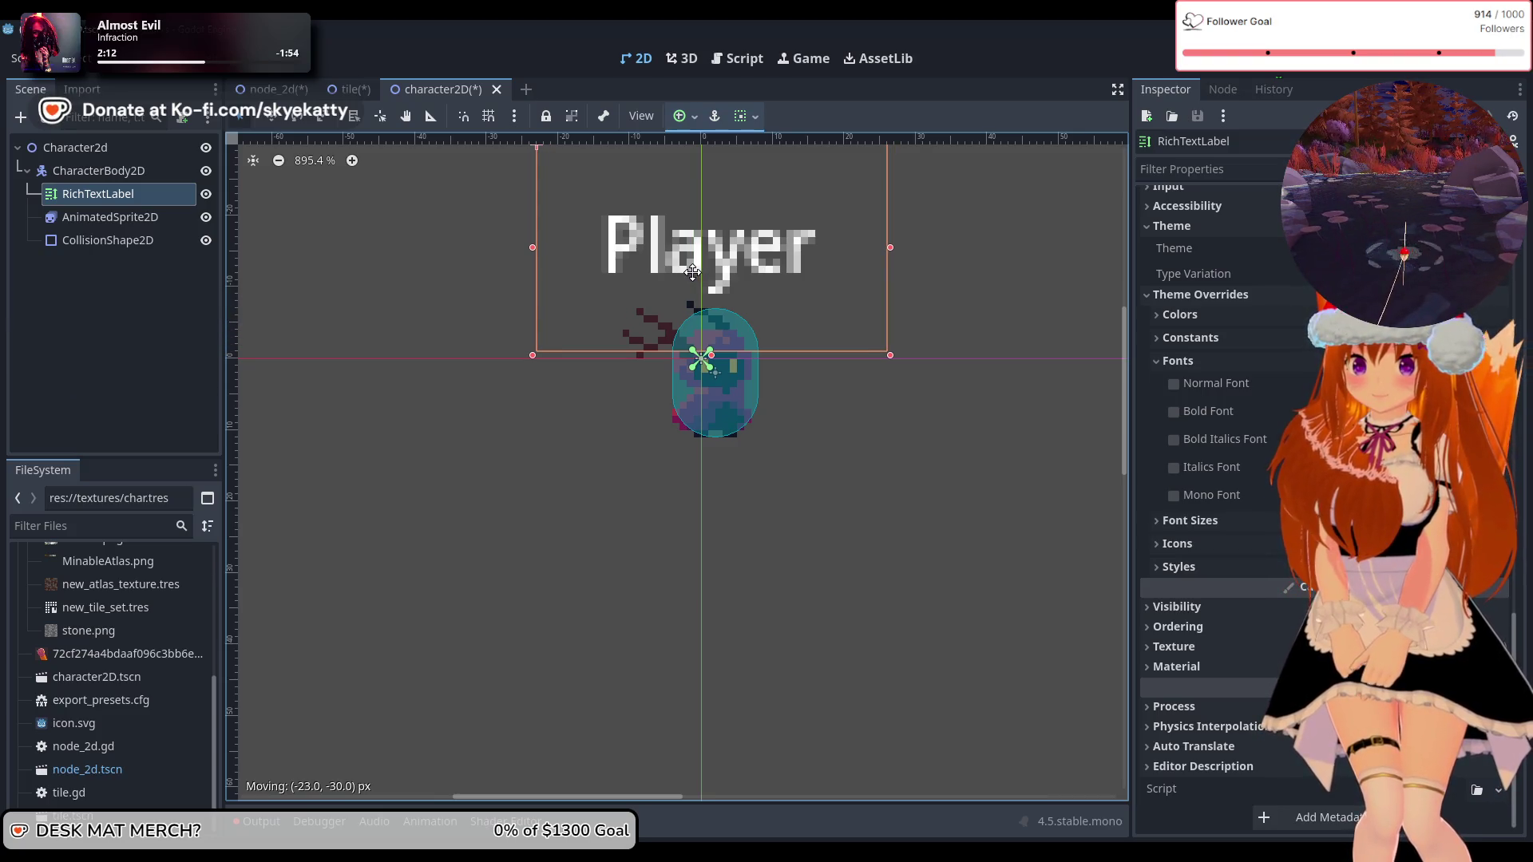
click(868, 504)
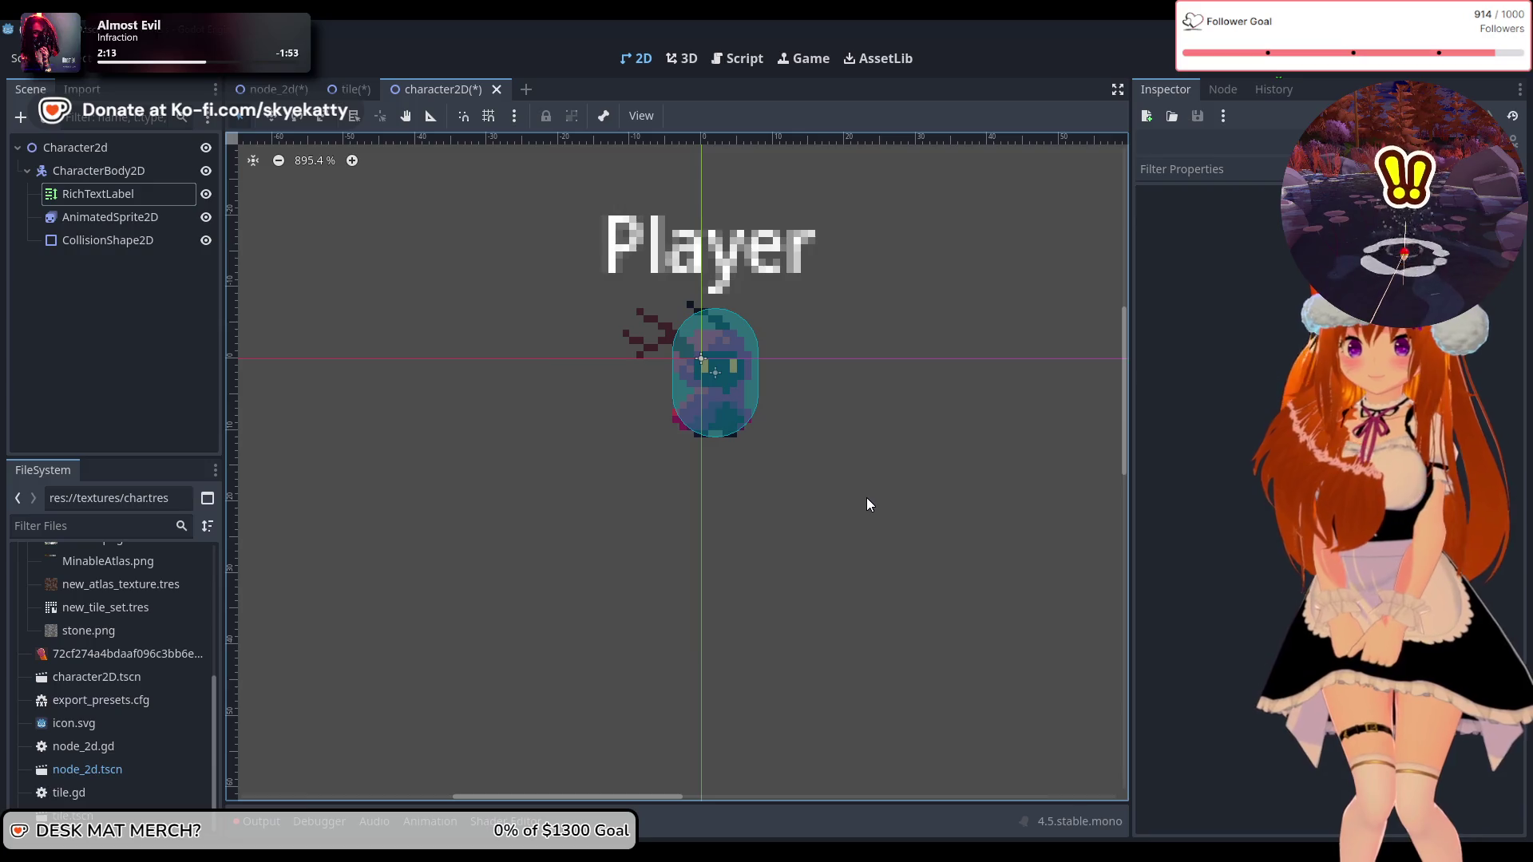
click(728, 460)
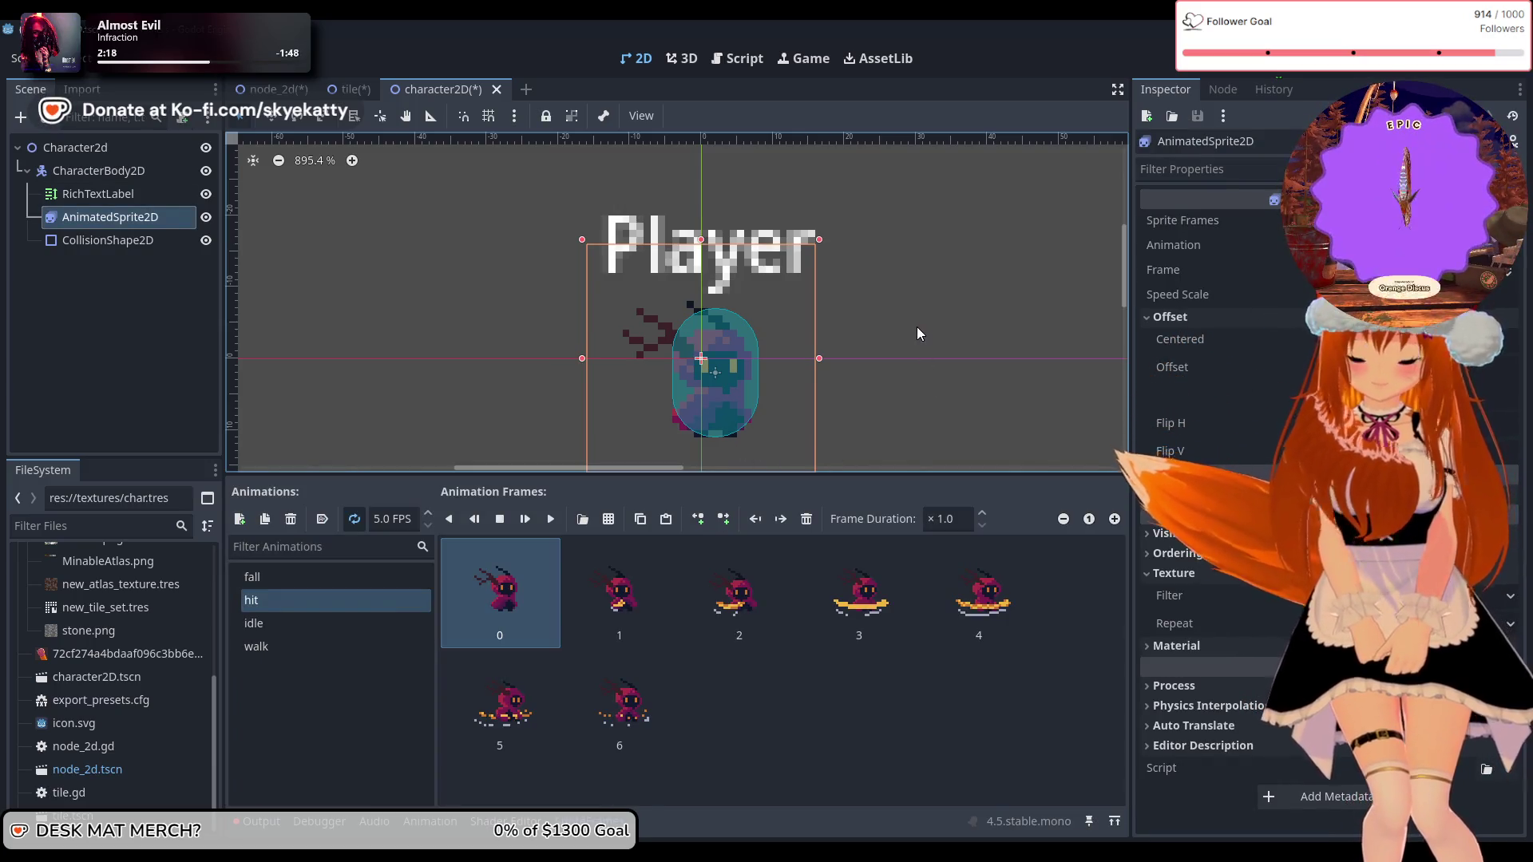
click(947, 276)
scroll(949, 276, down, 5)
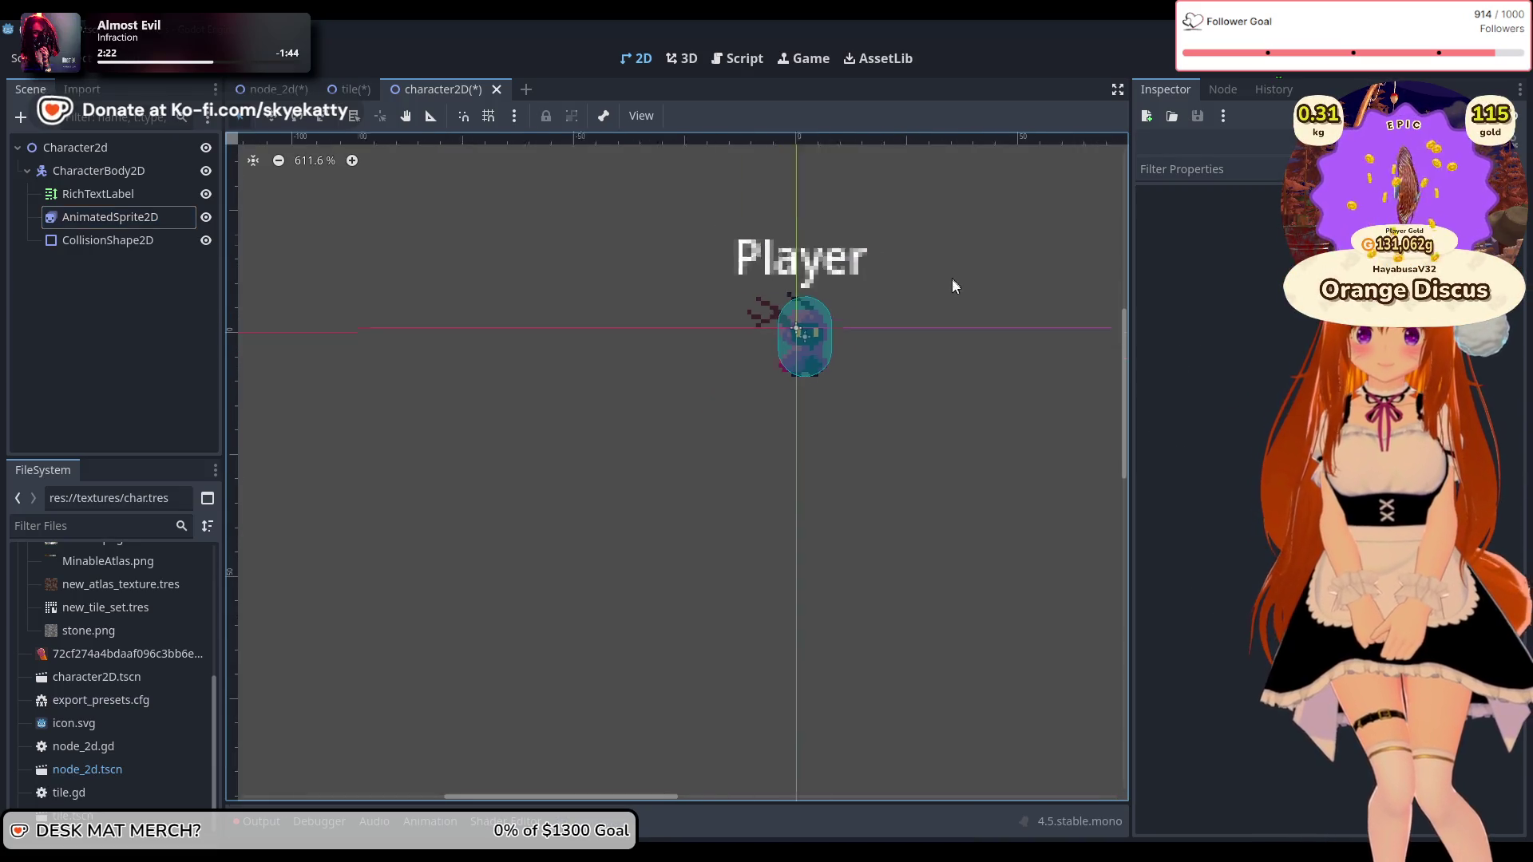
scroll(1046, 468, up, 4)
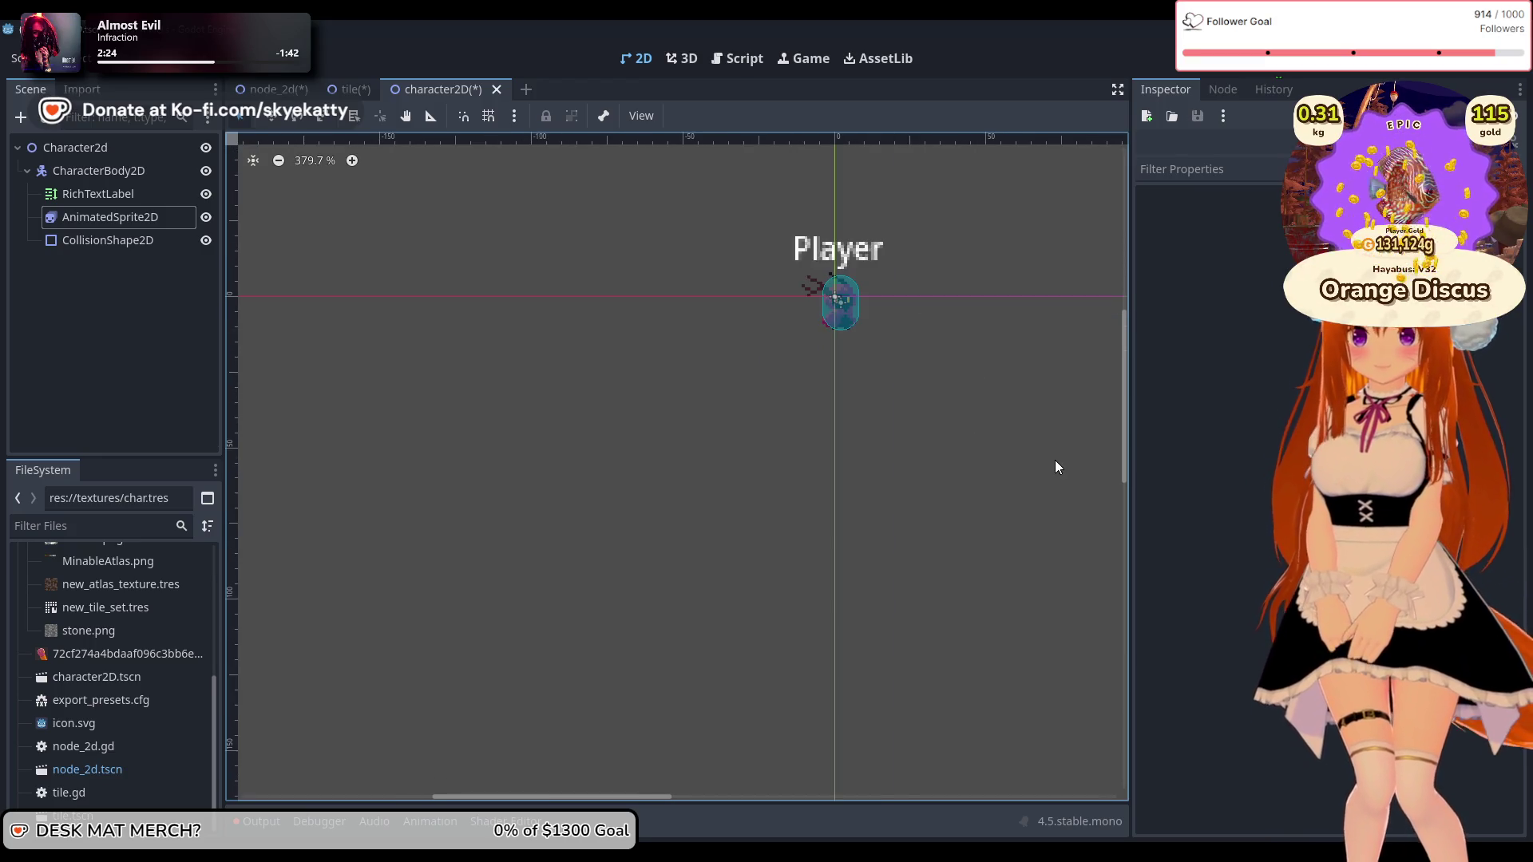
scroll(927, 583, down, 3)
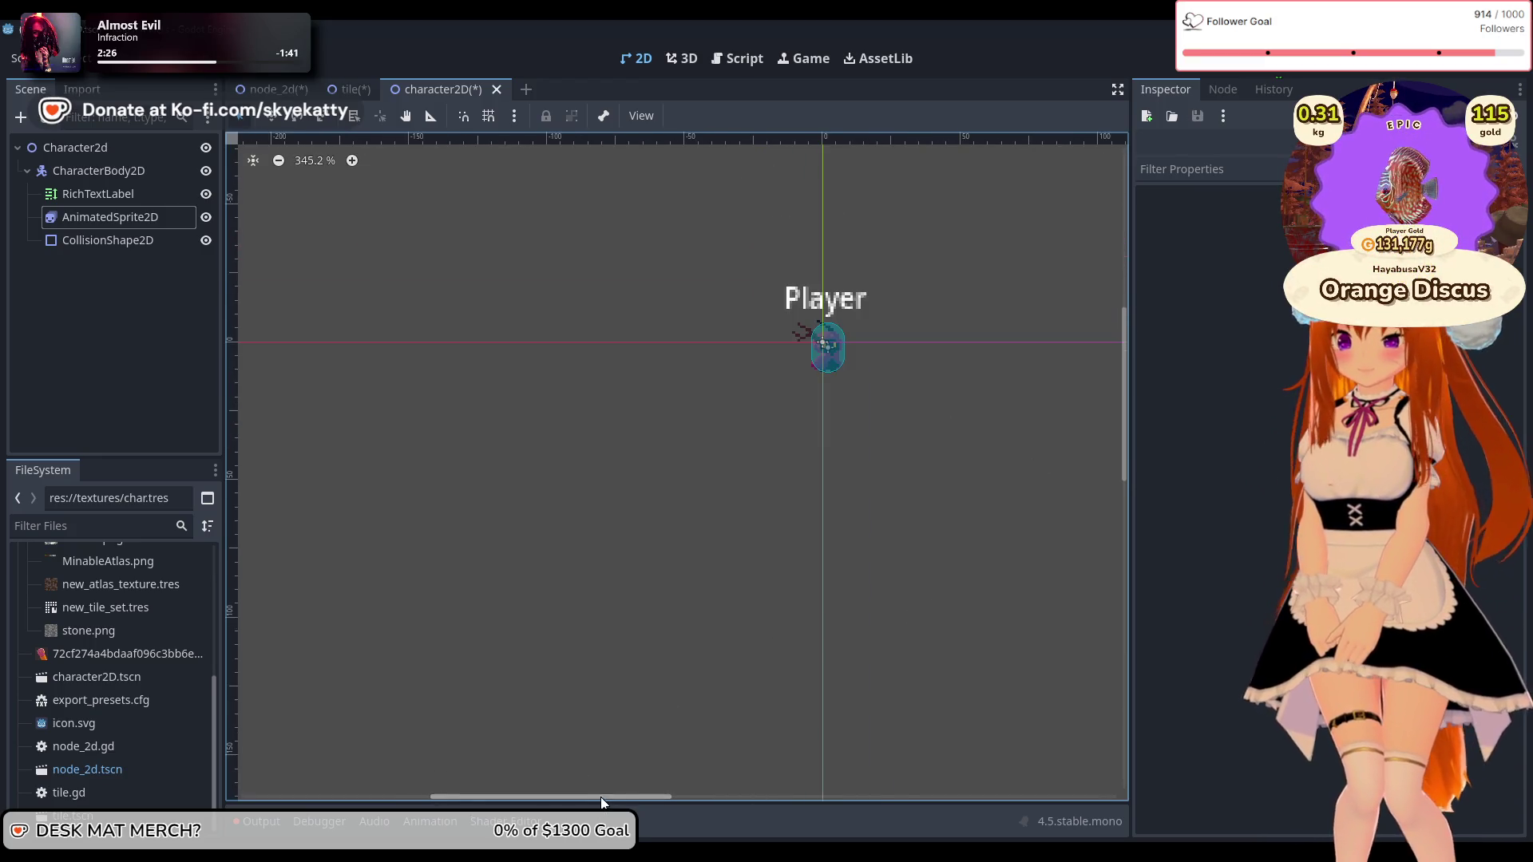
click(773, 303)
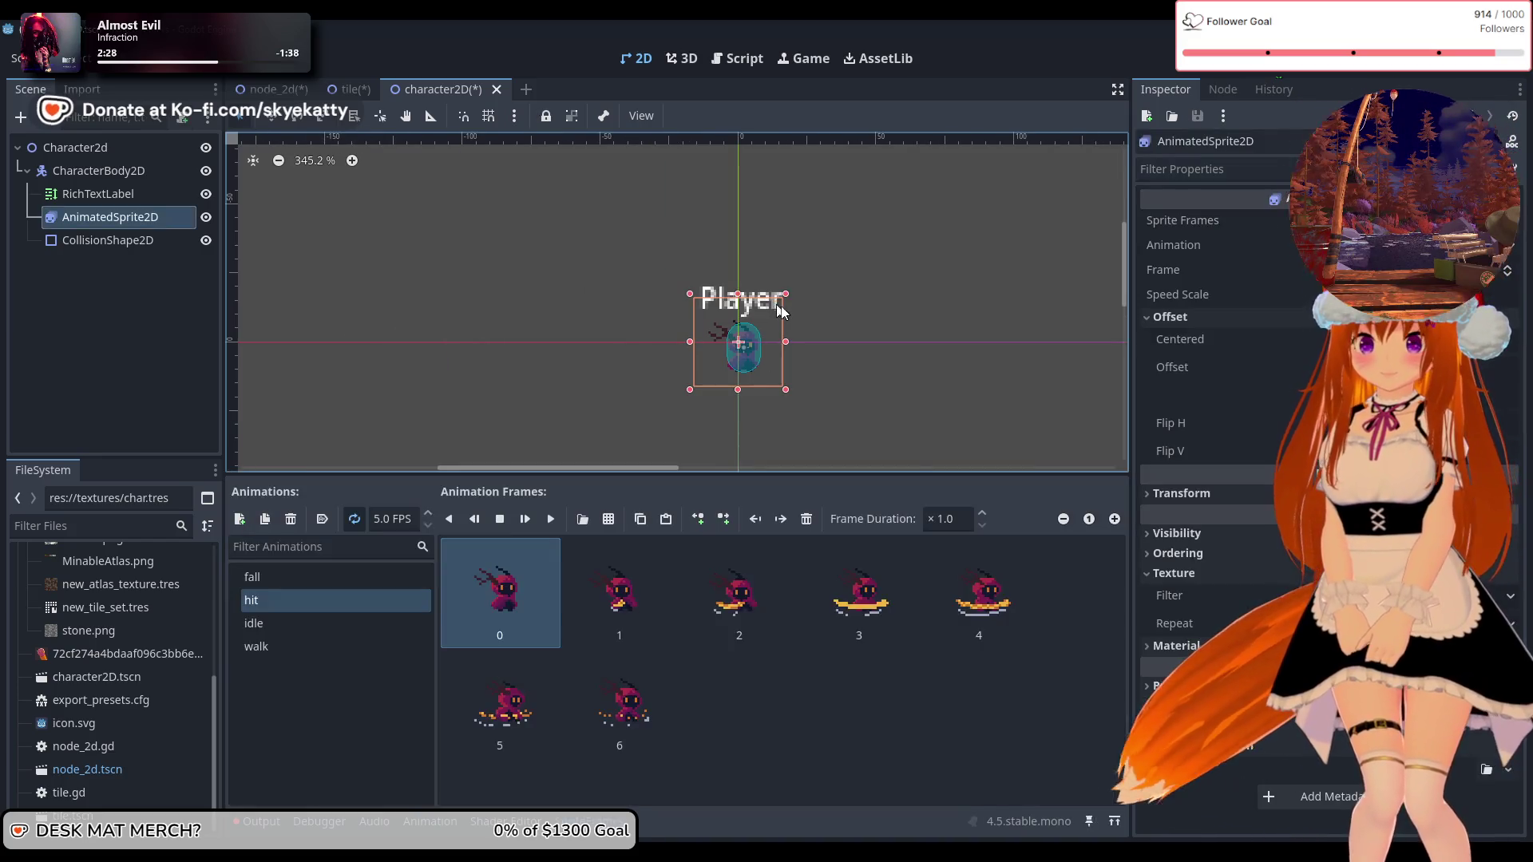
click(774, 294)
scroll(1326, 511, up, 10)
click(1143, 294)
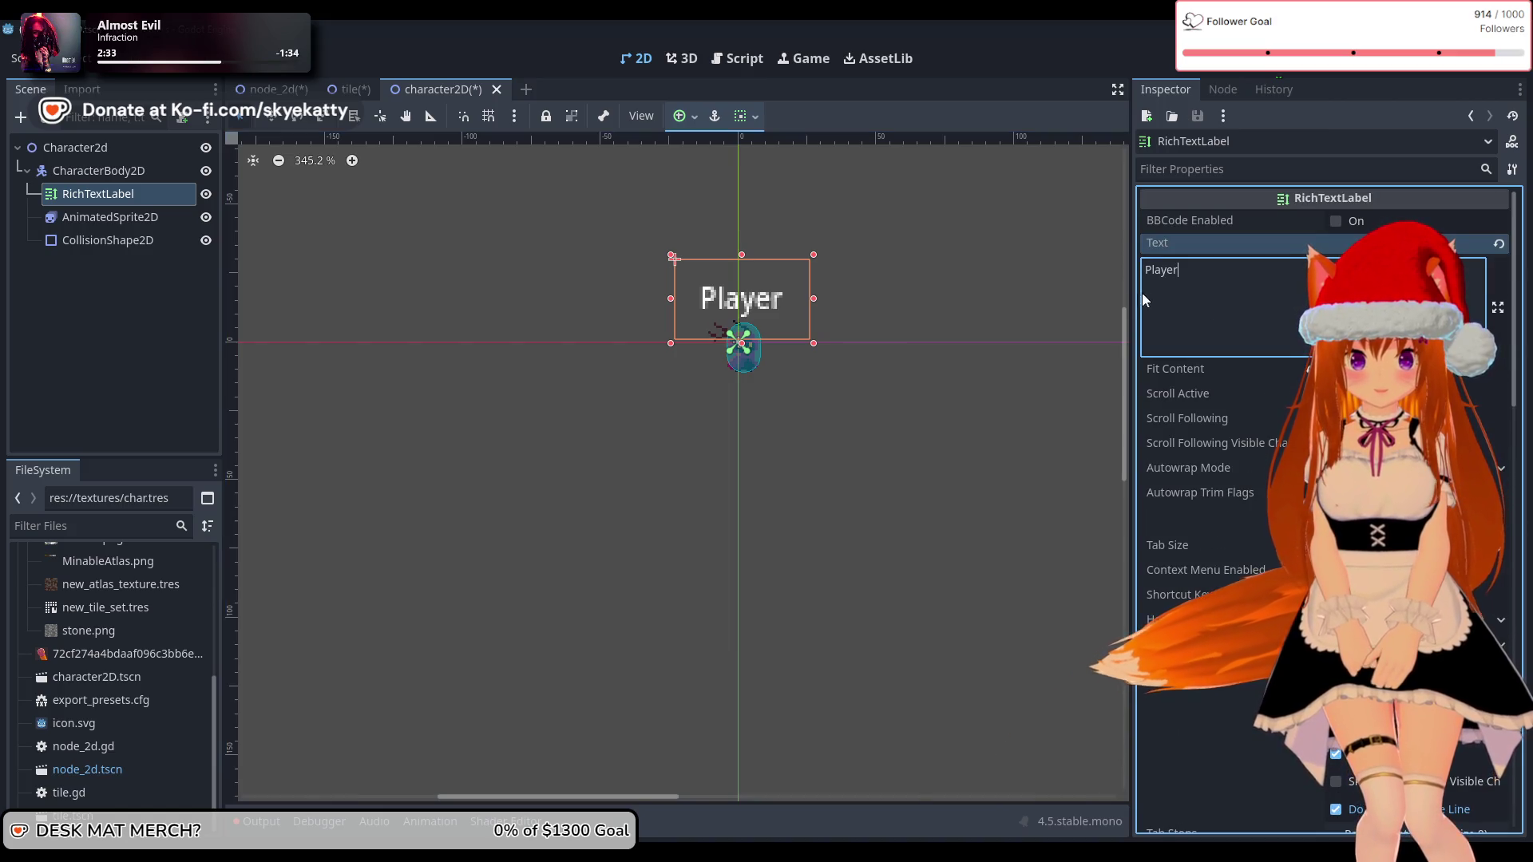
Step: Replace Player with 'longerhugemongusname' to confirm the label widens, then clear the text
key(BackSpace)
key(BackSpace)
key(BackSpace)
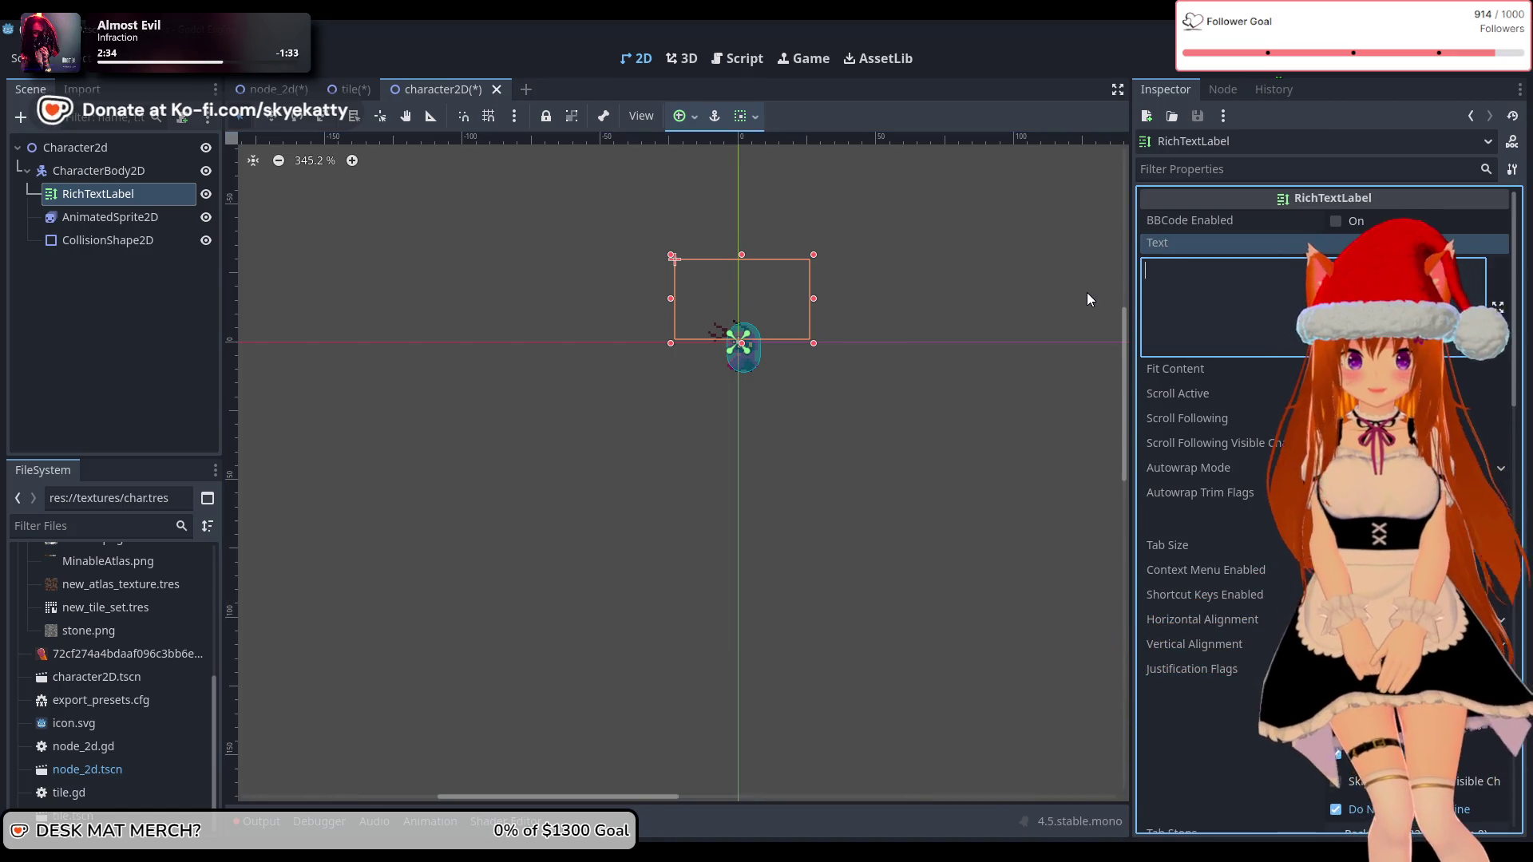
text(longer)
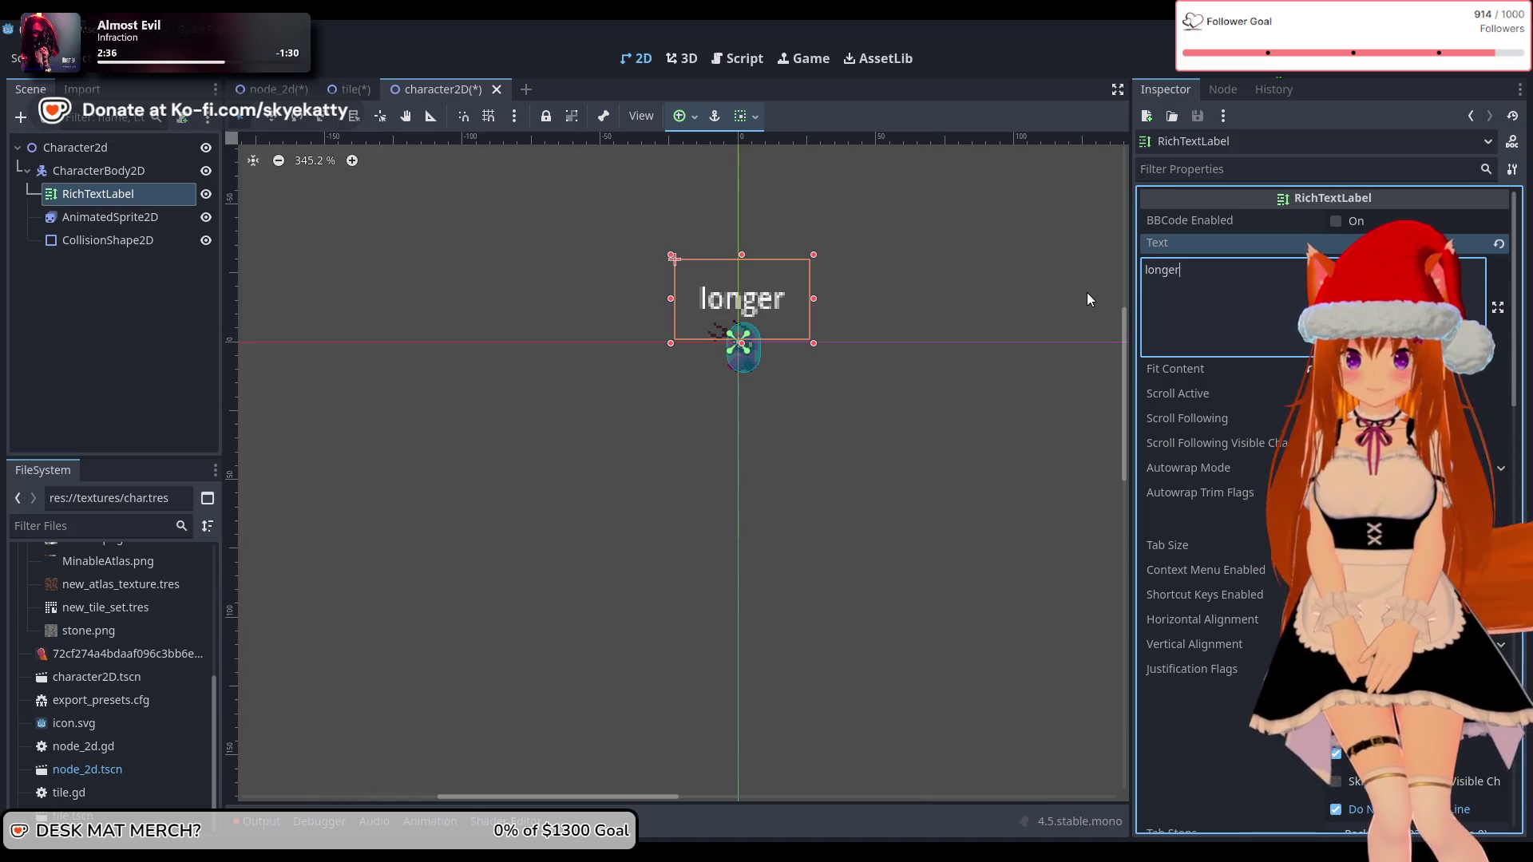
text(hugem)
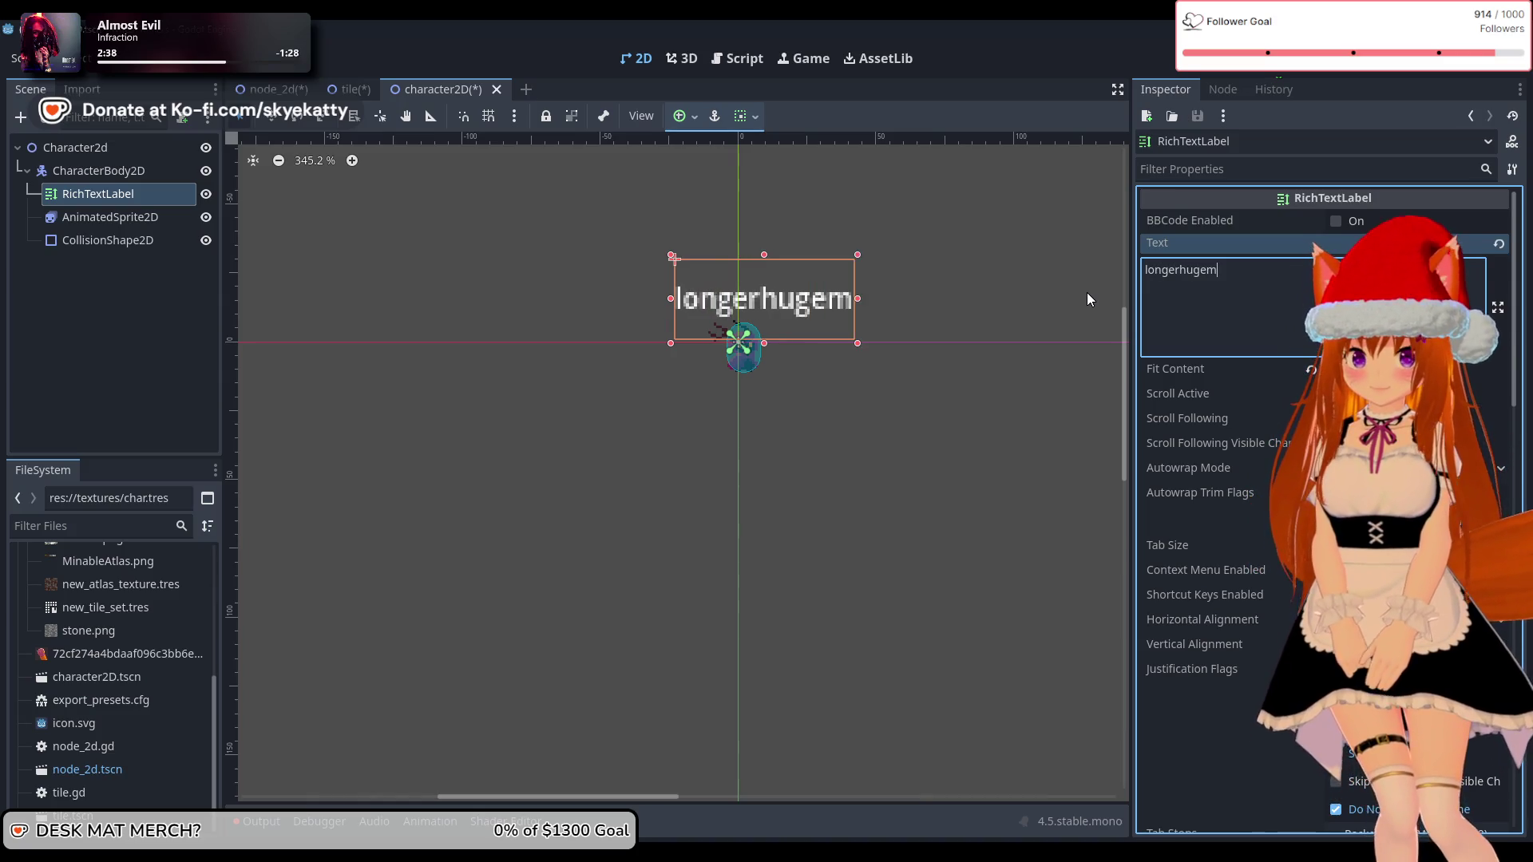
text(ond)
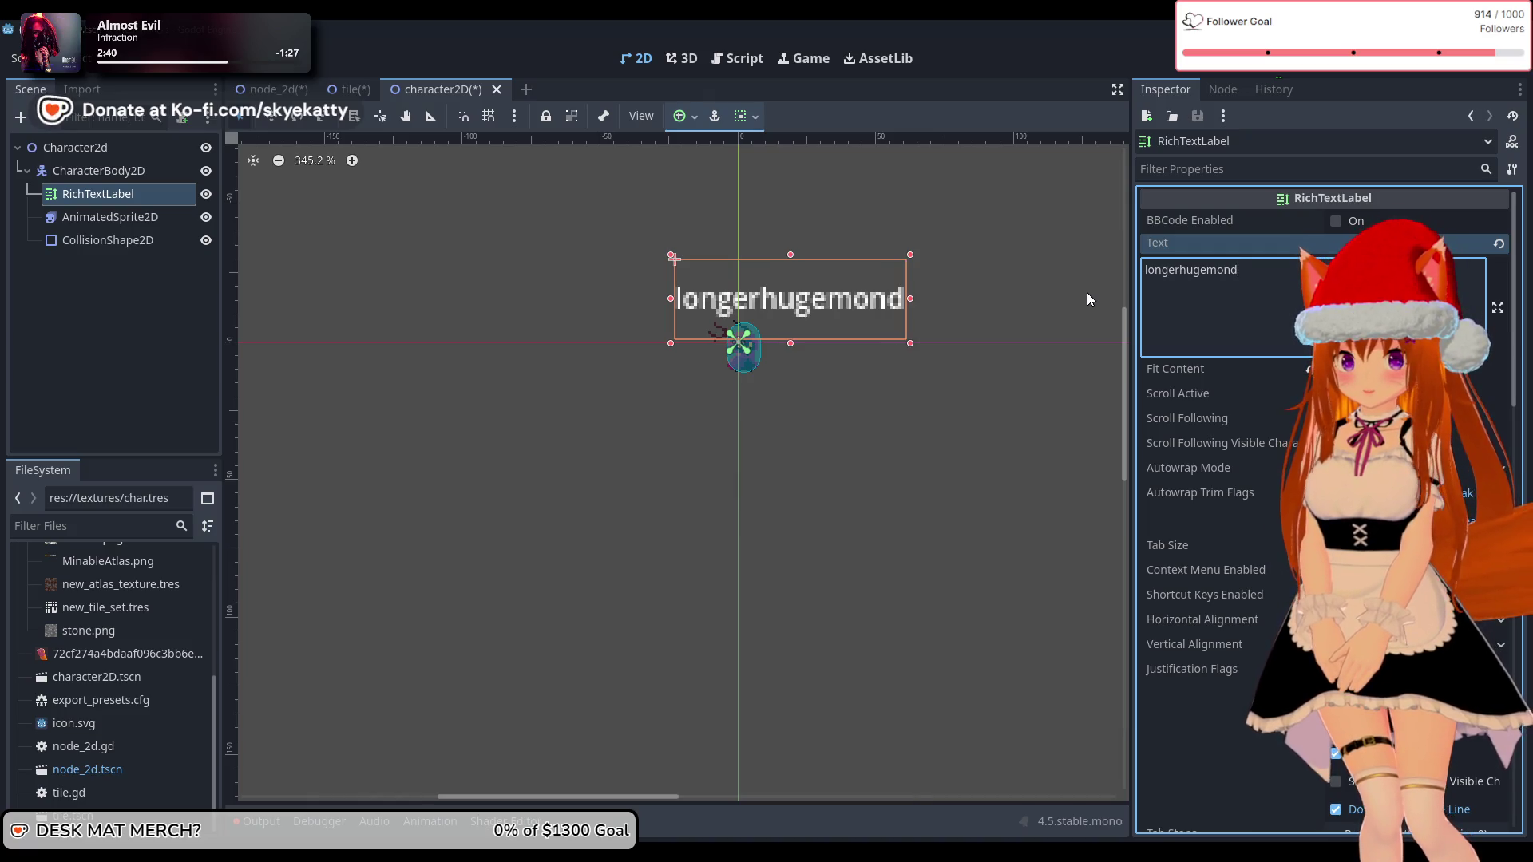
text(e)
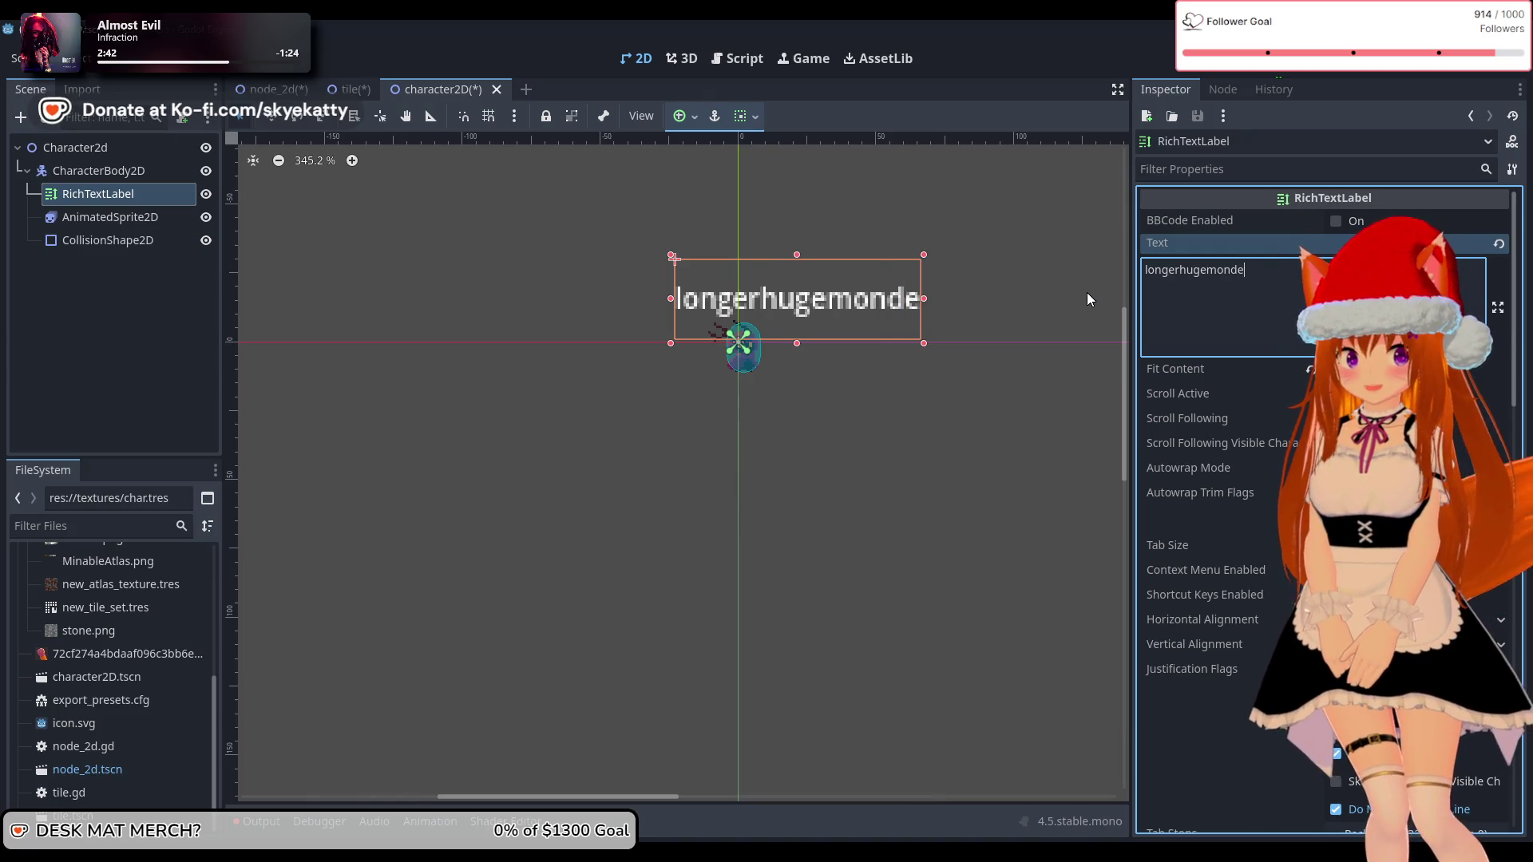
key(BackSpace)
key(BackSpace)
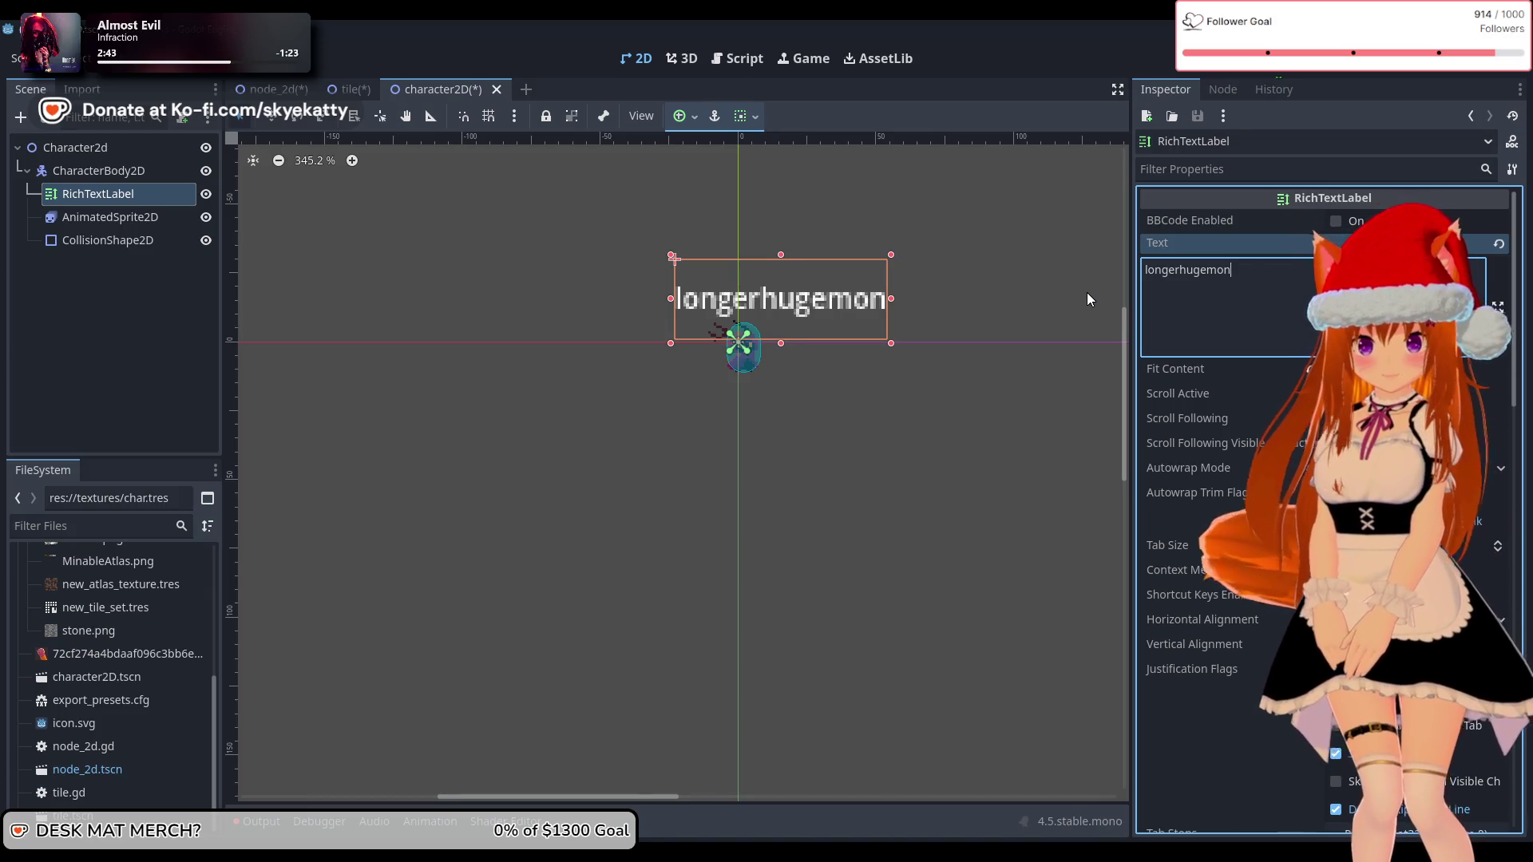
text(gus)
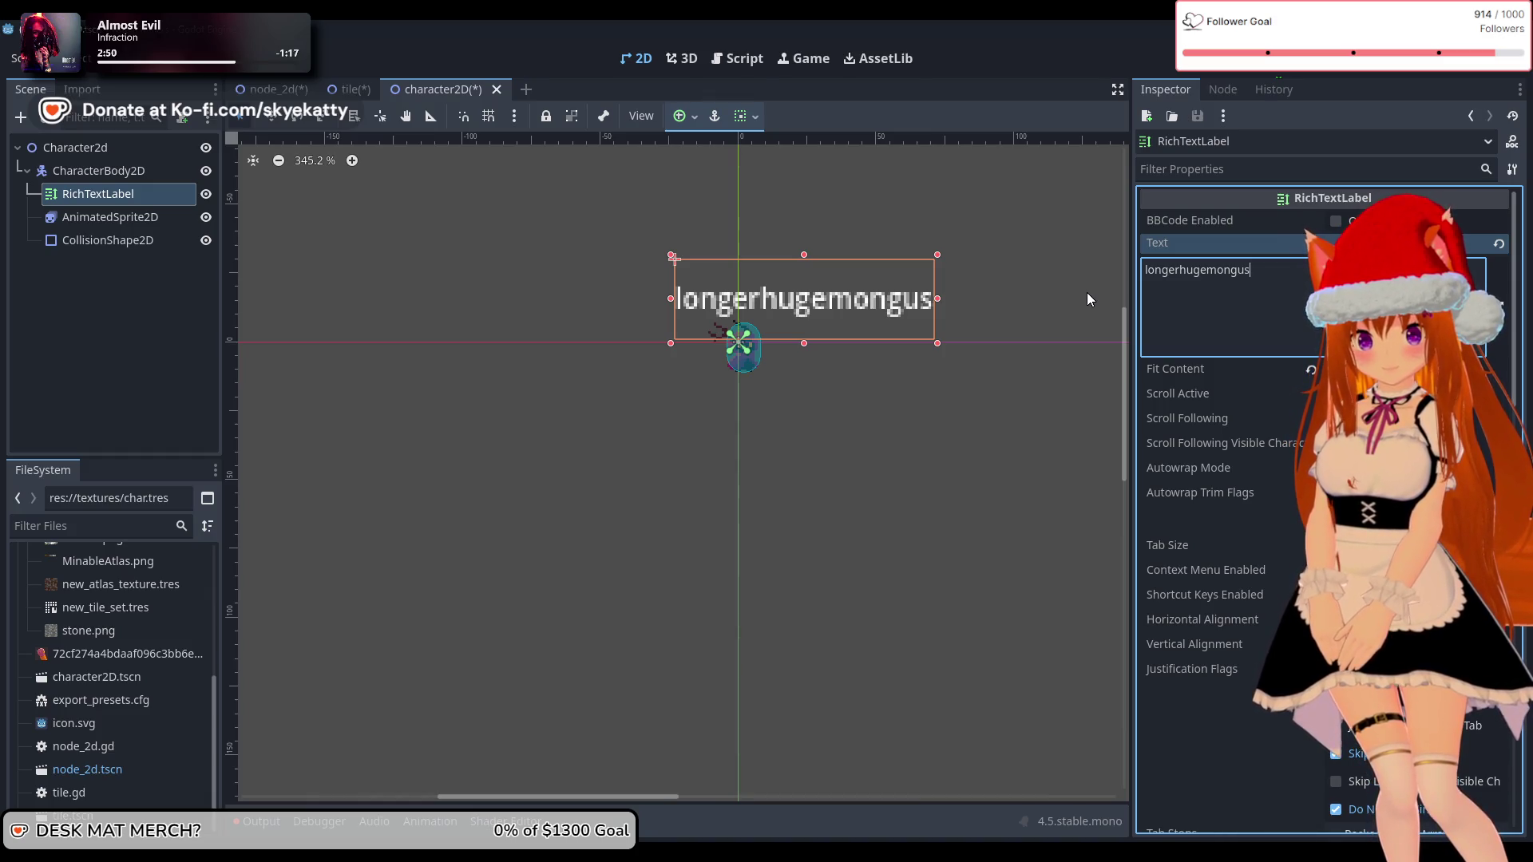
text(name)
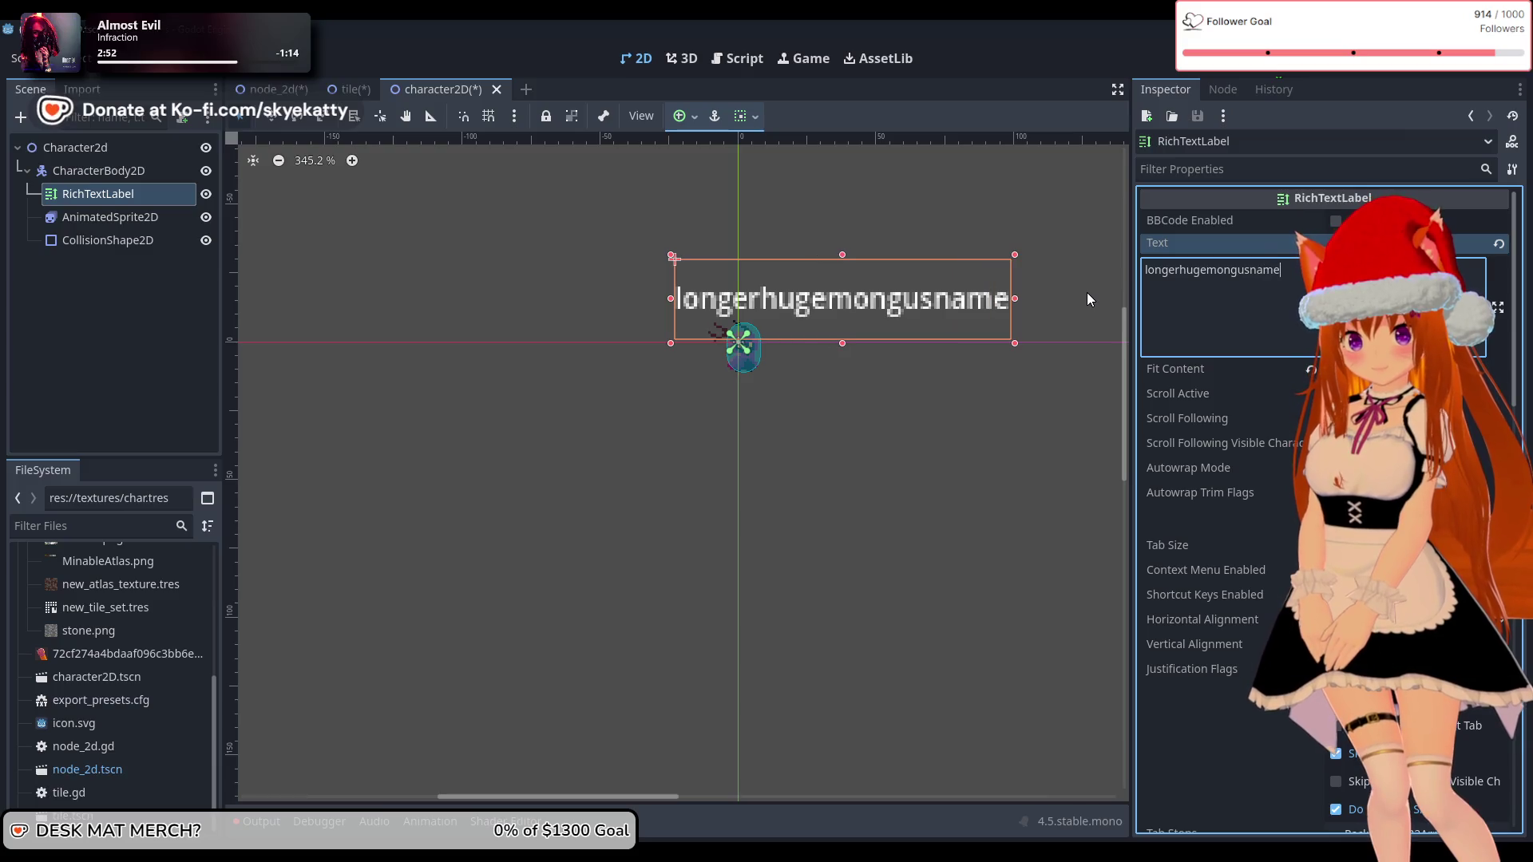
key(BackSpace)
key(BackSpace)
key(BackSpace)
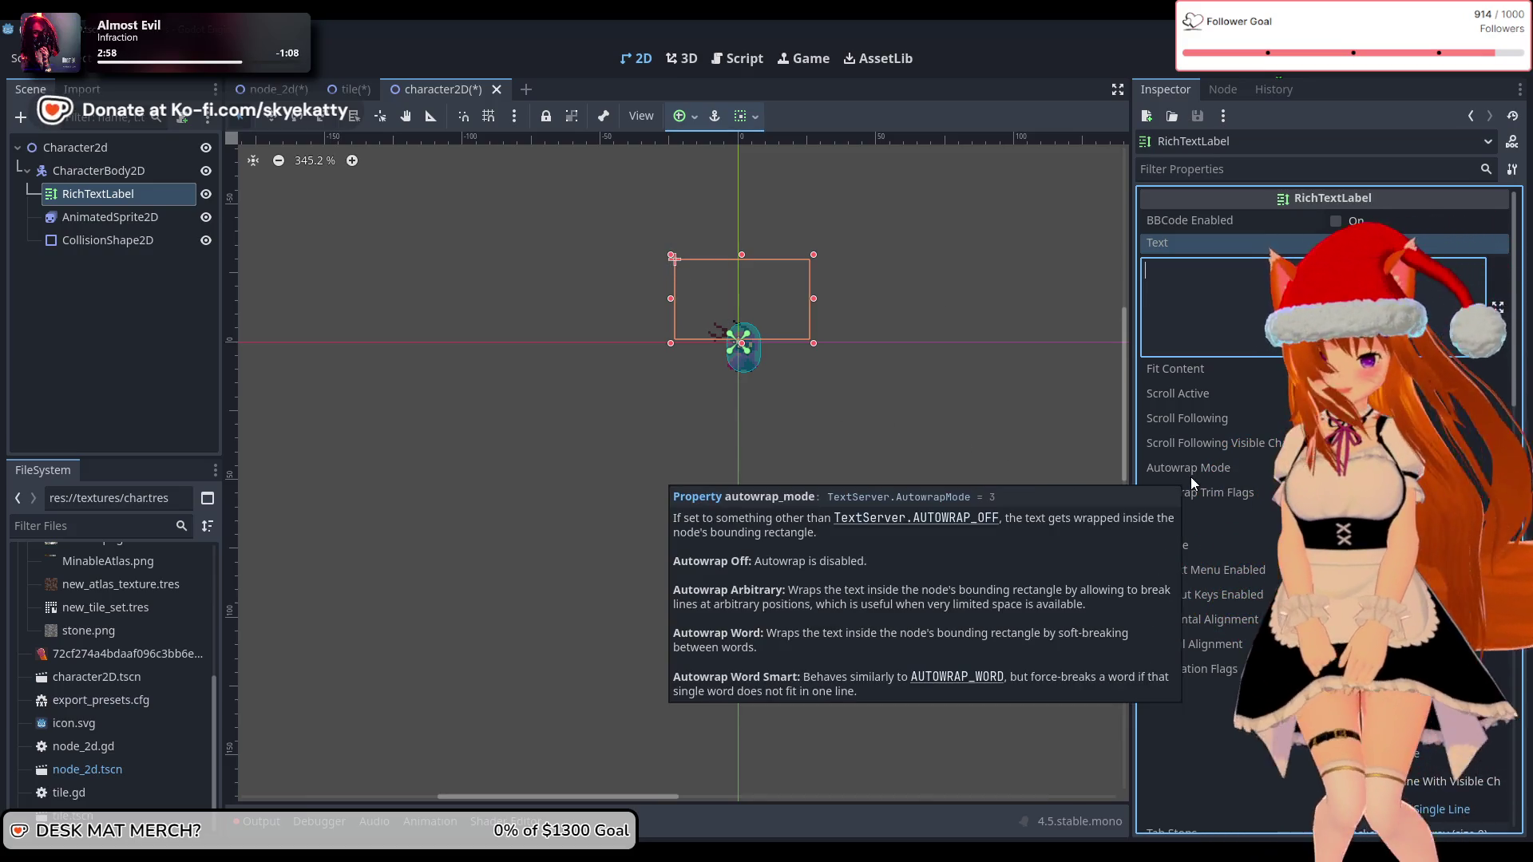
scroll(1250, 644, down, 2)
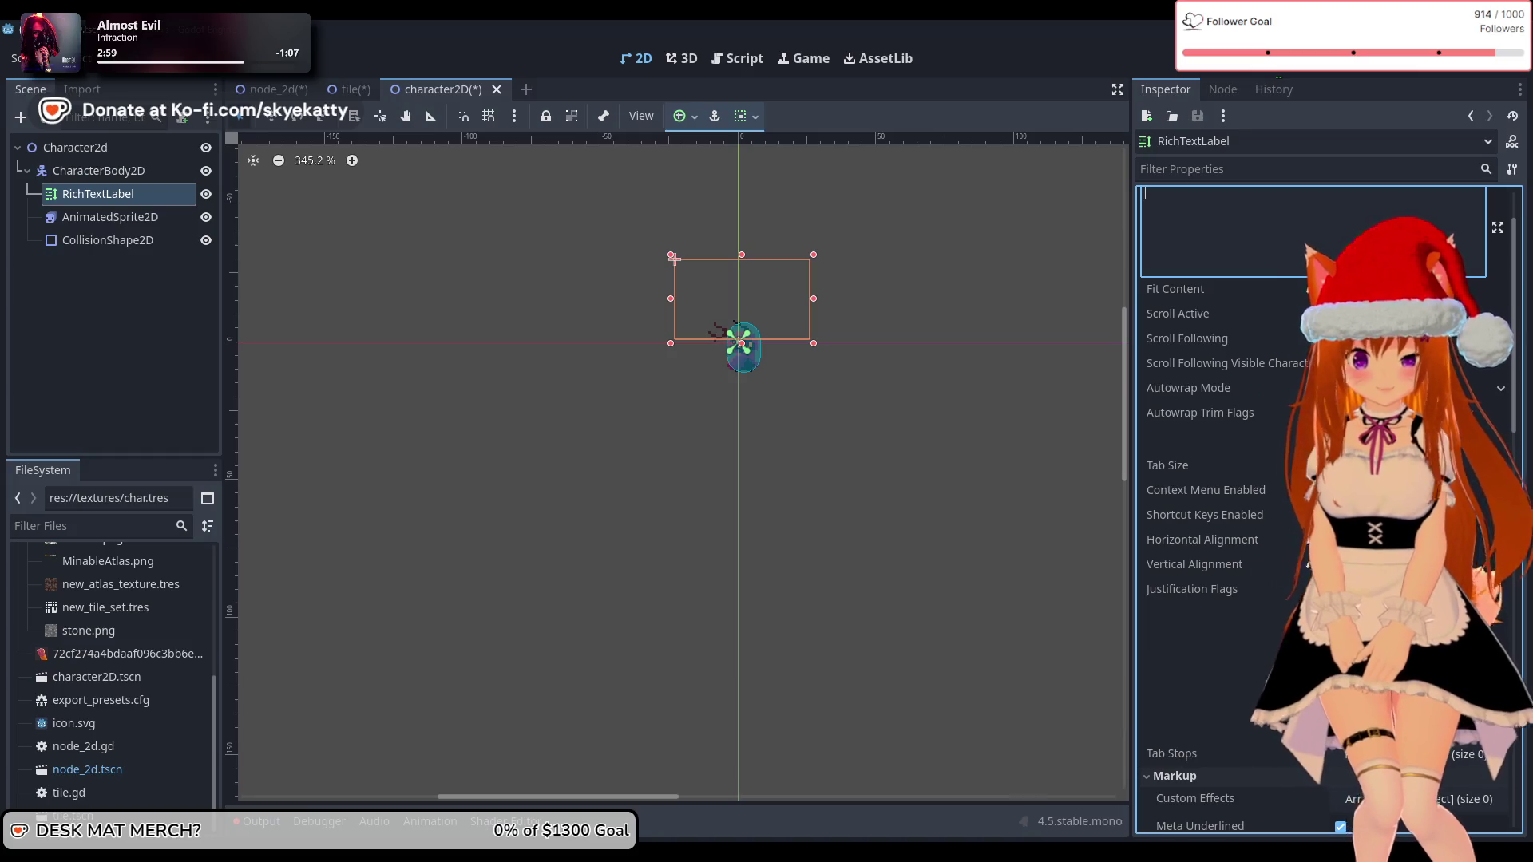